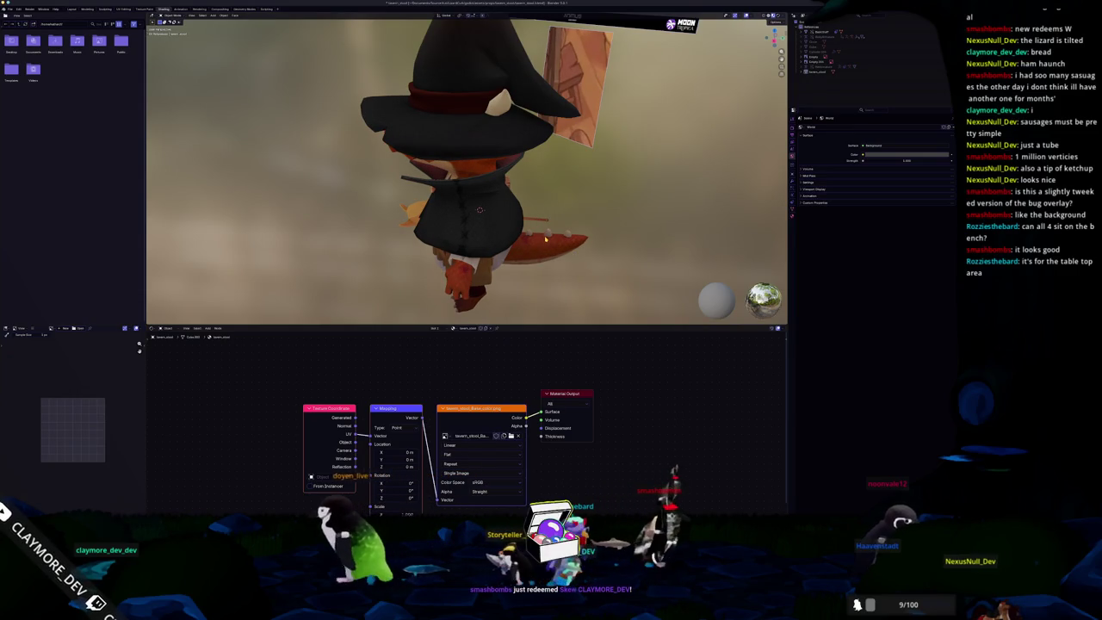
Step: Rotate the stool around the Z axis and apply all its transforms
key("KP_1")
mouse_move(515, 216)
middle_mouse_down()
mouse_move(543, 225)
mouse_move(537, 245)
mouse_move(516, 215)
mouse_move(540, 205)
mouse_move(474, 198)
mouse_move(487, 211)
middle_mouse_up()
left_click(491, 223)
key("r")
key("z")
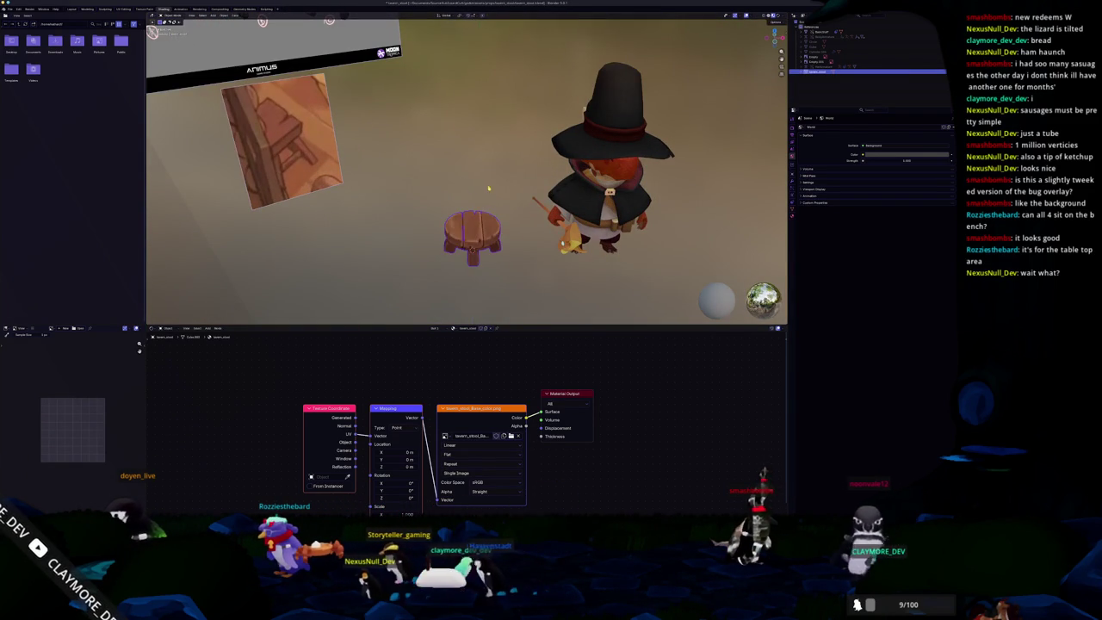
left_click(431, 177)
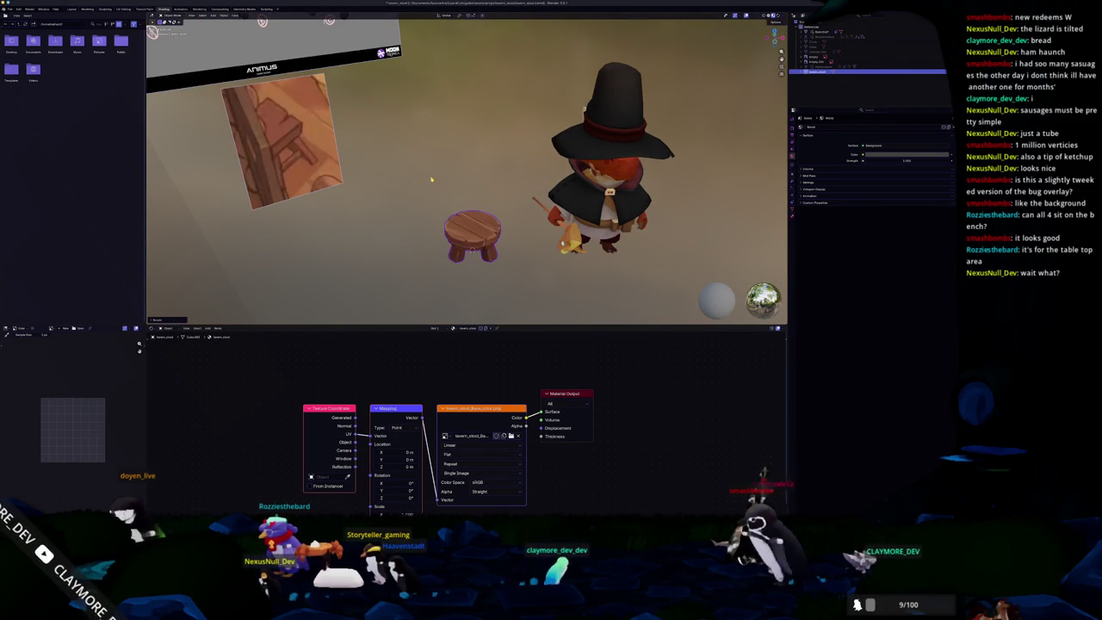
key("ctrl+a")
left_click(431, 177)
Step: Adjust the stool's Z rotation once more, then start a new General scene
middle_click_drag(431, 180, 443, 196)
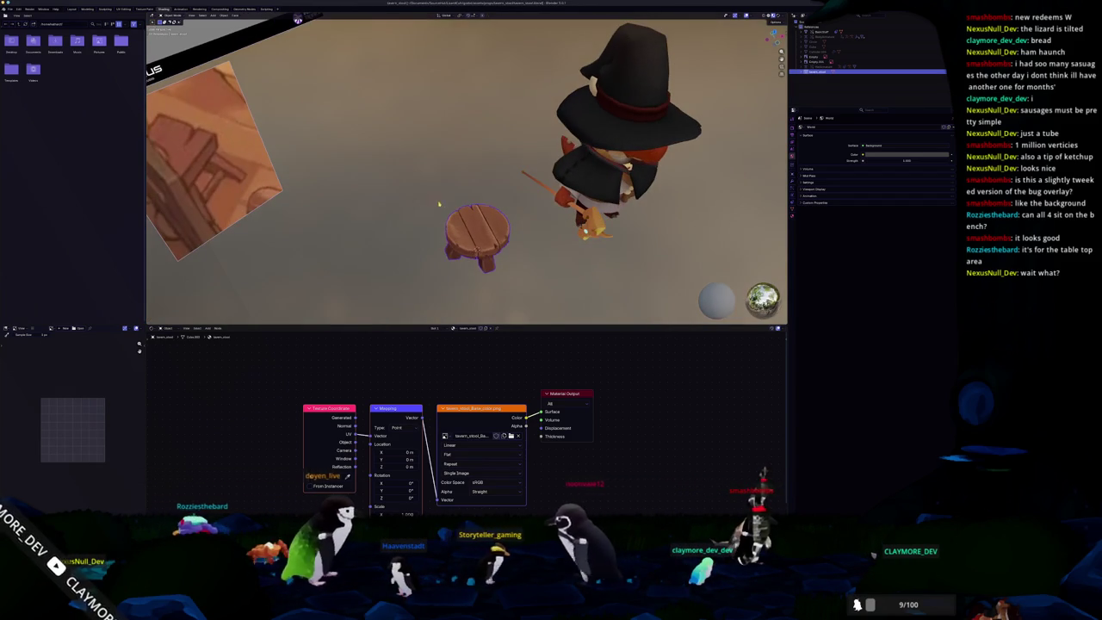
key("r")
key("z")
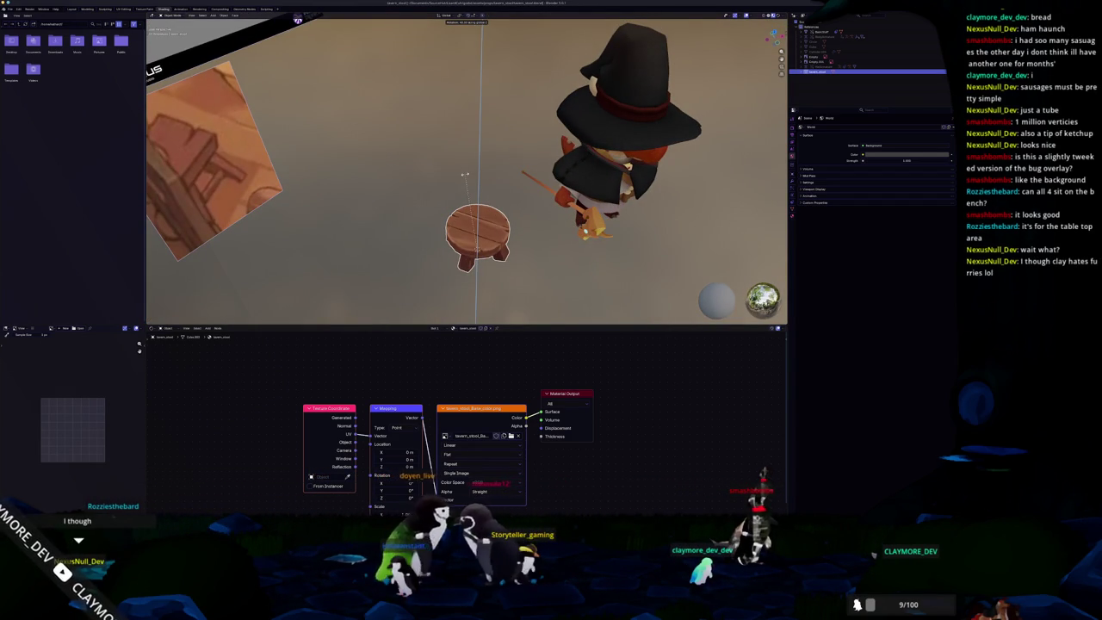
left_click(464, 175)
middle_click_drag(465, 174, 476, 191)
left_click(8, 9)
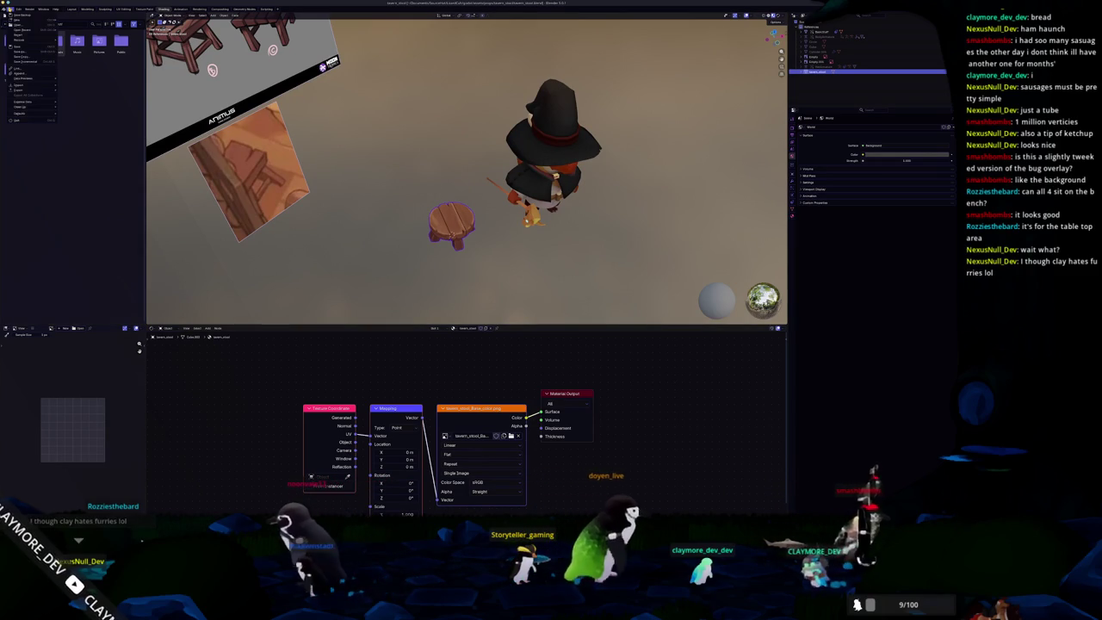
left_click(56, 16)
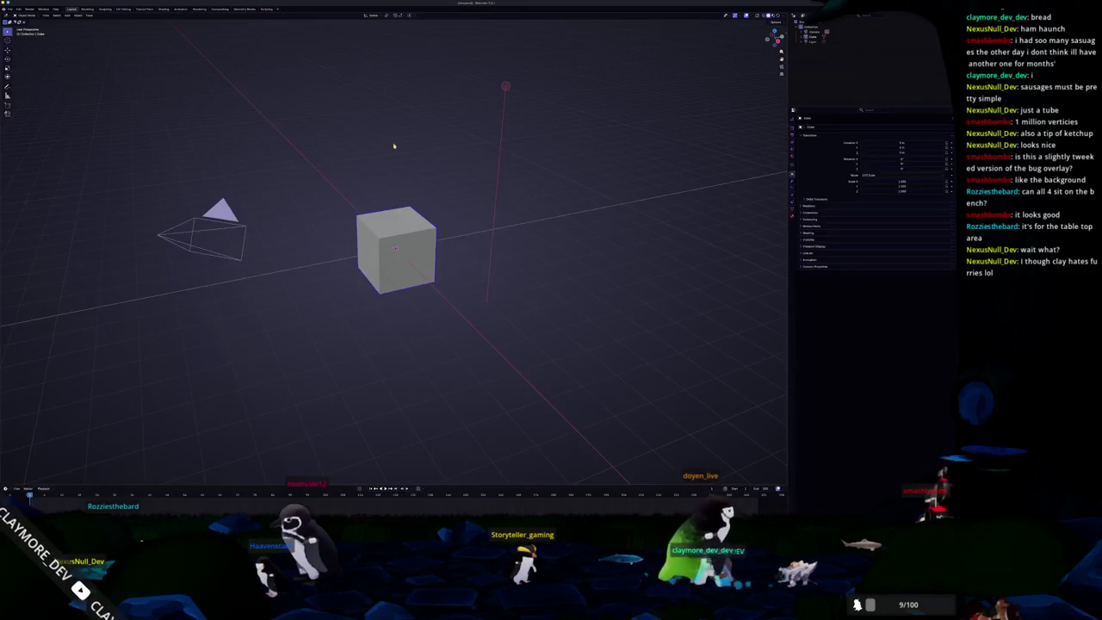
Step: Delete the default cube, camera and light, and save the scene as tavern_bench in a new folder
key("a")
key("Delete")
key("ctrl+s")
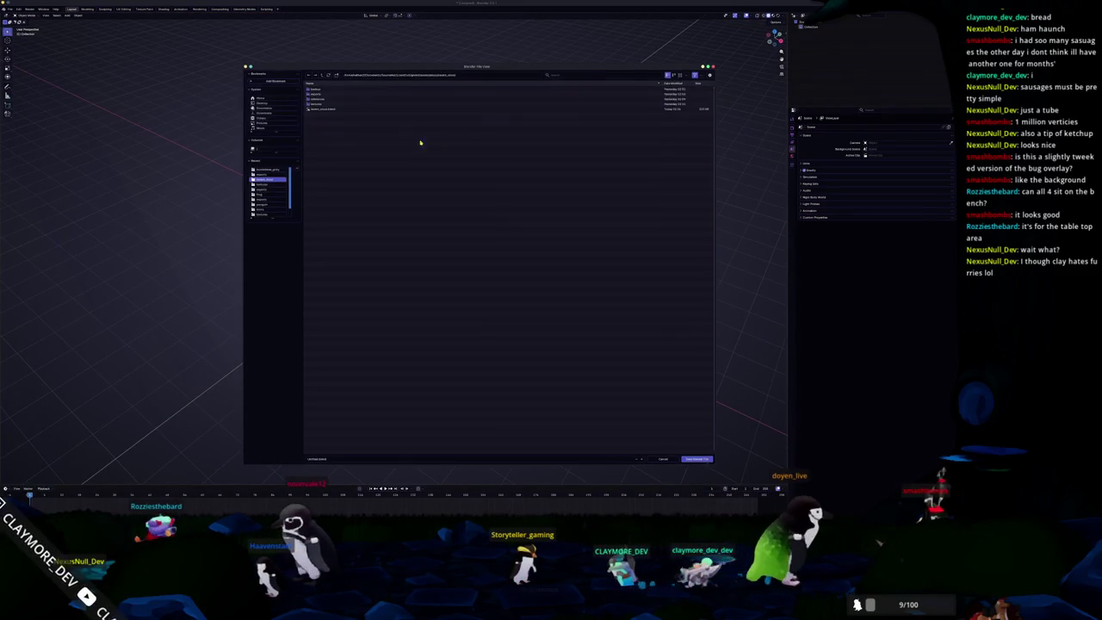
left_click(388, 75)
key("ctrl+v")
key("Return")
left_click(336, 75)
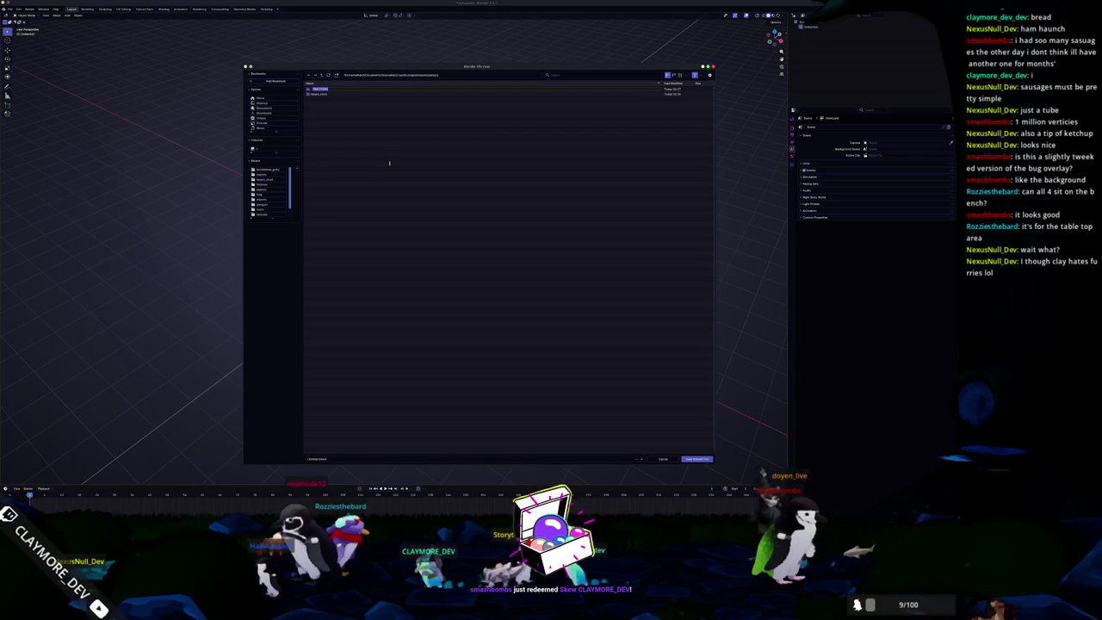
type("fr")
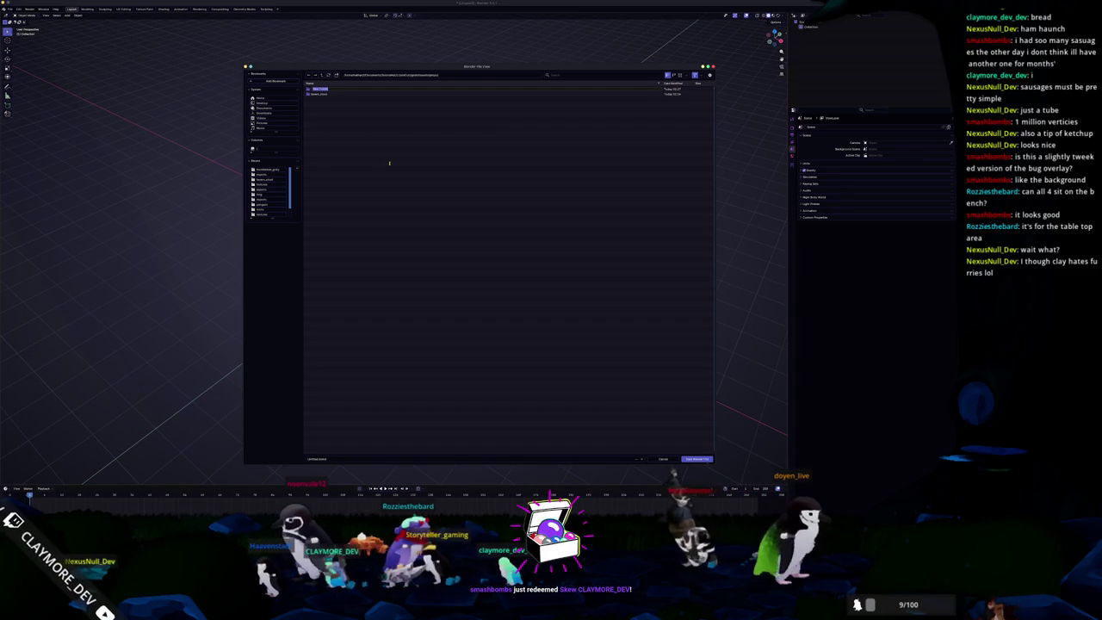
key("Return")
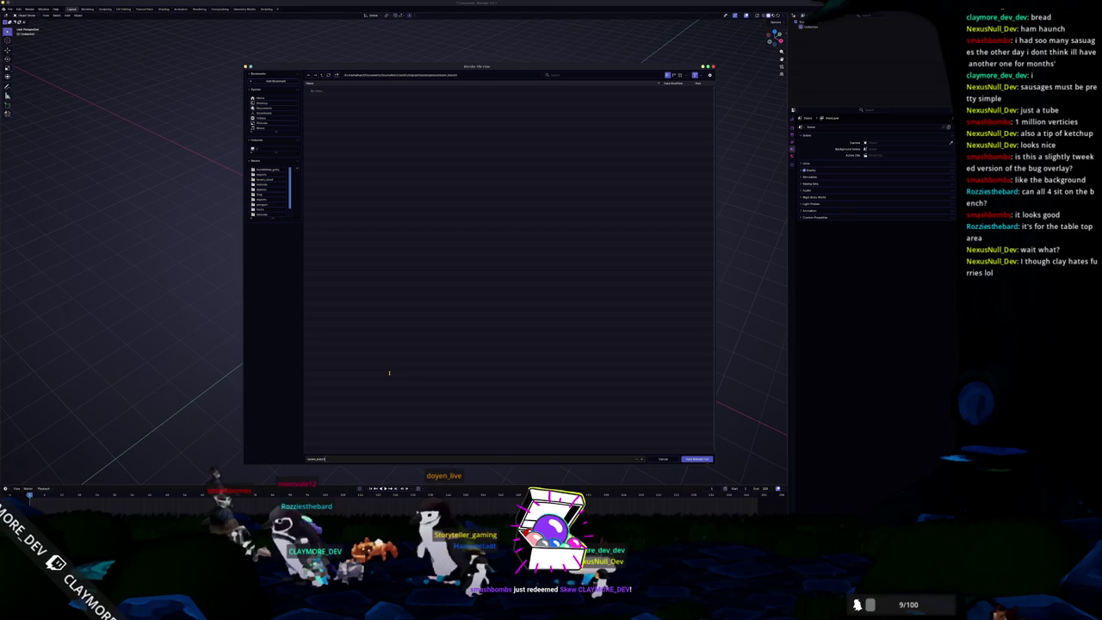
key("Return")
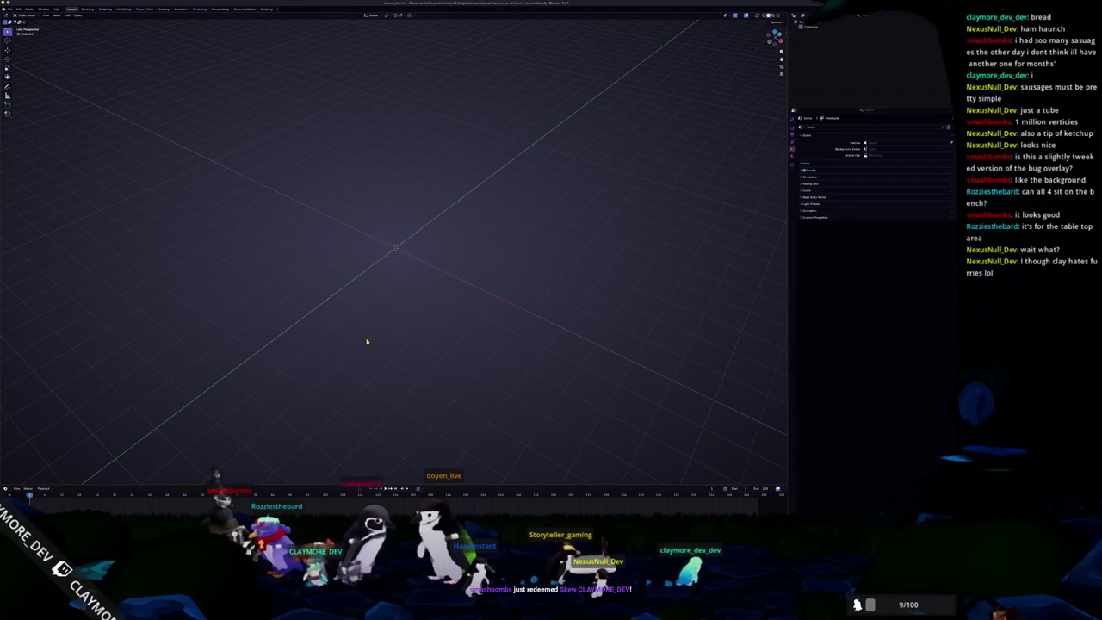
Step: In Dolphin, create a 'references' folder inside the props project folder
key("alt+Tab")
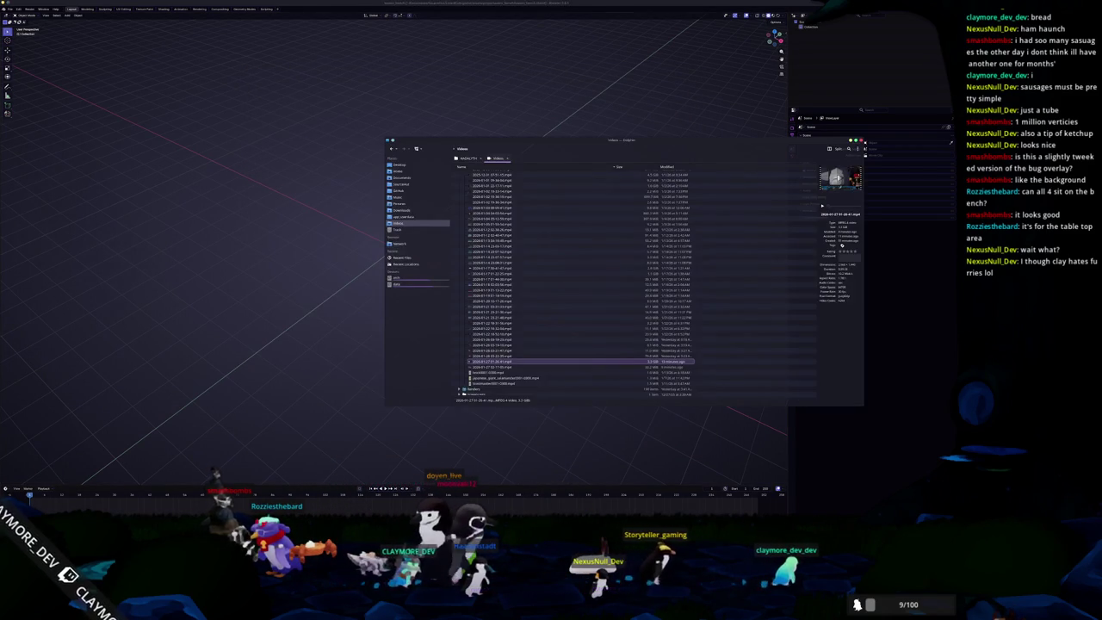
scroll(510, 219, "up", 10)
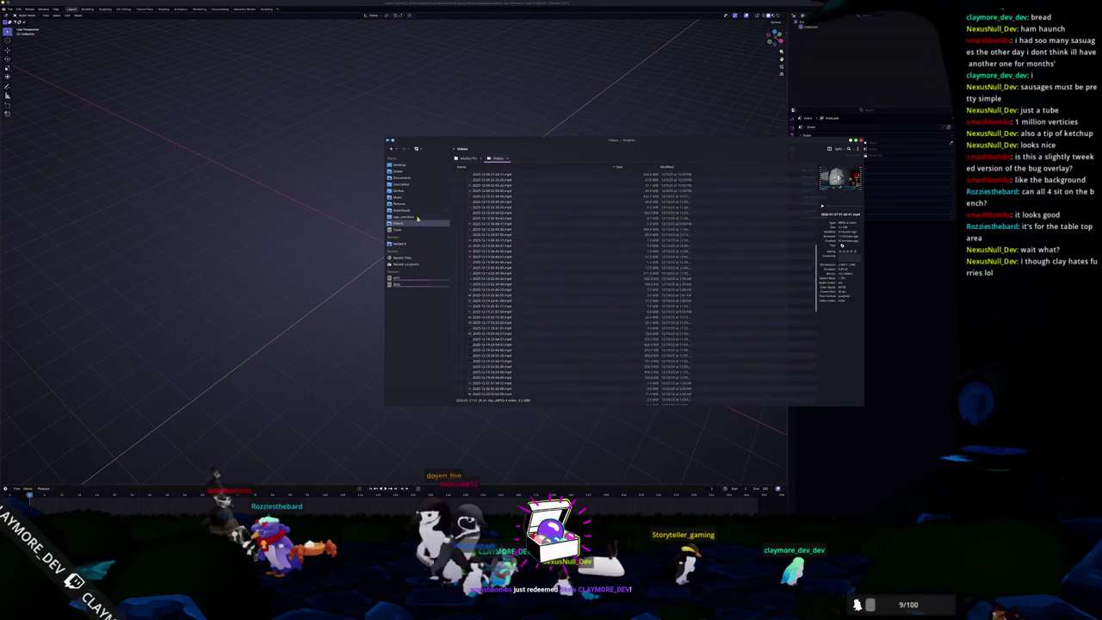
left_click(404, 184)
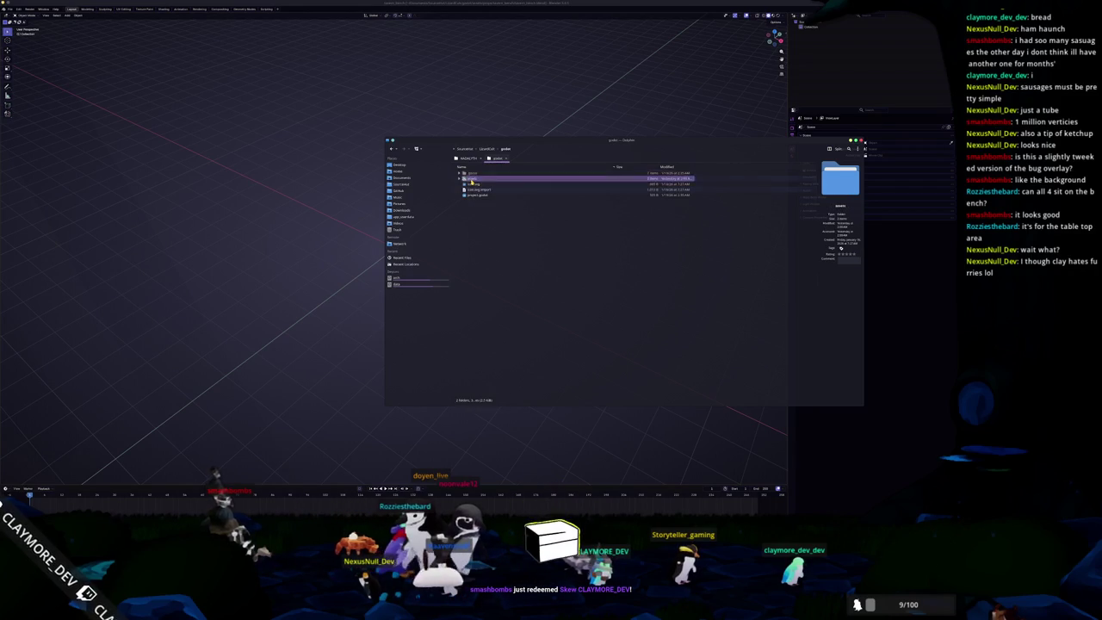
left_click(472, 178)
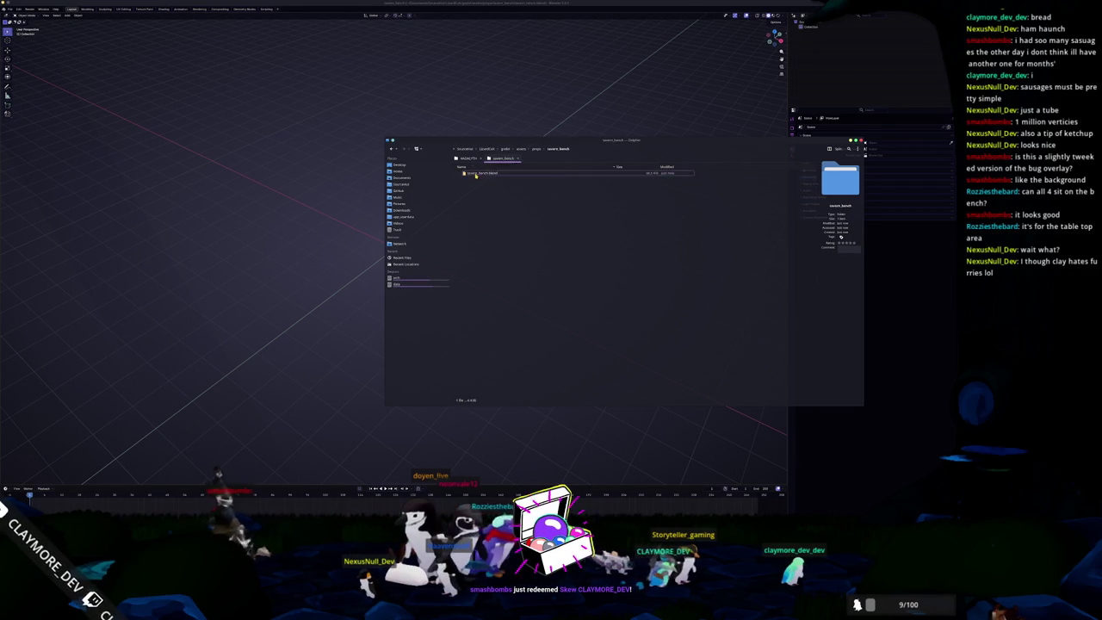
left_click(580, 195)
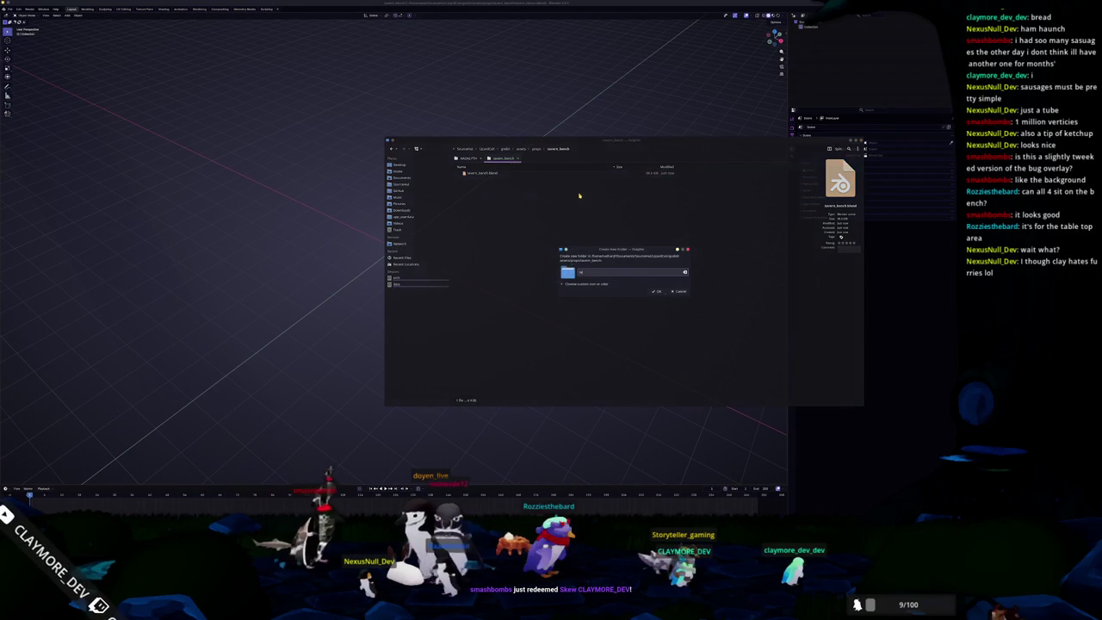
key("Return")
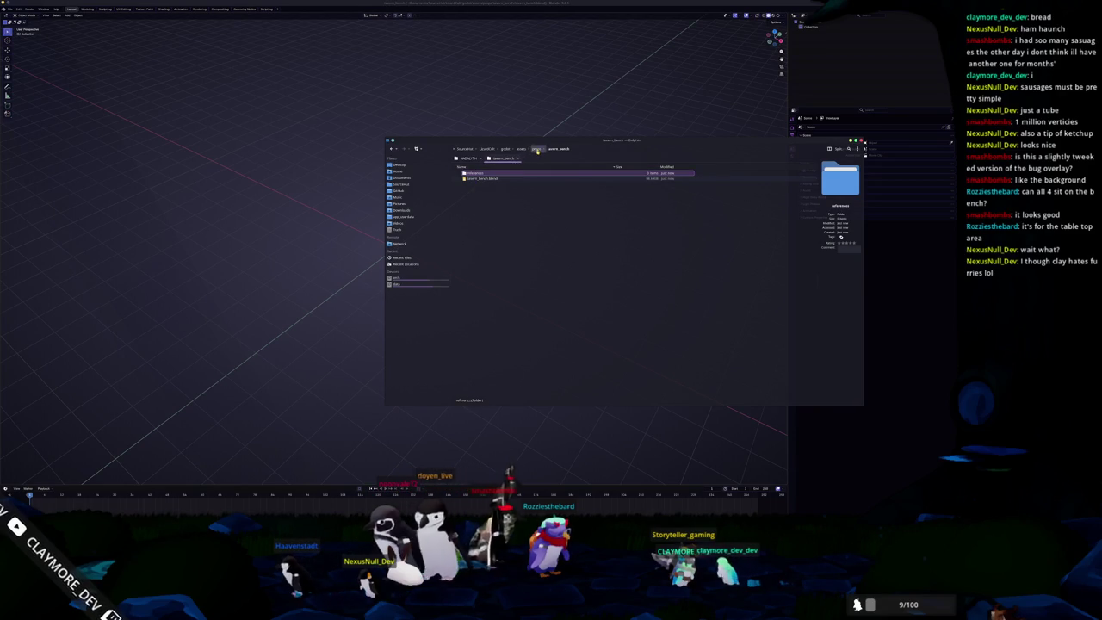
Step: Paste the two reference images into tavern_bench/references and drag the bench image into Blender
left_click(473, 185)
left_click(536, 150)
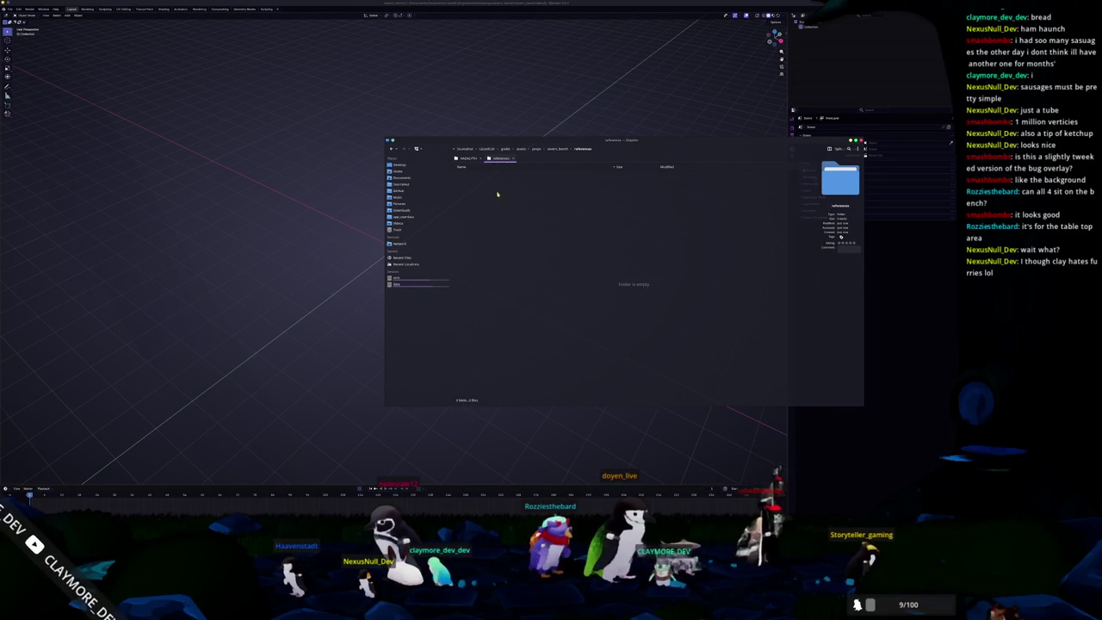
double_click(480, 175)
double_click(480, 176)
key("ctrl+a")
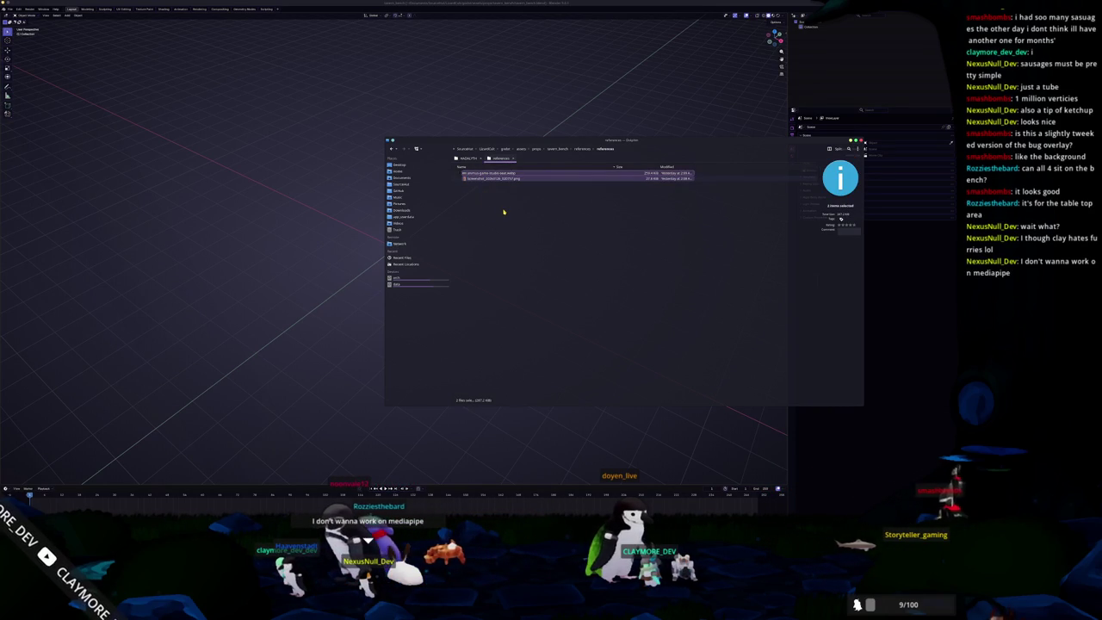
key("ctrl+v")
left_click(481, 173)
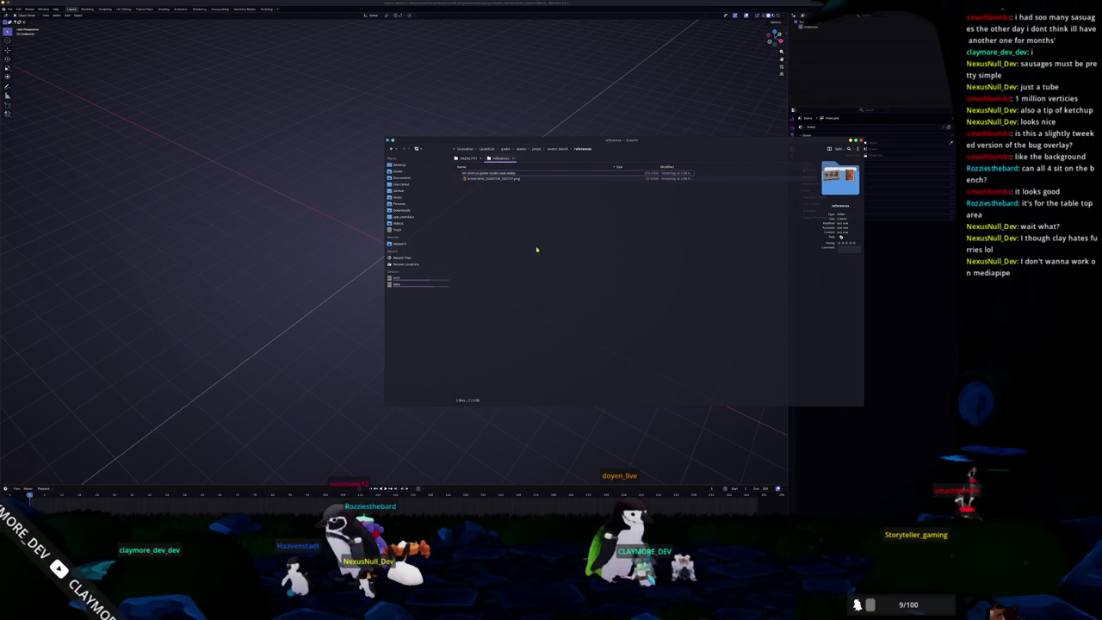
left_click_drag(495, 173, 237, 158)
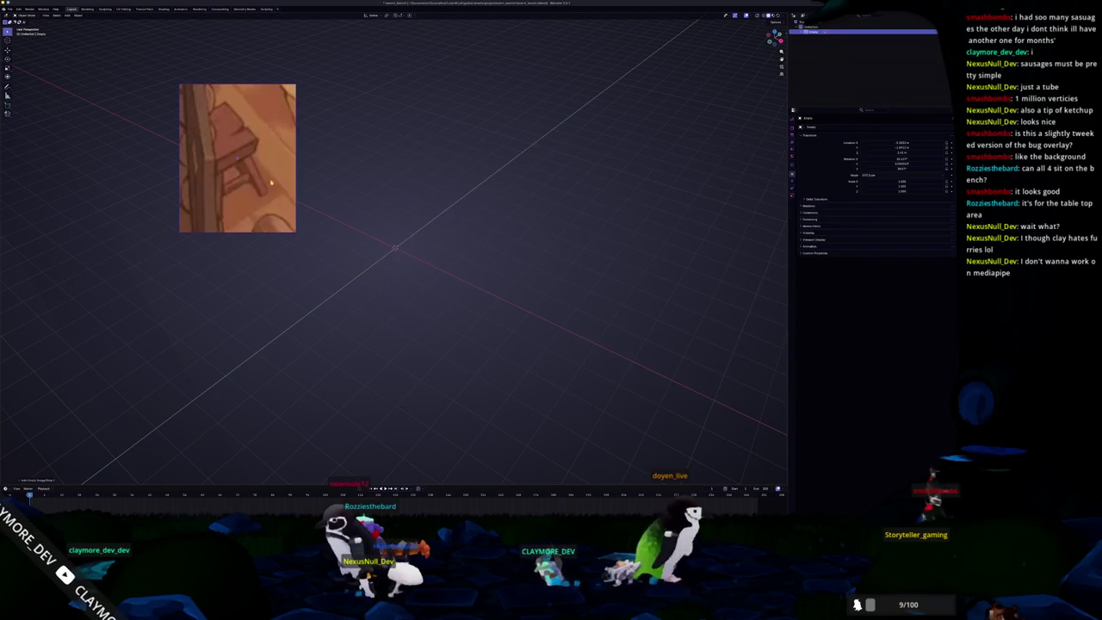
Step: Drag the chair reference image into the viewport beside the bench reference
mouse_move(486, 173)
left_mouse_down()
mouse_move(389, 171)
mouse_move(349, 130)
mouse_move(388, 86)
left_mouse_up()
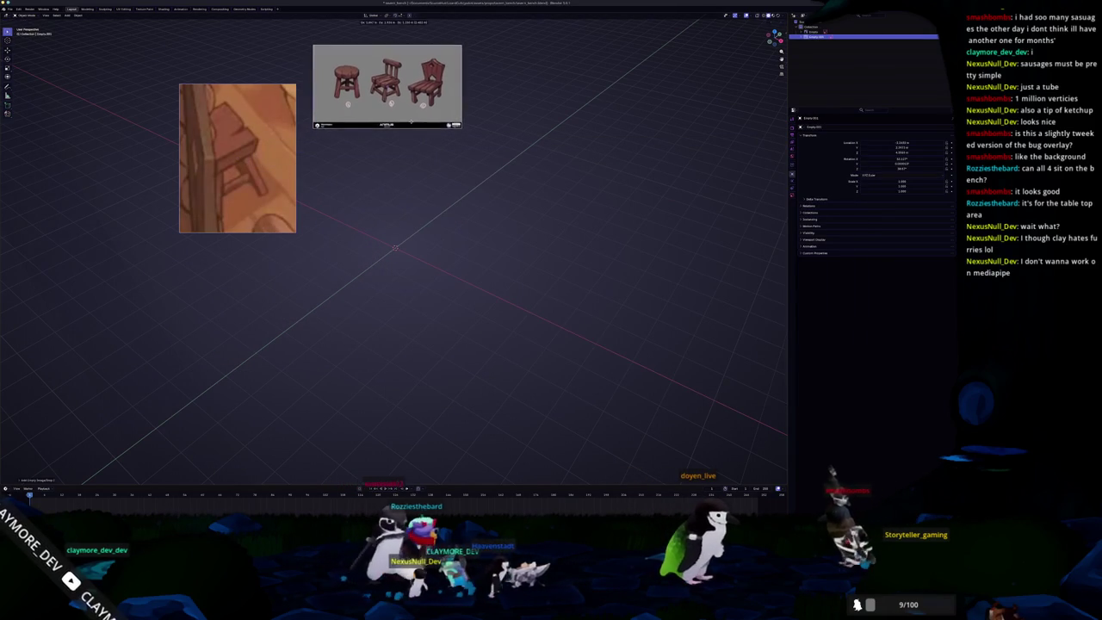
left_click_drag(280, 190, 275, 145)
scroll(422, 213, "down", 2)
Step: Append the stool object from the stool .blend file via File > Append
left_click(17, 9)
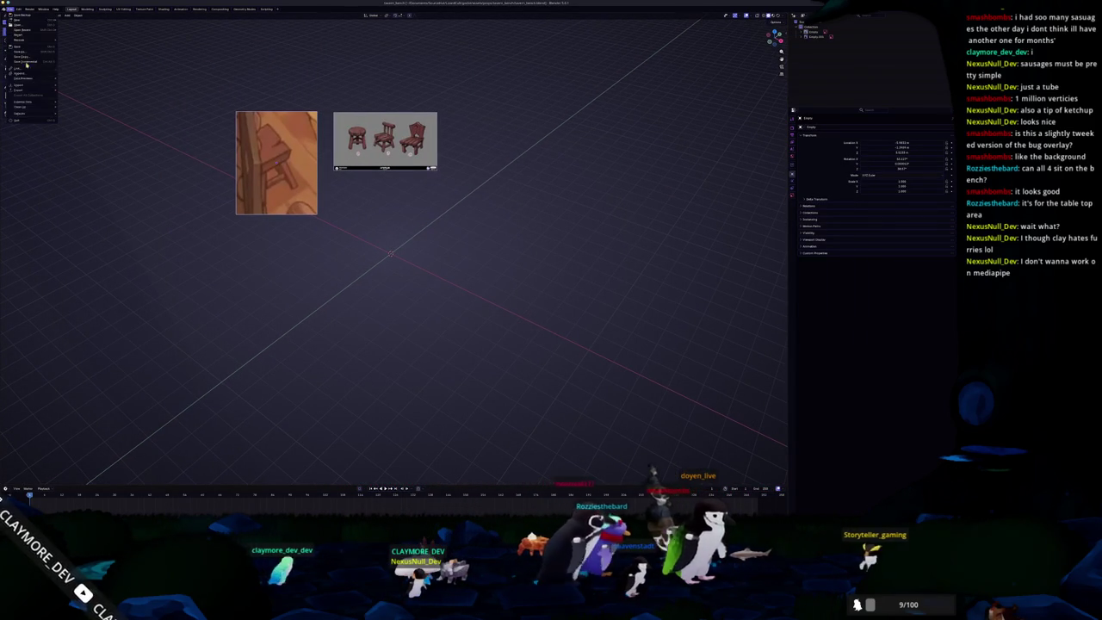
left_click(29, 70)
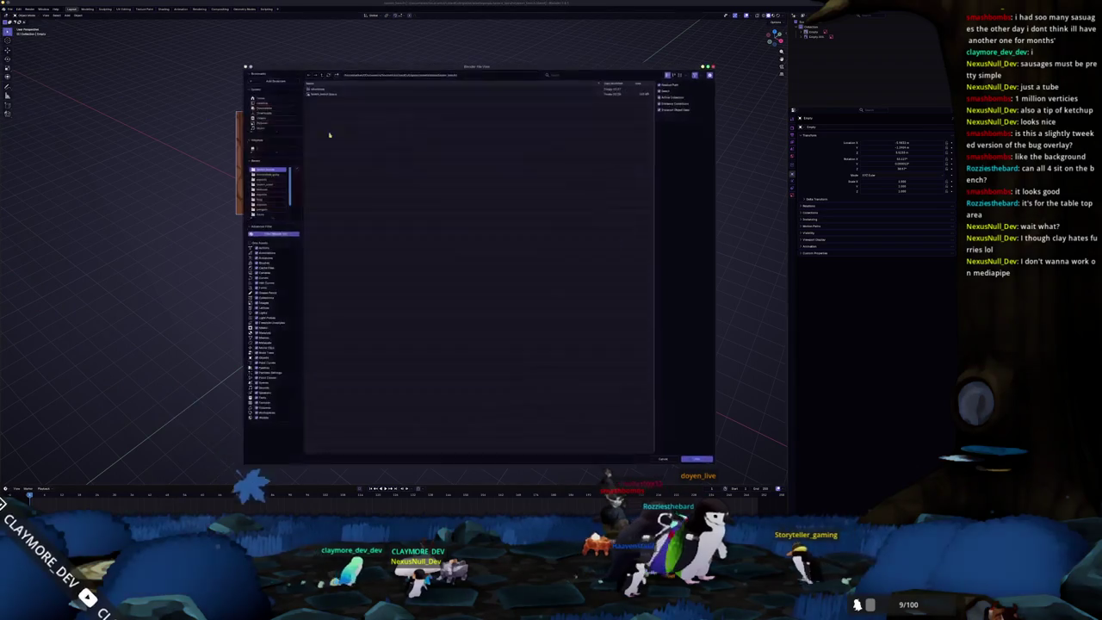
left_click(322, 75)
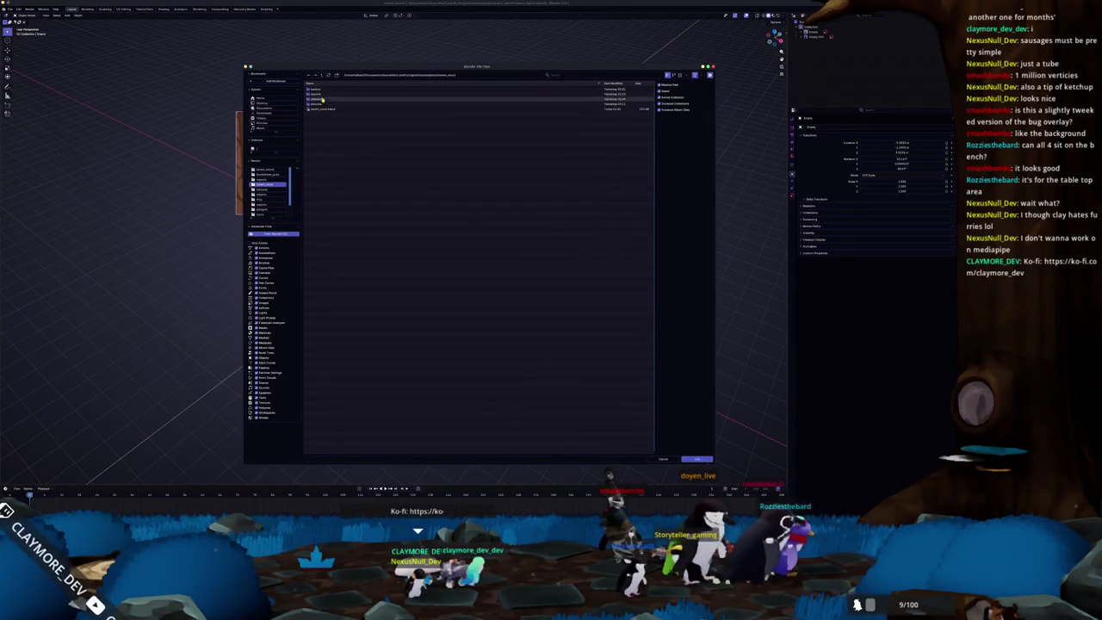
double_click(319, 109)
left_click(319, 118)
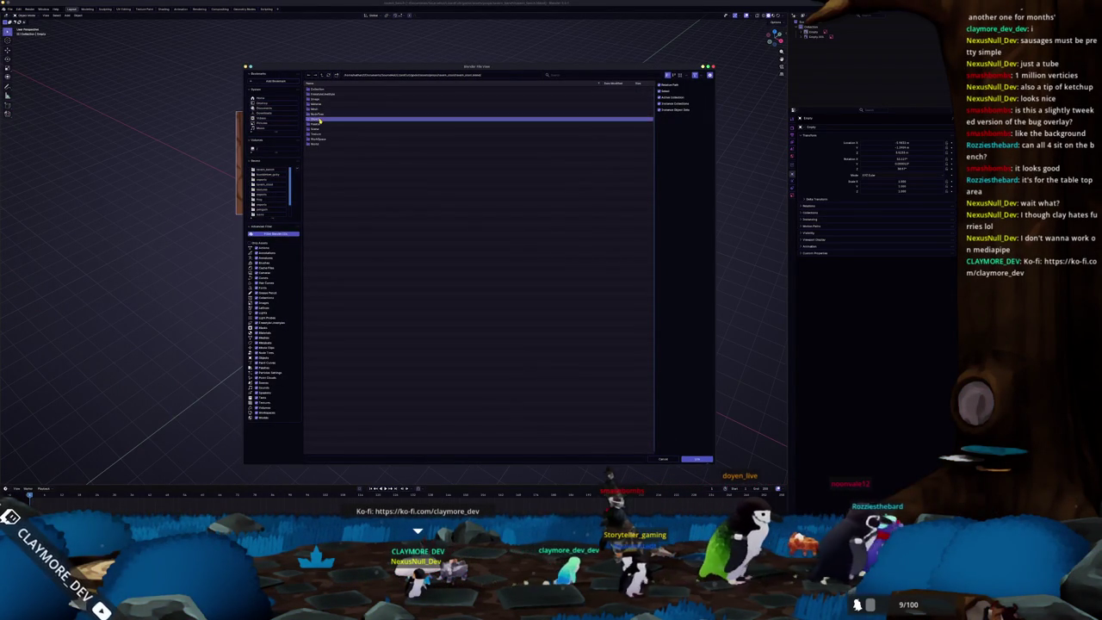
double_click(321, 189)
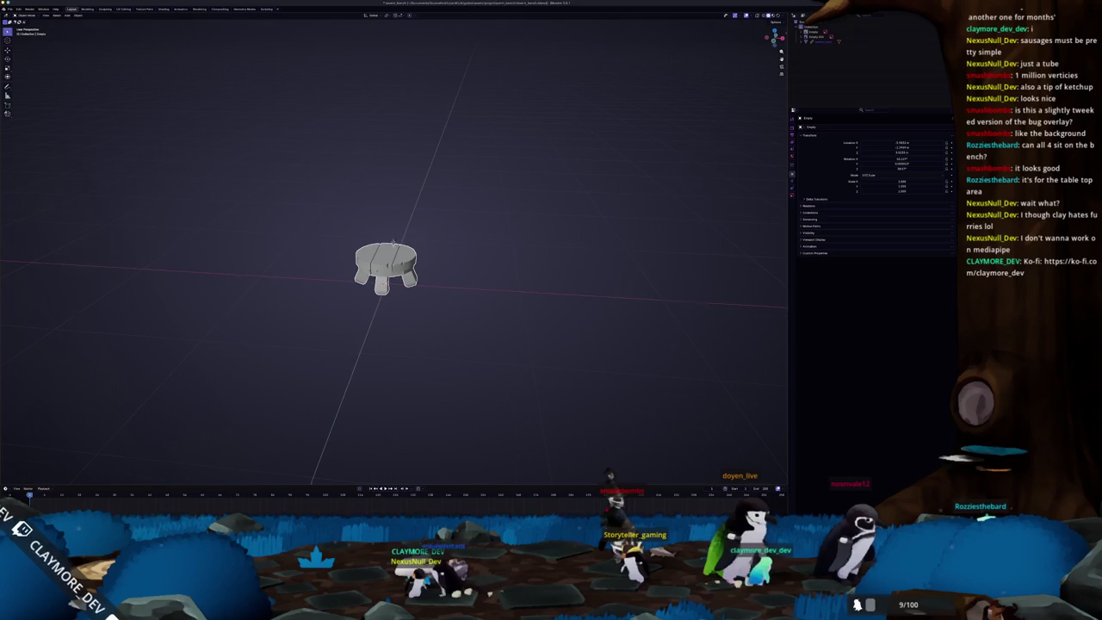
Step: Show the appended stool with its wood material and view it from the front
left_click(774, 15)
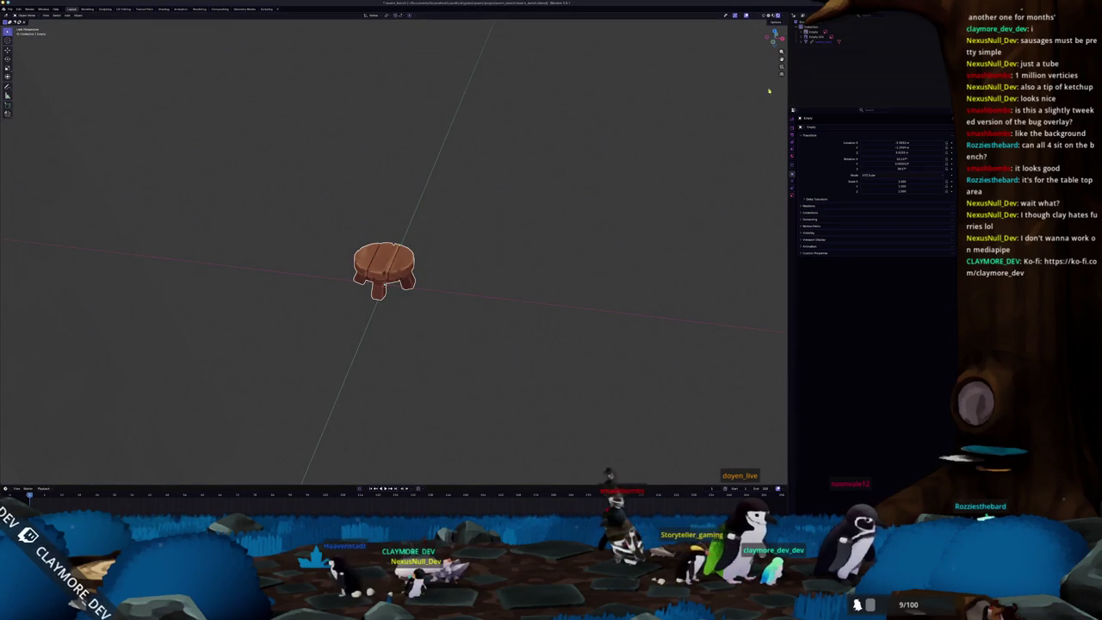
right_click(820, 43)
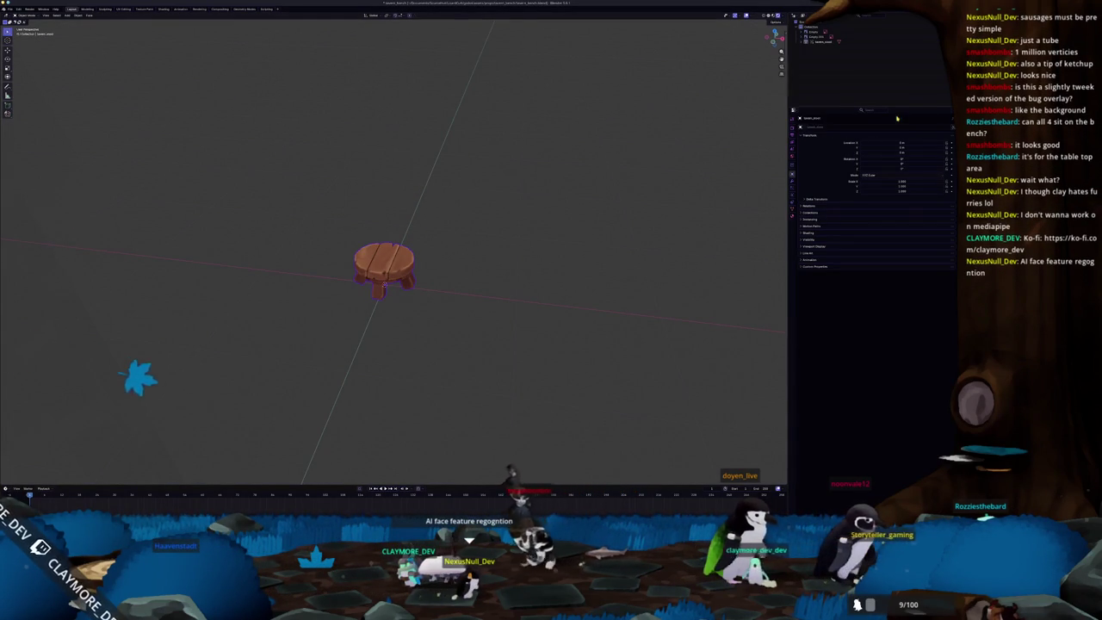
key("KP_1")
scroll(527, 179, "down", 2)
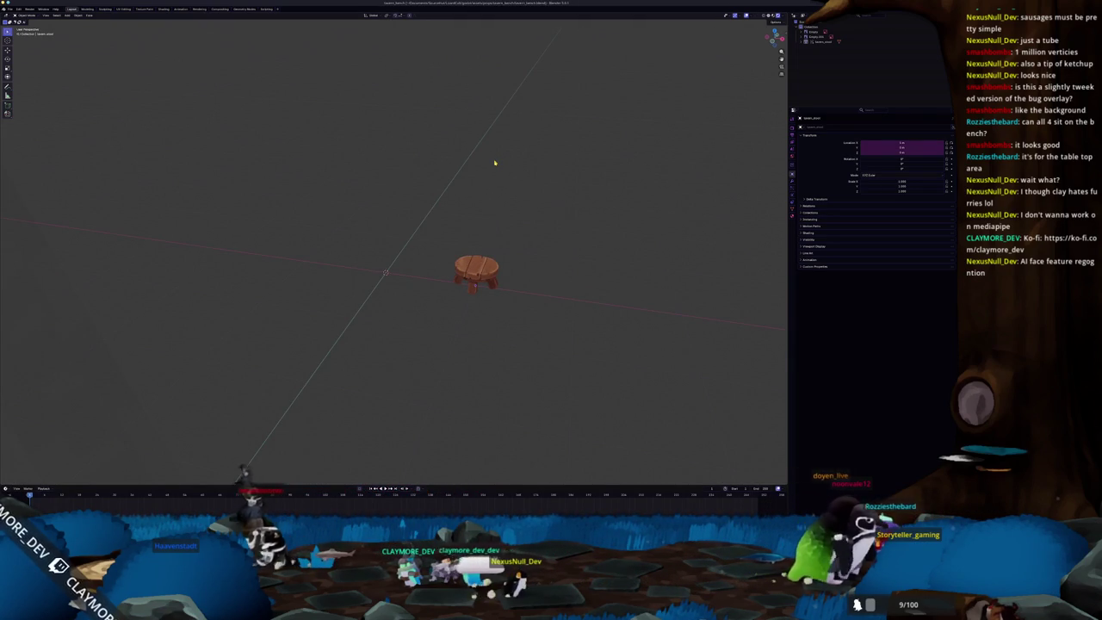
Step: Select and deselect an outliner item, then open the File > Append browser
left_click(818, 40)
left_click(562, 110)
left_click(10, 10)
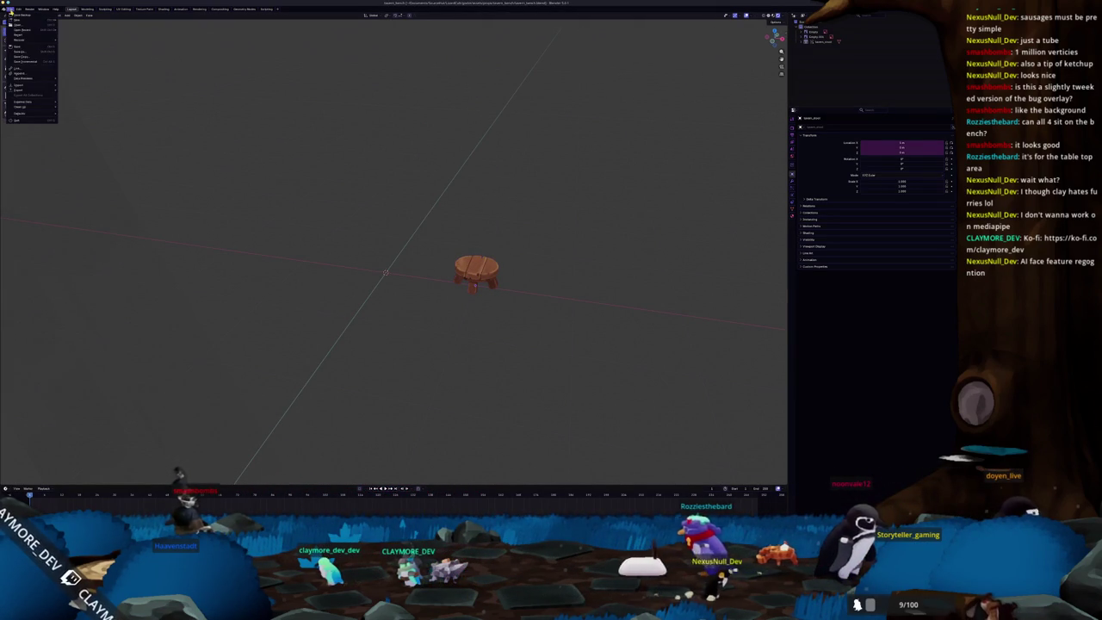
left_click(20, 69)
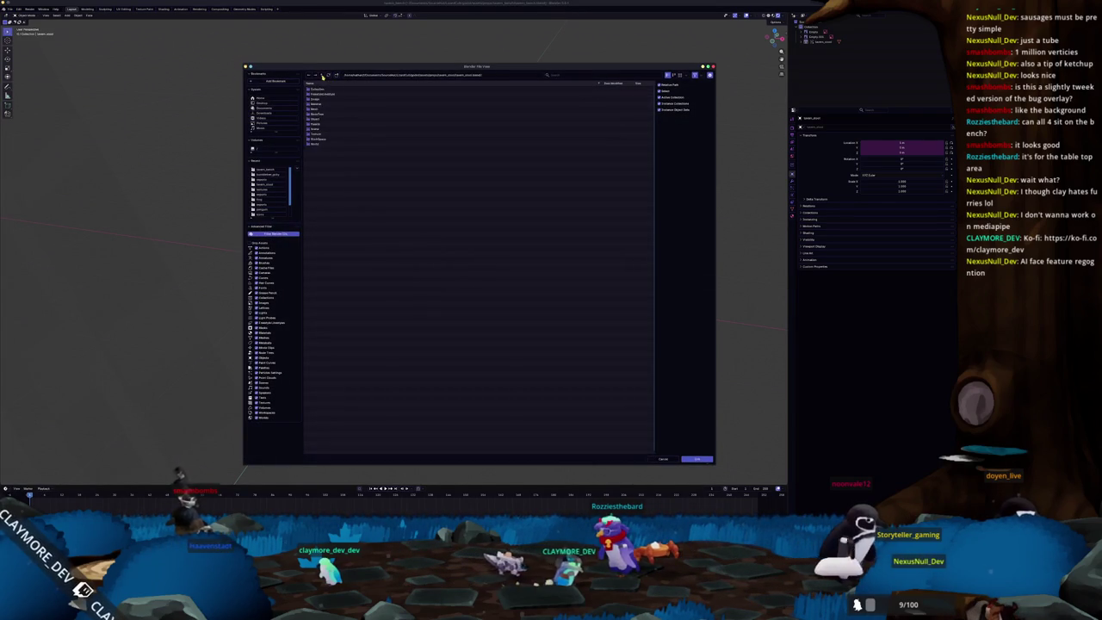
Step: Browse to the character blend's Object folder and append all its objects
left_click(322, 76)
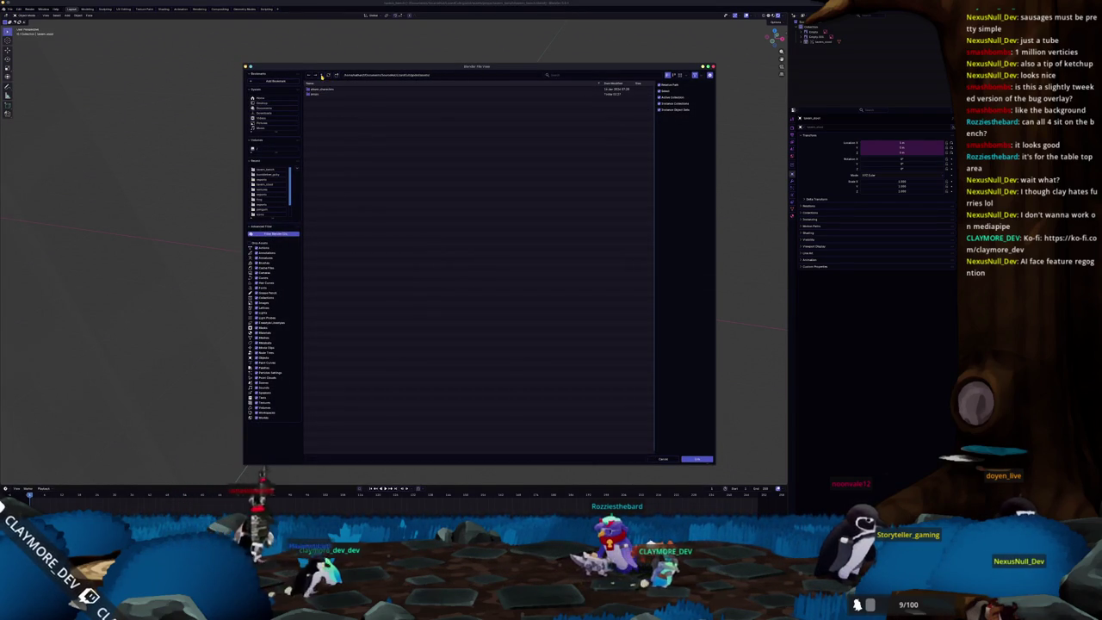
double_click(316, 89)
left_click(318, 114)
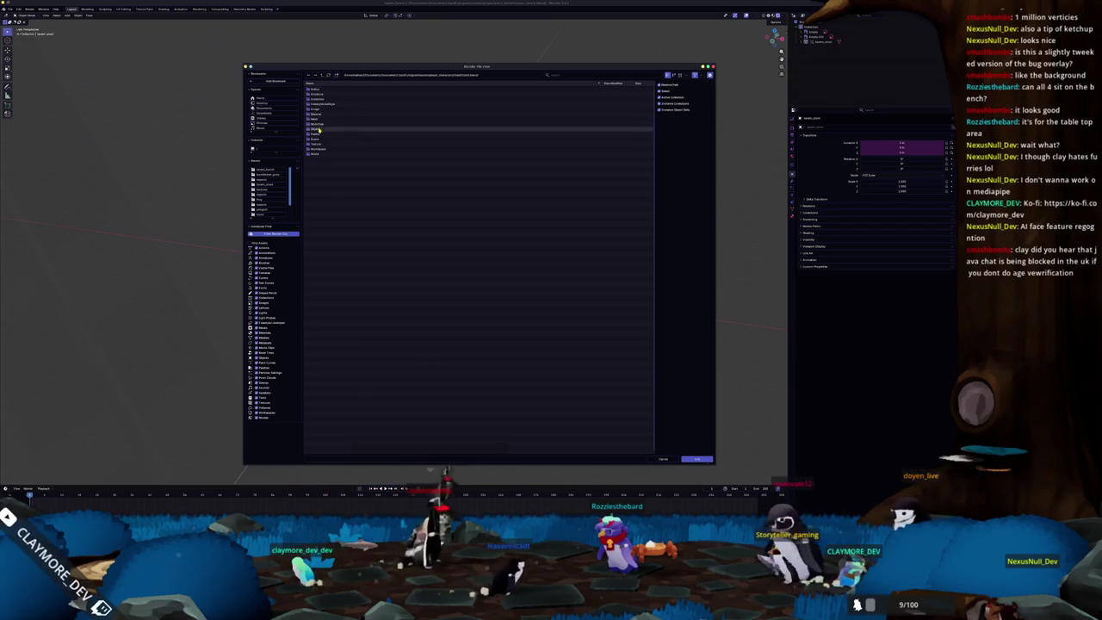
double_click(319, 114)
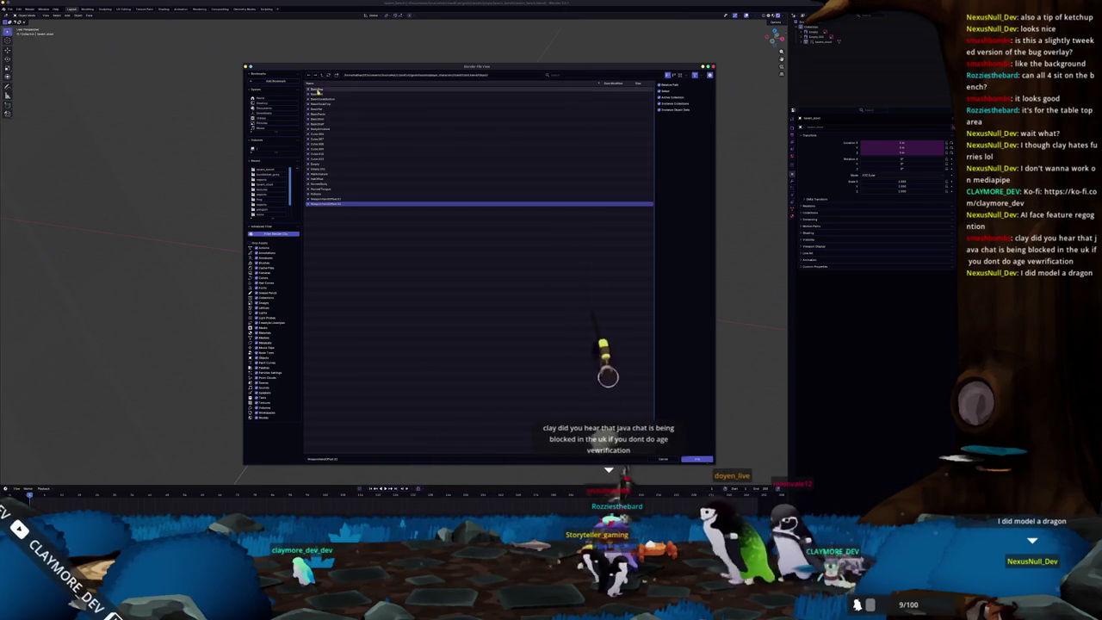
key("a")
key("Return")
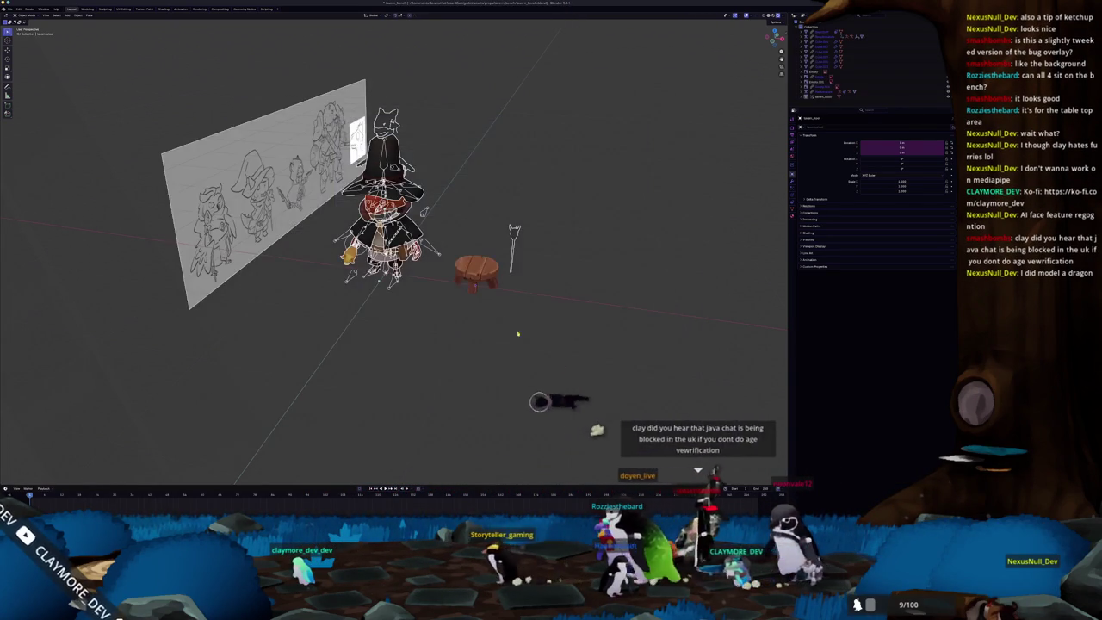
Step: Delete the unwanted reference boards and props brought in with the character
key("Delete")
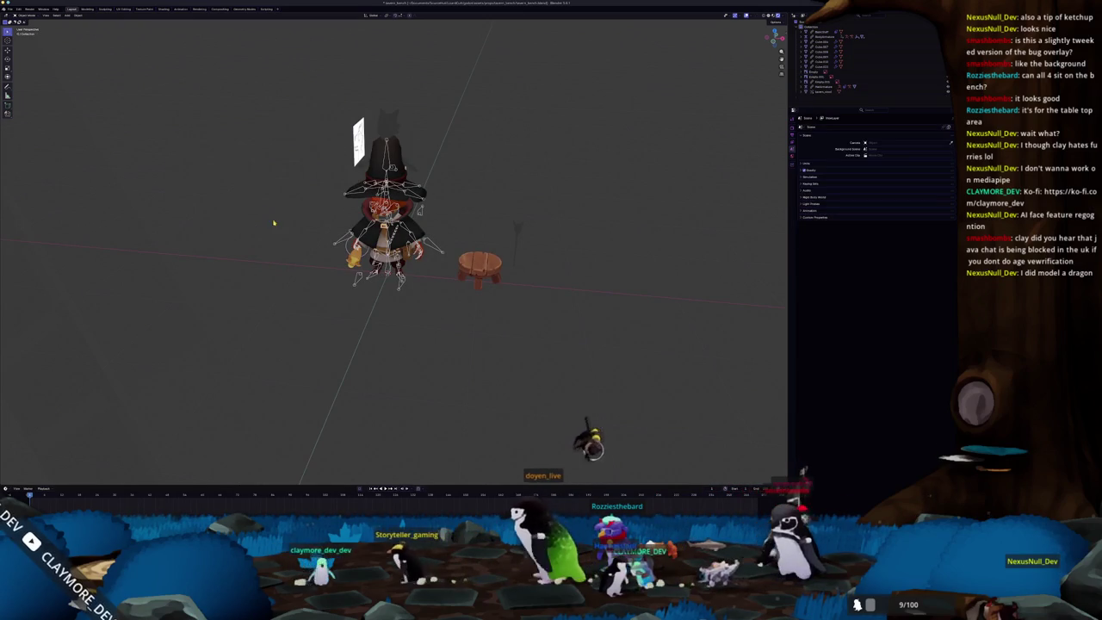
middle_click_drag(507, 235, 431, 215)
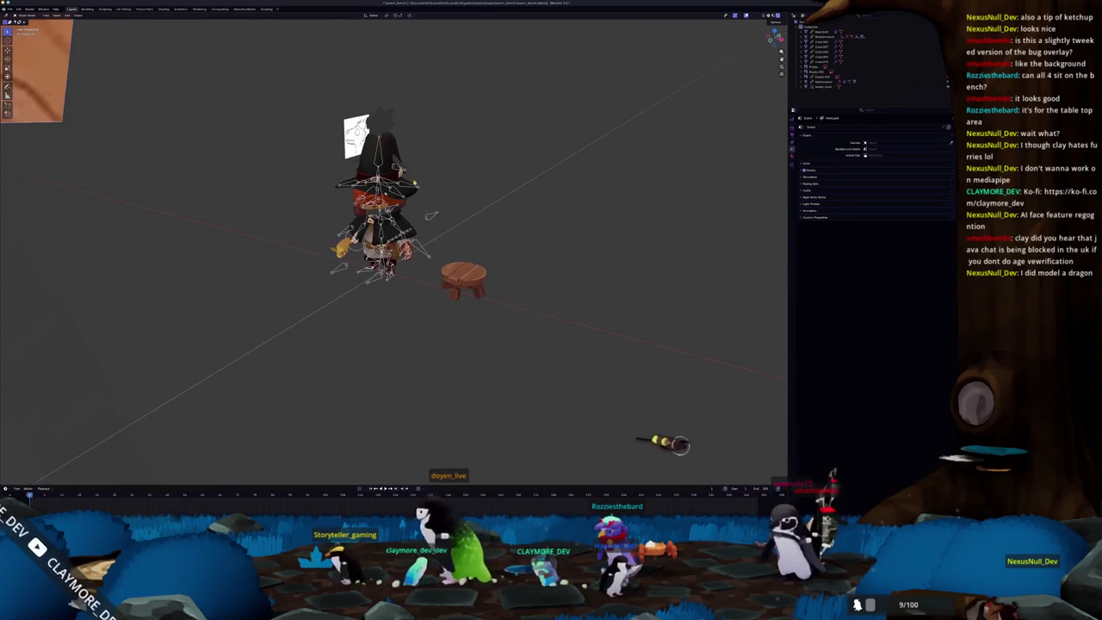
key("x")
left_click(338, 120)
scroll(393, 250, "down", 3)
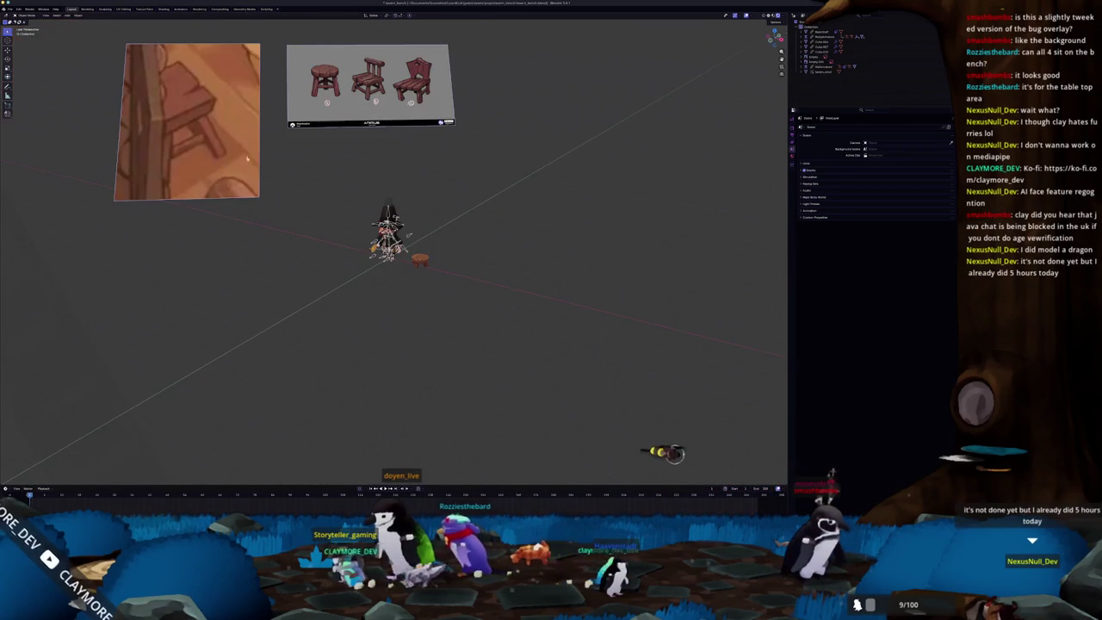
scroll(393, 249, "up", 6)
key("KP_1")
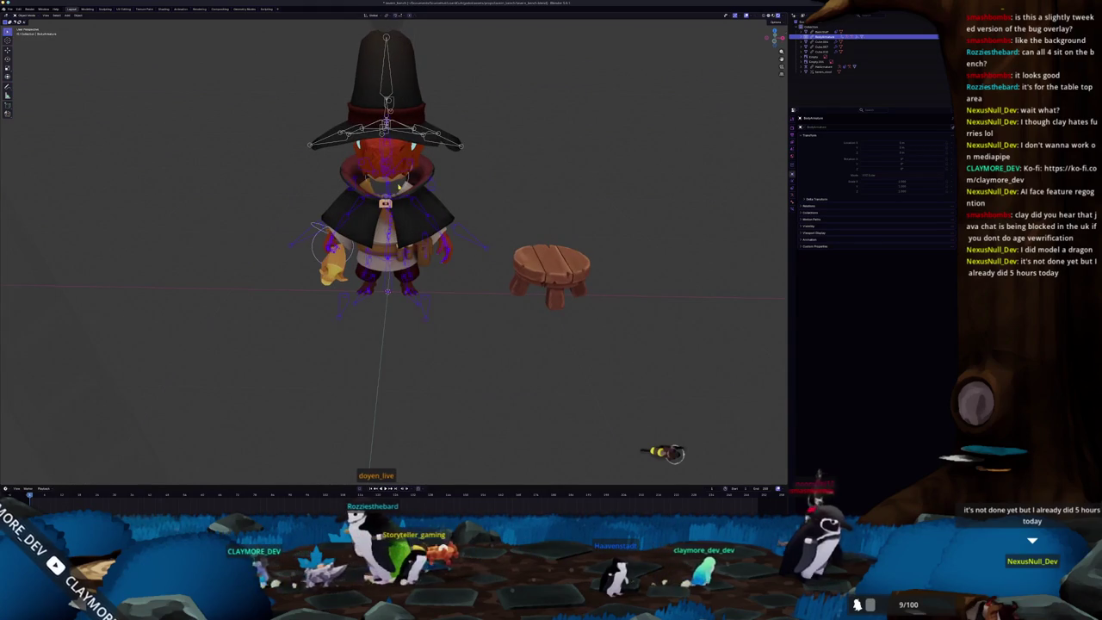
middle_click_drag(394, 258, 422, 241)
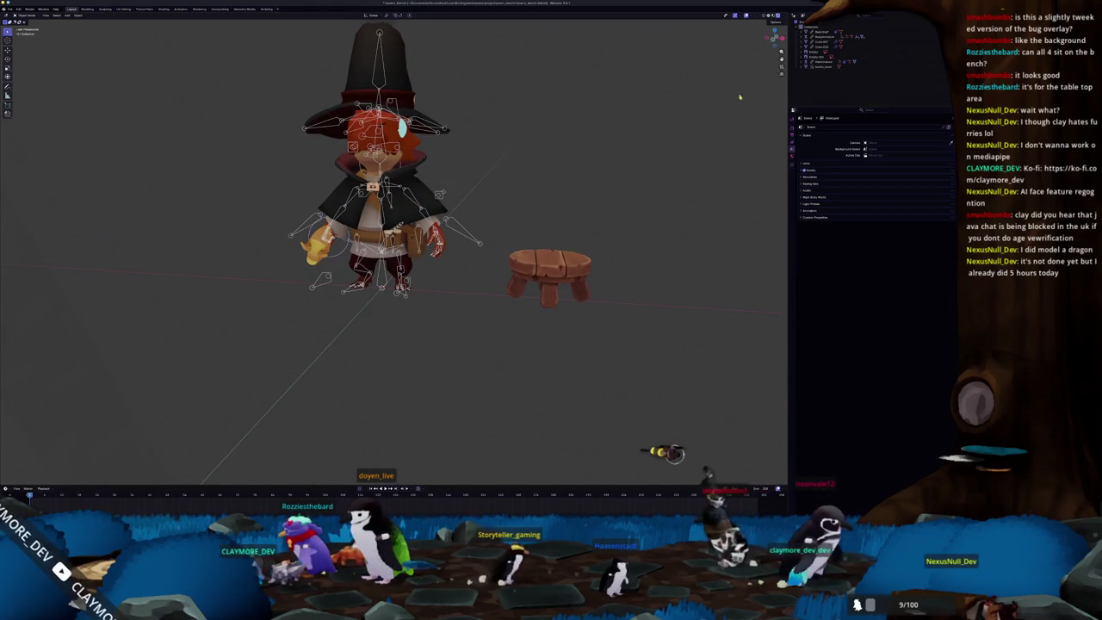
Step: Widen the outliner and duplicate the witch character rig, moving the copy aside
left_click(805, 97)
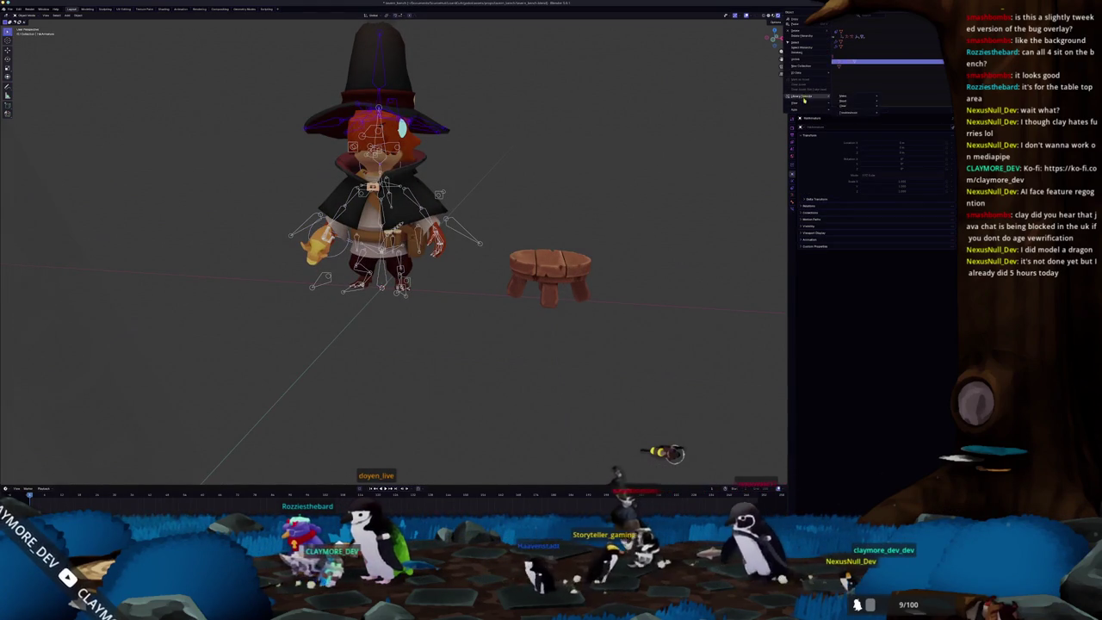
mouse_move(852, 96)
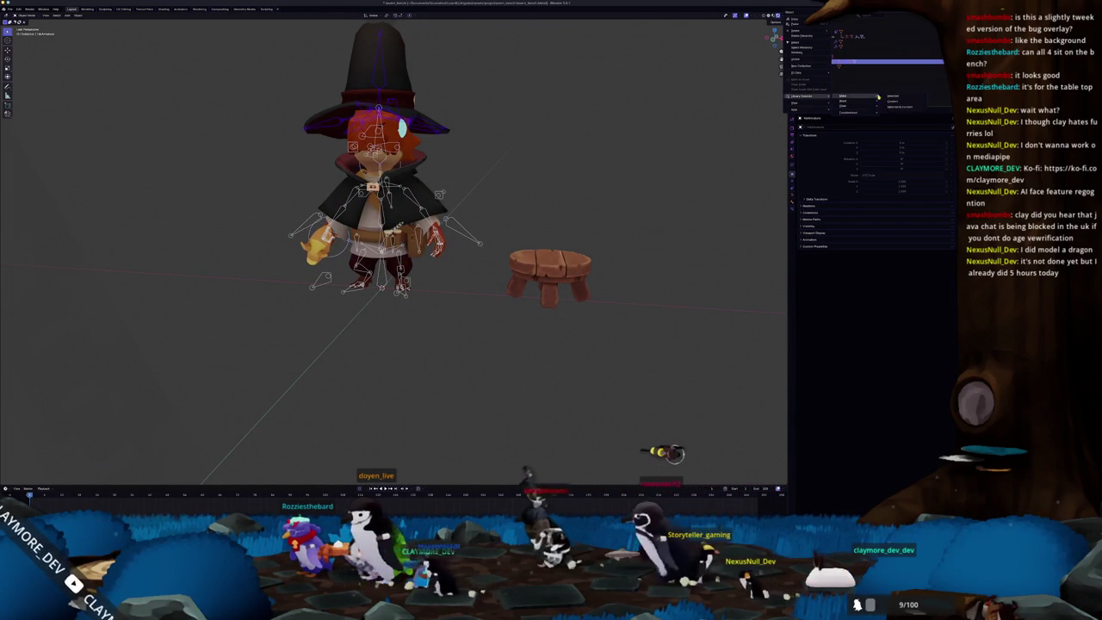
left_click(897, 107)
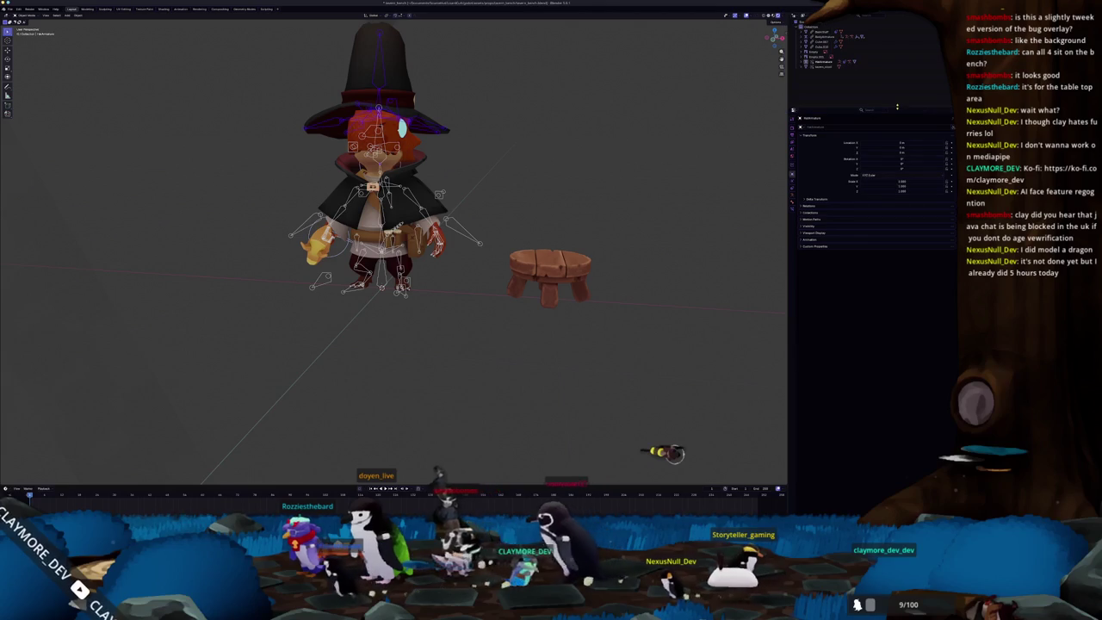
left_click_drag(788, 98, 717, 97)
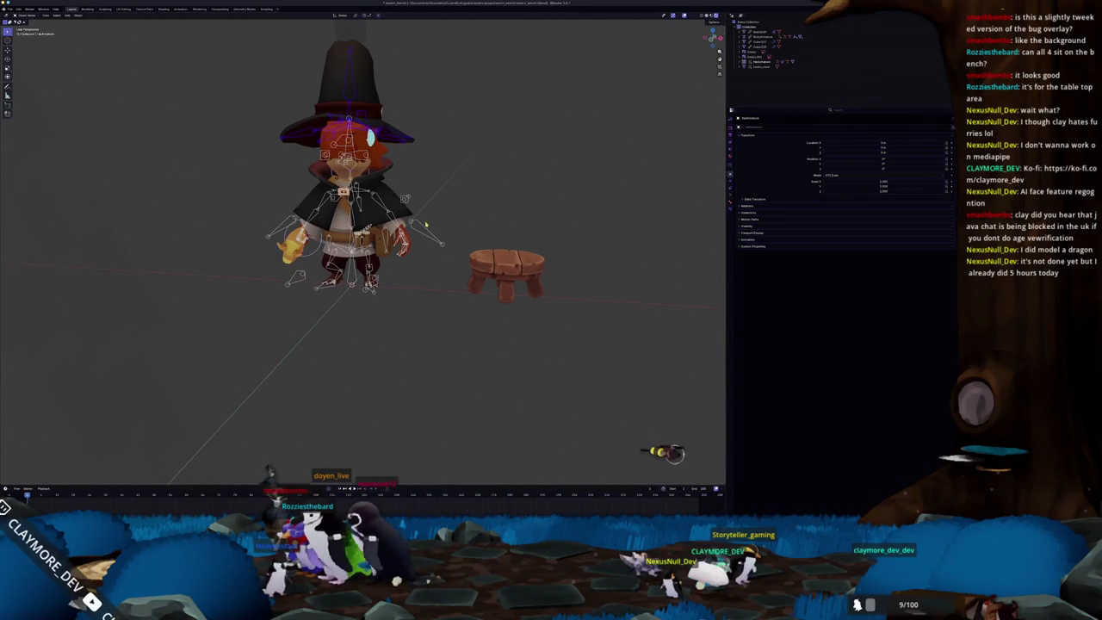
left_click(762, 37)
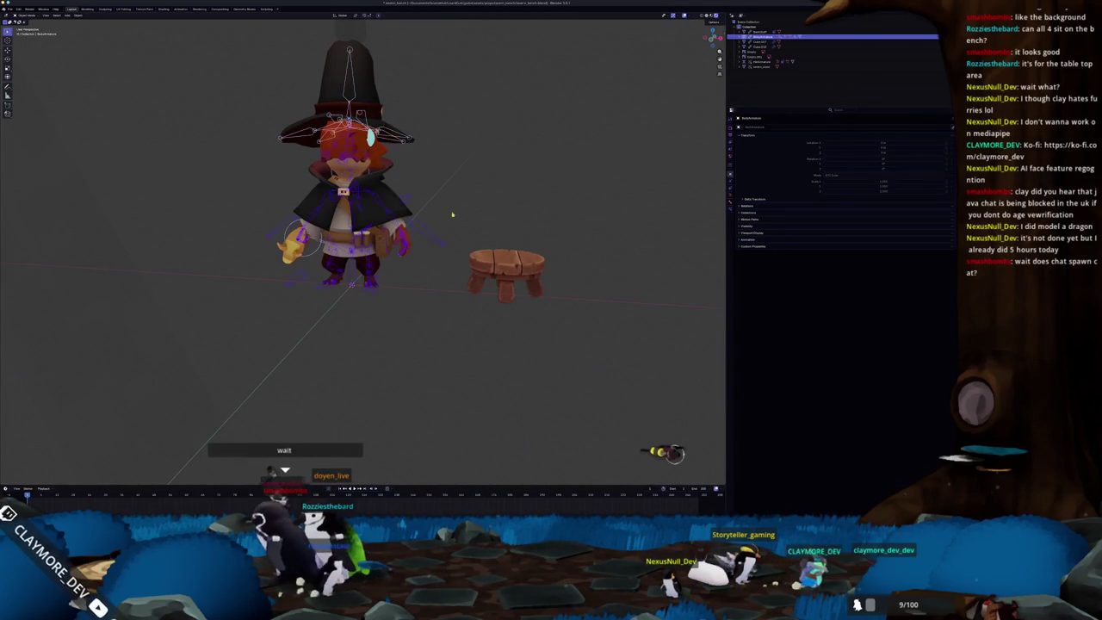
right_click(762, 39)
mouse_move(742, 95)
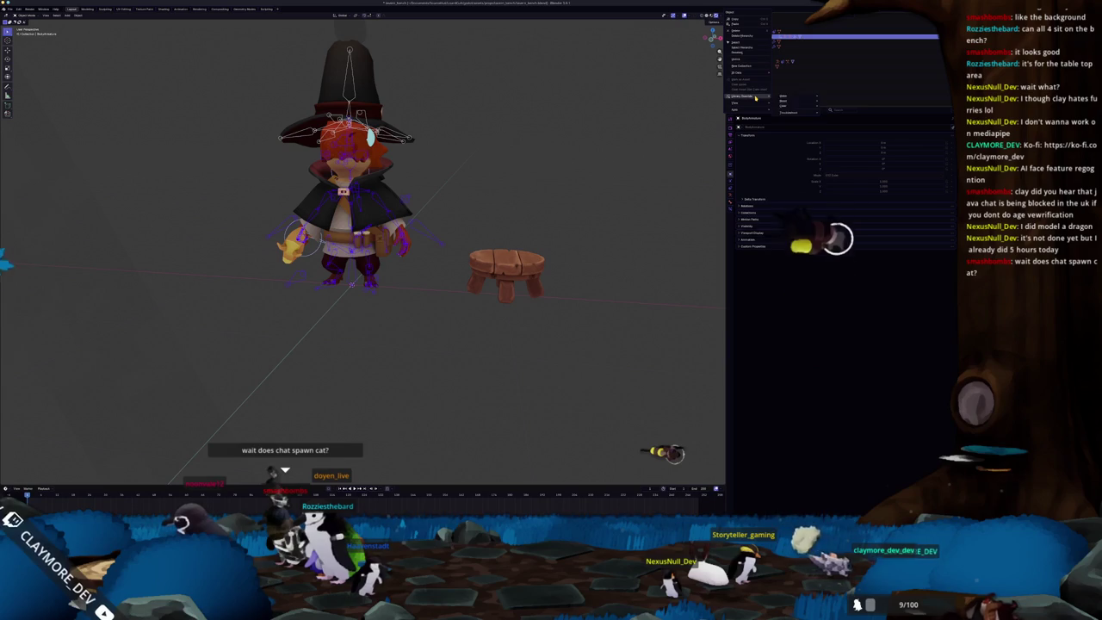
left_click(835, 110)
key("shift+d")
left_click(689, 159)
Step: Delete the left-hand duplicate character and inspect the remaining one beside the stool
left_click_drag(429, 210, 304, 71)
key("x")
left_click(305, 70)
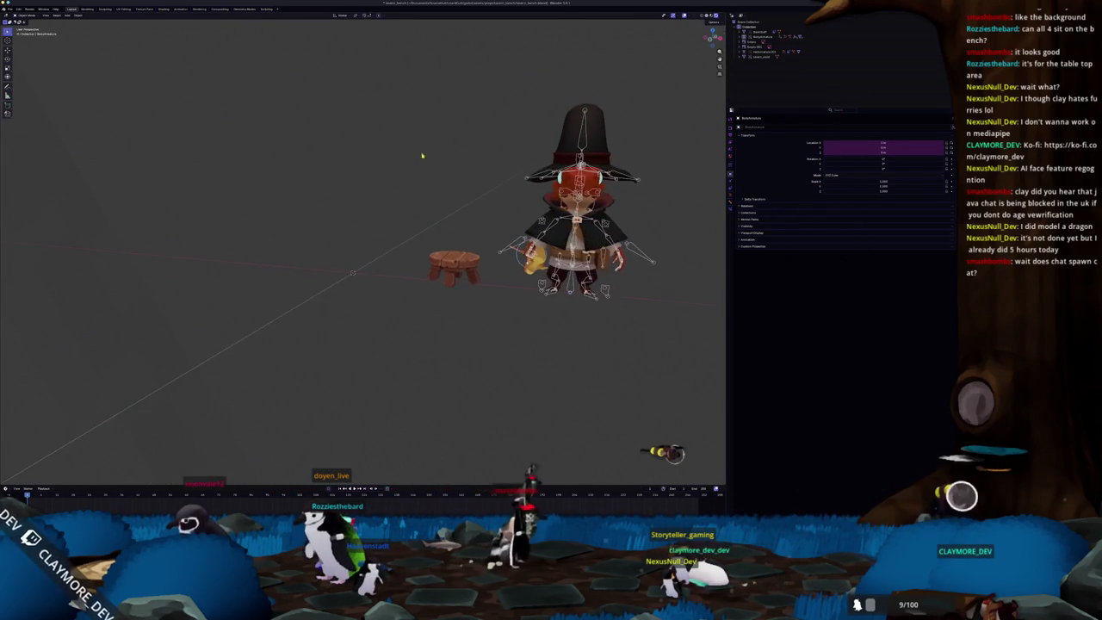
middle_click_drag(413, 147, 494, 229)
scroll(459, 226, "up", 3)
left_click(615, 319)
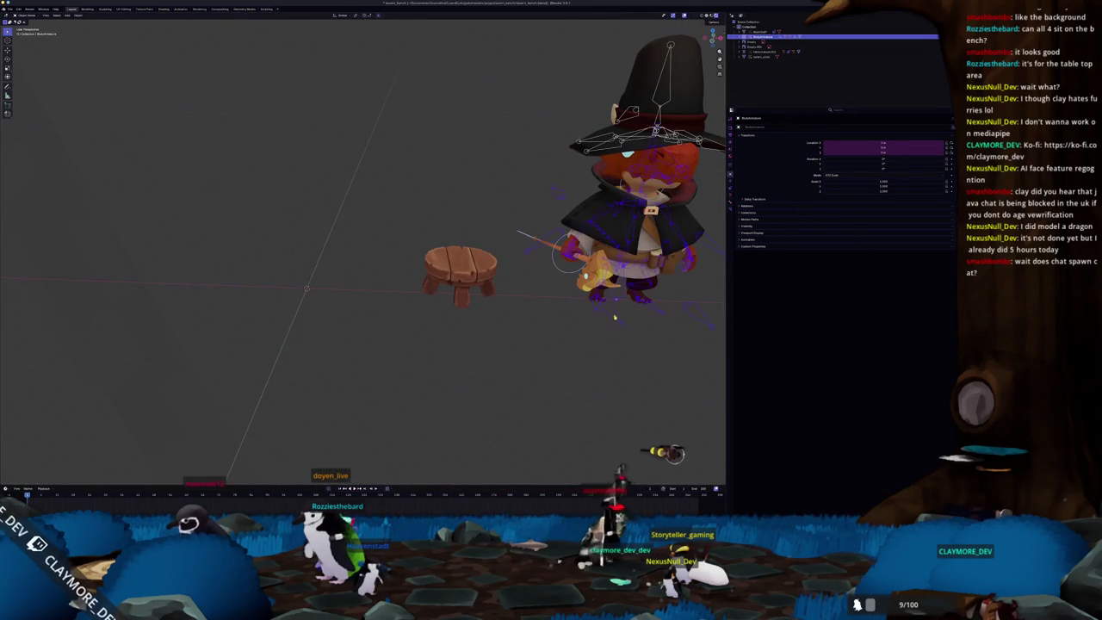
middle_click_drag(560, 272, 568, 156)
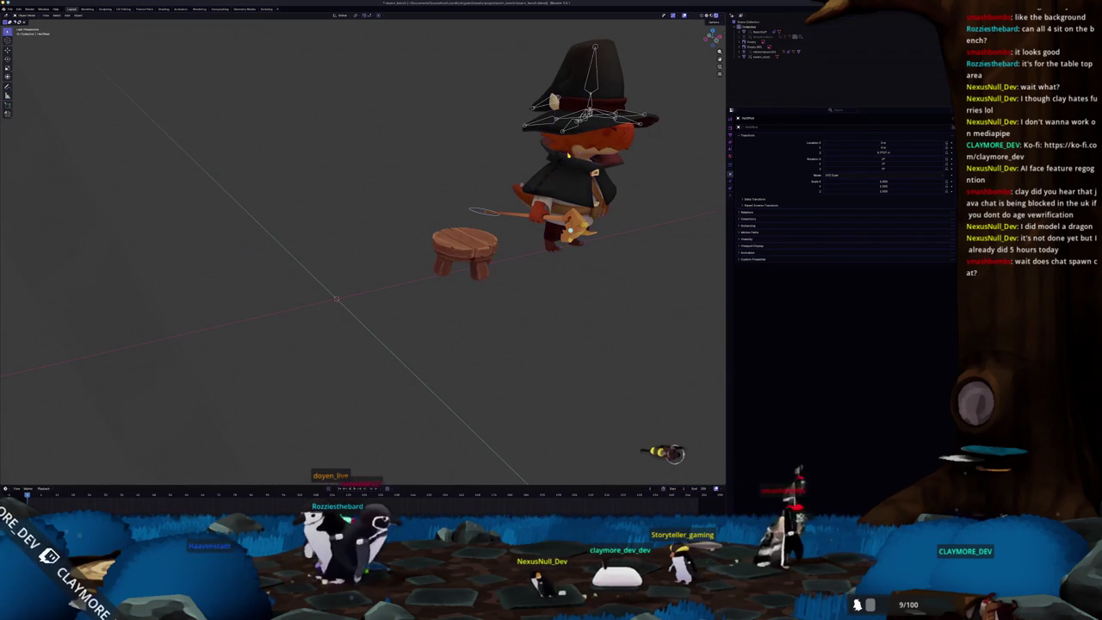
mouse_move(568, 156)
middle_mouse_down()
mouse_move(515, 183)
mouse_move(396, 207)
middle_mouse_up()
left_click(515, 183)
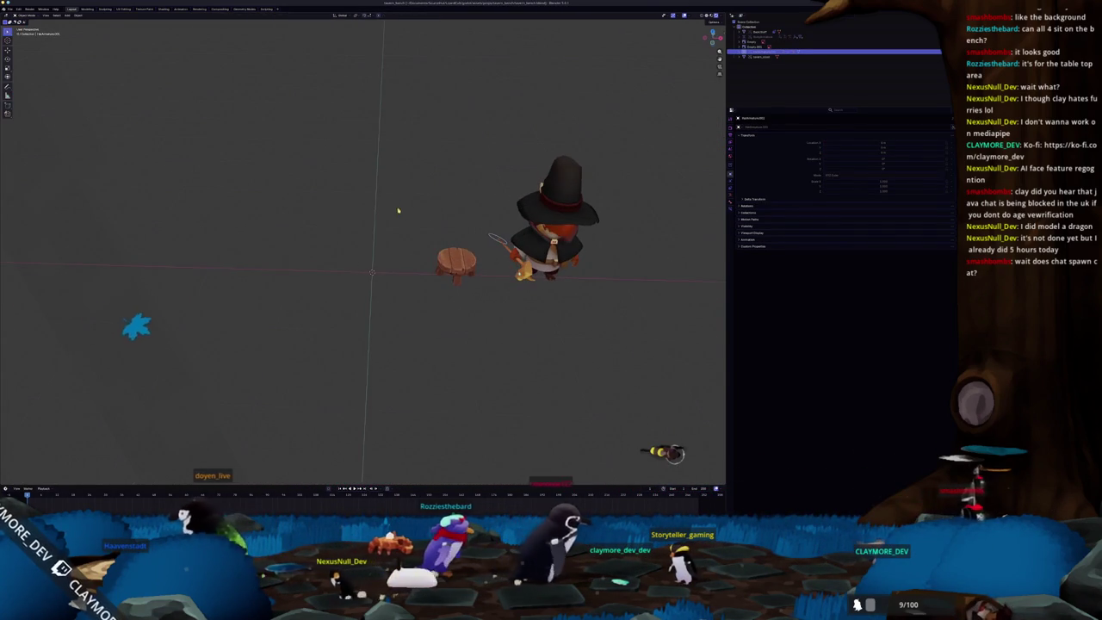
scroll(493, 242, "down", 3)
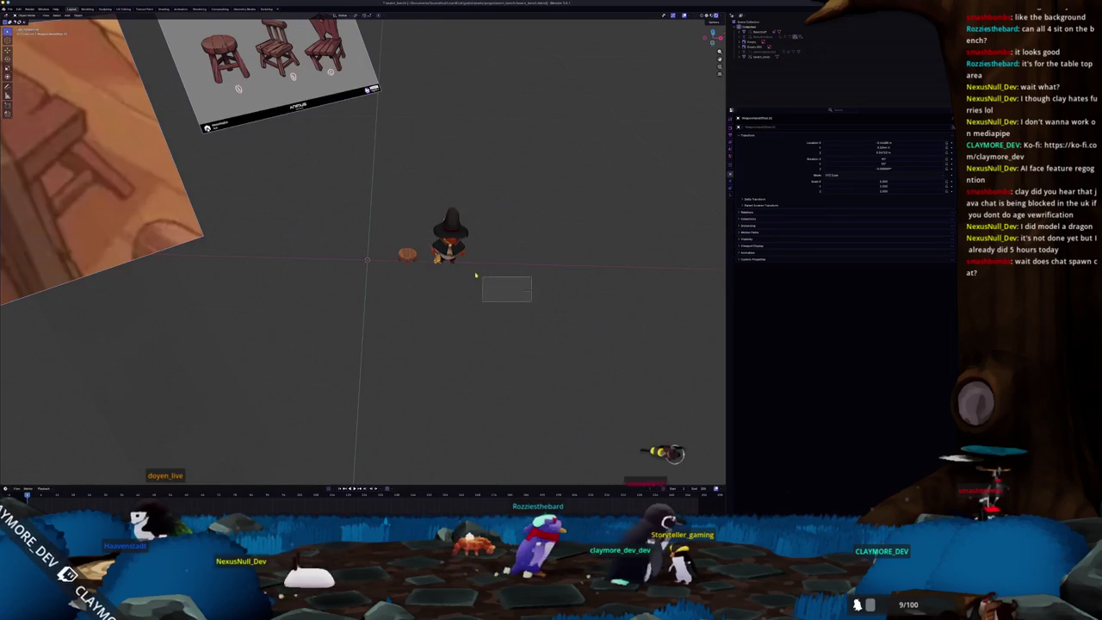
Step: Box-zoom onto the pair and slide the character rig along the X axis
middle_click_drag(516, 295, 370, 118)
key("g")
key("x")
key("Escape")
key("shift+b")
left_click_drag(483, 296, 344, 201)
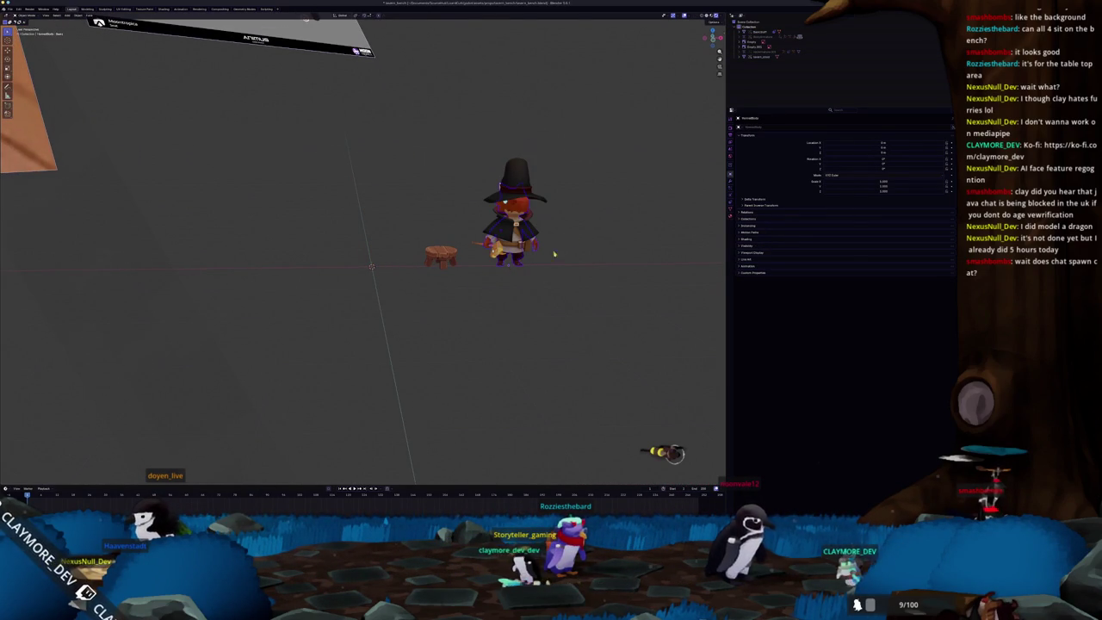
left_click(824, 38)
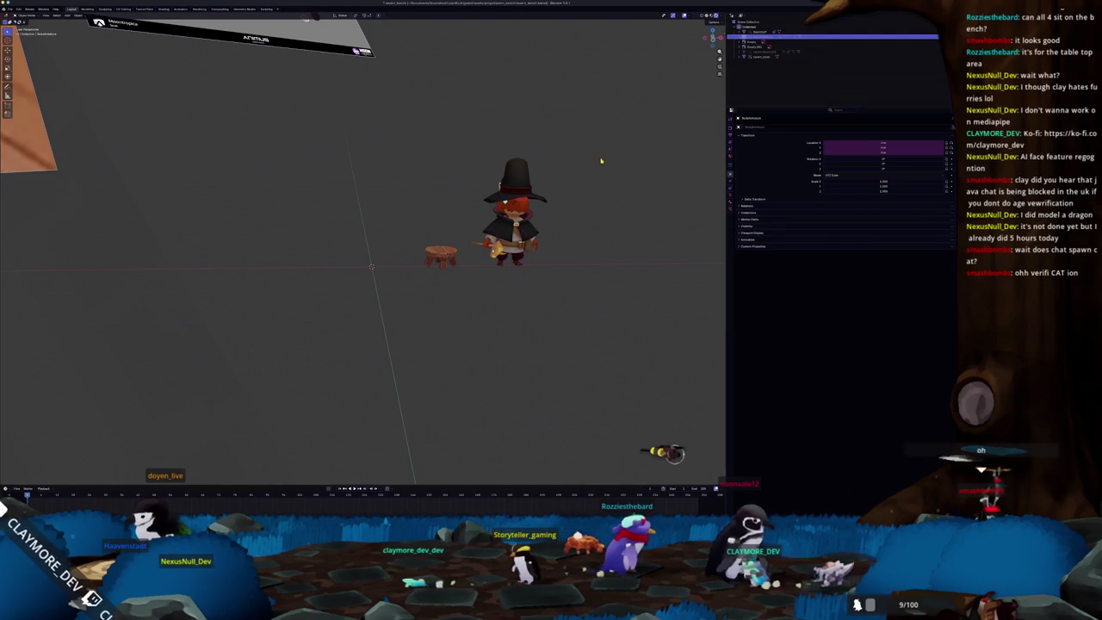
mouse_move(536, 263)
middle_mouse_down("shift")
mouse_move(513, 269)
mouse_move(539, 250)
middle_mouse_up("shift")
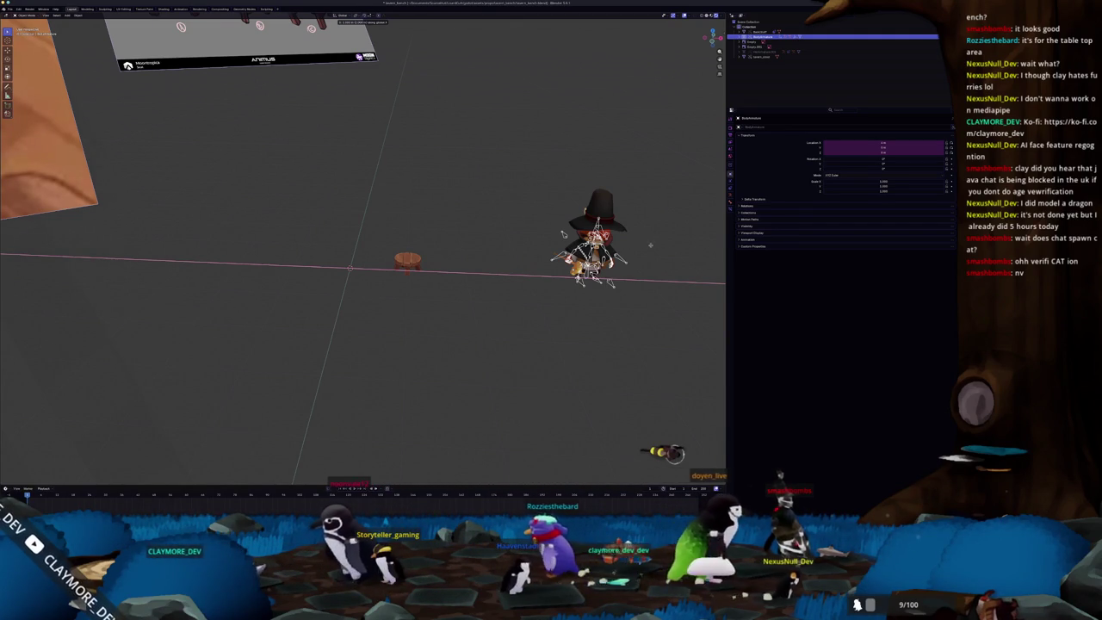
left_click(663, 250)
Step: Move the stool along X so it sits right beside the character
left_click(405, 258)
key("g")
key("x")
left_click(534, 236)
mouse_move(519, 231)
middle_mouse_down()
mouse_move(533, 238)
mouse_move(517, 260)
mouse_move(480, 274)
middle_mouse_up()
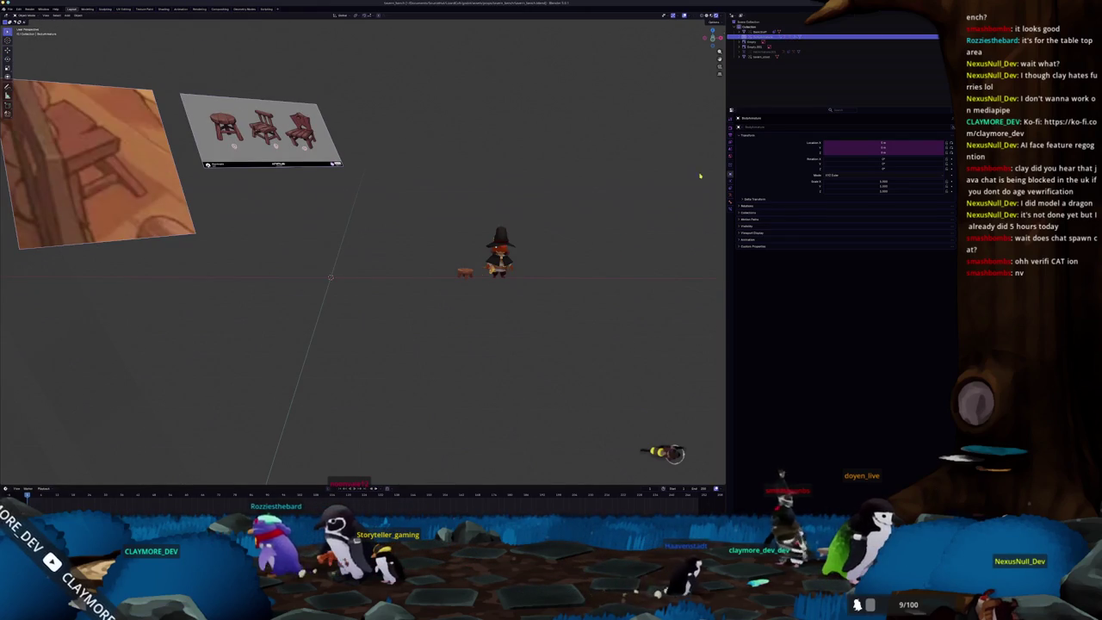
left_click(731, 128)
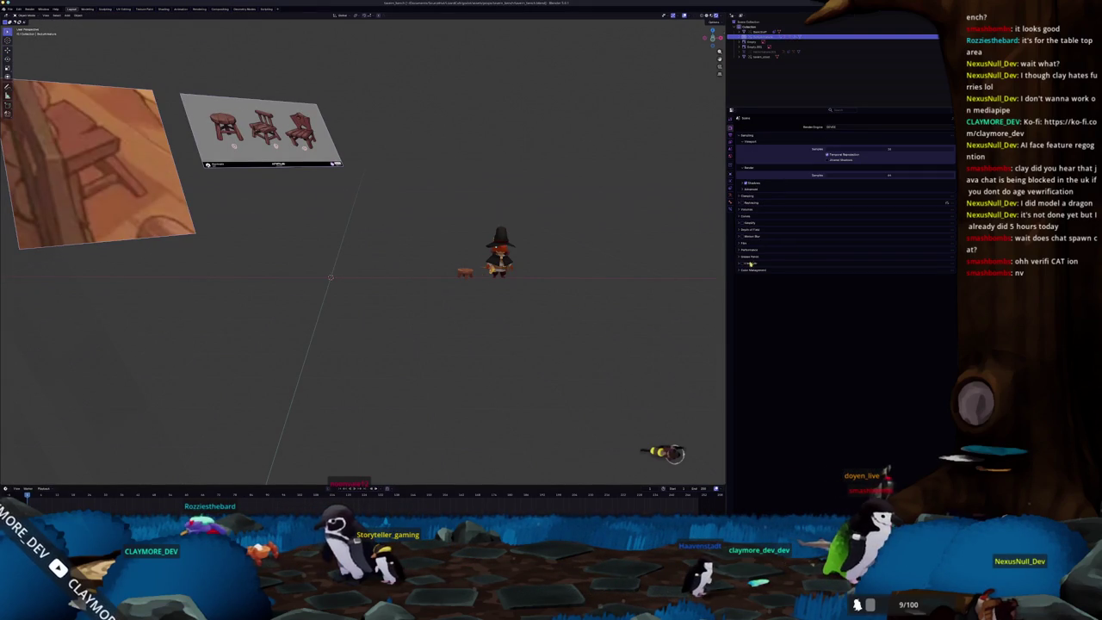
Step: Enable Film > Transparent, return the viewport to Solid shading, and split the 3D view in two
left_click(826, 256)
scroll(363, 249, "up", 2)
scroll(363, 250, "up", 2)
scroll(363, 250, "up", 2)
left_click(704, 16)
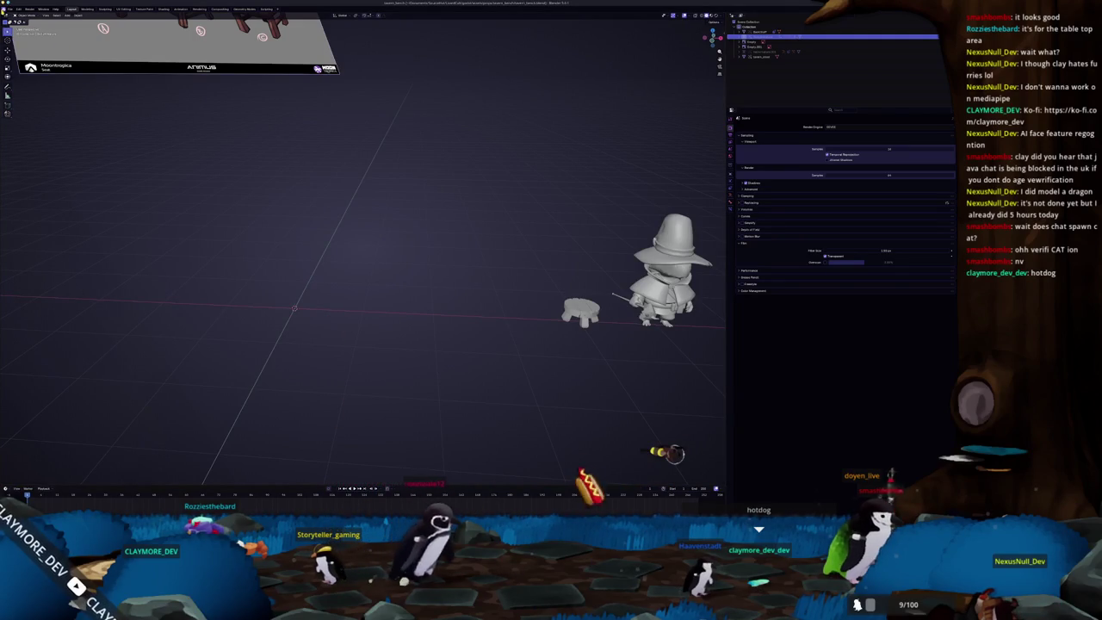
left_click_drag(3, 14, 157, 52)
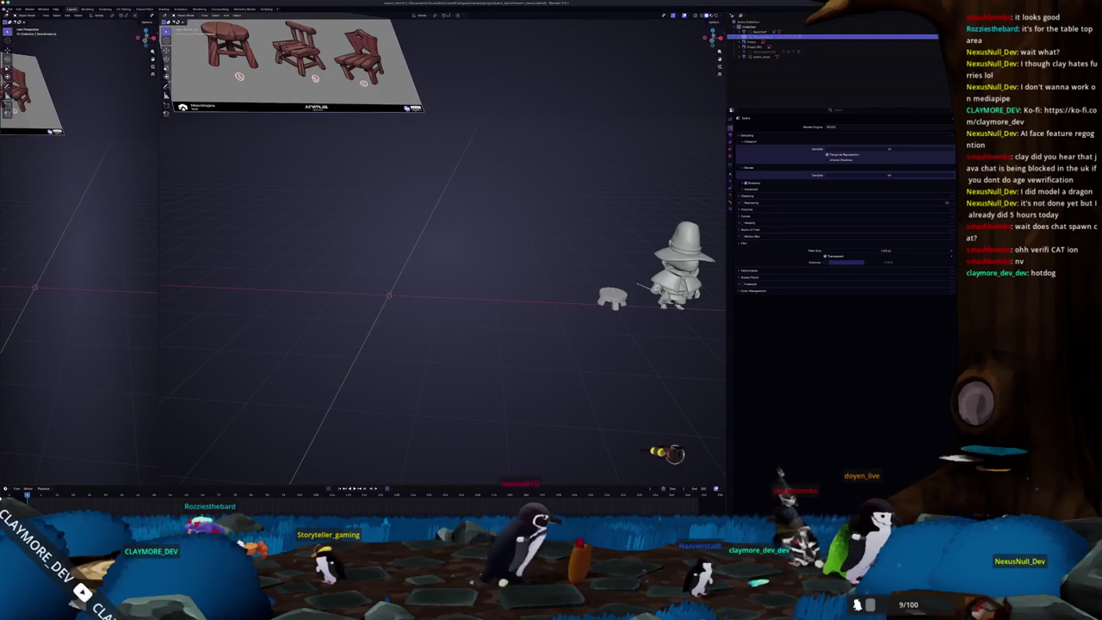
Step: Keep the new area as a 3D Viewport and widen it by dragging the divider right
left_click(7, 16)
left_click(17, 29)
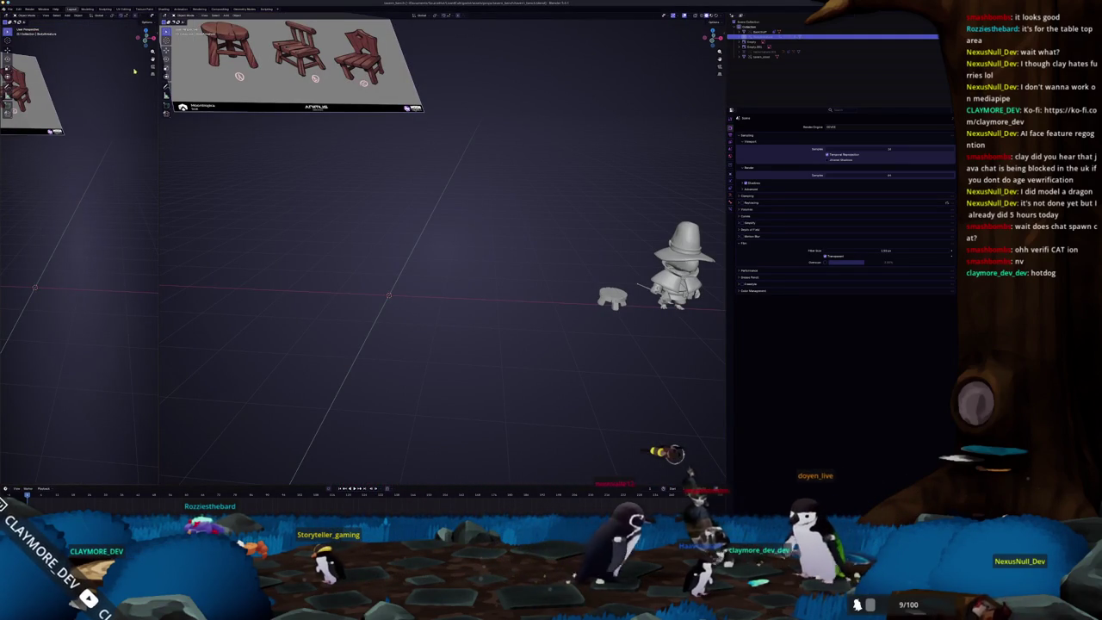
scroll(126, 145, "down", 5)
left_click_drag(158, 29, 253, 29)
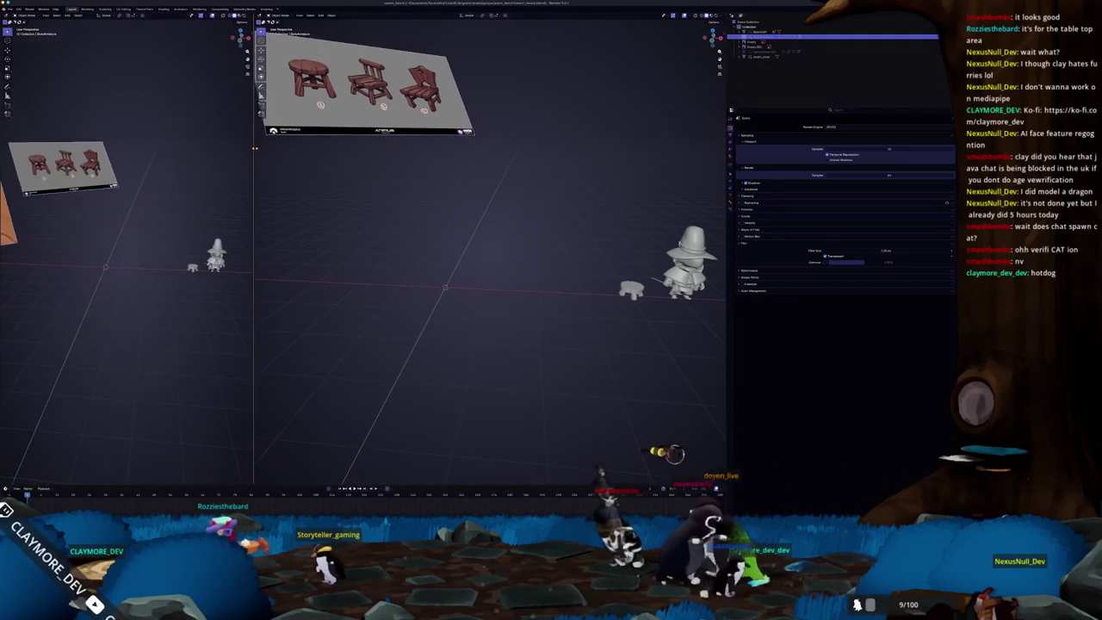
Step: Set the left viewport to Material Preview and open its sidebar on another tab
left_click(243, 15)
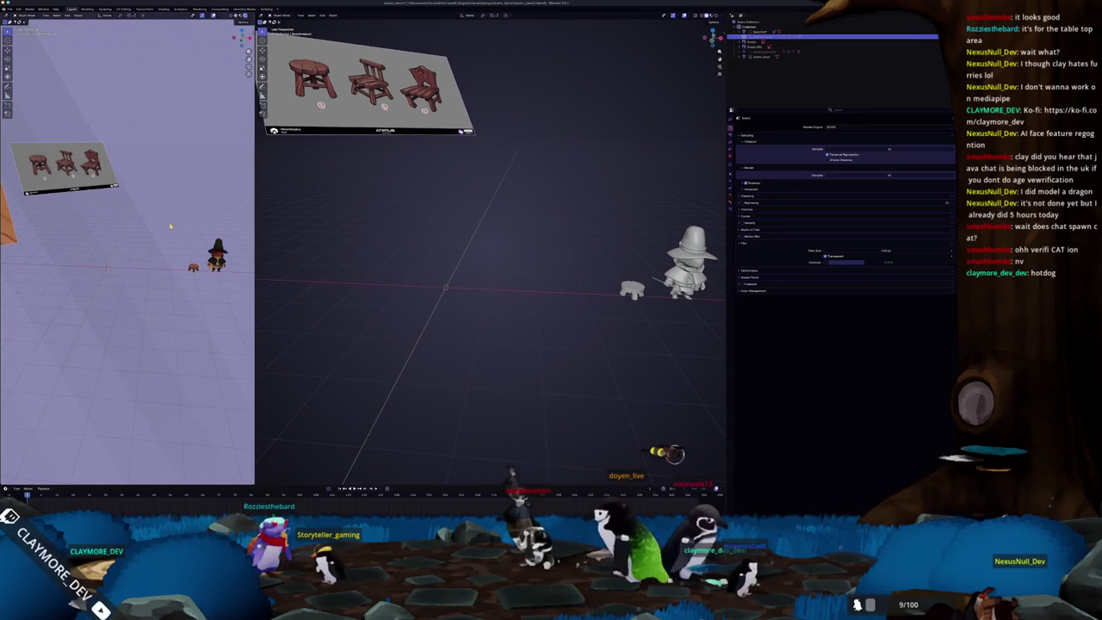
scroll(169, 229, "up", 2)
key("n")
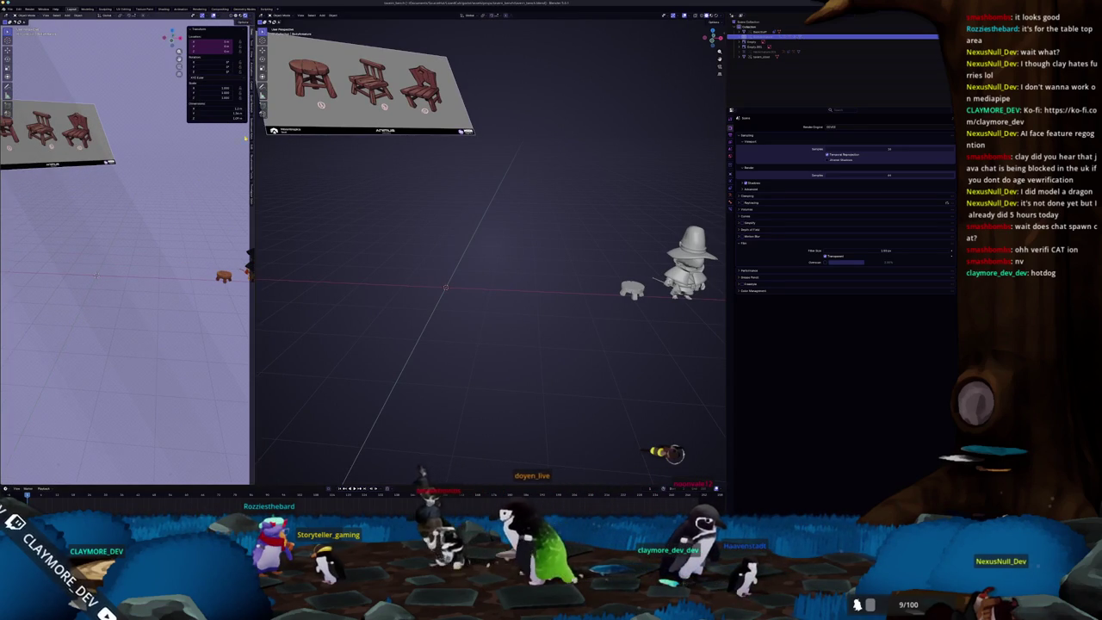
left_click(252, 99)
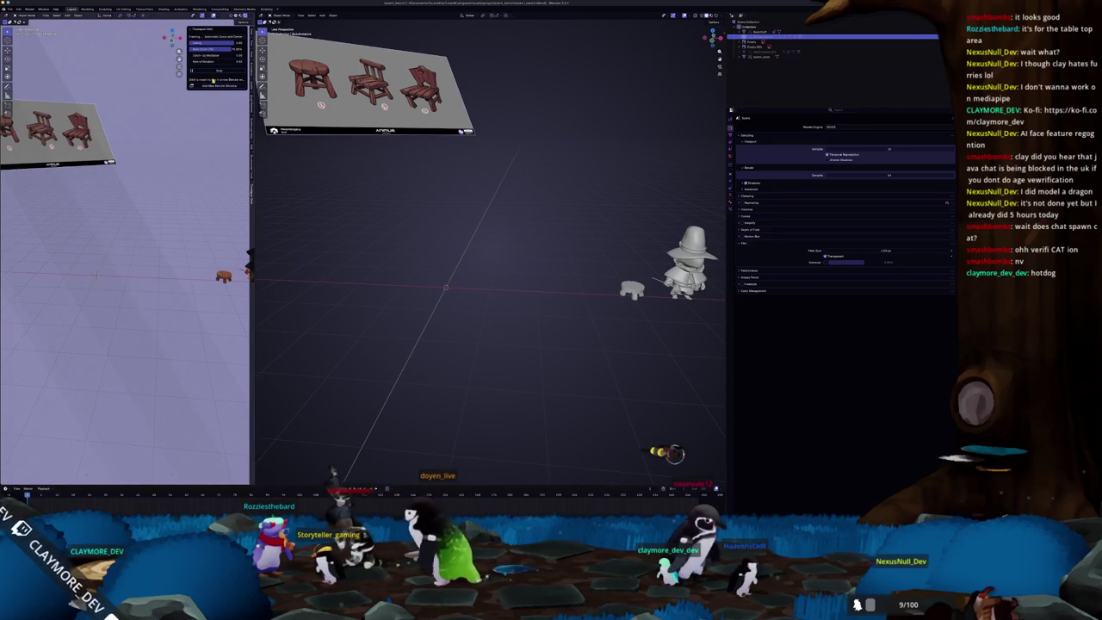
key("shift+a")
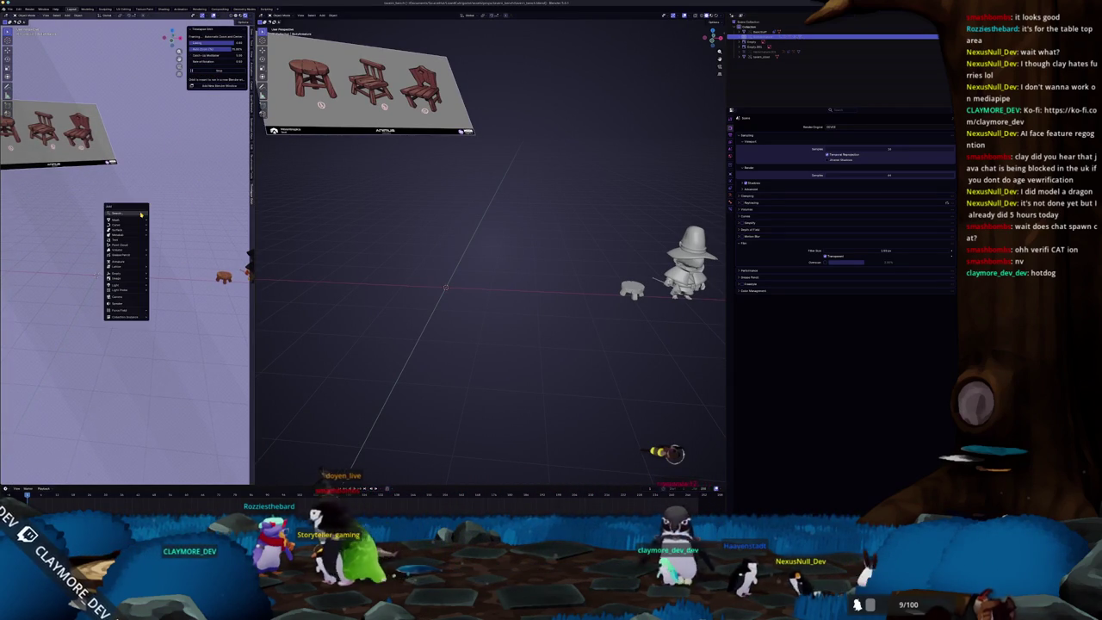
Step: Add a cube at the origin, zoom in on it, and show its Material properties
left_click(167, 227)
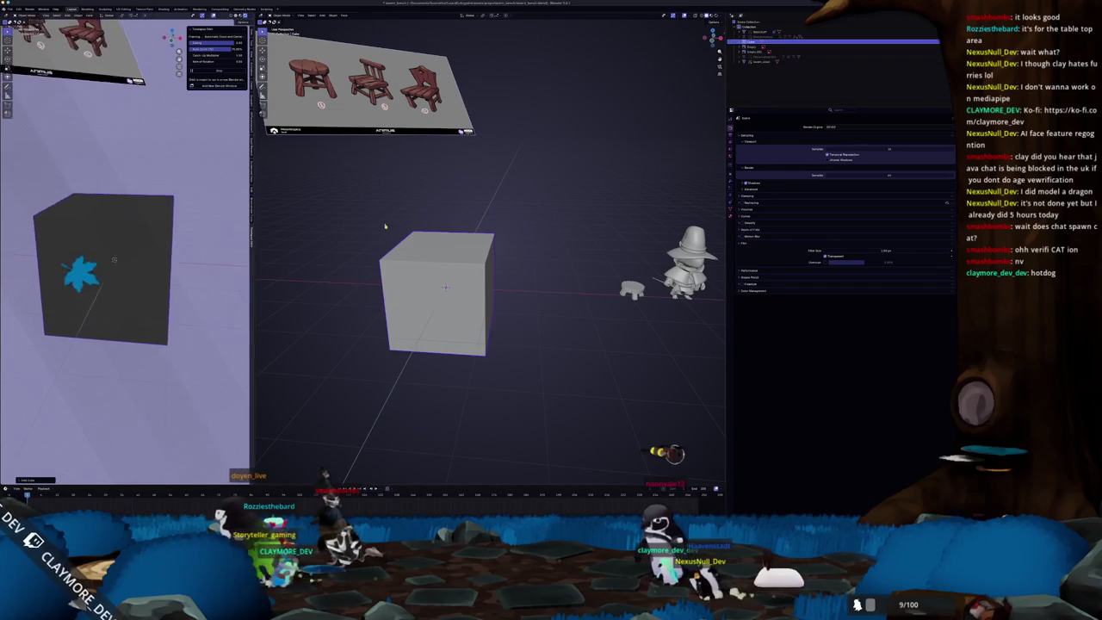
scroll(186, 157, "up", 5)
scroll(186, 157, "up", 1)
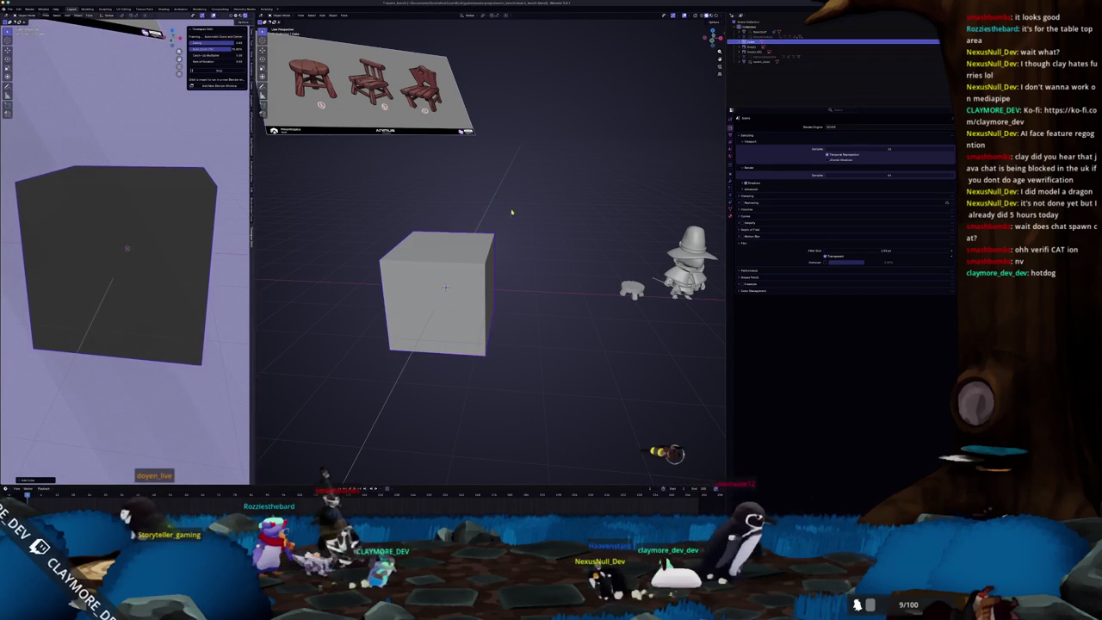
left_click(731, 215)
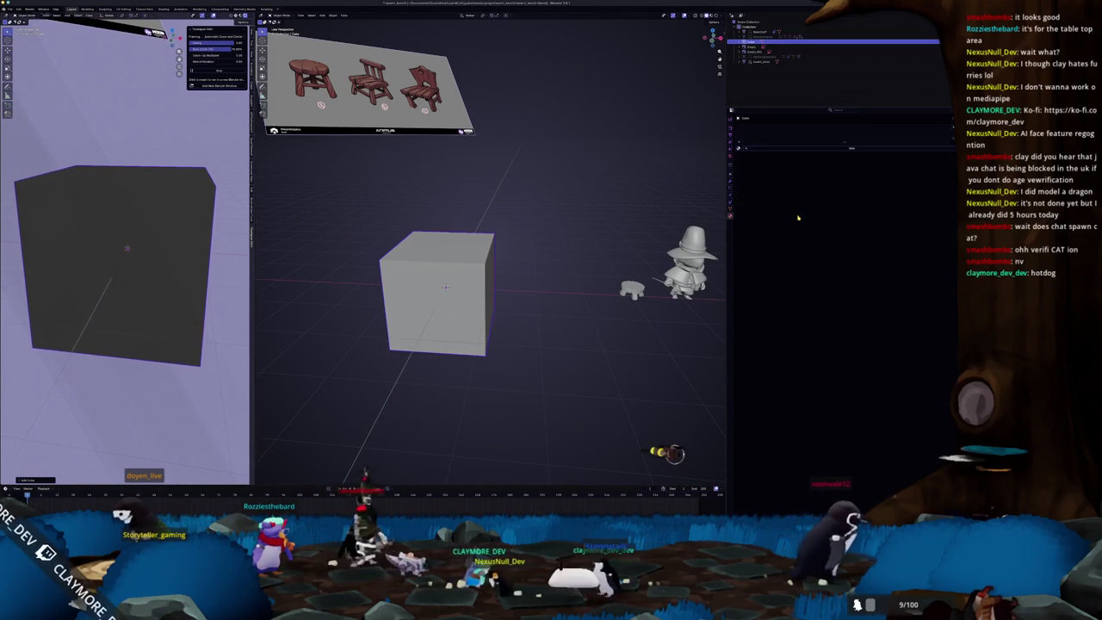
left_click(737, 148)
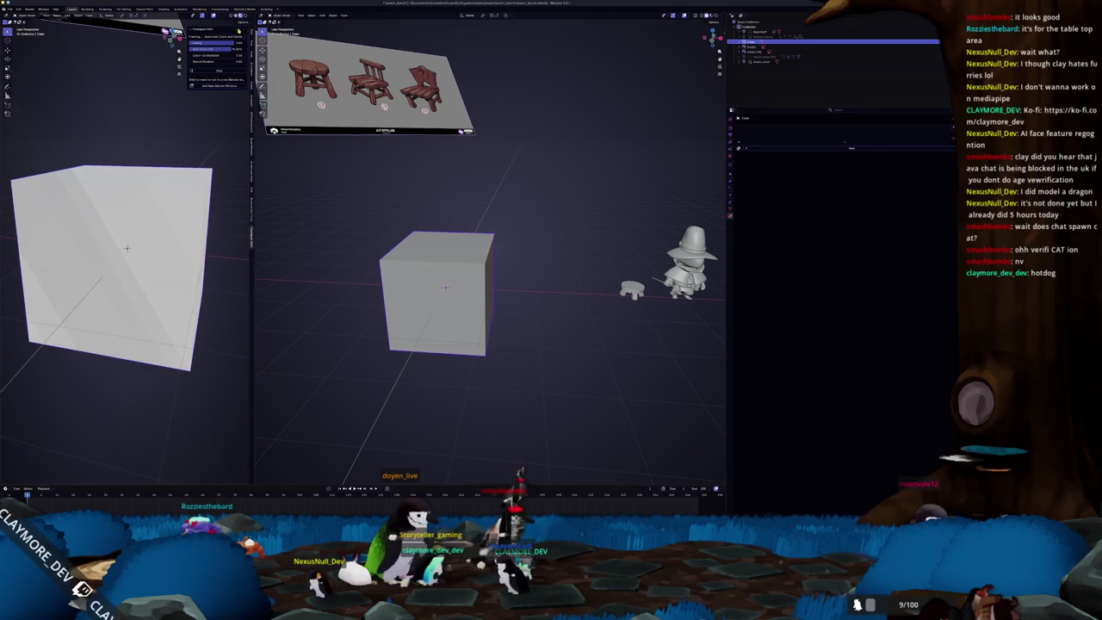
left_click(250, 15)
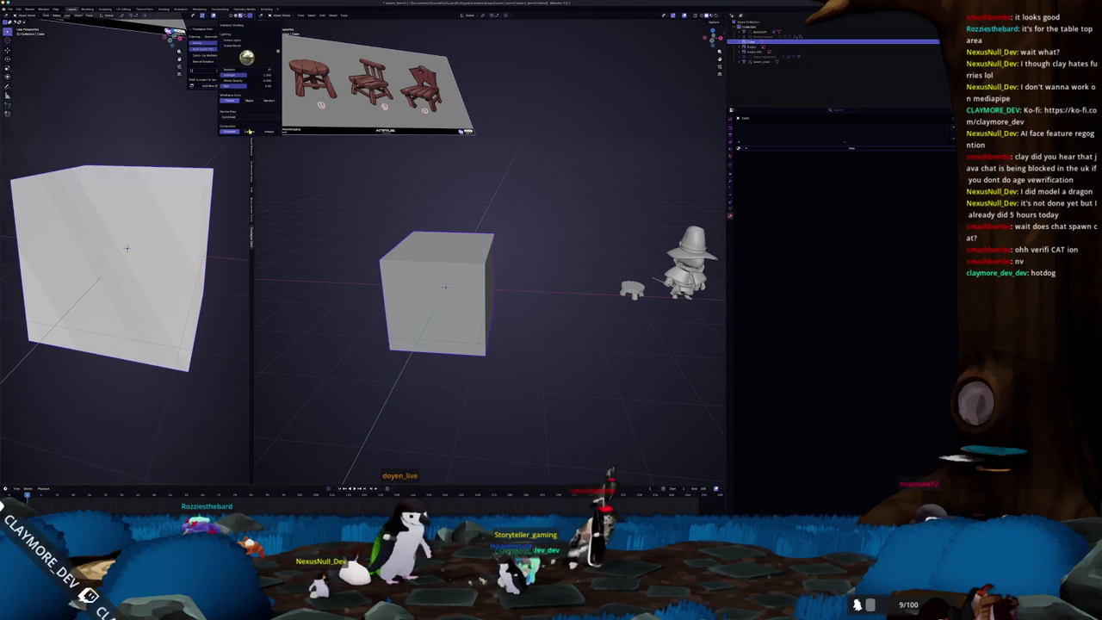
Step: Try another viewport lighting mode, revert to the previous one, and change the Color display option
left_click(237, 41)
left_click(228, 42)
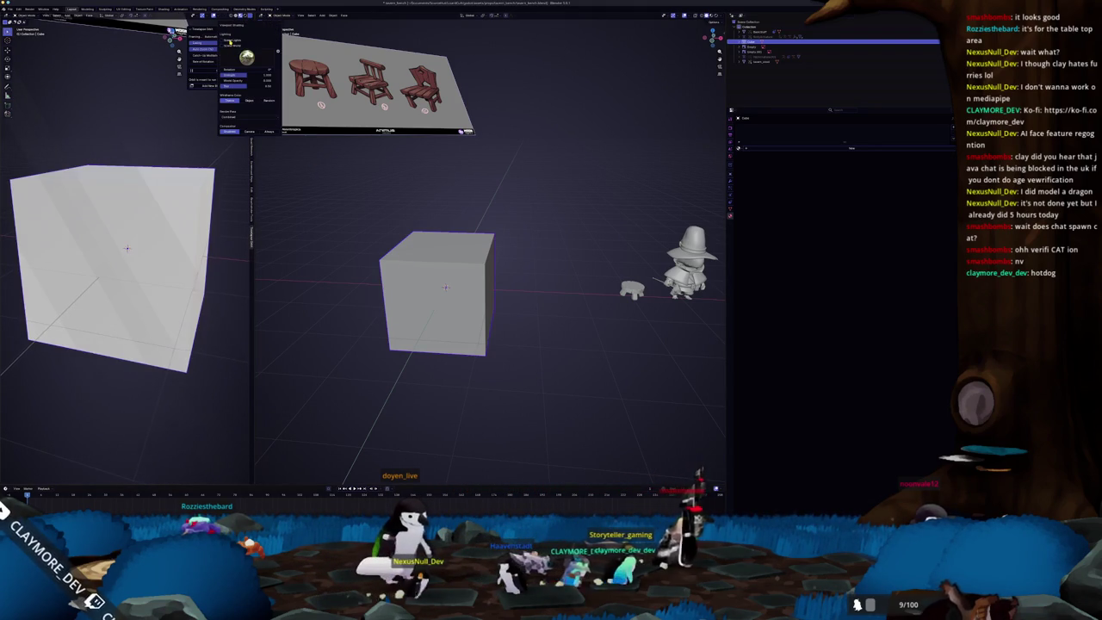
left_click(250, 100)
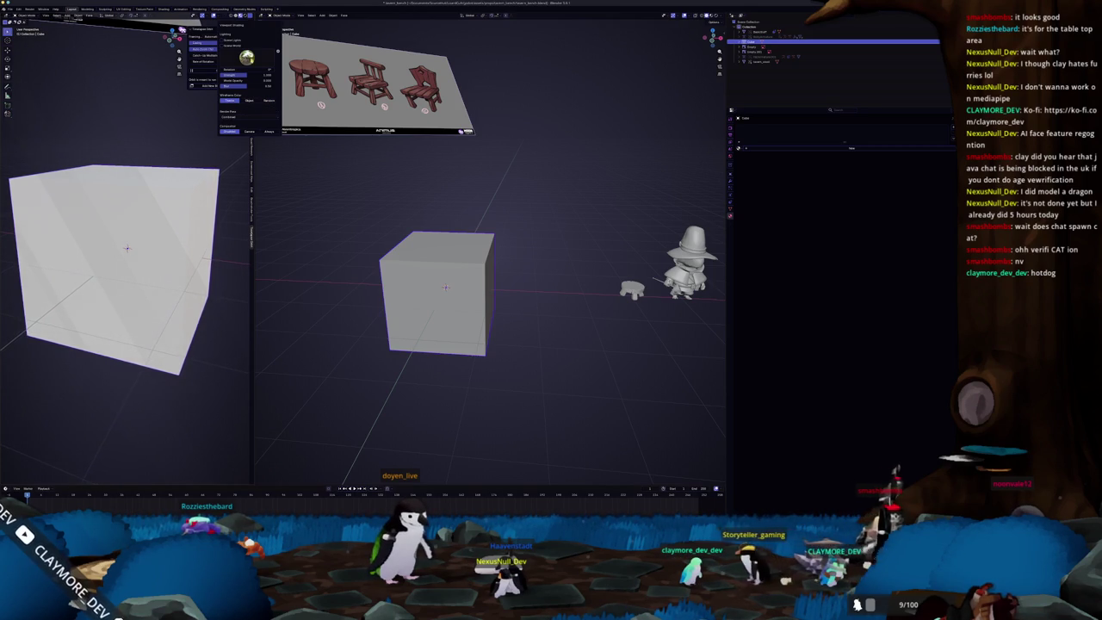
Step: Light the preview with a pale pinkish HDRI environment, then resize the two viewports
left_click(247, 58)
left_click(272, 76)
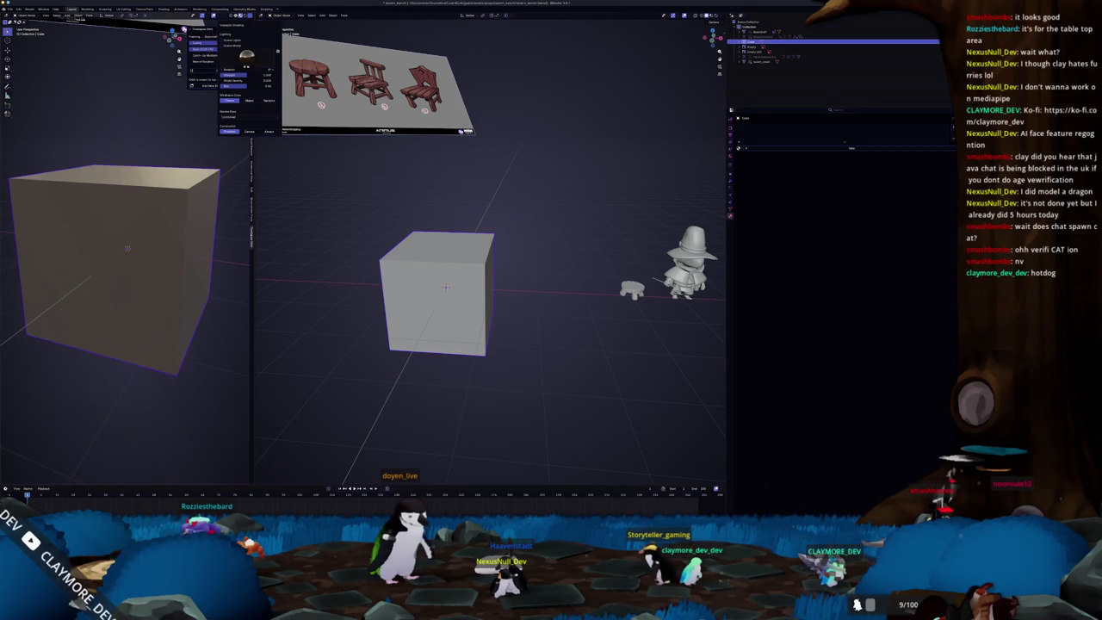
left_click(259, 76)
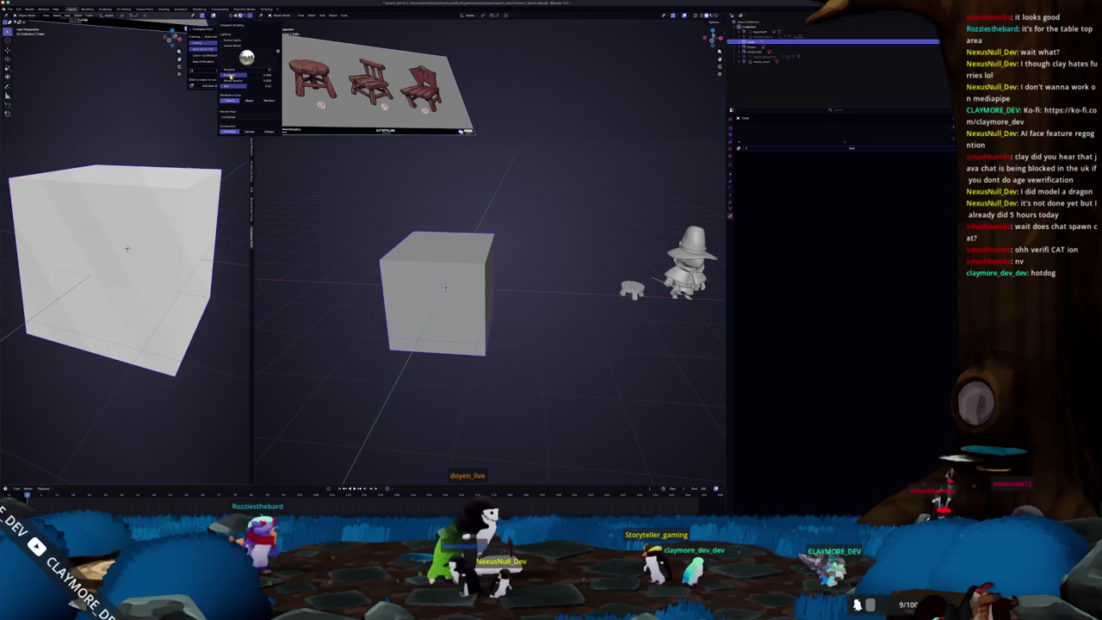
left_click(243, 75)
left_click(244, 75)
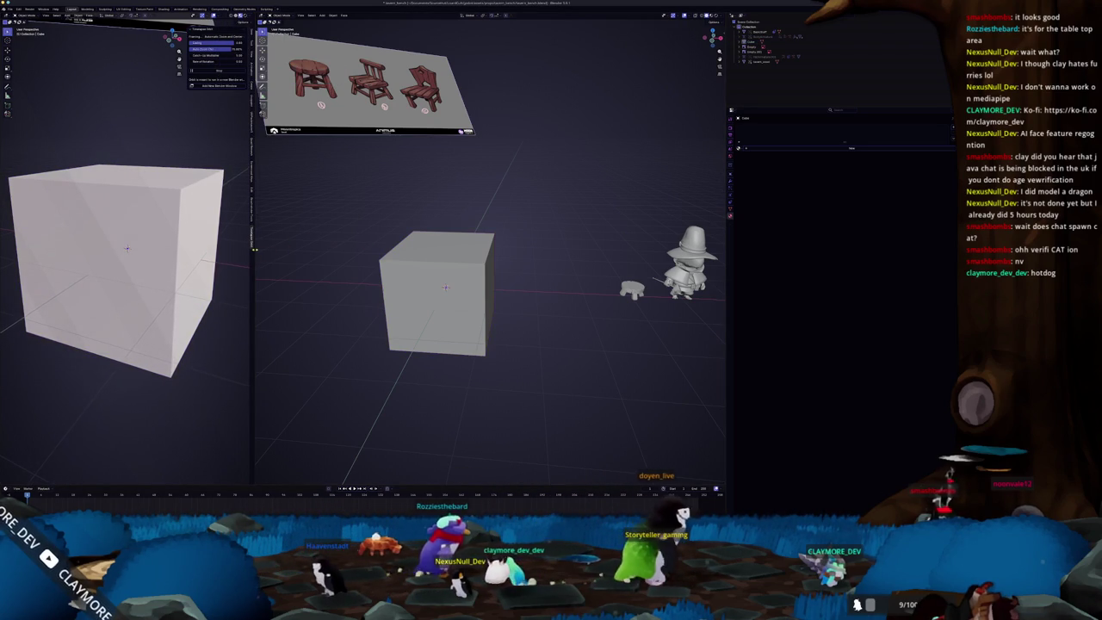
mouse_move(254, 250)
left_mouse_down()
mouse_move(300, 250)
mouse_move(243, 270)
left_mouse_up()
Step: Select the cube, switch to front orthographic view (numpad 1, numpad 5), then select the small table
left_click(492, 510)
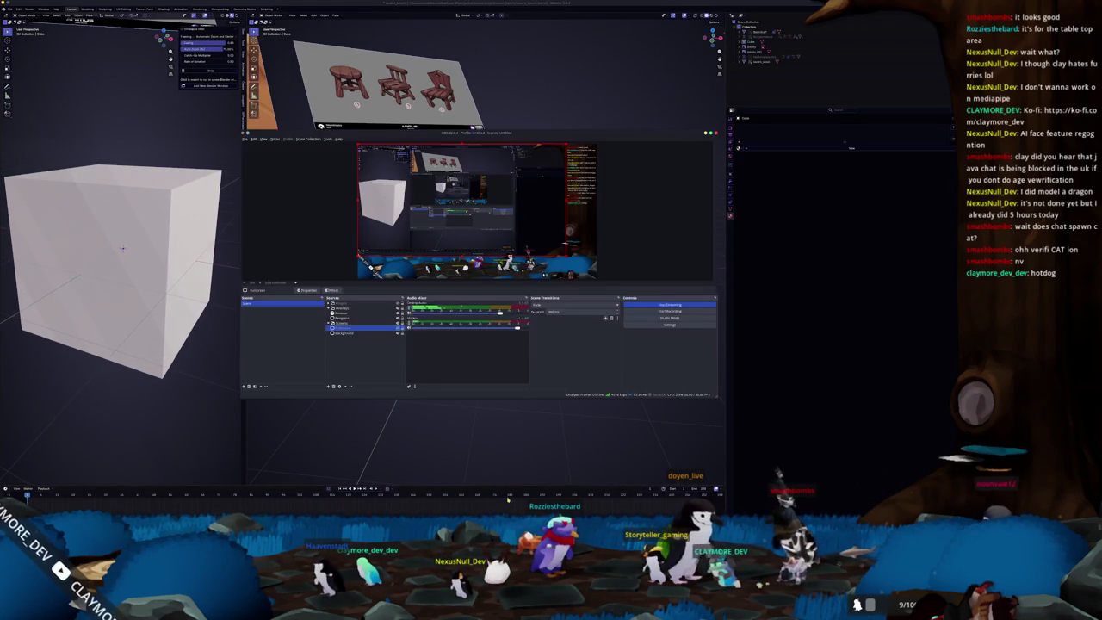
left_click(512, 429)
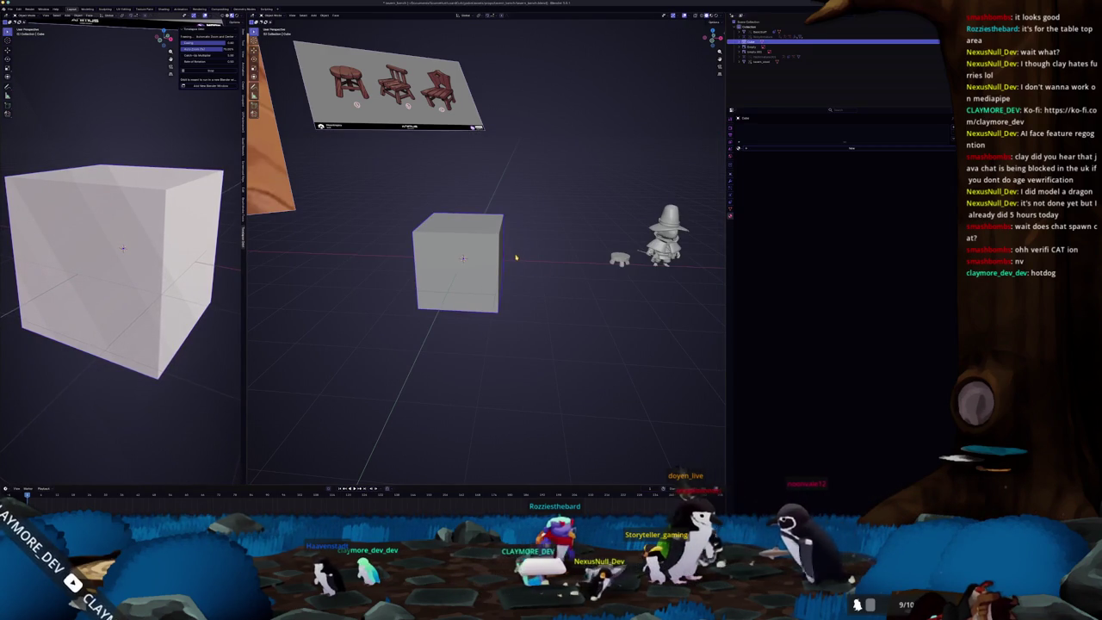
key("KP_1")
key("KP_5")
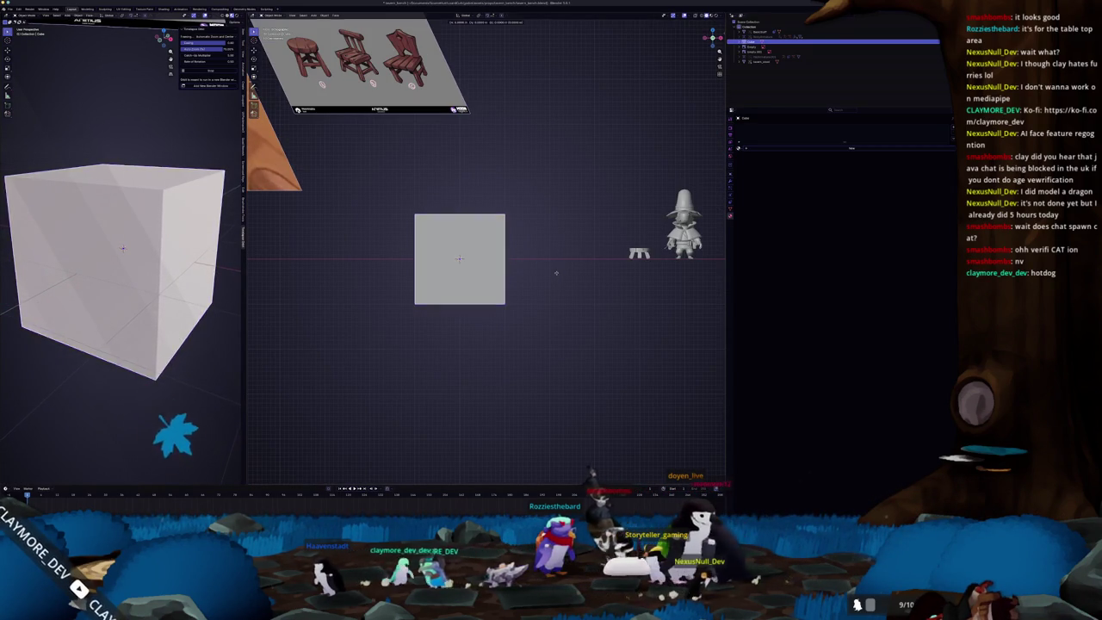
left_click(637, 249)
Step: Move the table to the world origin and duplicate it sideways along X
key("alt+g")
scroll(603, 289, "up", 3)
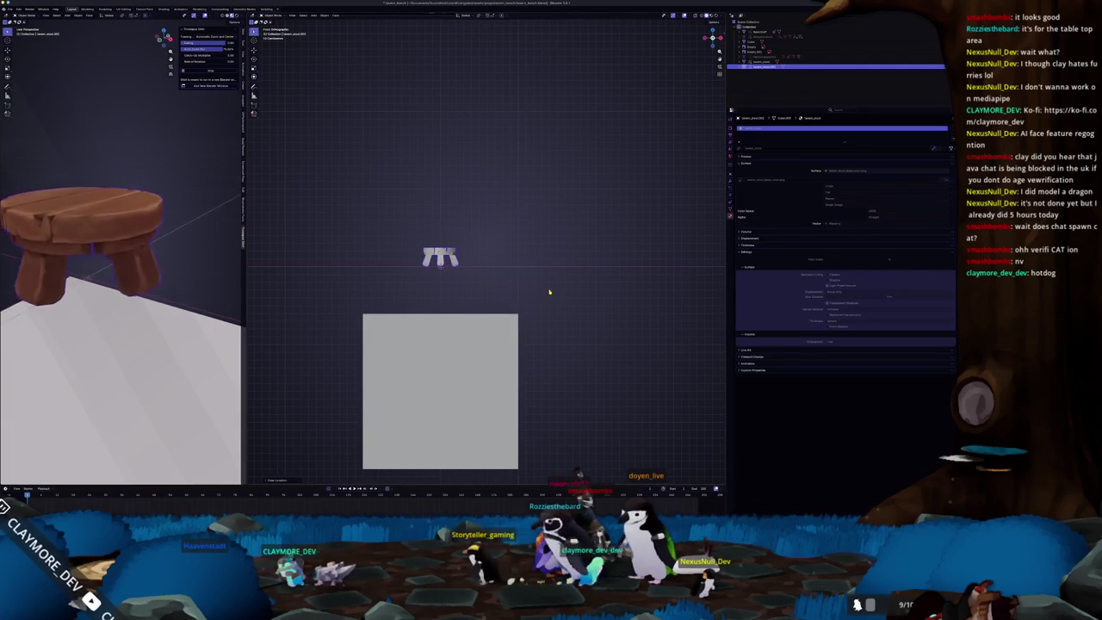
key("shift+d")
key("x")
left_click(516, 288)
scroll(508, 285, "down", 2)
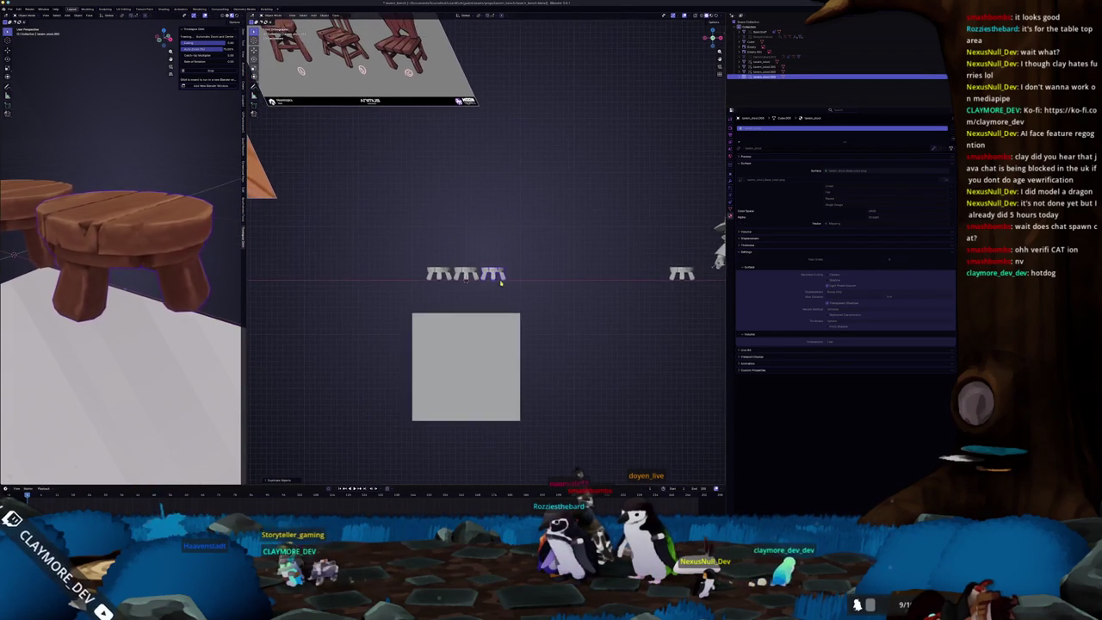
Step: Add another table copy along X at the row's end and recheck the row in front view
key("shift+d")
key("z")
key("x")
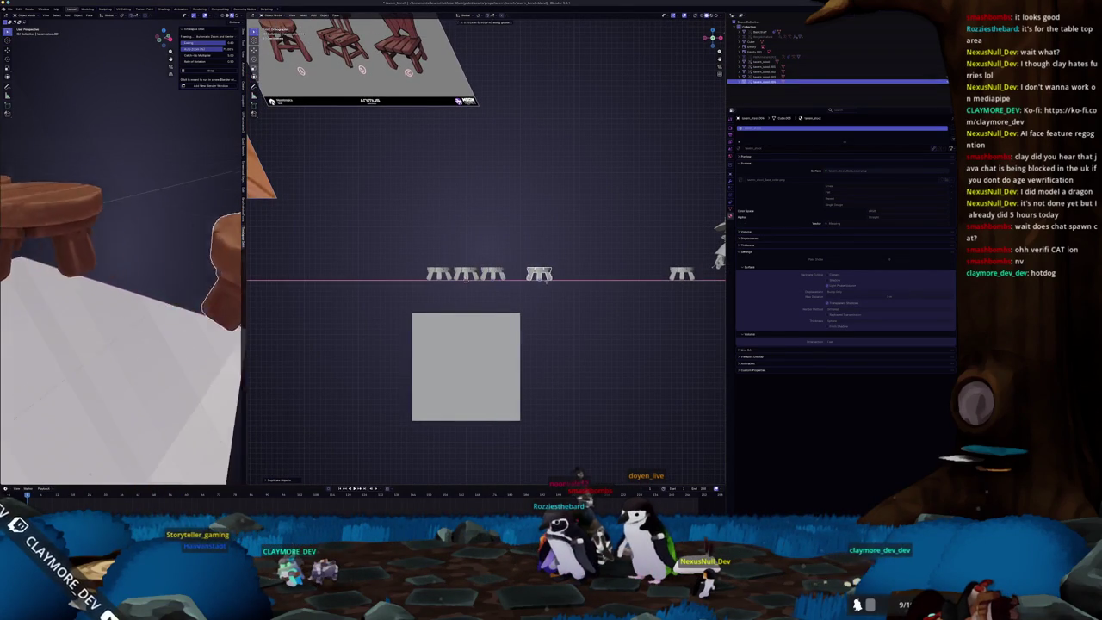
scroll(472, 289, "down", 1)
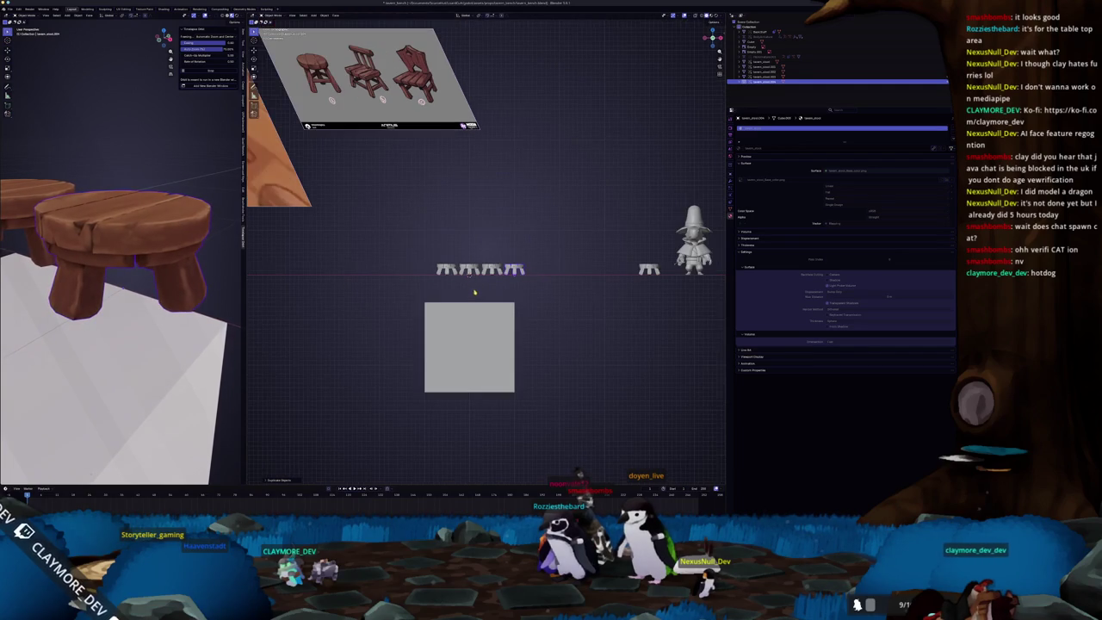
left_click(496, 270)
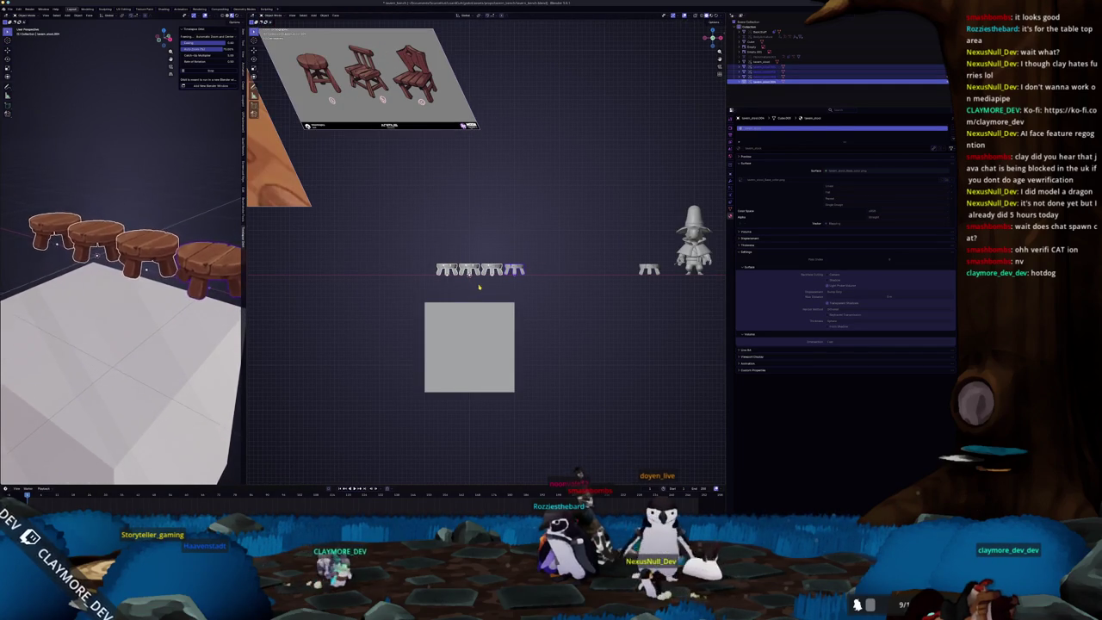
mouse_move(479, 287)
middle_mouse_down()
mouse_move(472, 315)
mouse_move(476, 304)
middle_mouse_up()
scroll(478, 305, "up", 3)
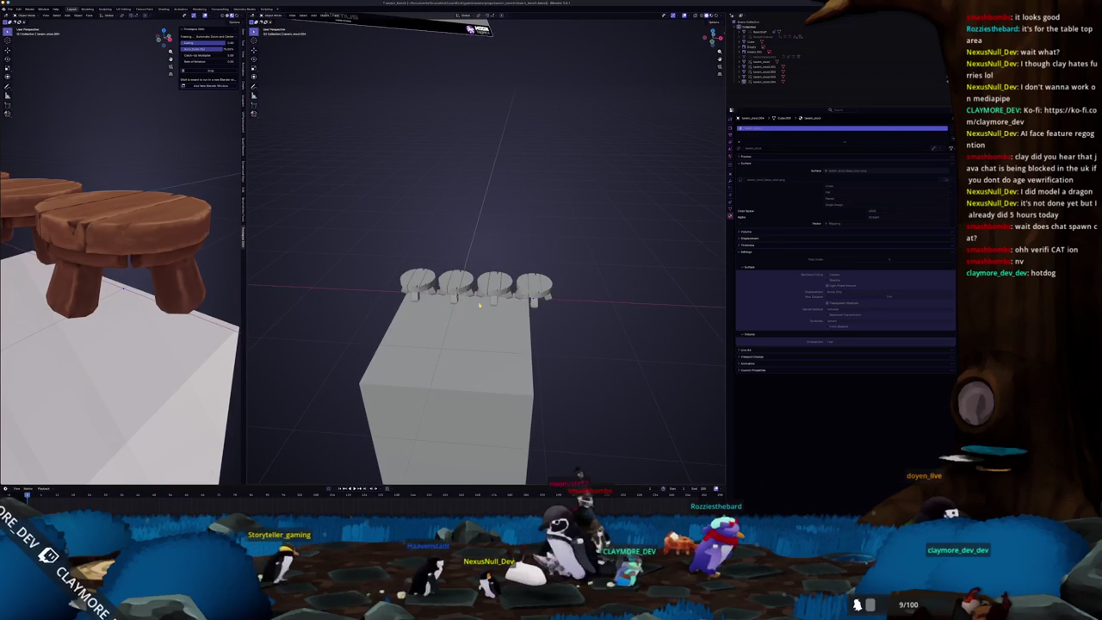
scroll(479, 304, "down", 2)
key("KP_1")
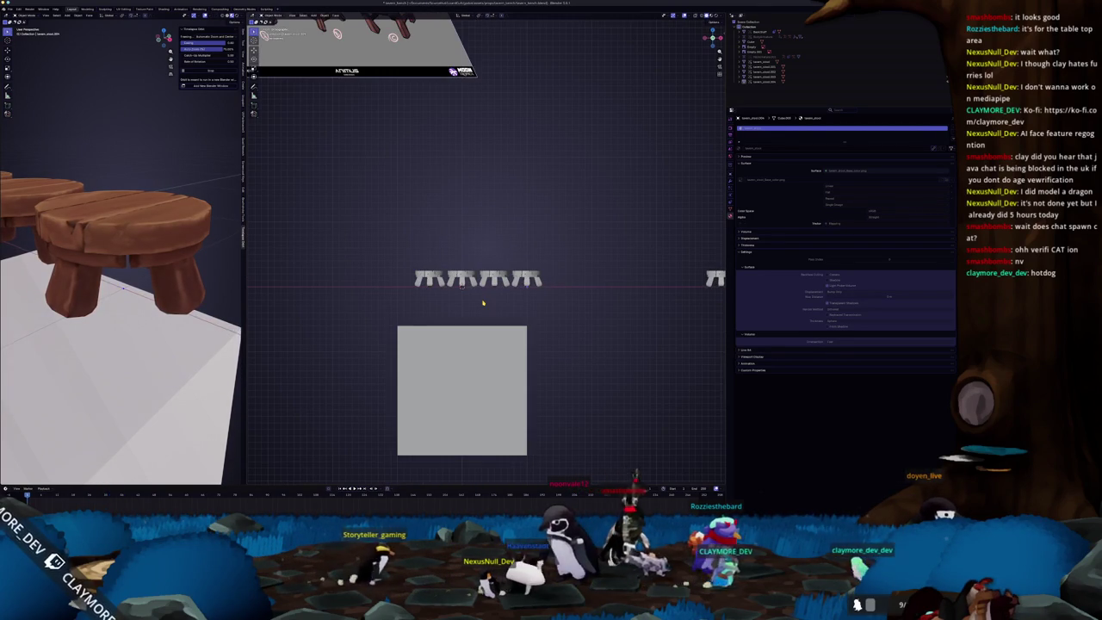
Step: Duplicate the rightmost table to place a fifth one at the row's end
left_click(526, 274)
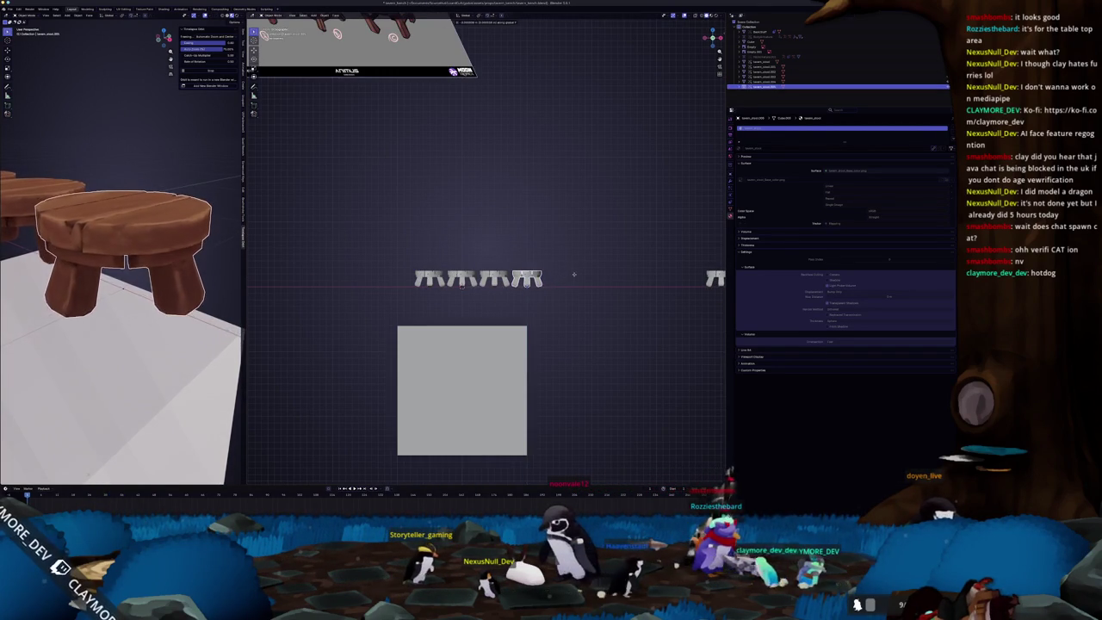
key("shift+d")
left_click(527, 255)
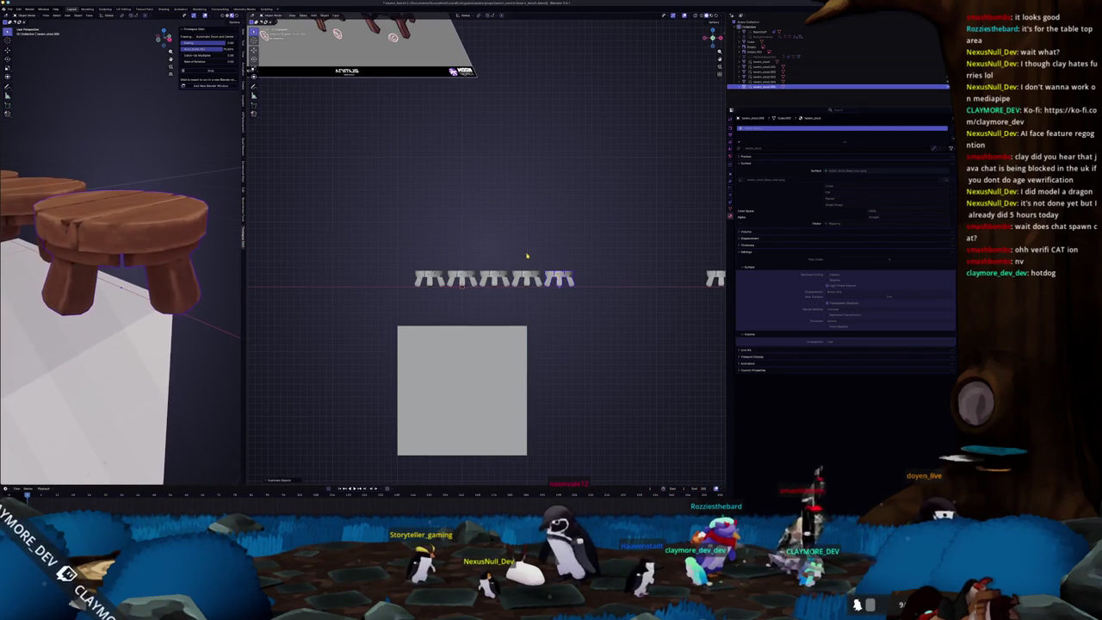
left_click(527, 256)
middle_click_drag(527, 256, 559, 284)
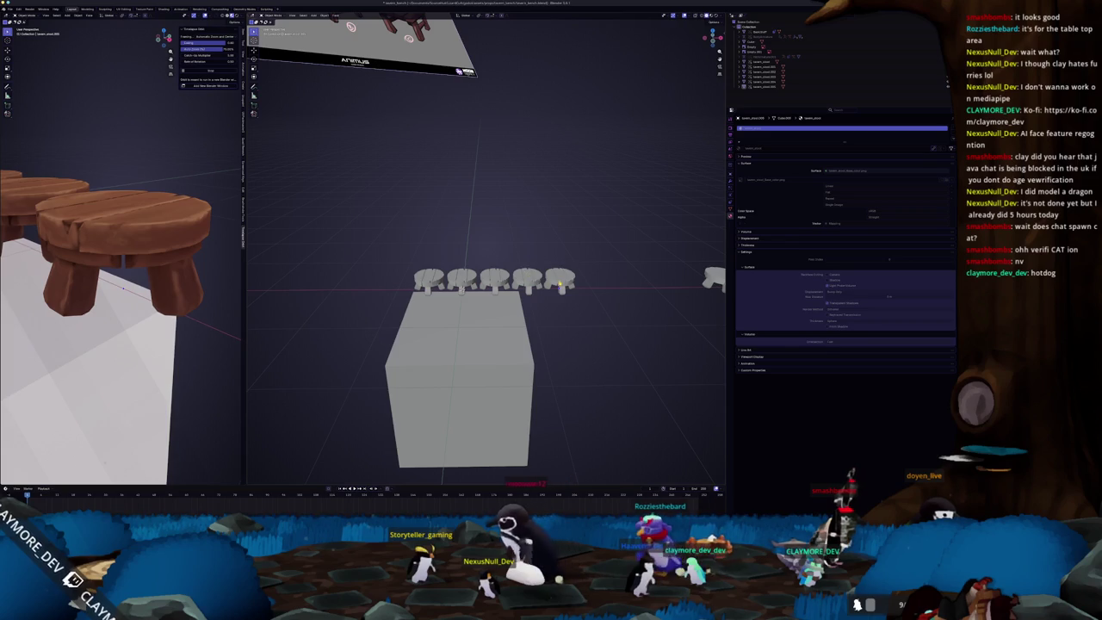
Step: Delete the two right-hand tables and the extra stool, then show the stool's modifier settings
left_click(550, 280)
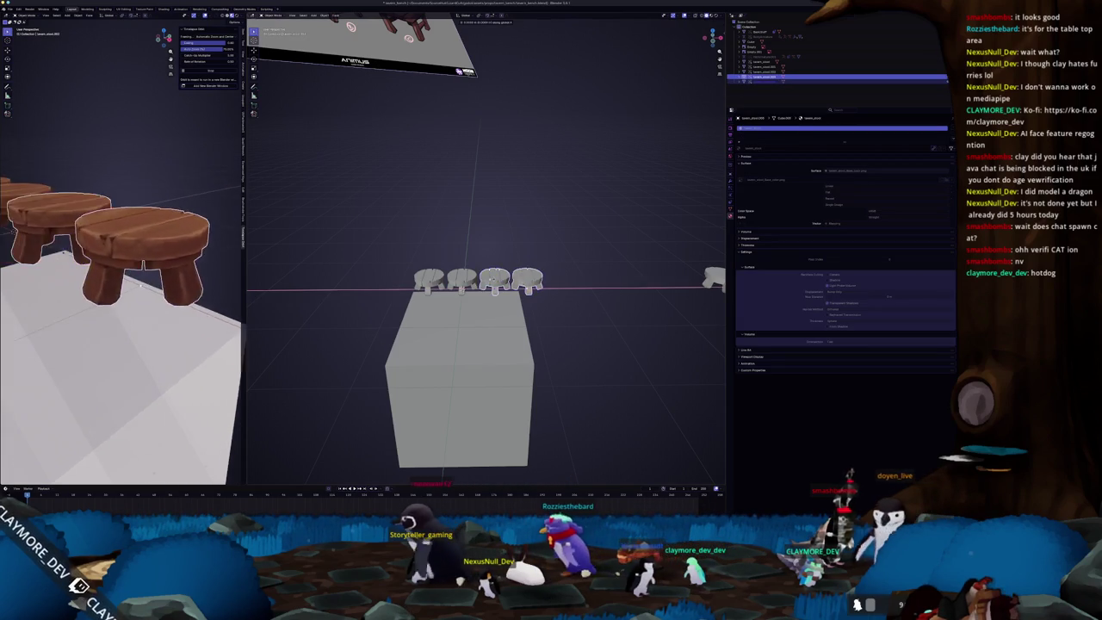
left_click(483, 261)
scroll(483, 260, "up", 3)
scroll(484, 261, "up", 2)
key("x")
left_click(522, 288)
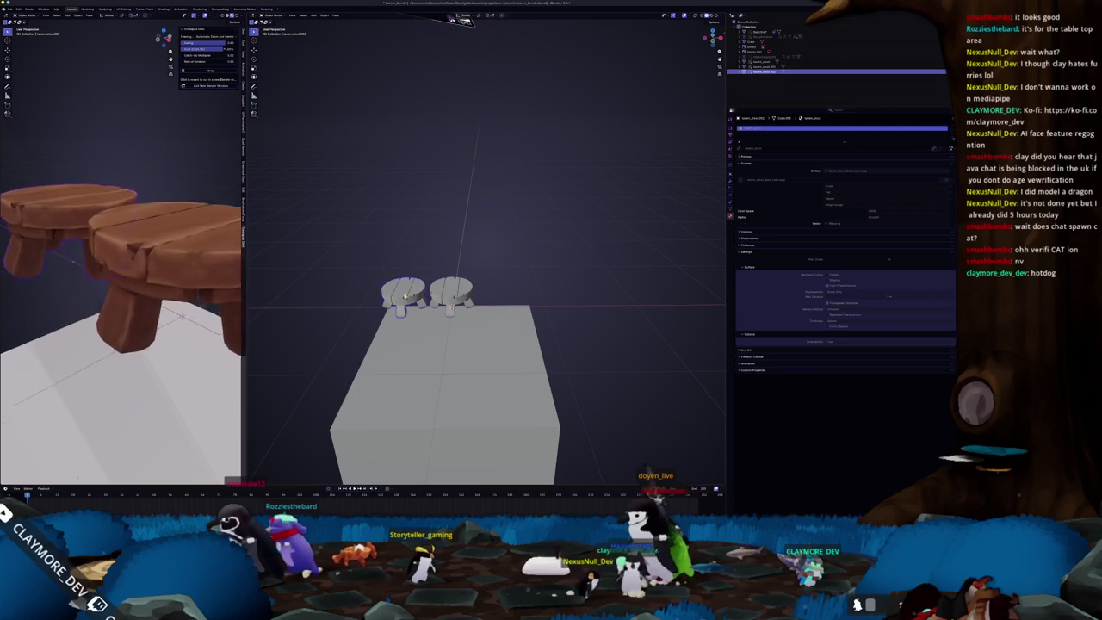
key("Delete")
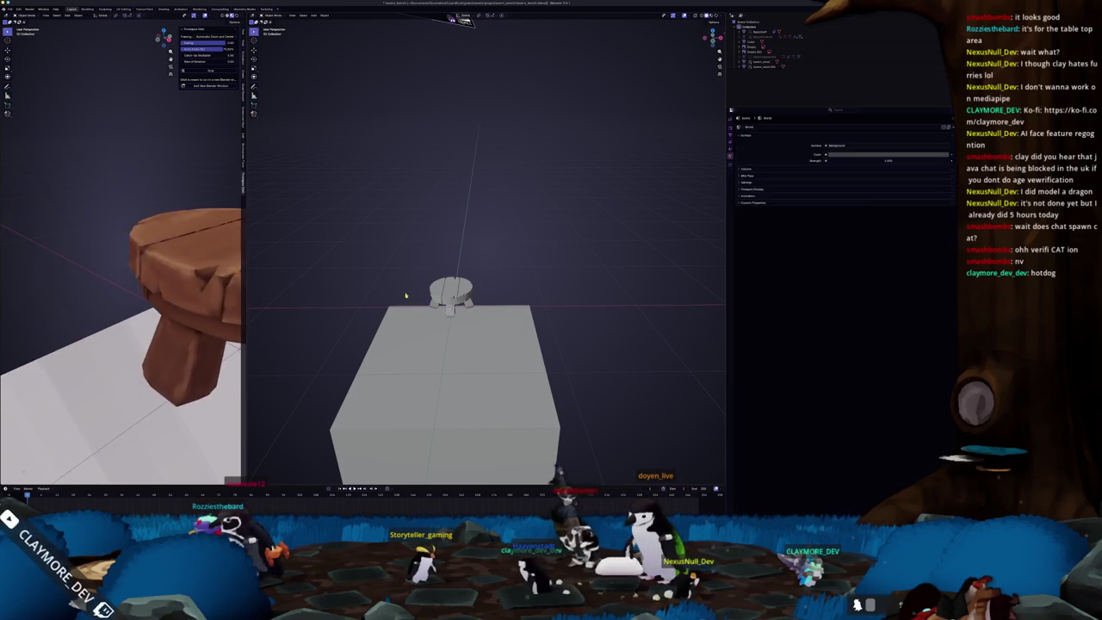
left_click(731, 175)
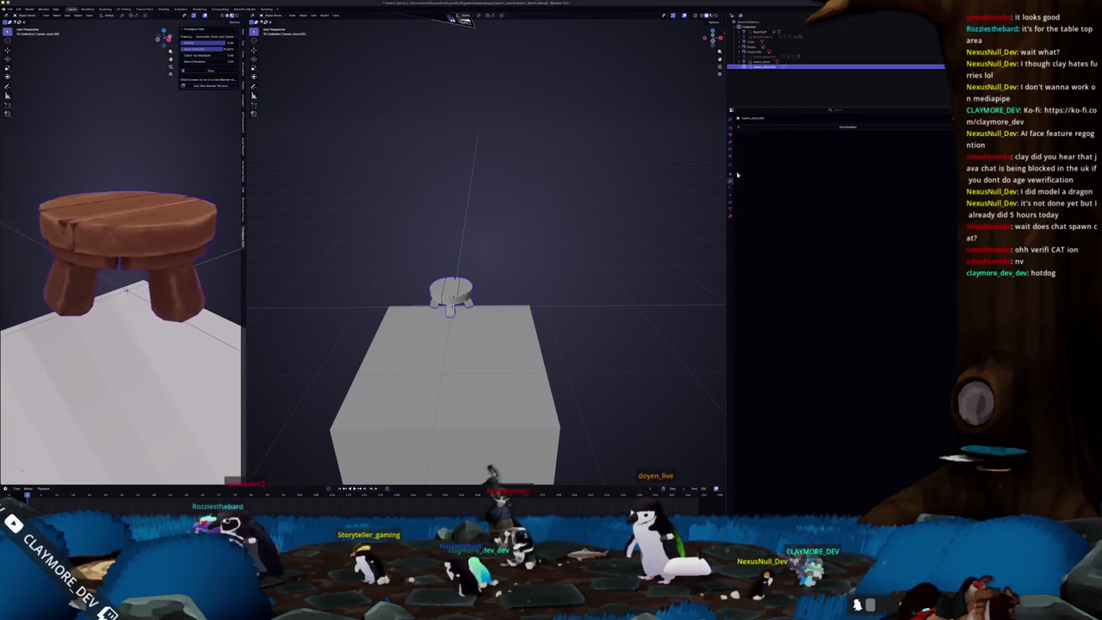
Step: Add an Array modifier to the stool with Count 4 and a larger relative offset, then zoom out
left_click(783, 126)
left_click(807, 136)
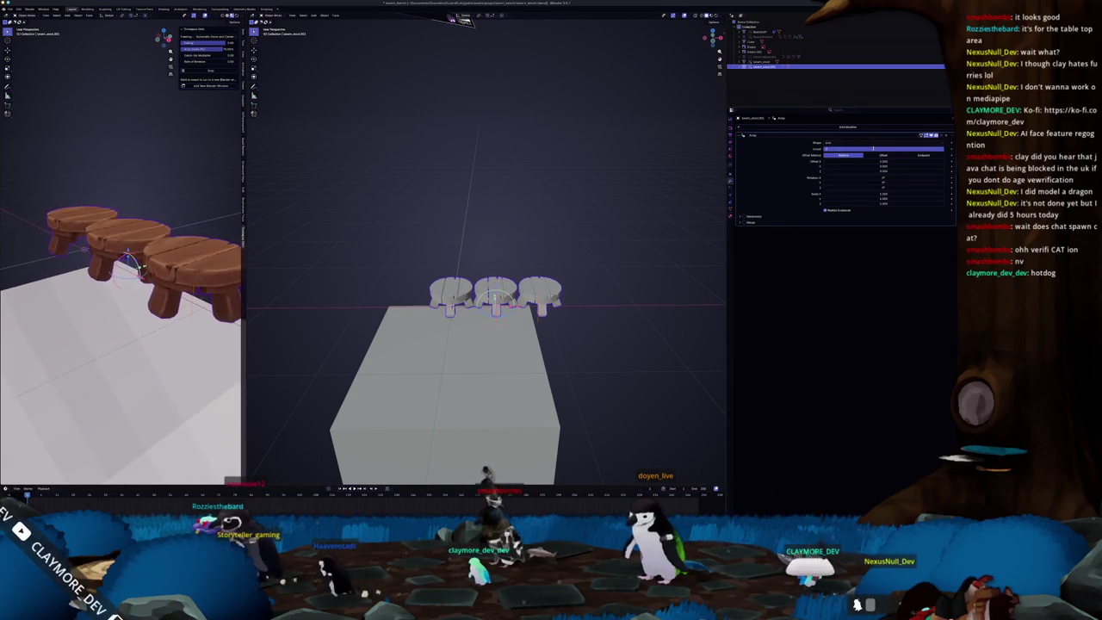
left_click_drag(873, 148, 825, 178)
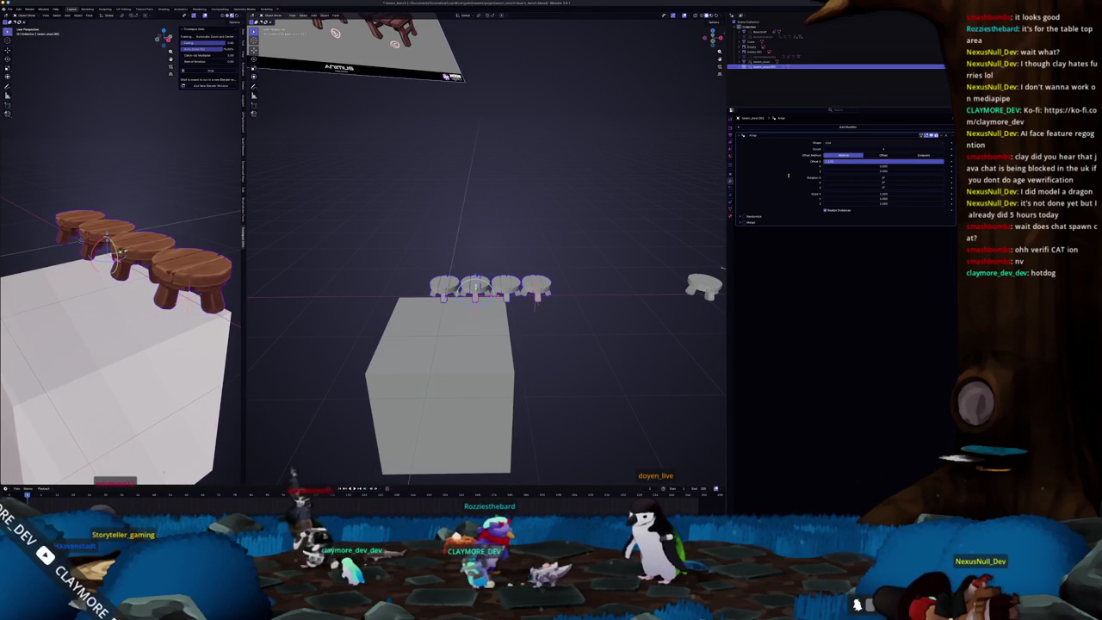
left_click_drag(787, 174, 788, 177)
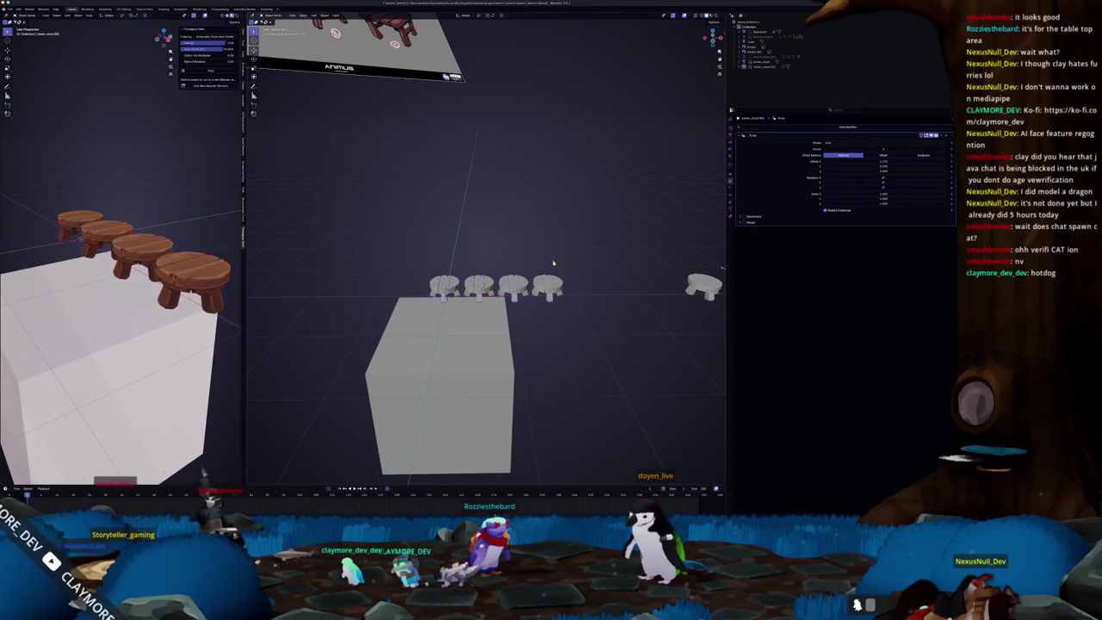
middle_click_drag(546, 276, 626, 288)
scroll(568, 280, "down", 3)
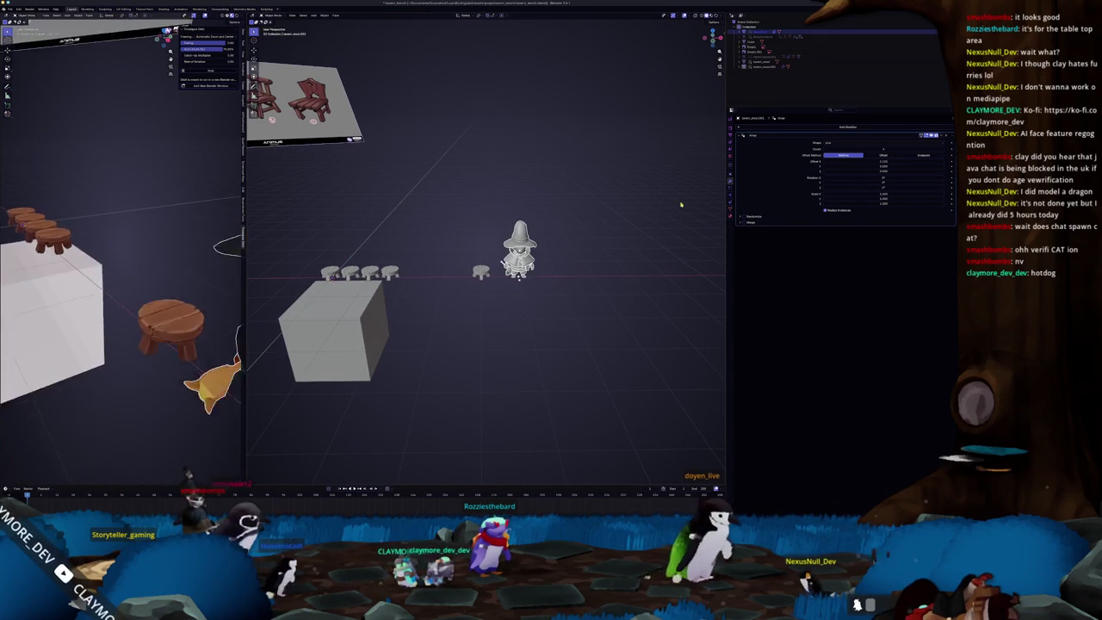
Step: Scale up the wizard character's rig and return it to object mode
left_click(520, 259)
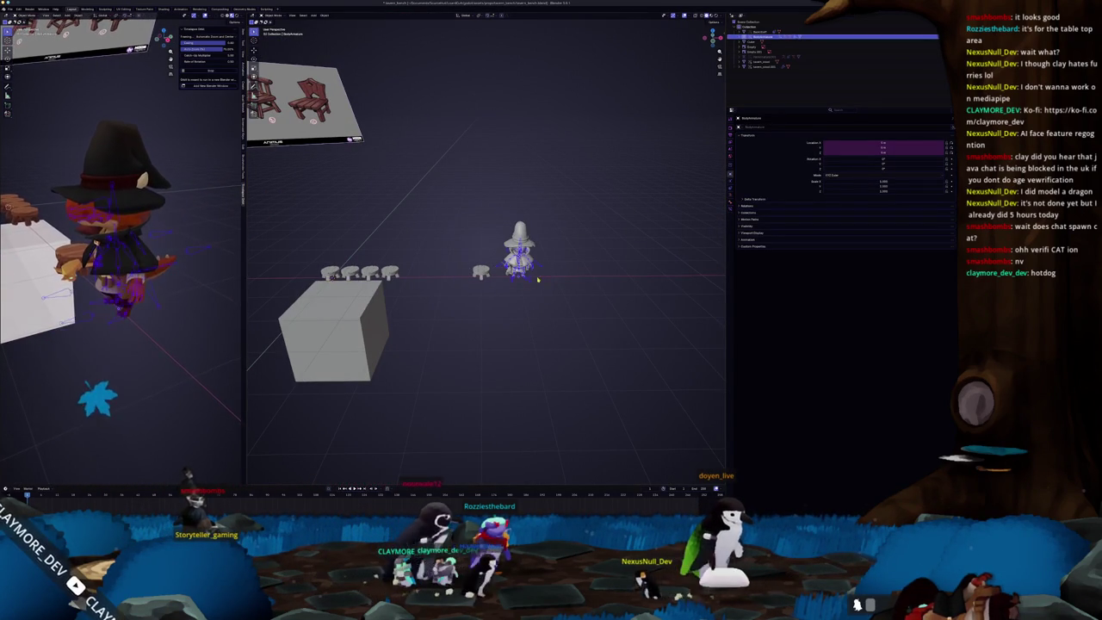
scroll(531, 281, "up", 1)
key("s")
left_click(613, 257)
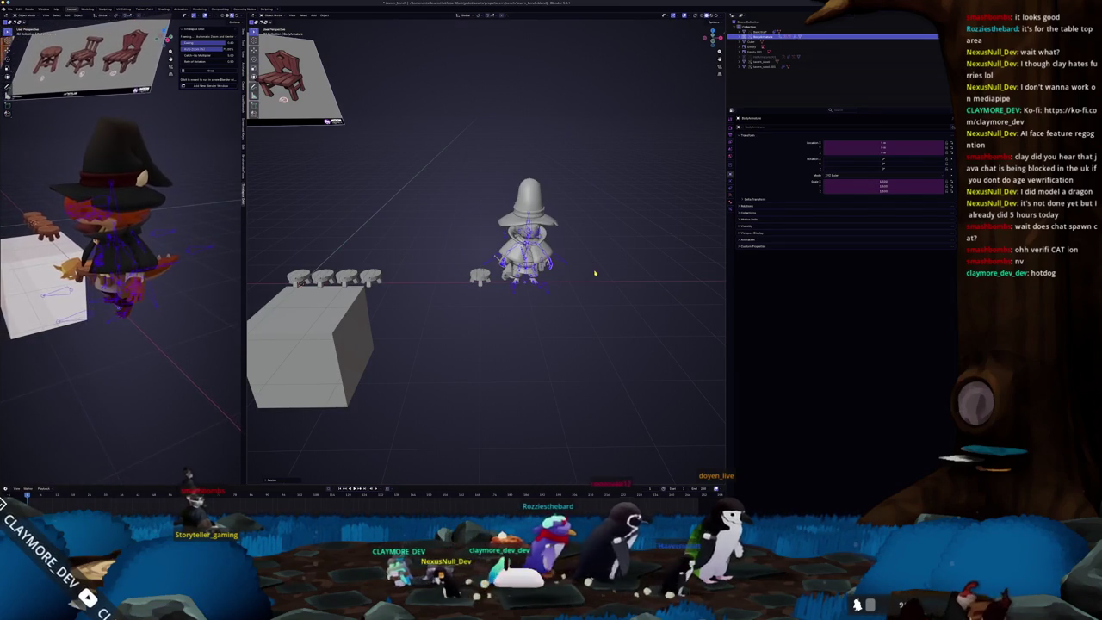
key("ctrl+Tab")
middle_click_drag(593, 273, 585, 266)
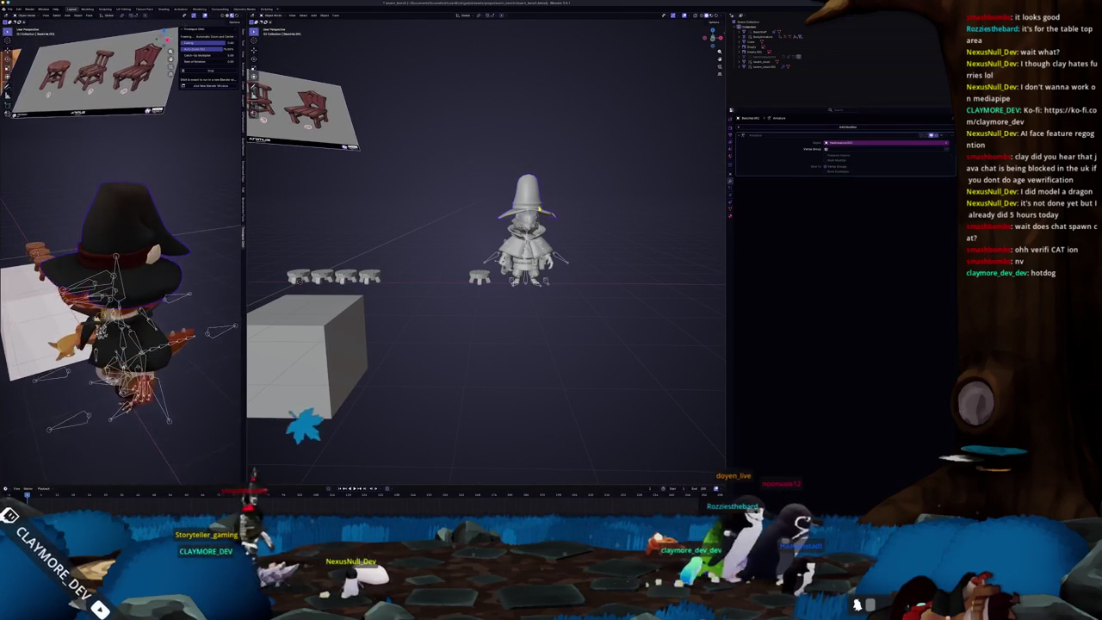
middle_click_drag(546, 207, 560, 207)
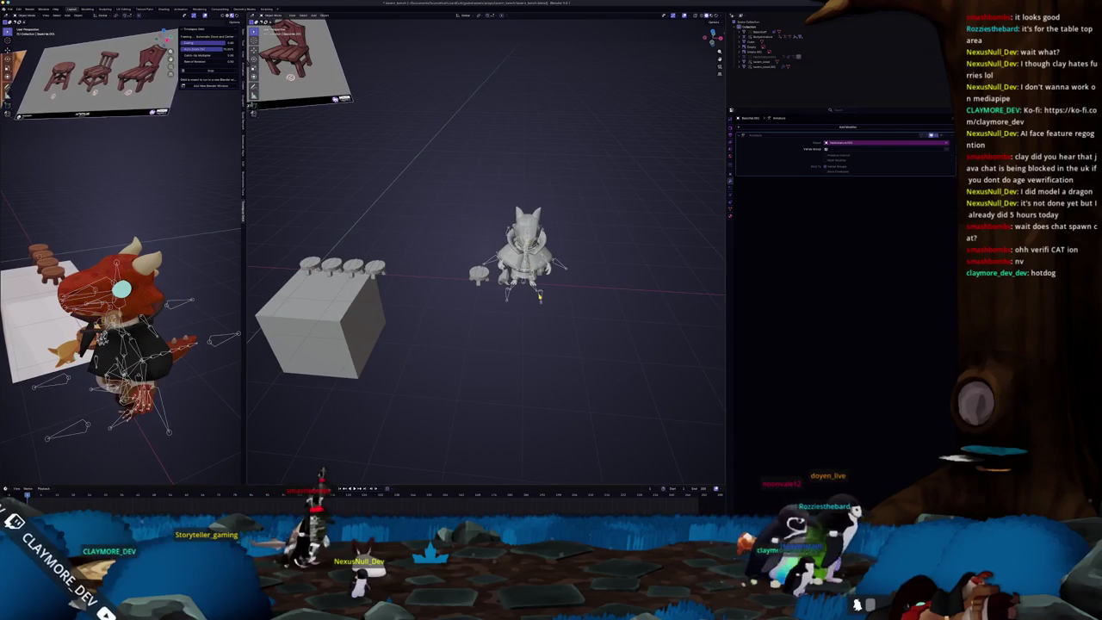
Step: Duplicate the centre character, place the copy to its right, and dismiss the Python error
left_click(539, 296)
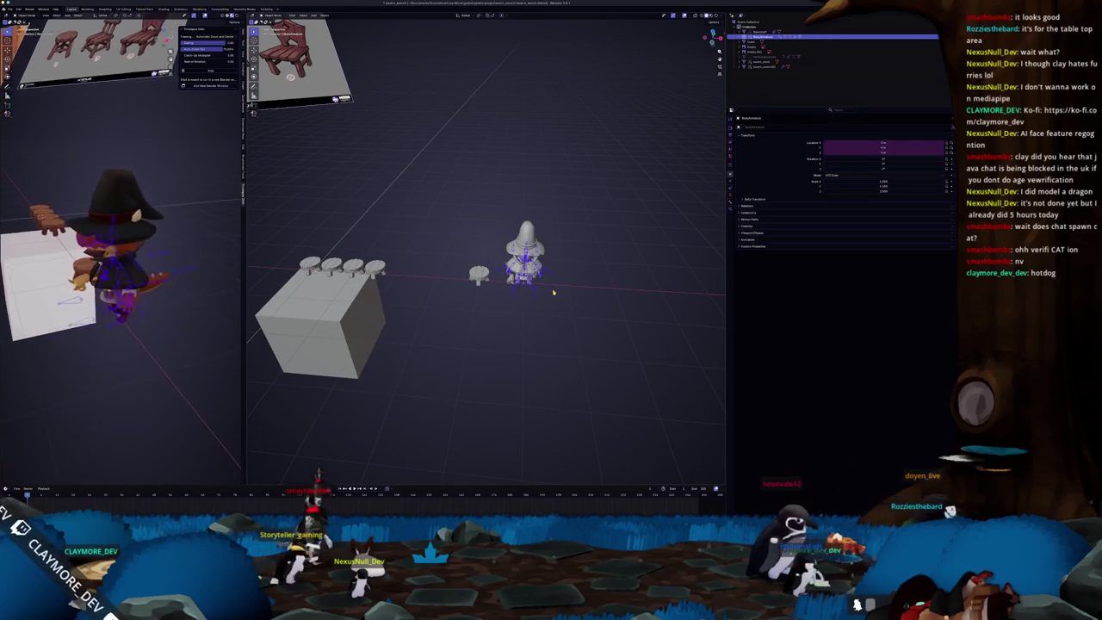
key("shift+d")
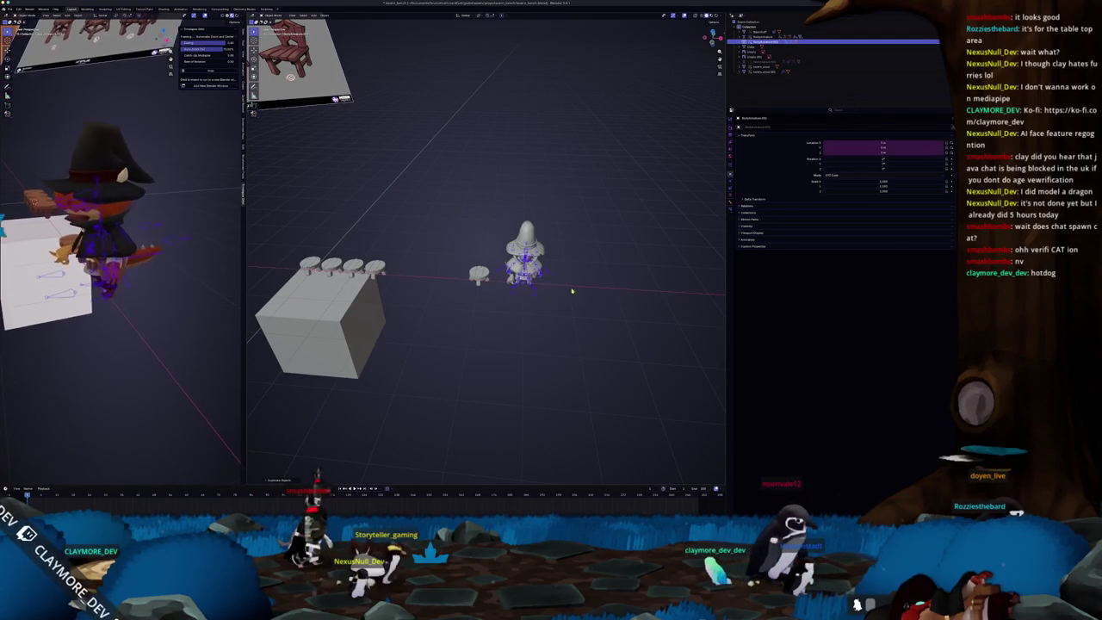
key("shift+d")
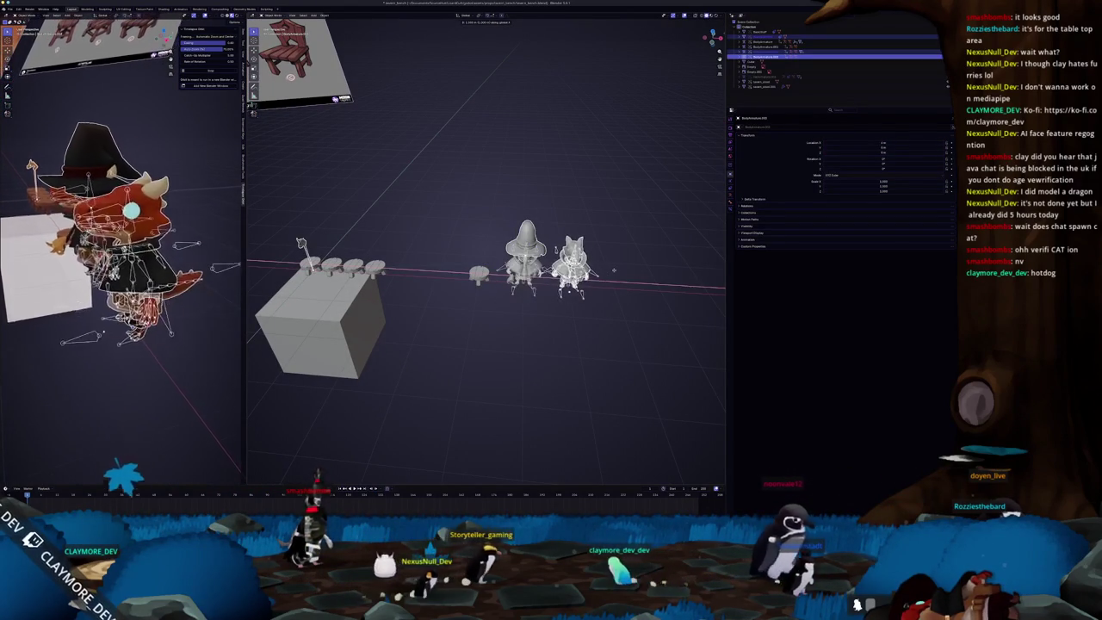
left_click(584, 294)
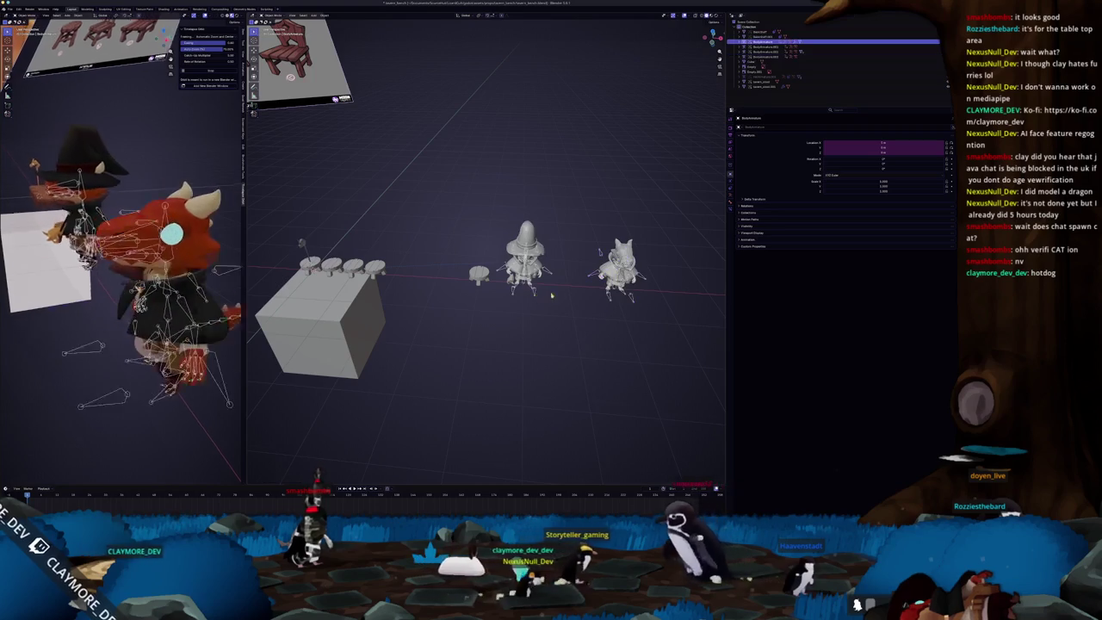
scroll(622, 254, "up", 1)
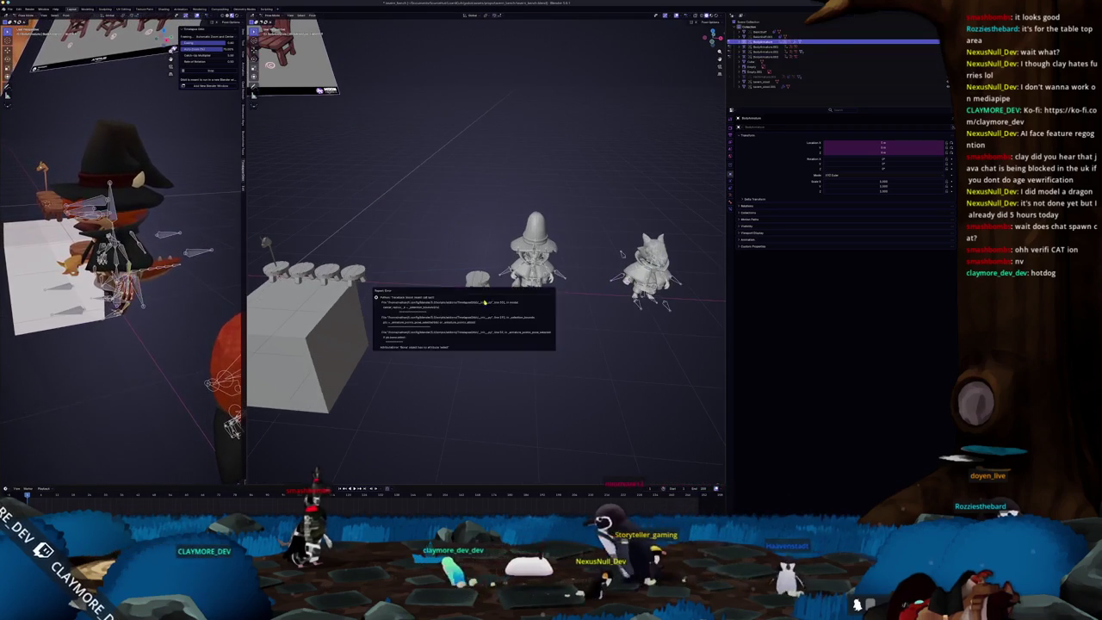
left_click(578, 292)
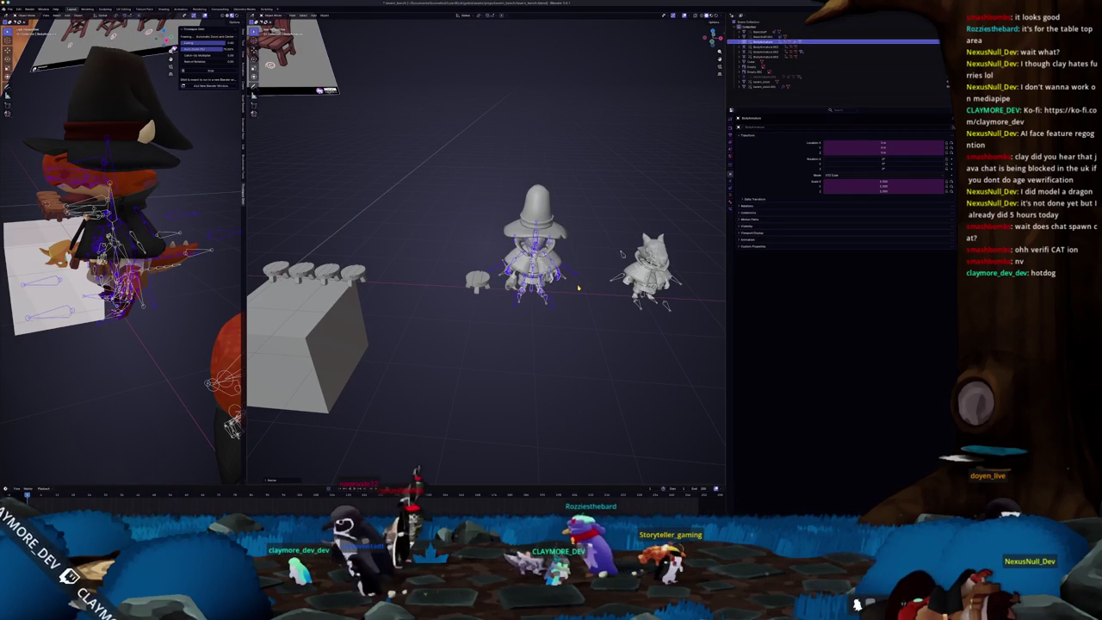
Step: In front view, remove the witch hat from the character and scale up its rig
key("KP_1")
left_click(535, 227)
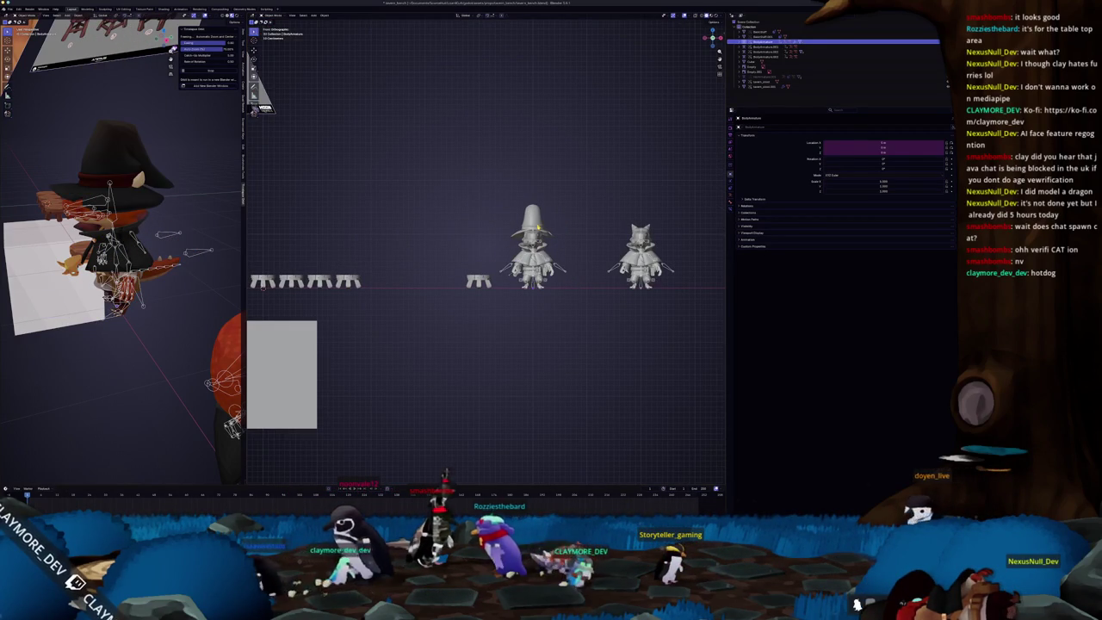
key("h")
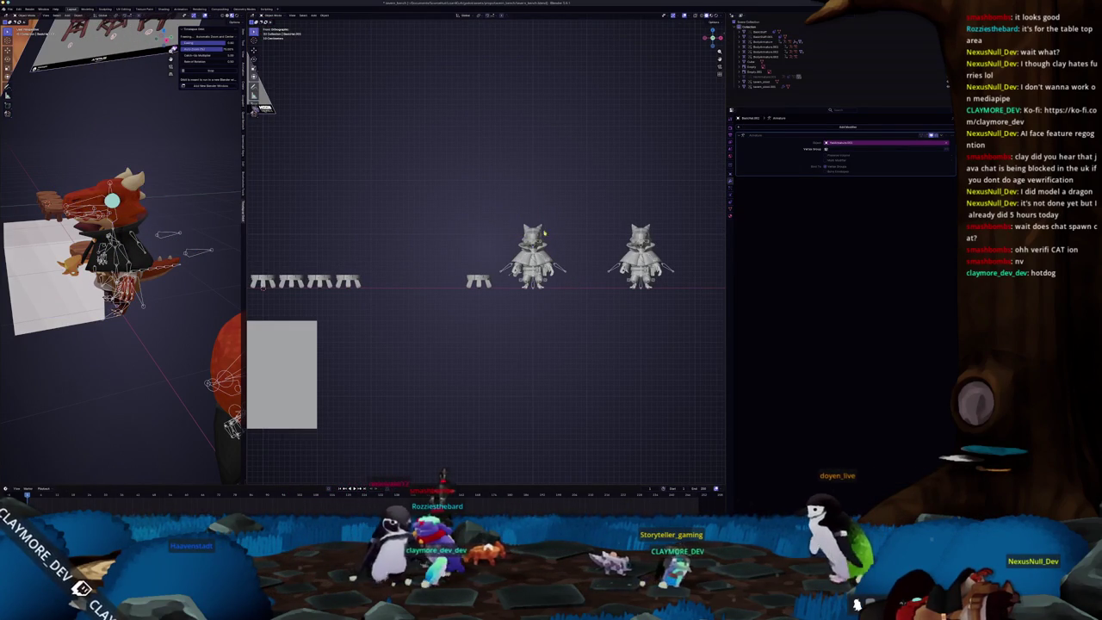
left_click(559, 268)
key("s")
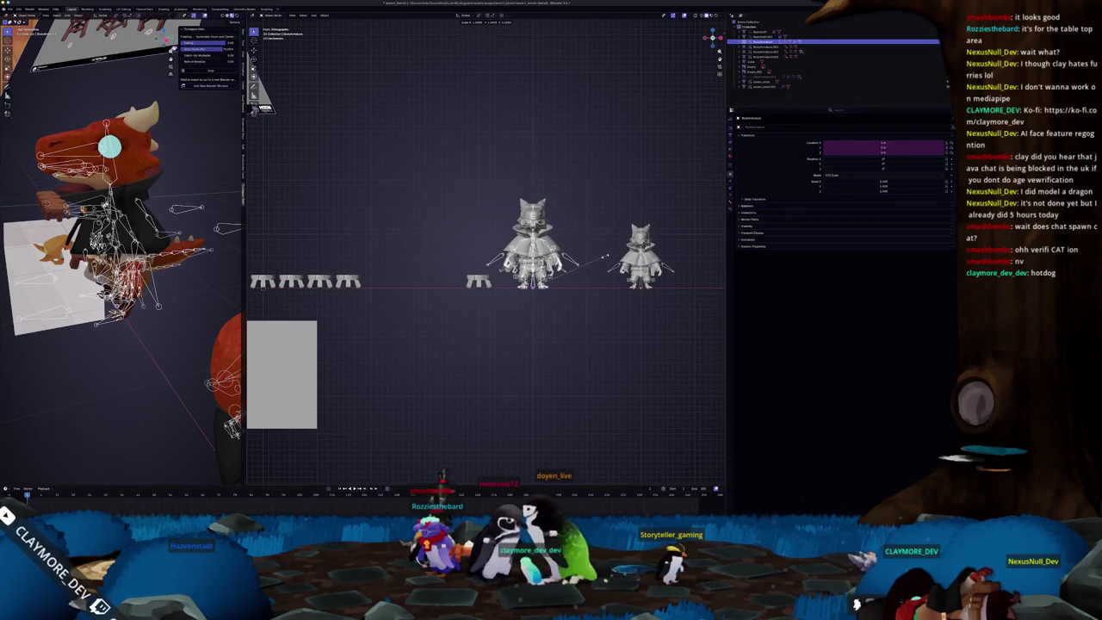
left_click(605, 257)
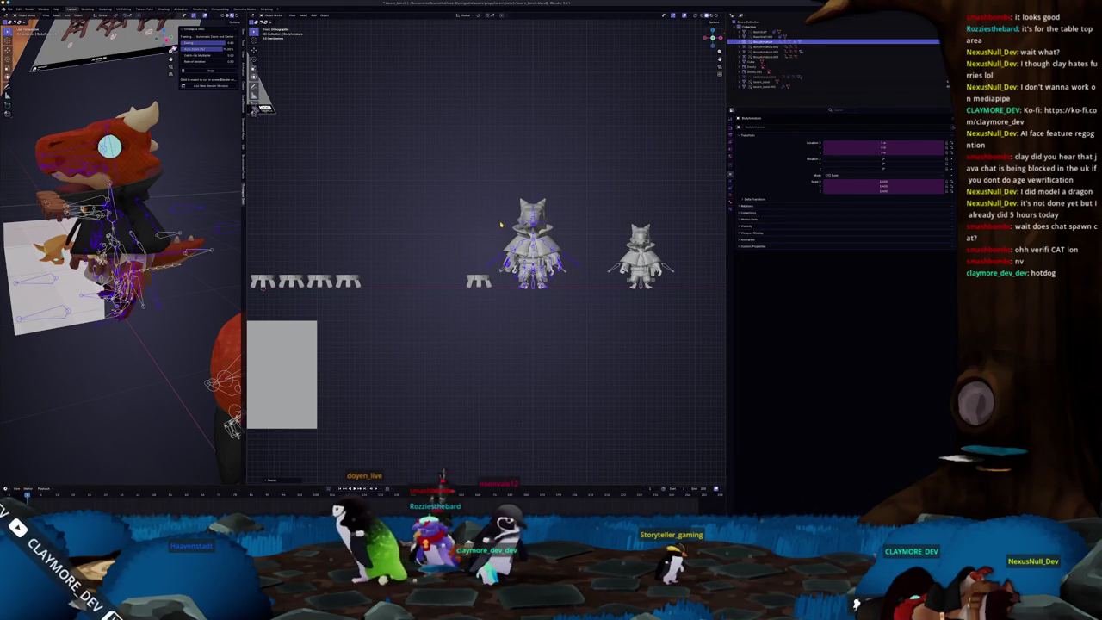
Step: Snap the character mesh back onto its rig and scale the second character to match
scroll(500, 225, "up", 3)
middle_click_drag(500, 225, 371, 239, "shift")
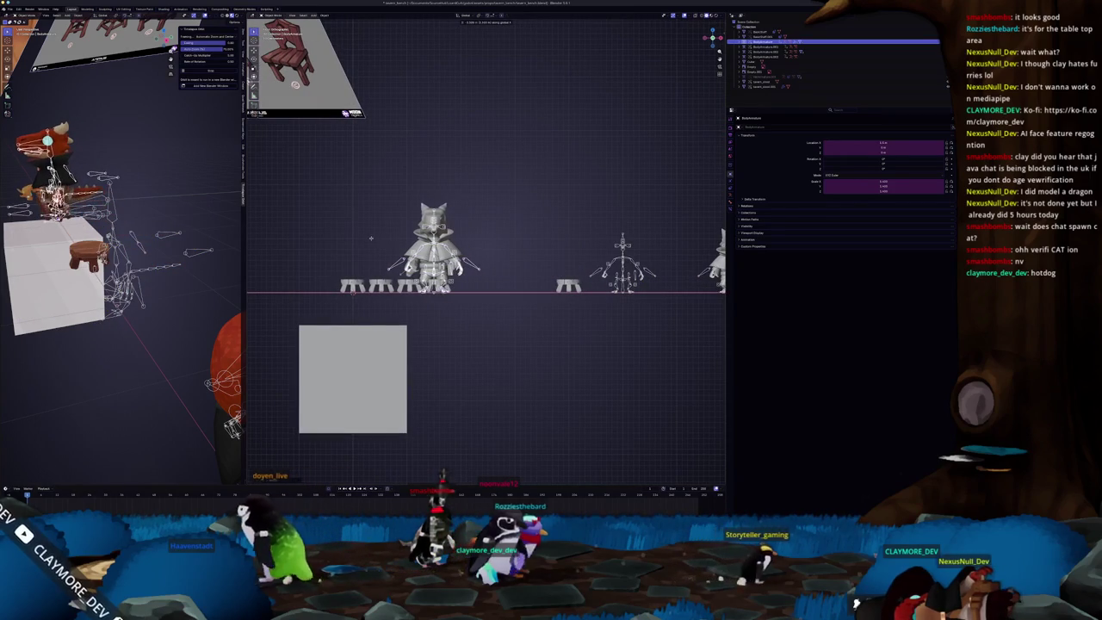
key("ctrl+Tab")
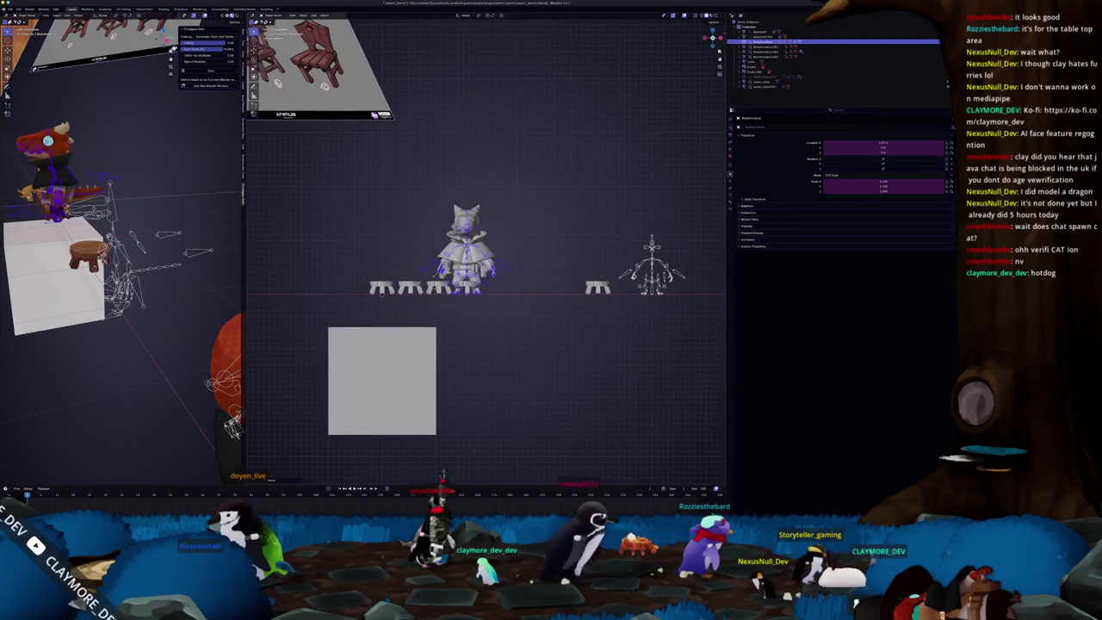
middle_click_drag(482, 258, 499, 262, "shift")
key("alt+g")
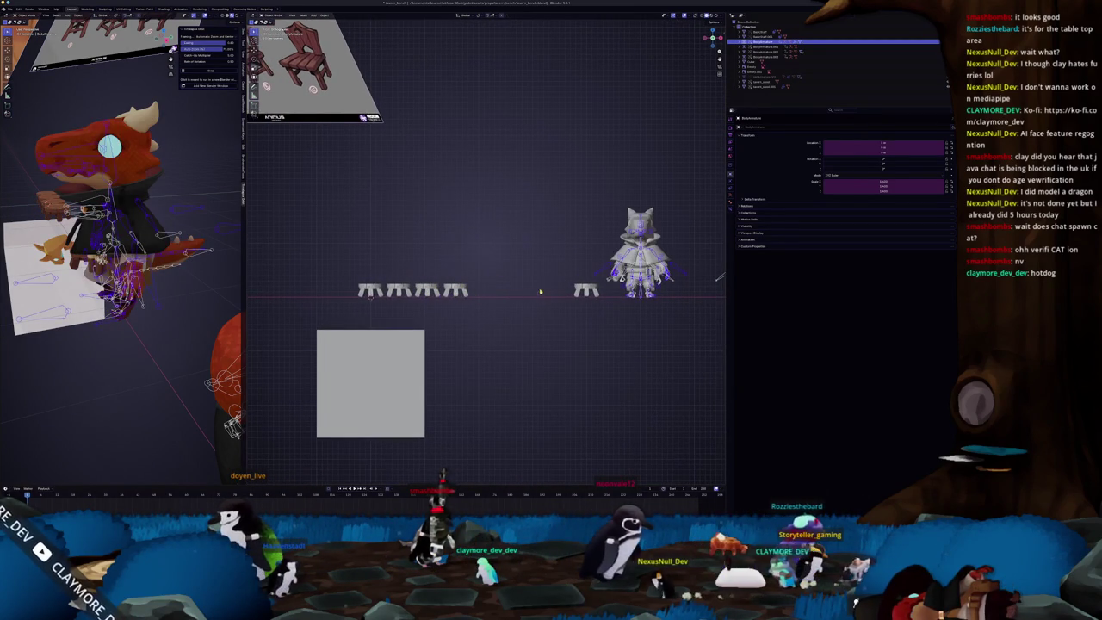
middle_click_drag(541, 292, 429, 292, "shift")
key("s")
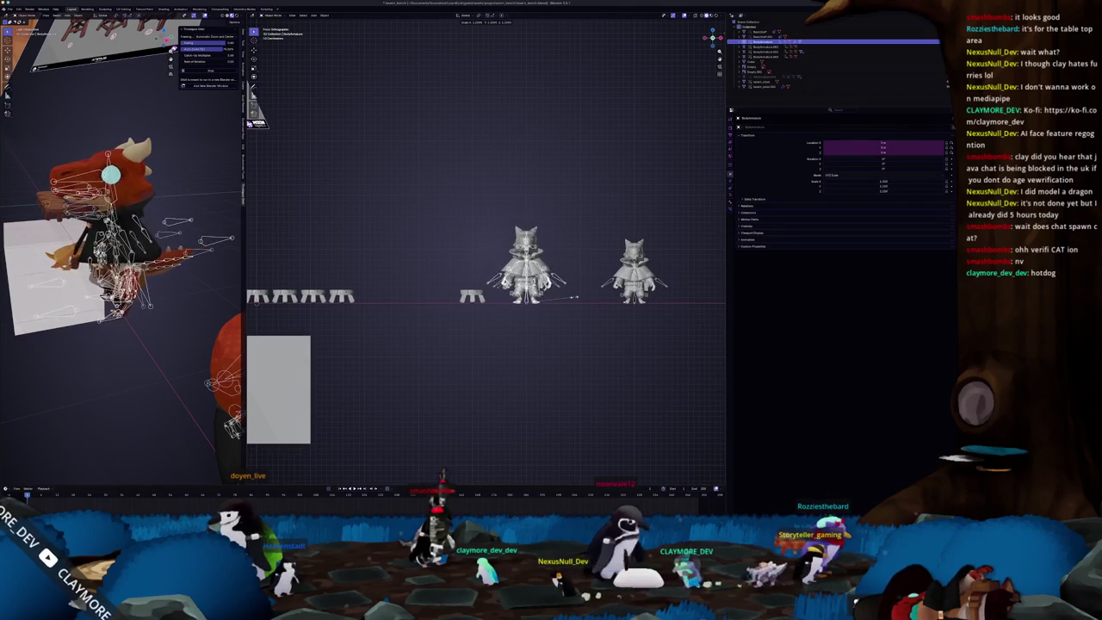
left_click(573, 297)
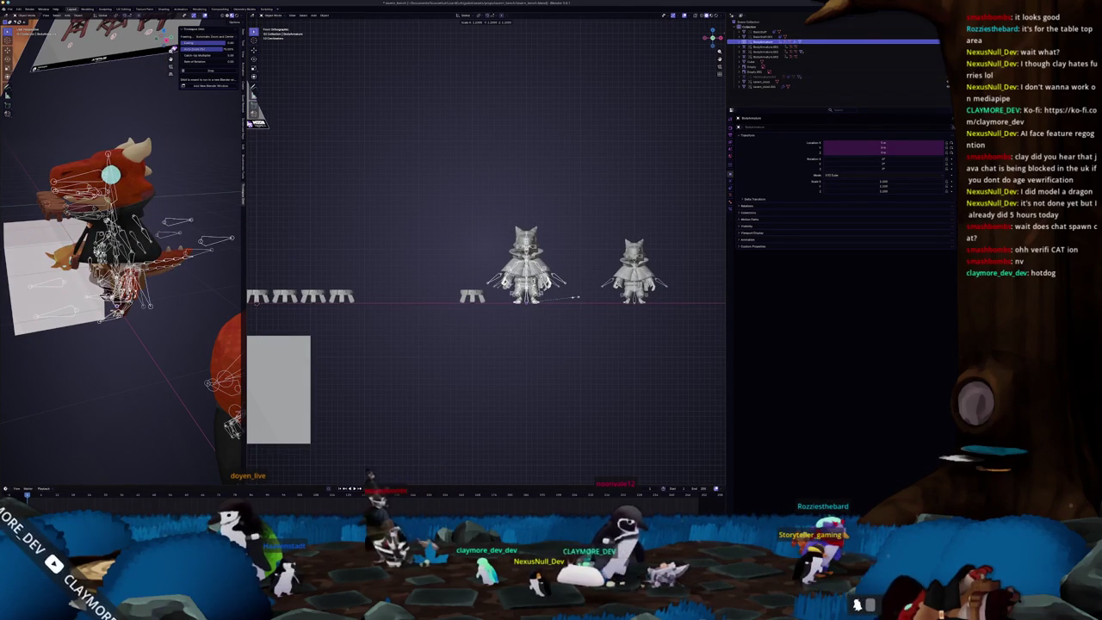
mouse_move(573, 297)
middle_mouse_down()
mouse_move(571, 316)
mouse_move(532, 318)
mouse_move(513, 292)
middle_mouse_up()
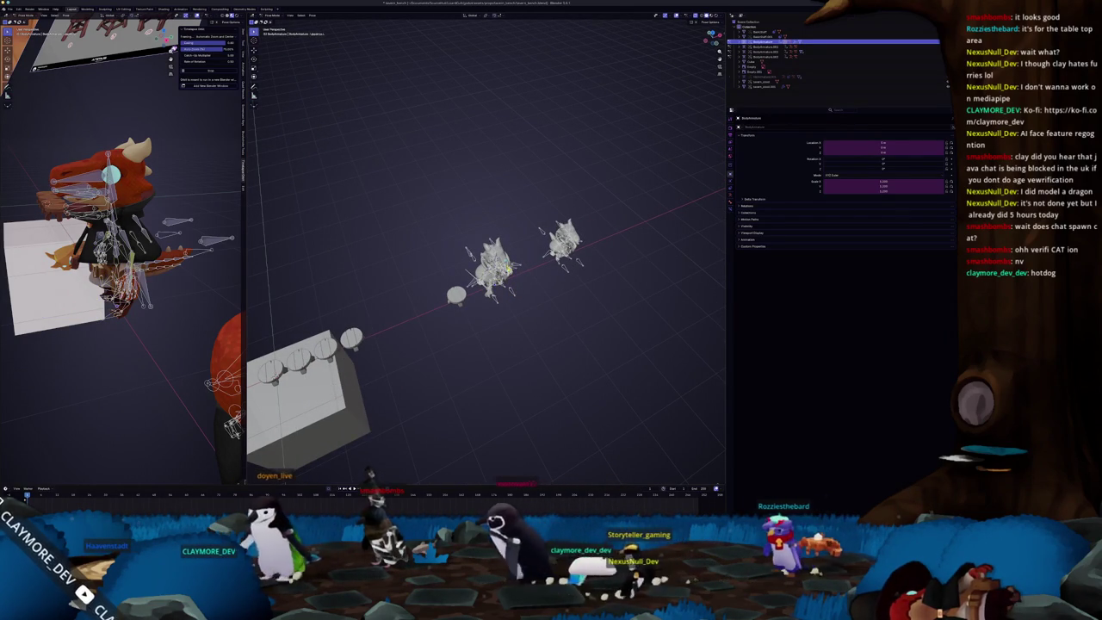
Step: Switch to front view and select the left character with its rig
middle_click_drag(512, 275, 565, 282)
scroll(528, 281, "up", 3)
key("KP_1")
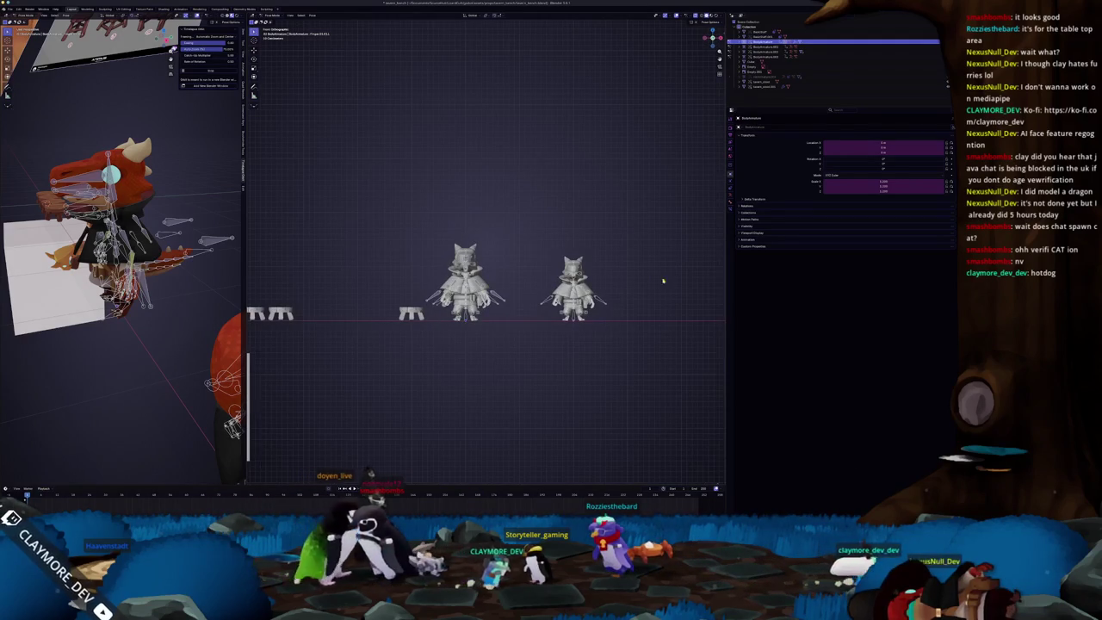
left_click(465, 288)
mouse_move(452, 323)
middle_mouse_down("shift")
mouse_move(554, 330)
mouse_move(580, 344)
middle_mouse_up("shift")
key("ctrl+Tab")
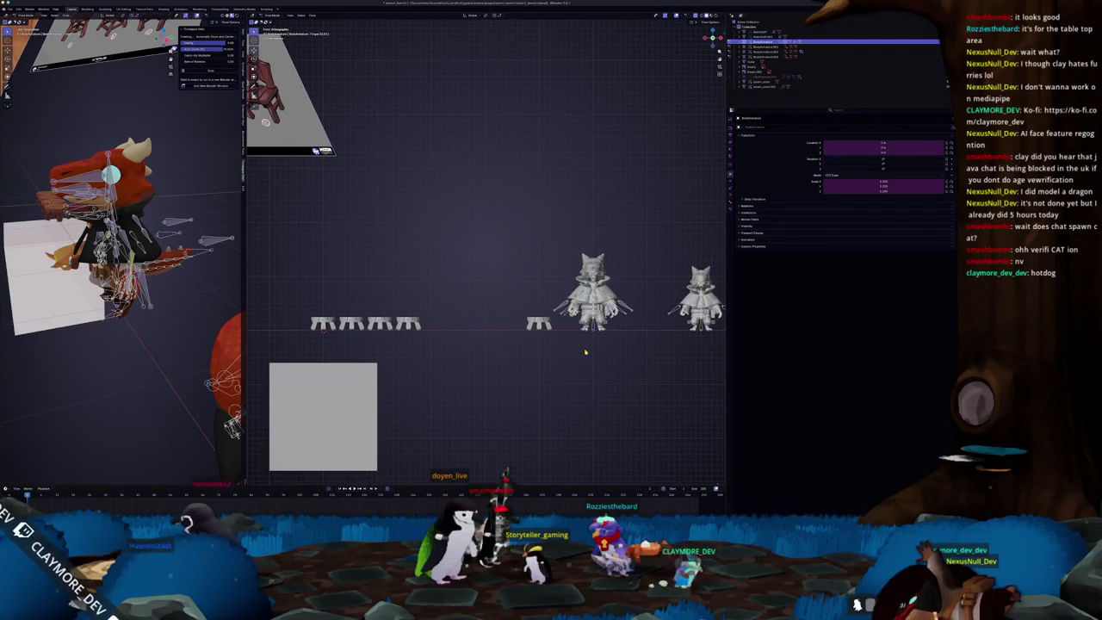
key("ctrl+Tab")
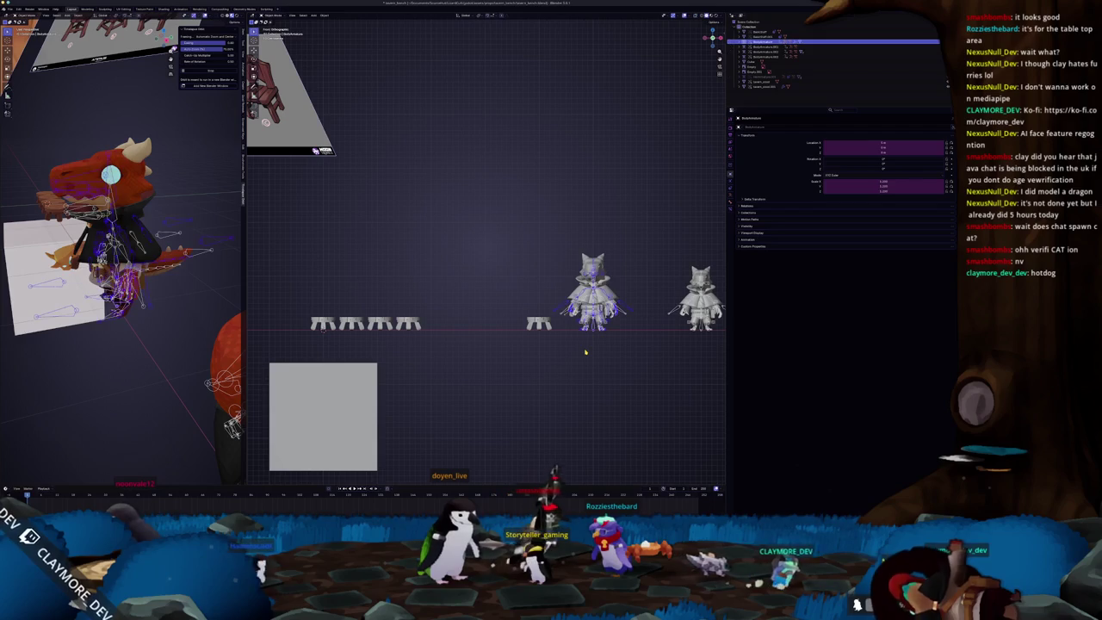
Step: Move the middle character leftward along X, rescale it, and centre the view on it
key("g")
key("x")
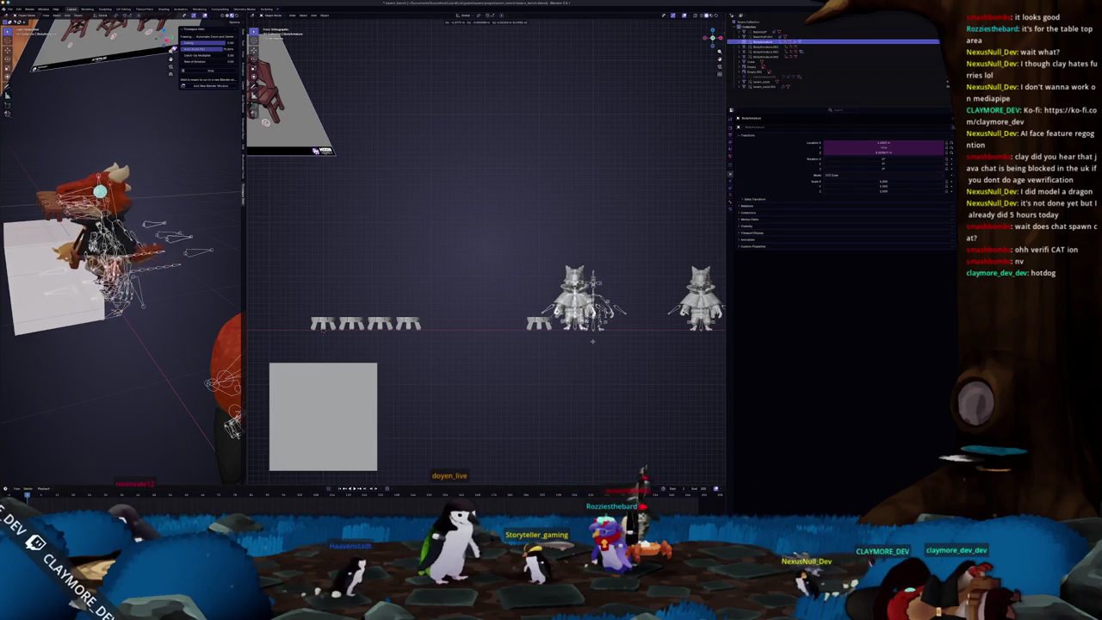
scroll(465, 343, "up", 2)
key("s")
left_click(533, 341)
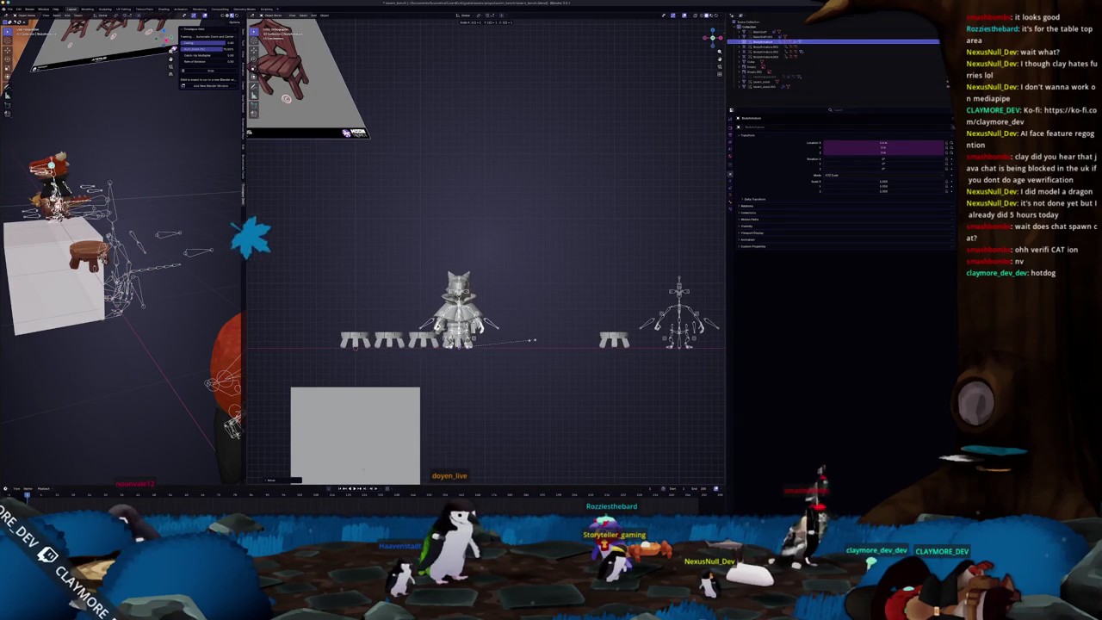
key("g")
key("x")
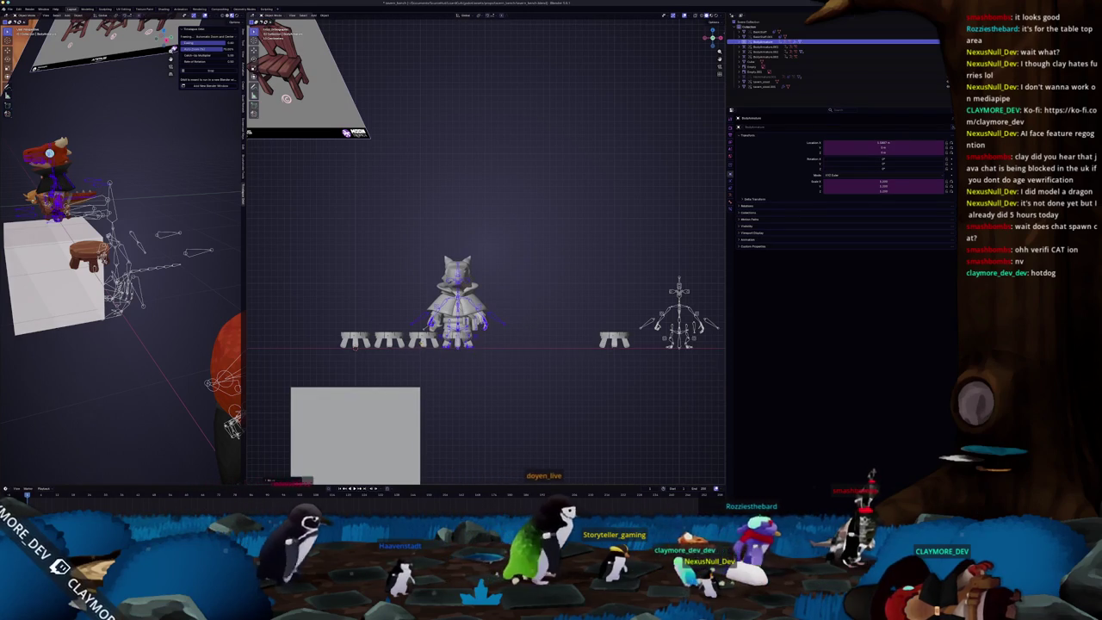
key("KP_Decimal")
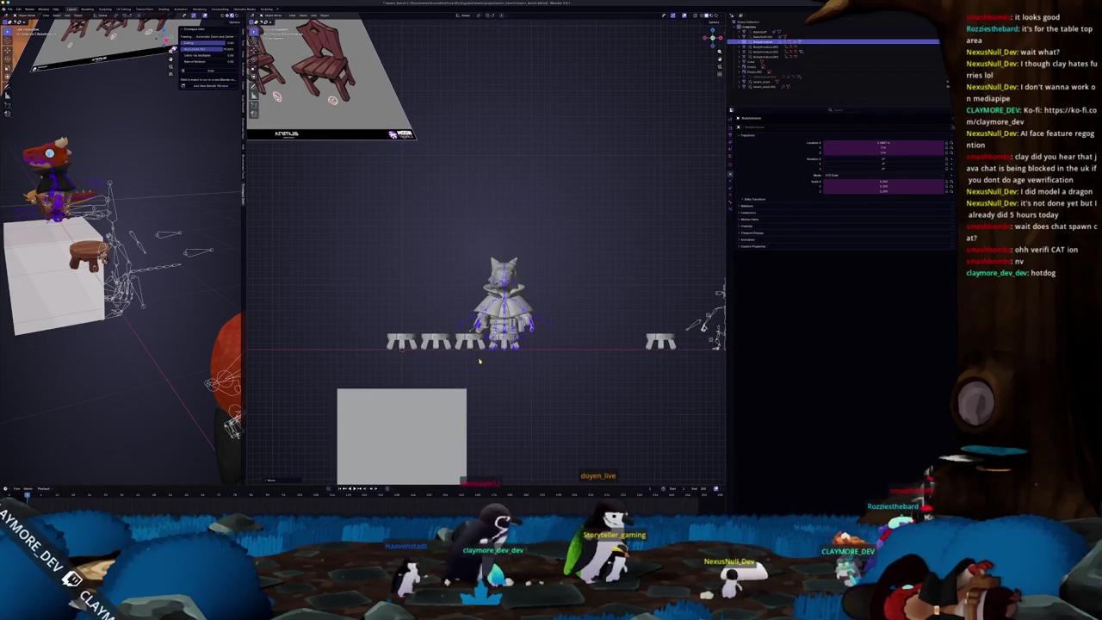
Step: Delete the cat-eared character and the leftover rig beside it
scroll(479, 361, "down", 3)
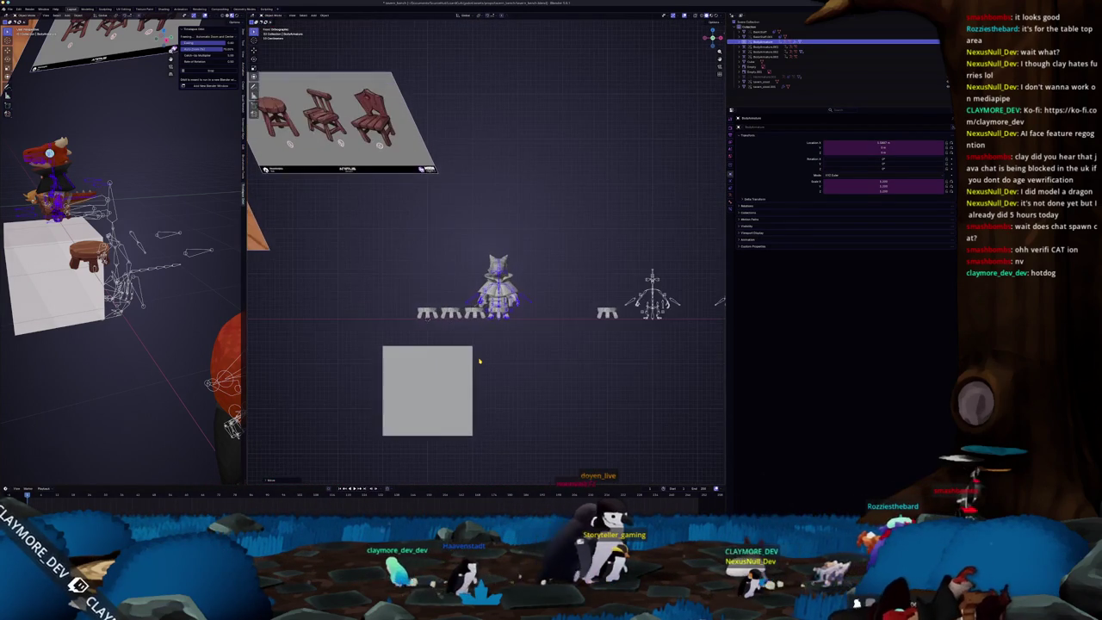
left_click(479, 360)
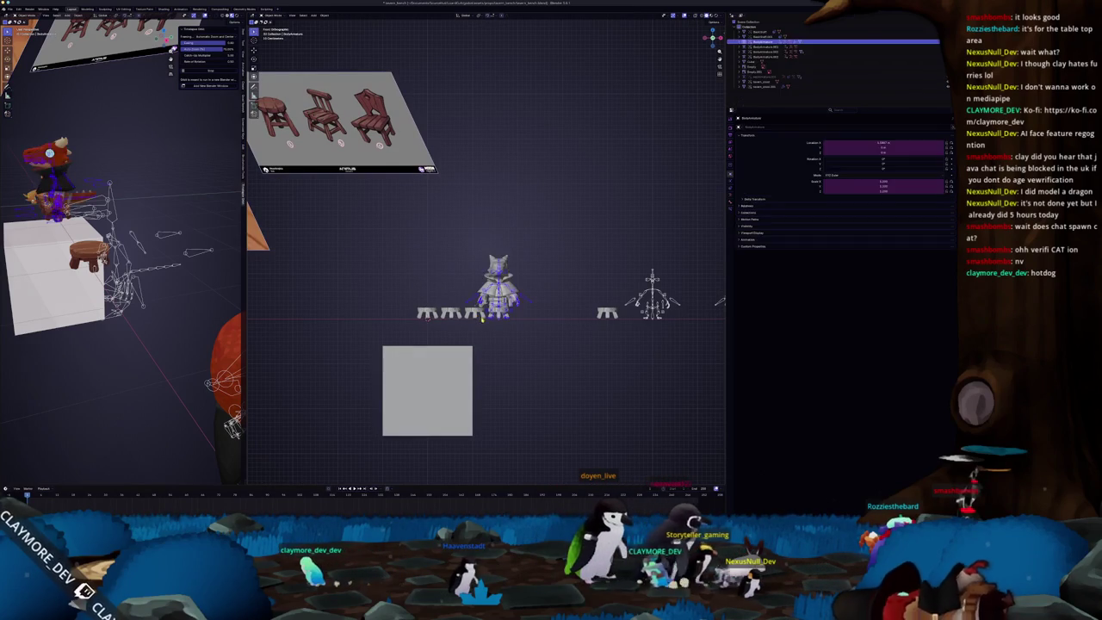
key("Delete")
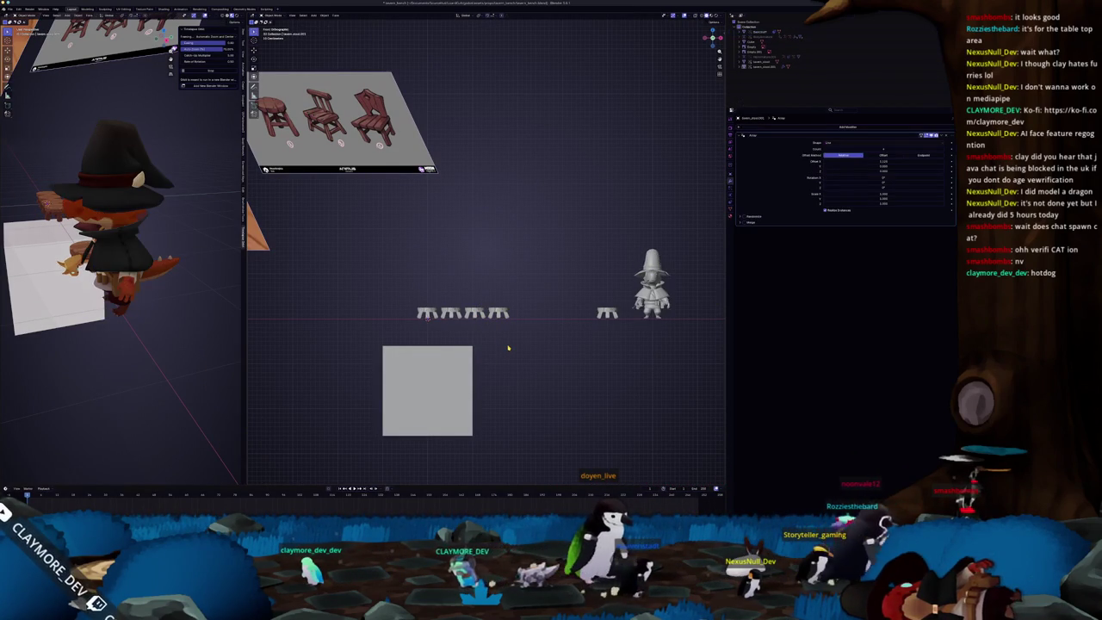
Step: Slide the row of stools along X to a new position
left_click(499, 313)
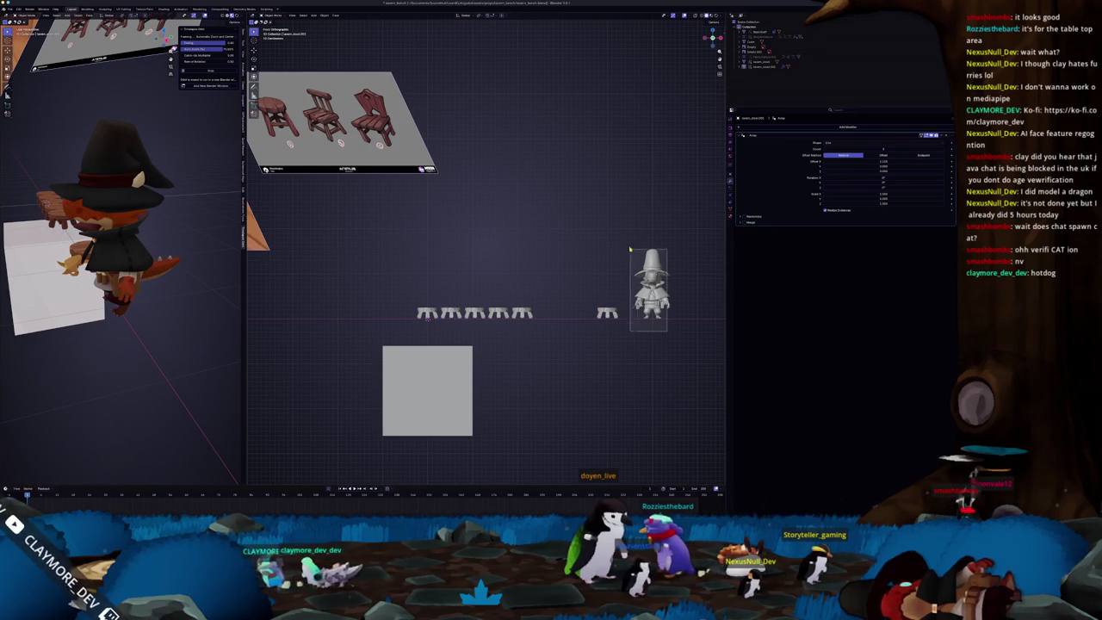
middle_click_drag(636, 259, 529, 271, "shift")
key("g")
key("x")
left_click(546, 294)
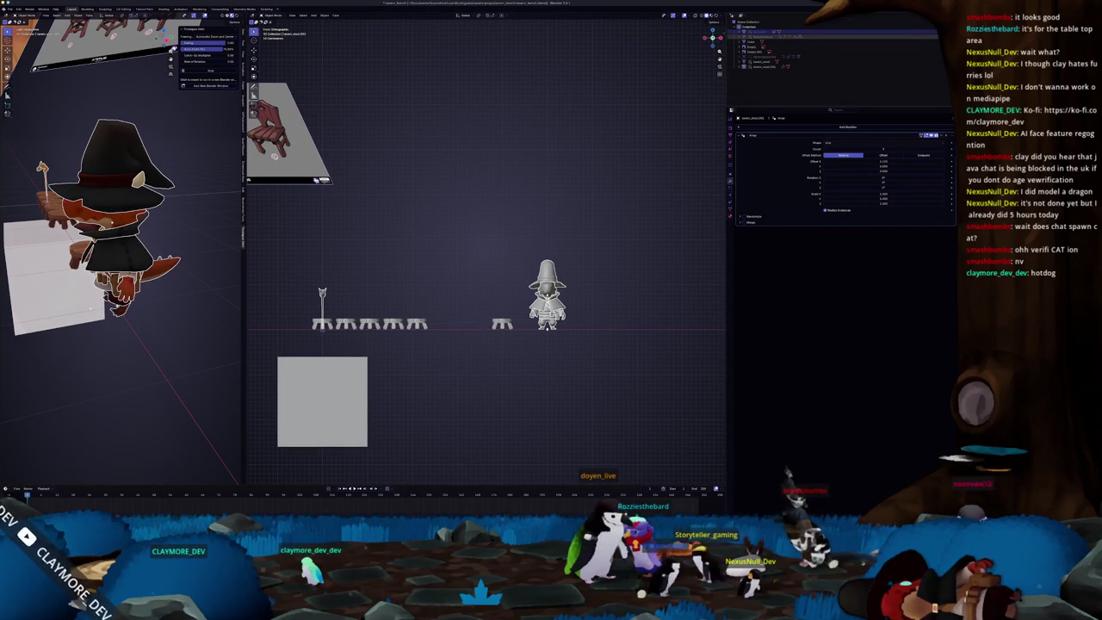
Step: Move the character rig along X and resize it to fit over the stools
left_click(548, 294)
key("g")
key("x")
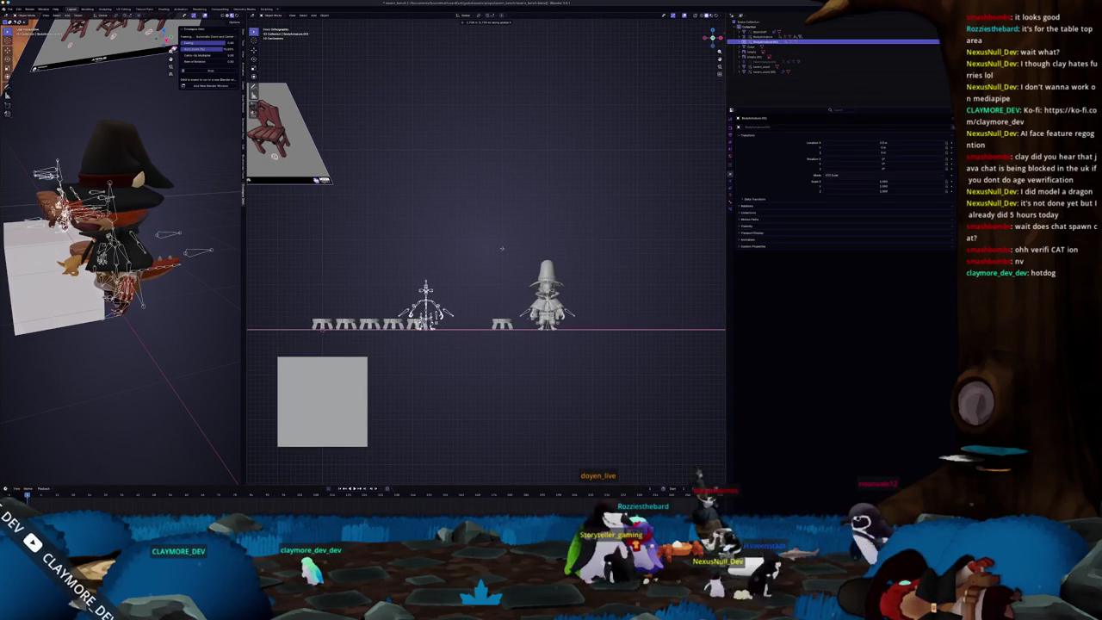
left_click(489, 261)
scroll(489, 261, "up", 2)
key("s")
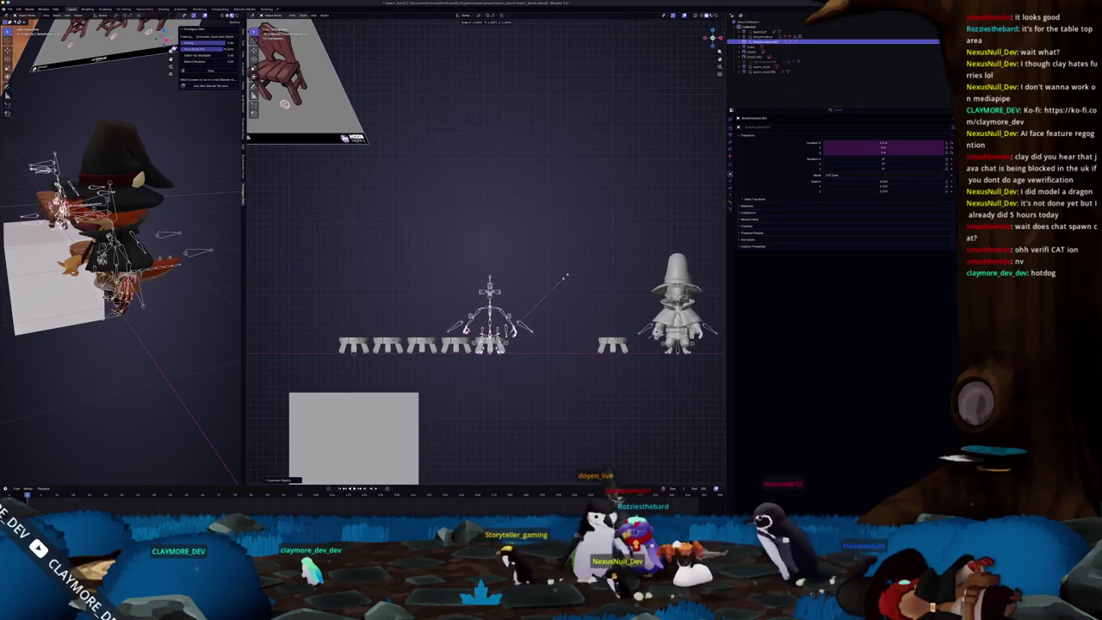
left_click(574, 276)
key("ctrl+Tab")
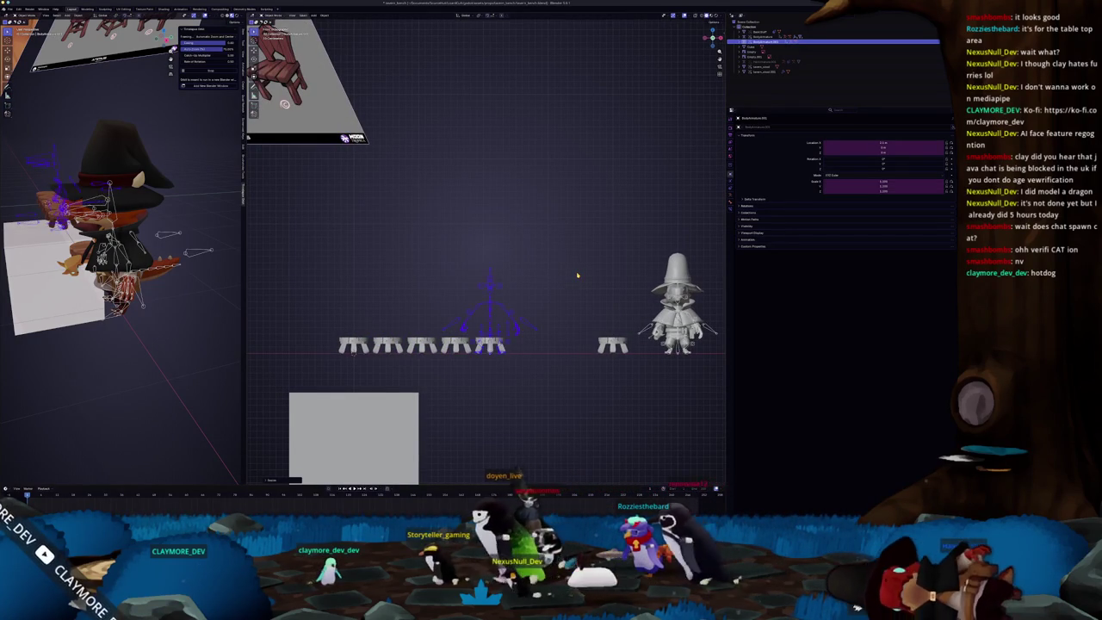
Step: Duplicate the rig along X and place the copy over the next stool
key("shift+d")
key("x")
left_click(507, 280)
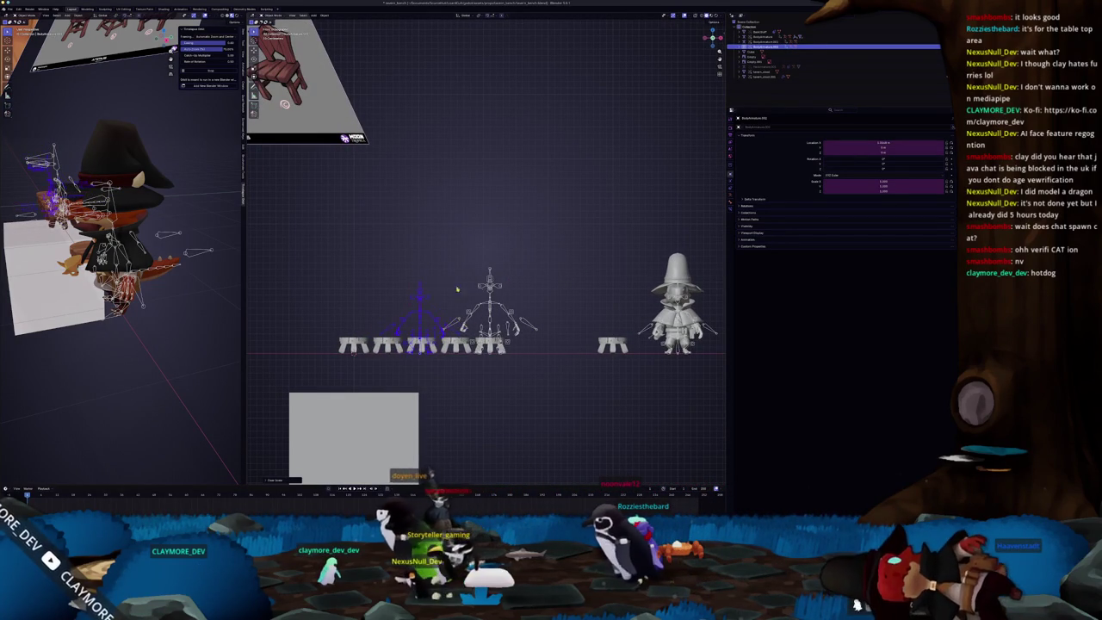
middle_click_drag(480, 287, 508, 291, "shift")
key("g")
left_click(508, 291)
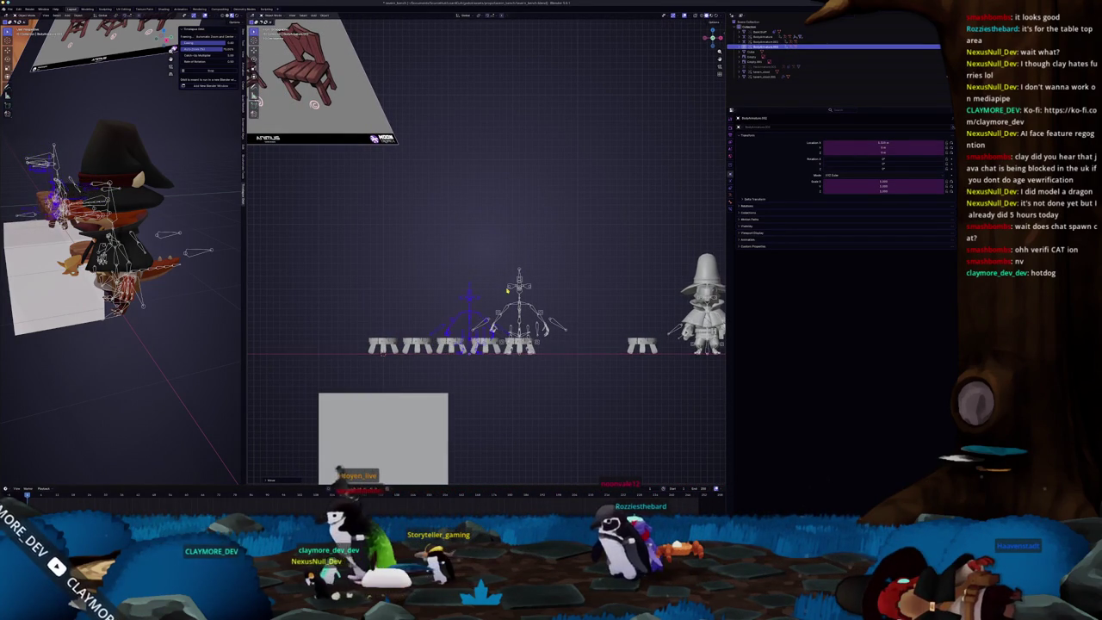
Step: Add two more rig copies over the remaining stools, adjusting one copy's height
key("shift+d")
key("x")
left_click(469, 293)
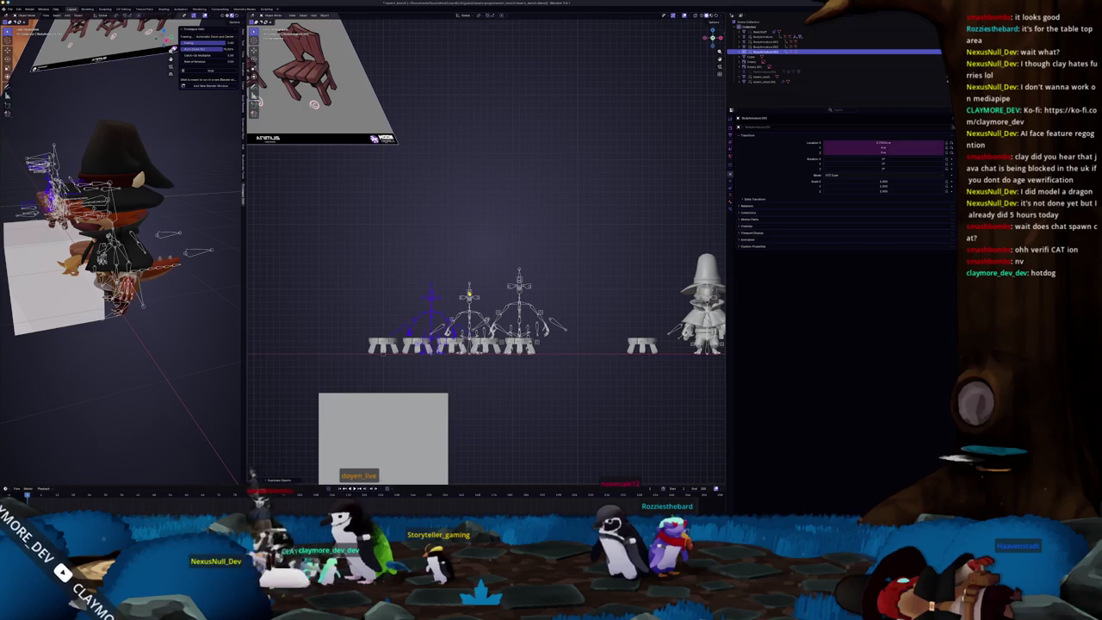
scroll(469, 293, "up", 2)
key("shift+d")
key("z")
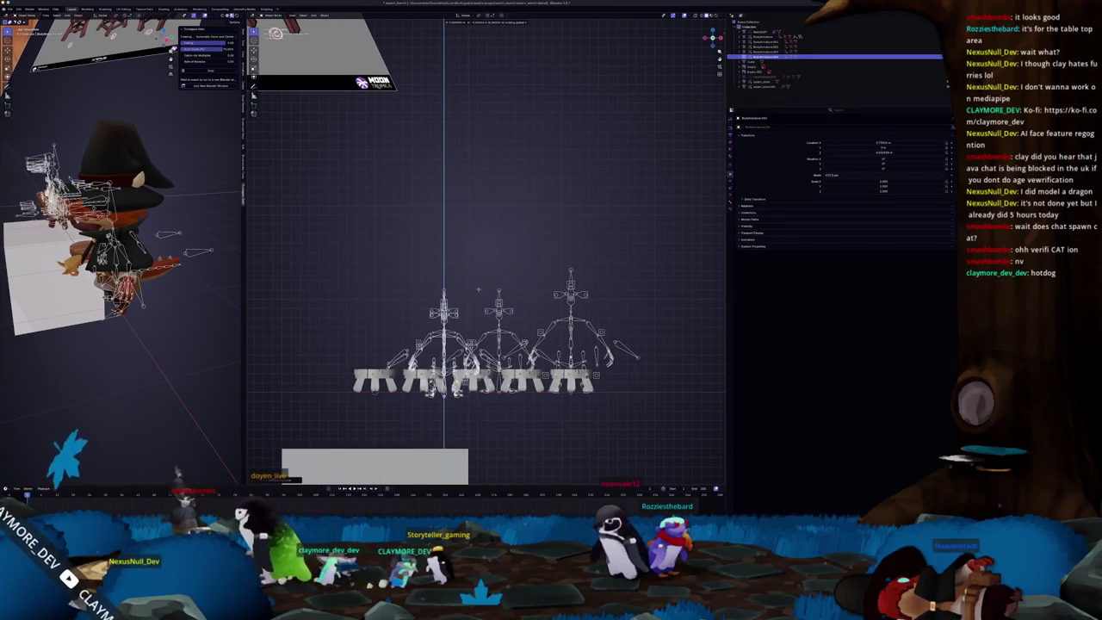
left_click(474, 291)
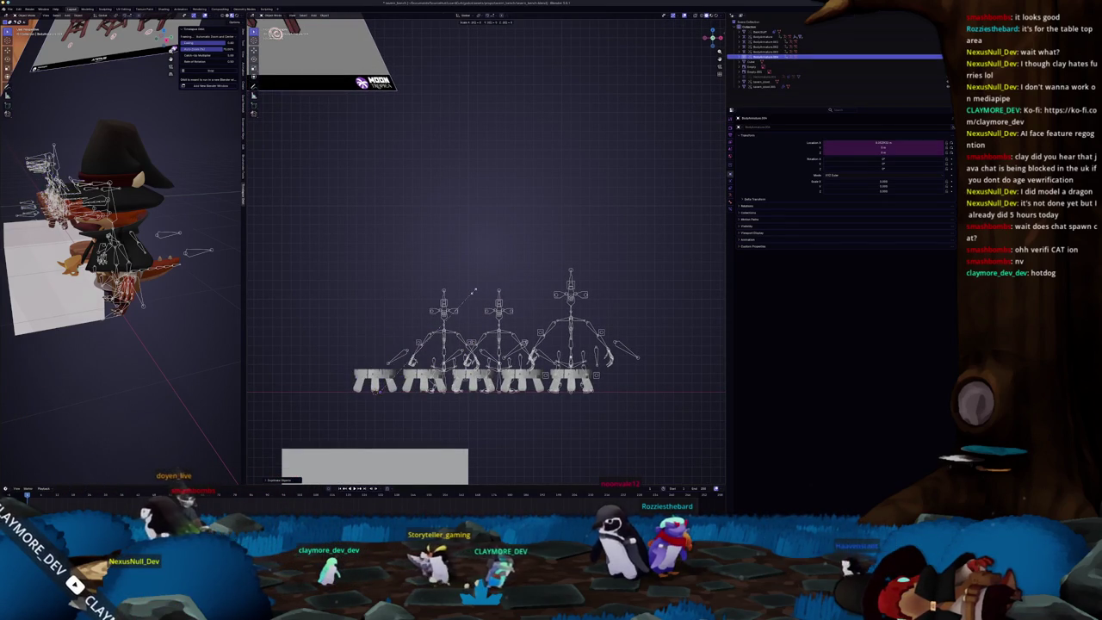
Step: Undo the last copy and reposition the leftmost and second rigs along X over their stools
key("ctrl+z")
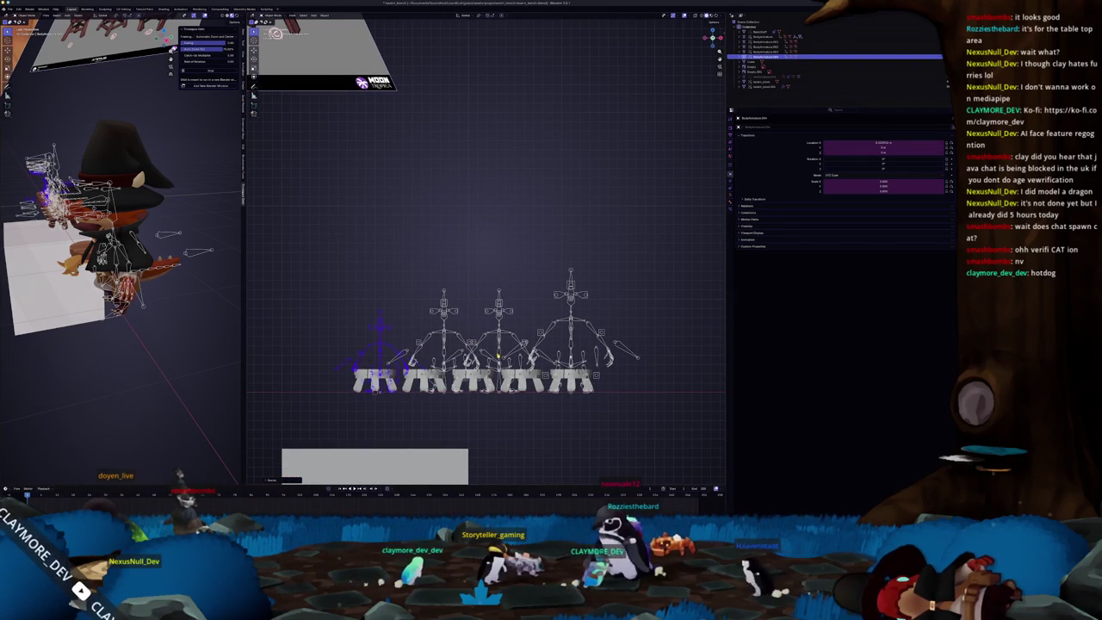
key("x")
left_click(488, 351)
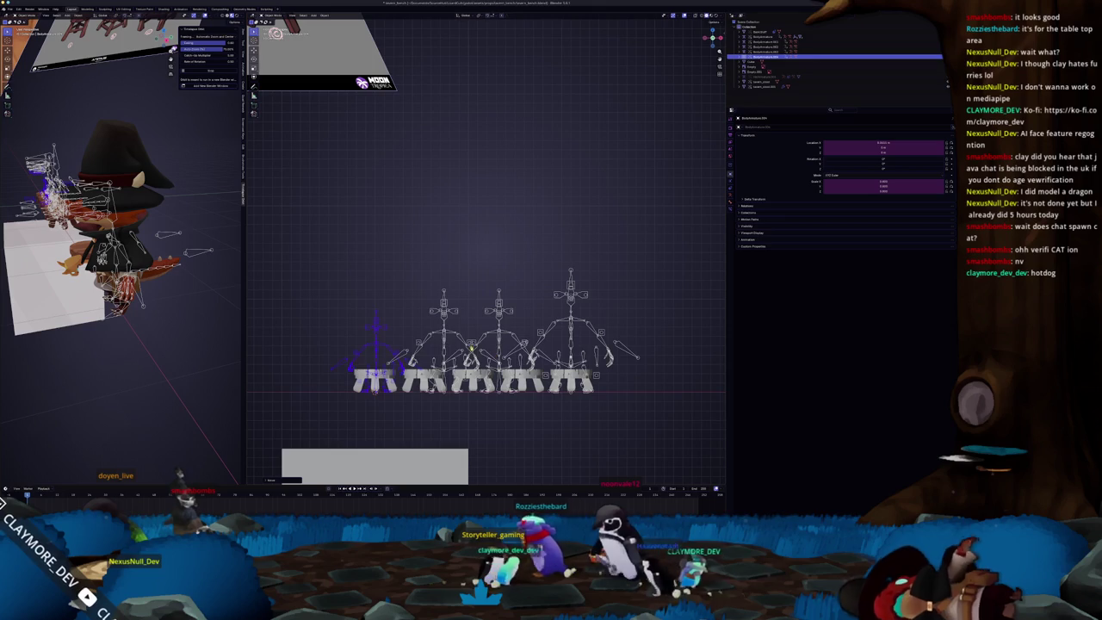
left_click(441, 341)
key("g")
key("x")
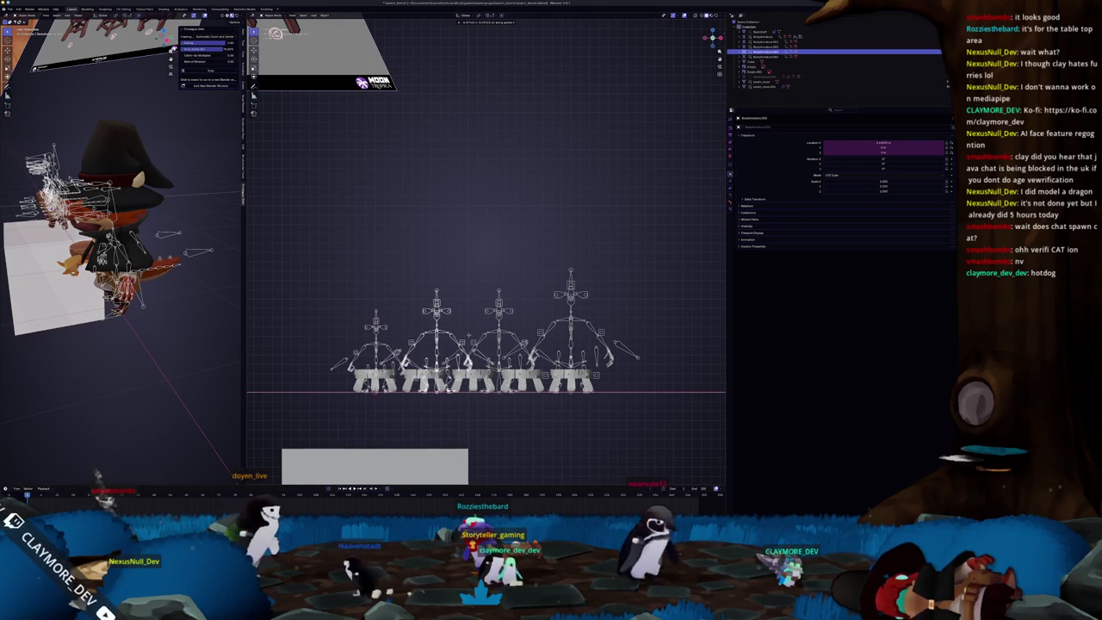
left_click(469, 336)
Step: Check the rigs in perspective, switch the selected rig back to object mode, and return to front view
scroll(469, 336, "down", 1)
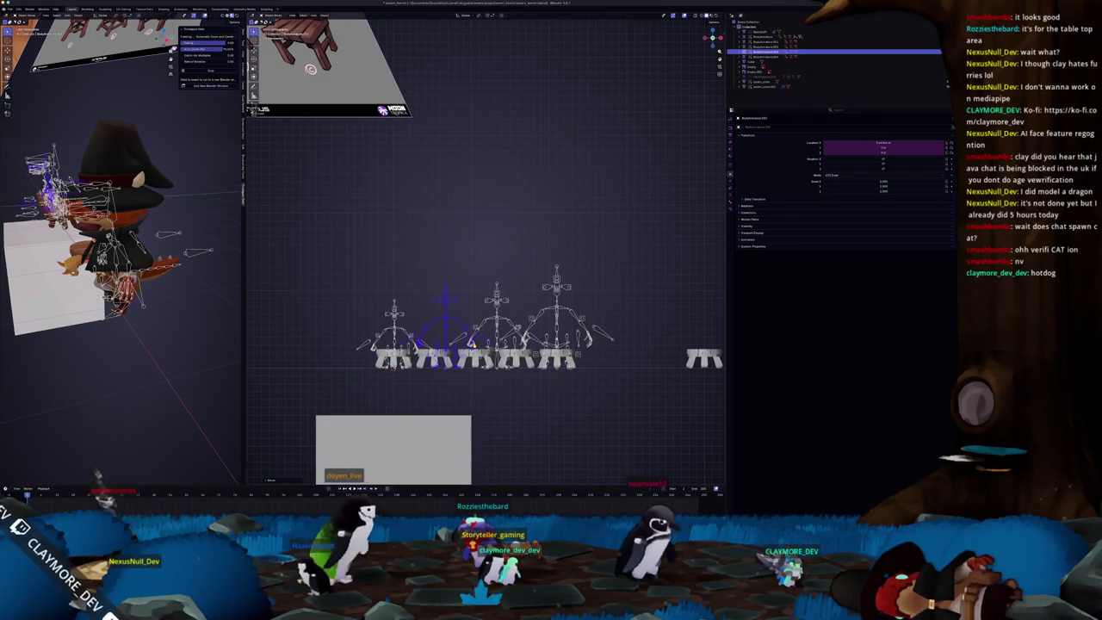
middle_click_drag(472, 342, 521, 359)
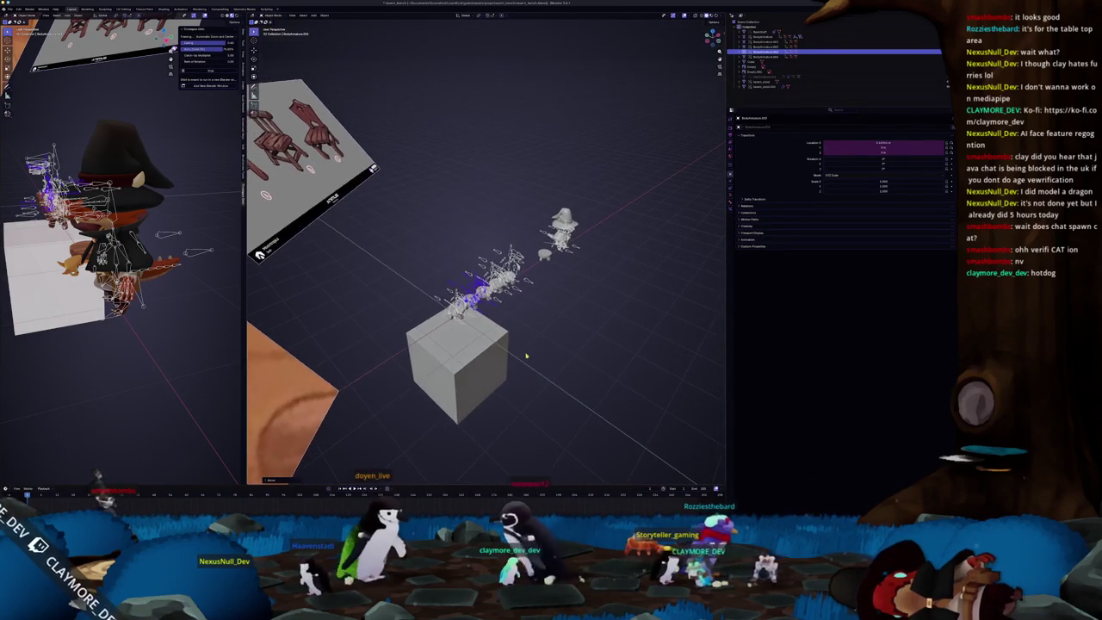
scroll(525, 355, "up", 2)
left_click(488, 331)
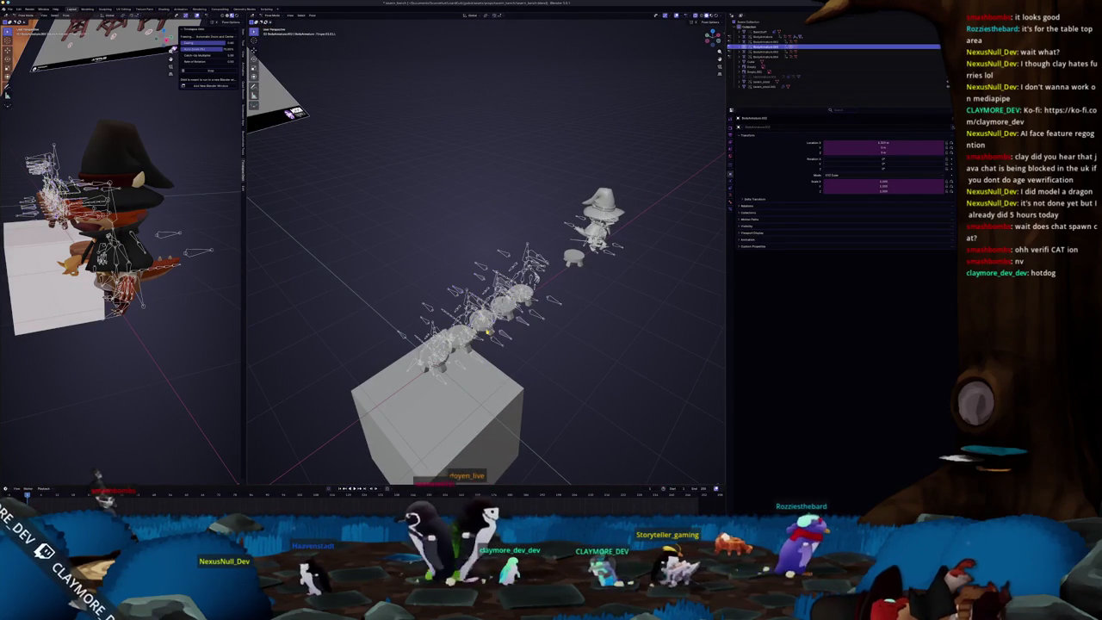
left_click(488, 331)
middle_click_drag(488, 331, 472, 320)
key("KP_1")
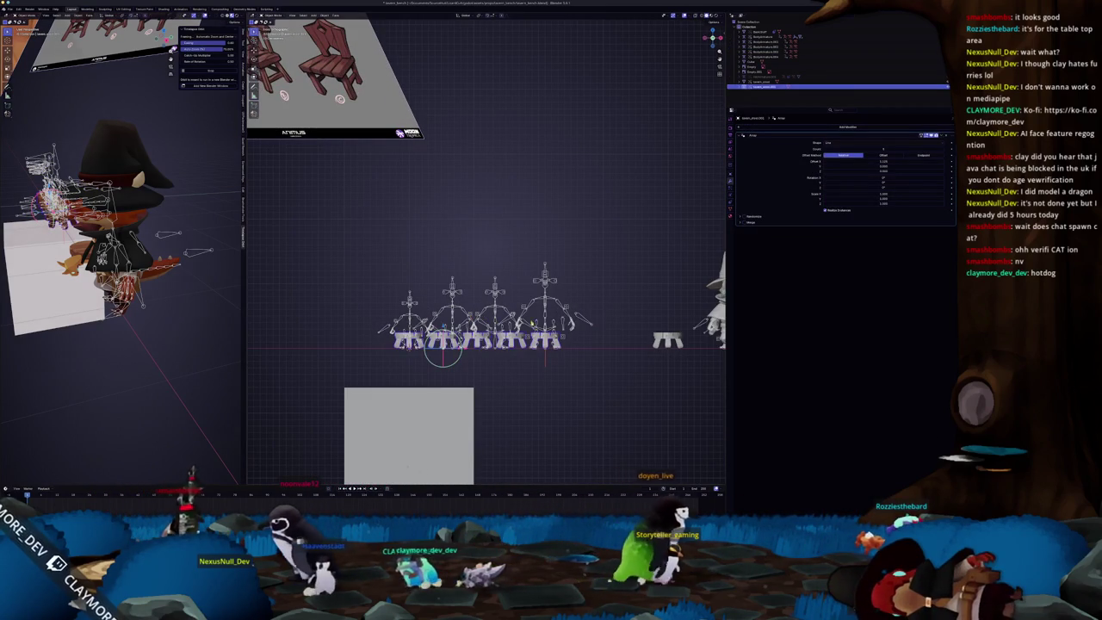
Step: Select another seated rig, shift it slightly along X, and call up the delete prompt
left_click(567, 332)
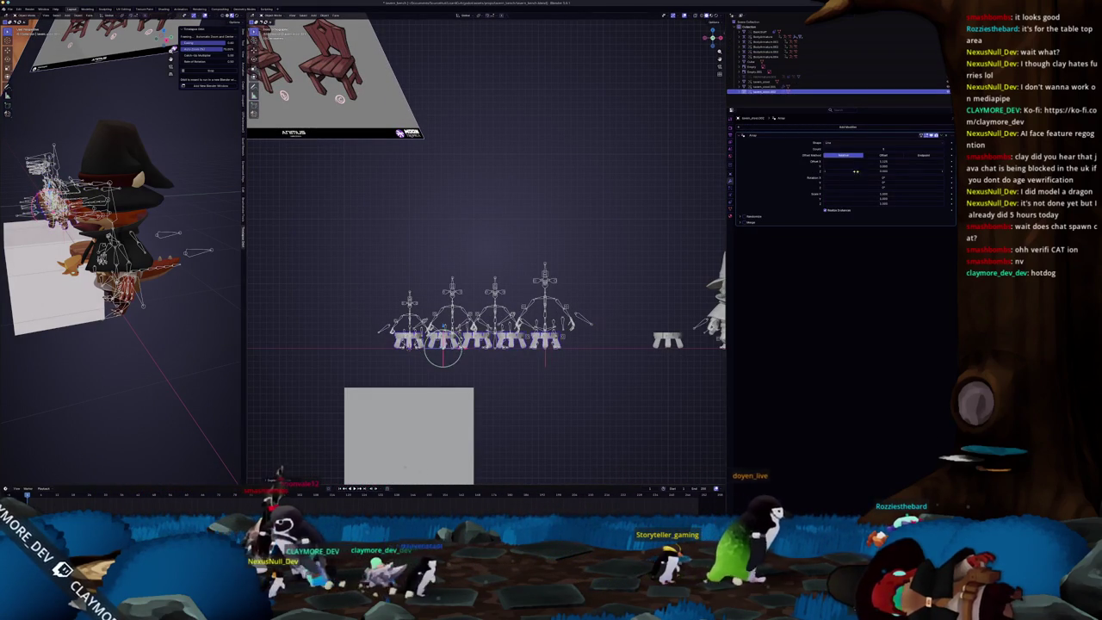
middle_click_drag(515, 252, 554, 252, "shift")
key("x")
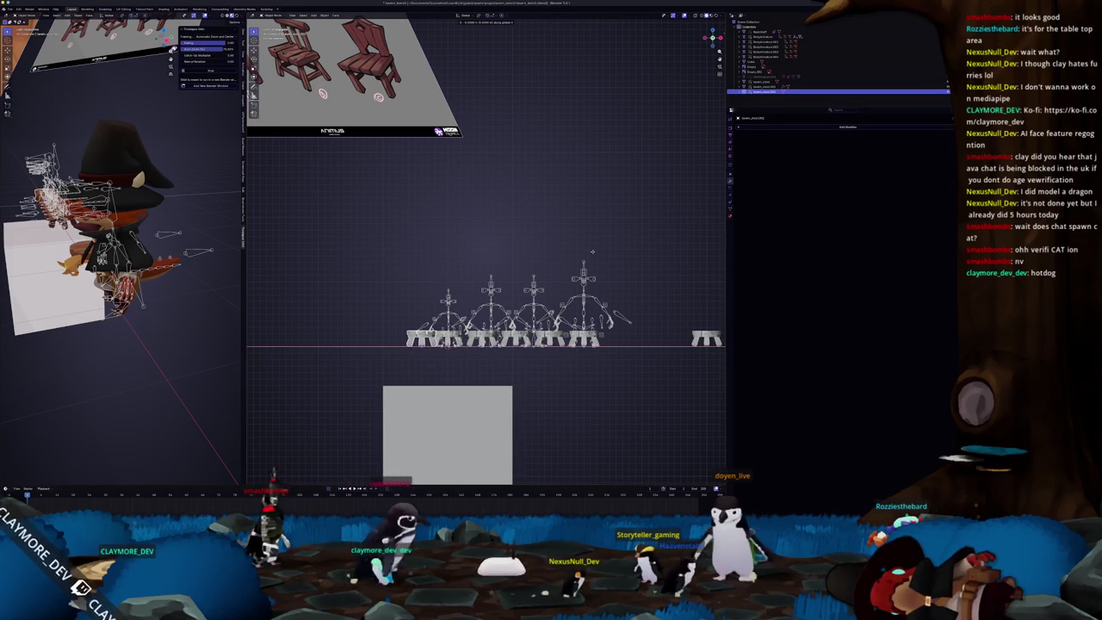
Step: Slide the second and third rigs along X over their stools, then check the row in perspective
left_click(442, 320)
scroll(456, 313, "up", 1)
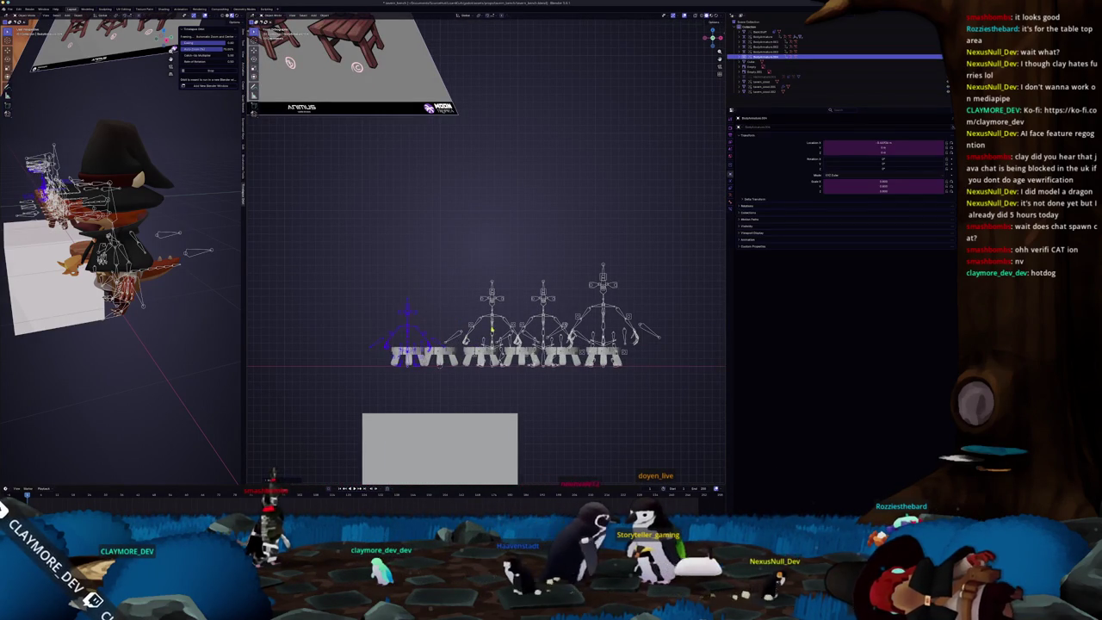
left_click_drag(491, 318, 468, 318)
left_click_drag(542, 321, 535, 321)
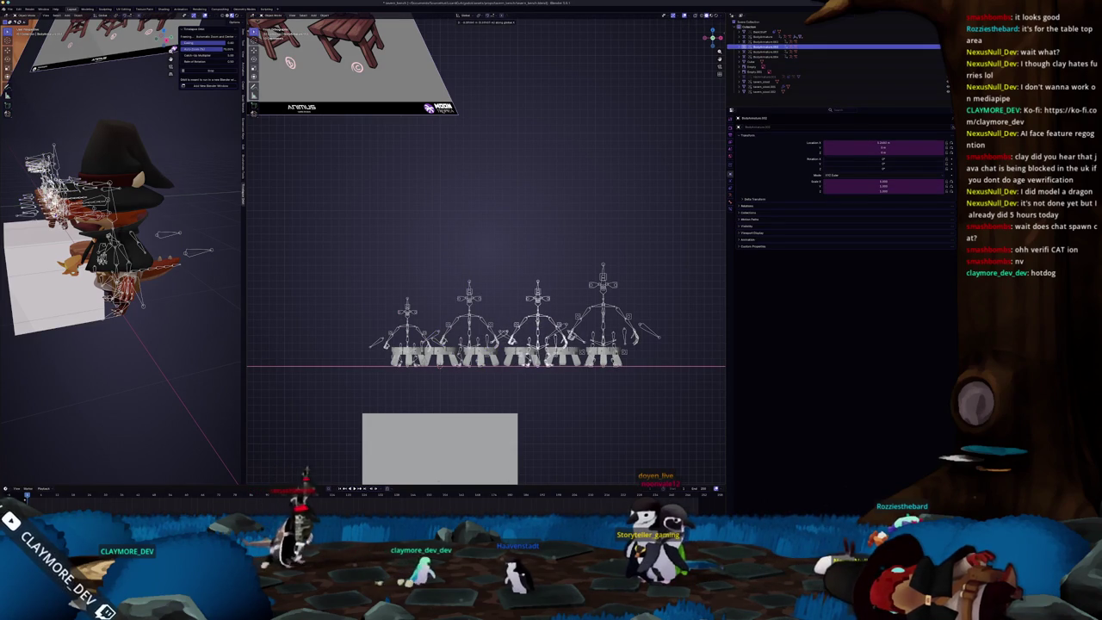
left_click_drag(469, 321, 472, 320)
scroll(507, 266, "down", 1)
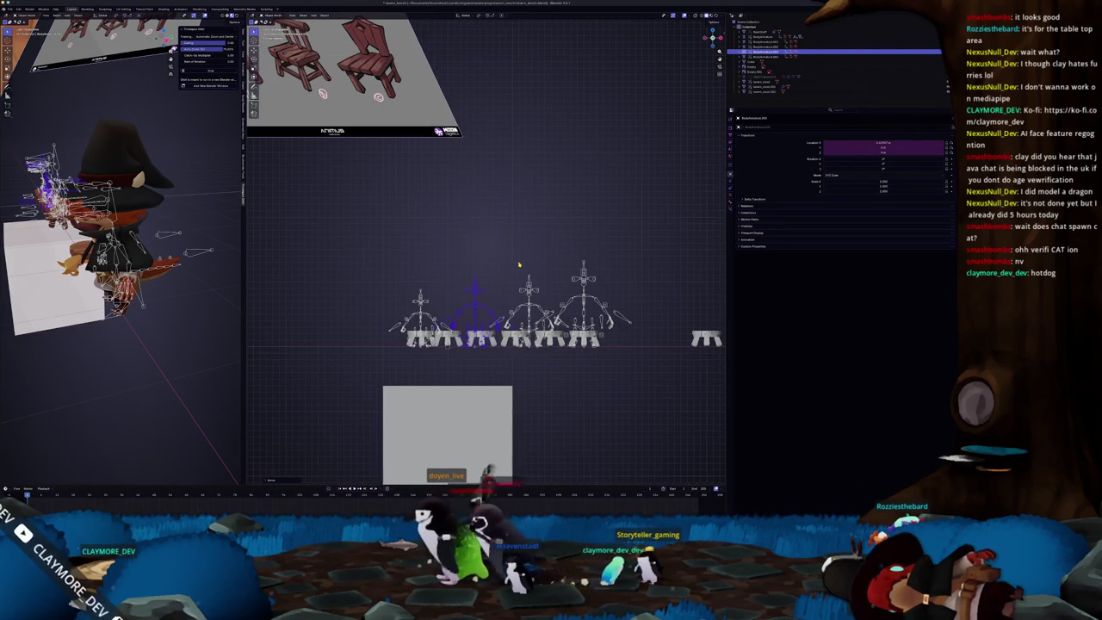
key("ctrl+Tab")
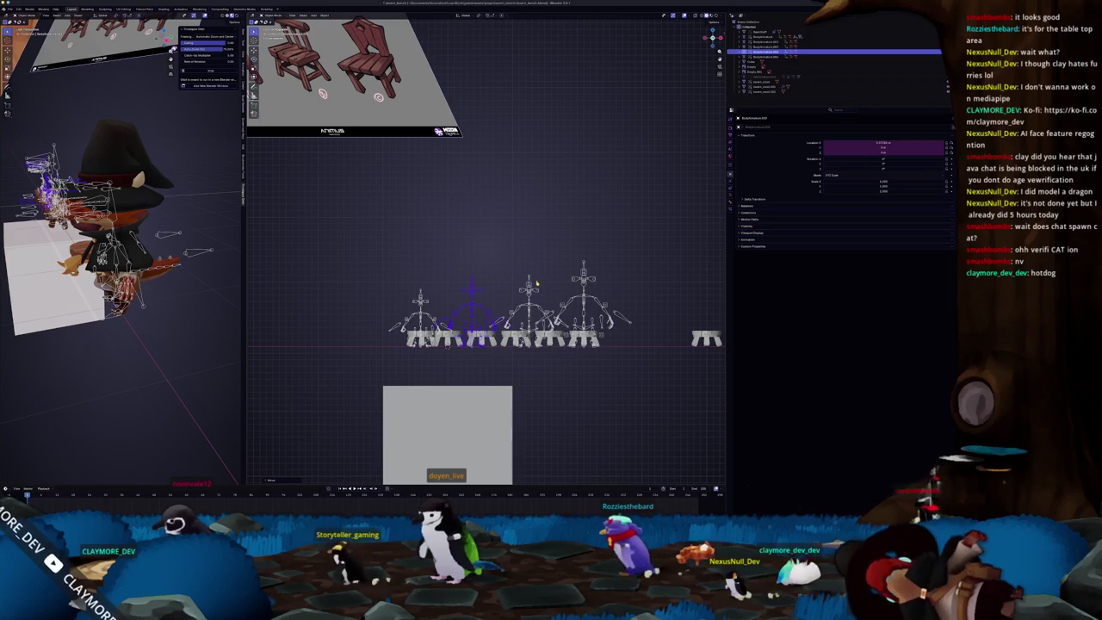
mouse_move(534, 288)
middle_mouse_down()
mouse_move(567, 319)
mouse_move(250, 180)
middle_mouse_up()
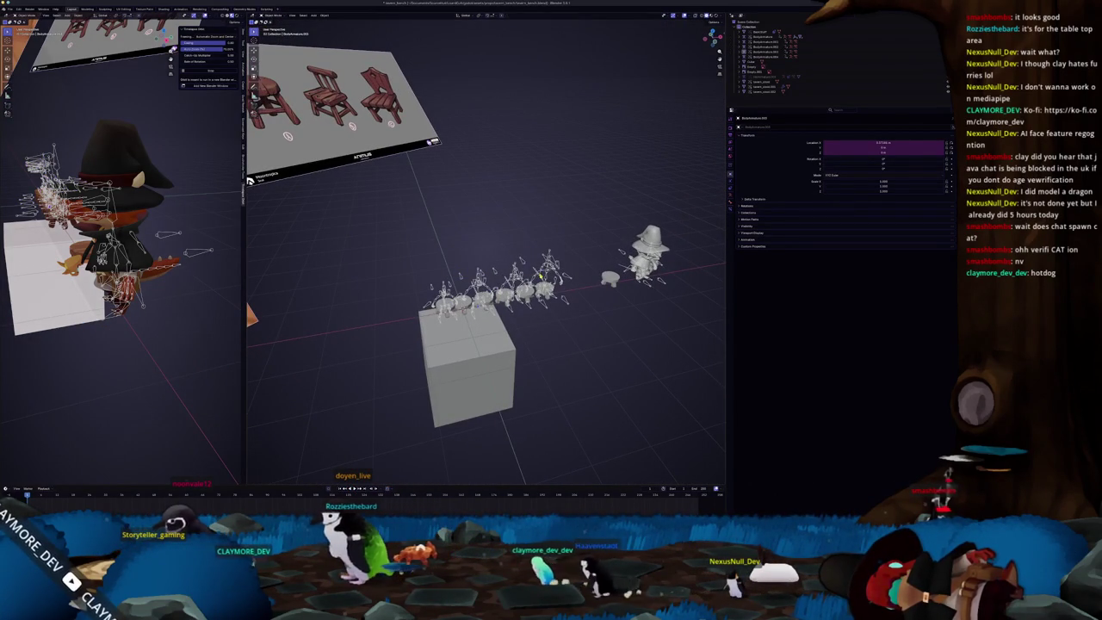
Step: Delete the extra character rigs, including the blue rig on top of the cube
left_click(545, 276)
left_click(537, 271)
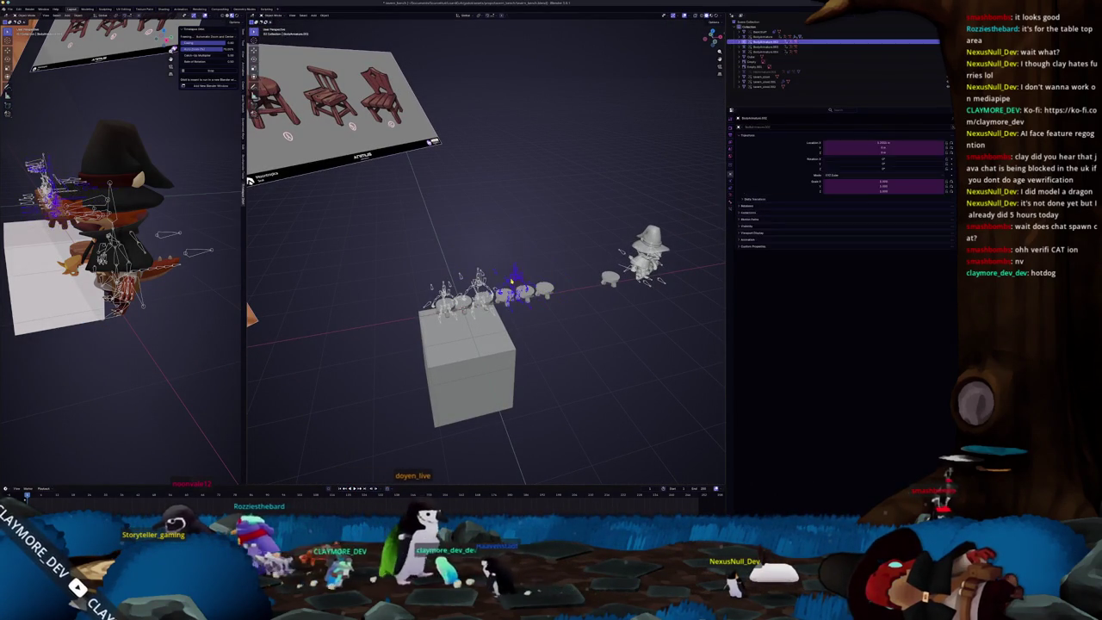
key("x")
left_click(465, 279)
key("Delete")
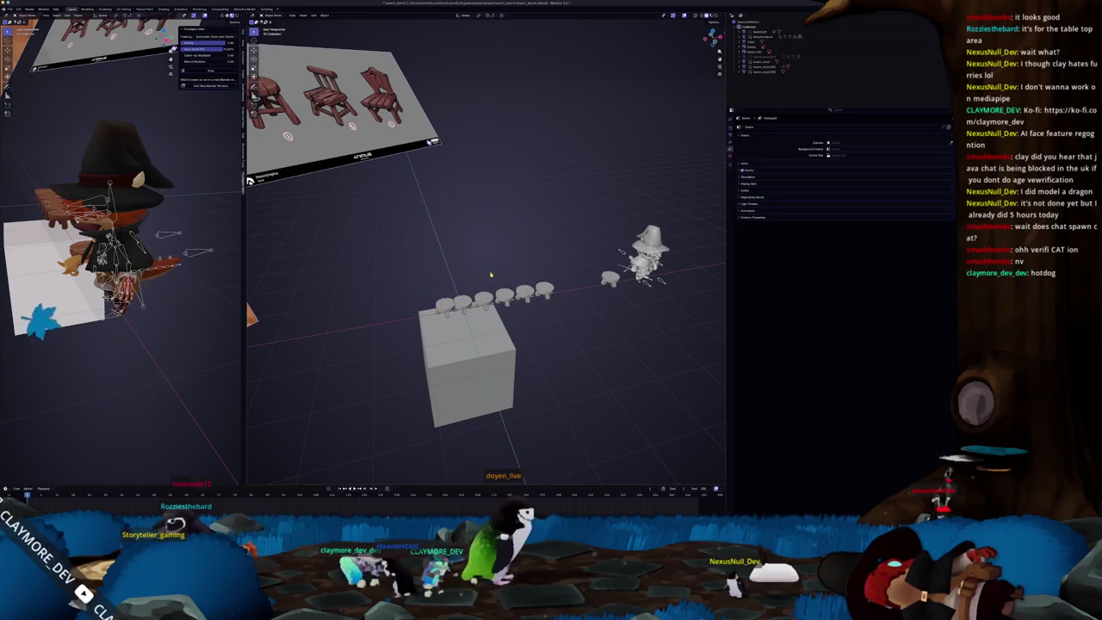
Step: Clear the cube's location to the world origin and flatten it along Z
left_click(456, 354)
key("alt+g")
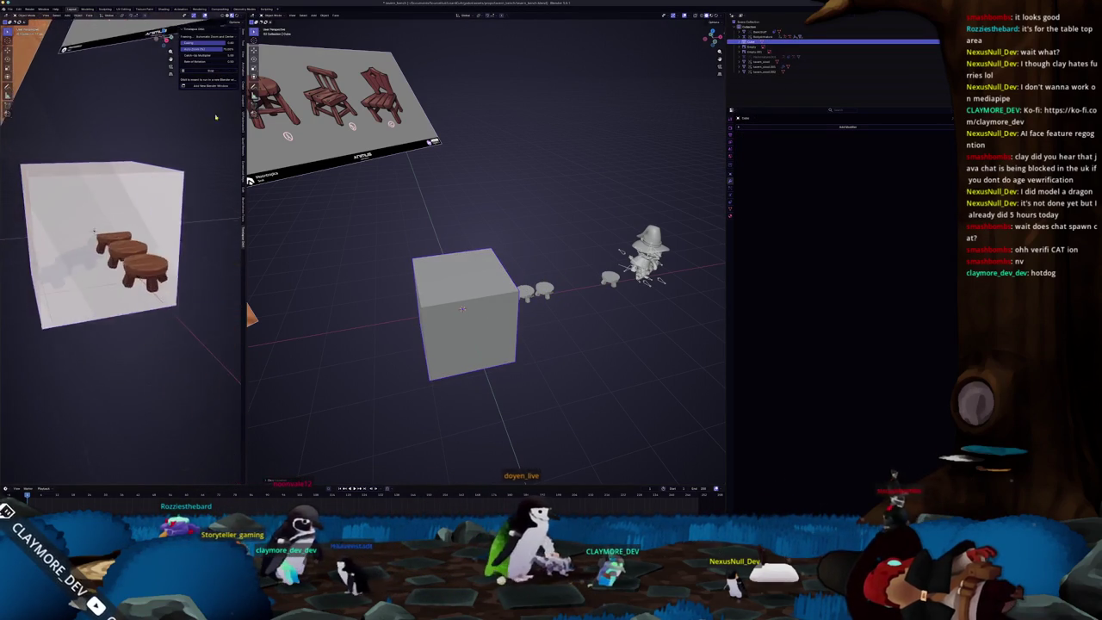
key("s")
key("z")
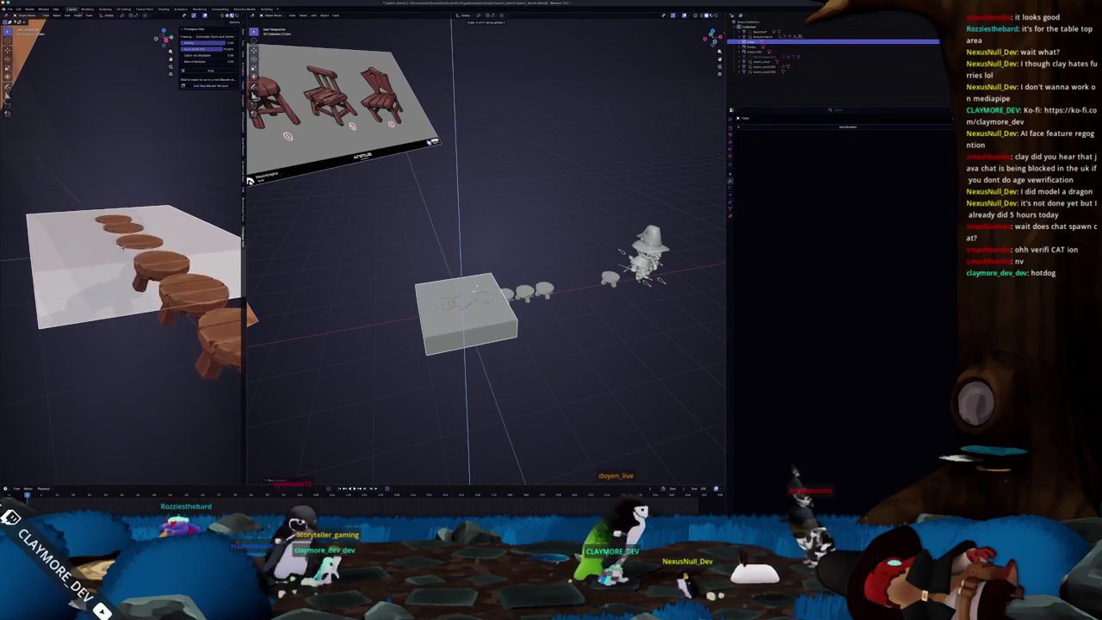
left_click(482, 285)
mouse_move(482, 285)
middle_mouse_down()
mouse_move(558, 303)
mouse_move(506, 301)
middle_mouse_up()
key("KP_7")
Step: Move the flat cube along X and stretch it along X into a long bench bar
key("g")
key("x")
left_click(542, 292)
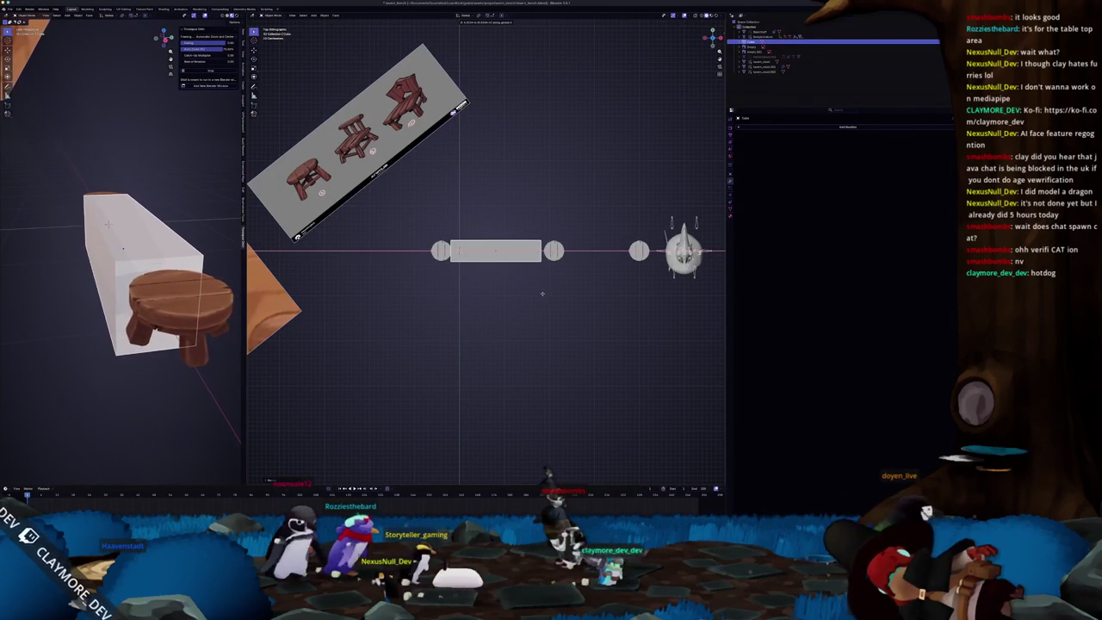
key("s")
key("x")
key("ctrl+z")
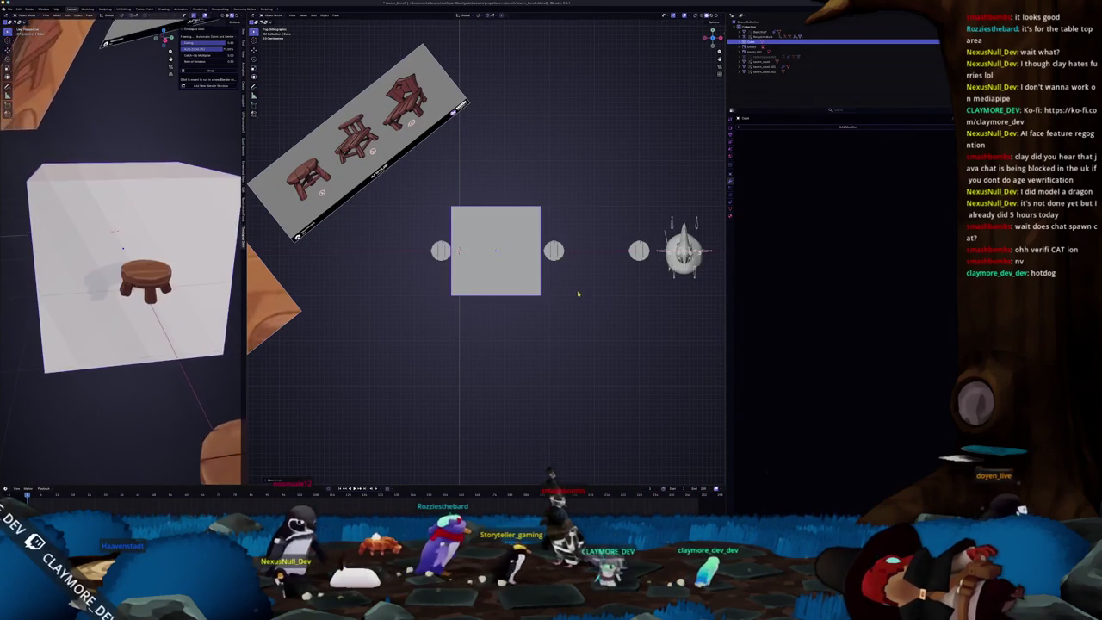
key("ctrl+shift+z")
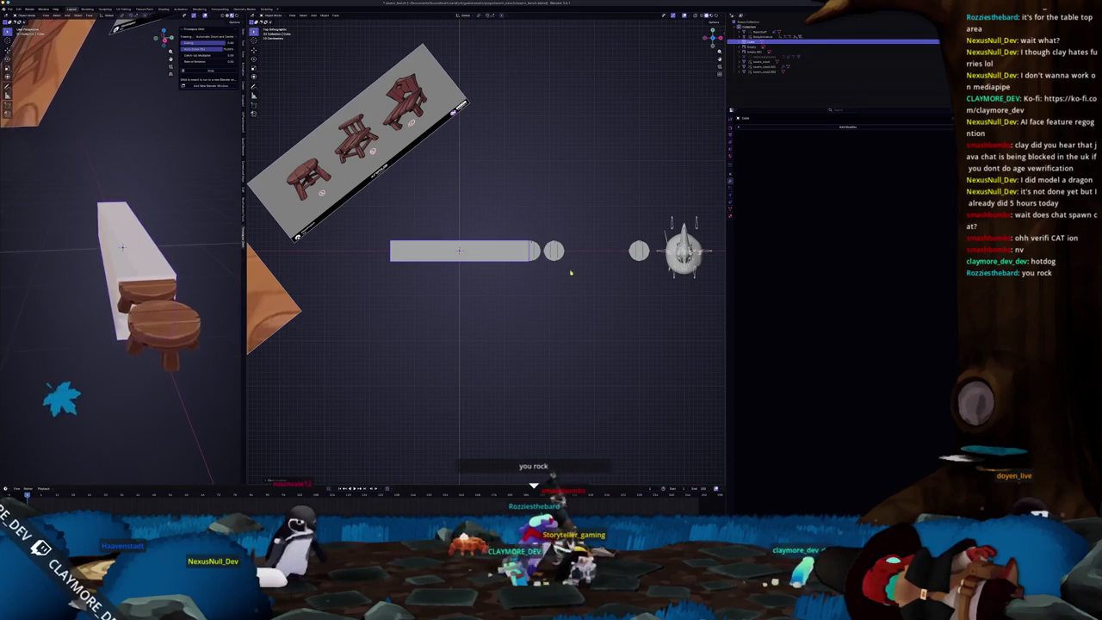
scroll(545, 288, "up", 4)
middle_click_drag(546, 288, 547, 282)
key("n")
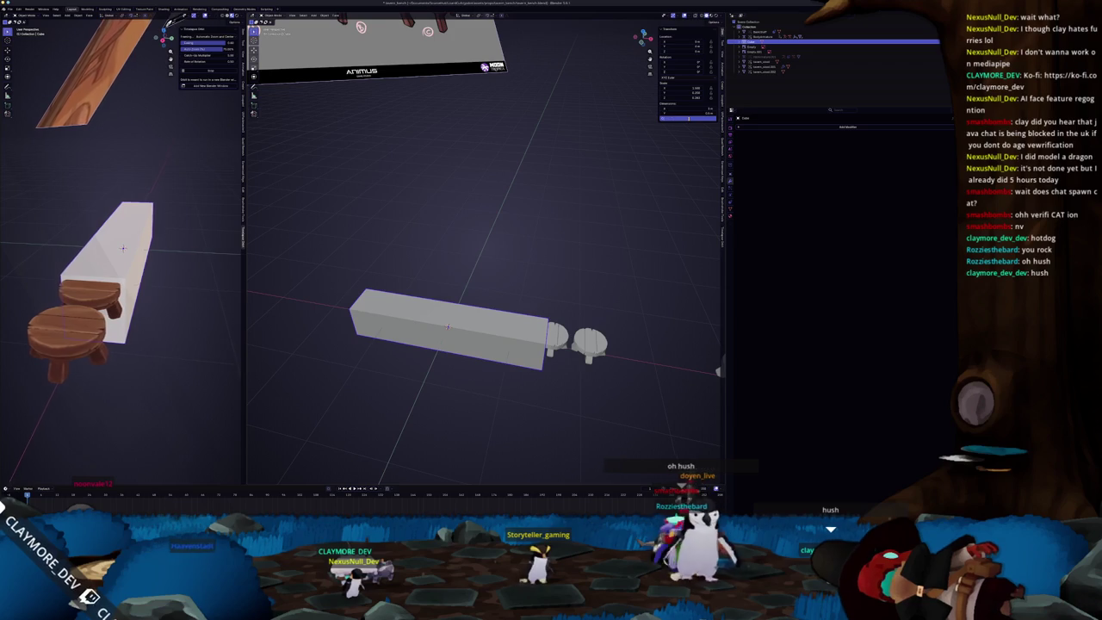
Step: Remove the stools beside the bench and select the bench bar
mouse_move(497, 263)
middle_mouse_down()
mouse_move(548, 255)
mouse_move(496, 332)
middle_mouse_up()
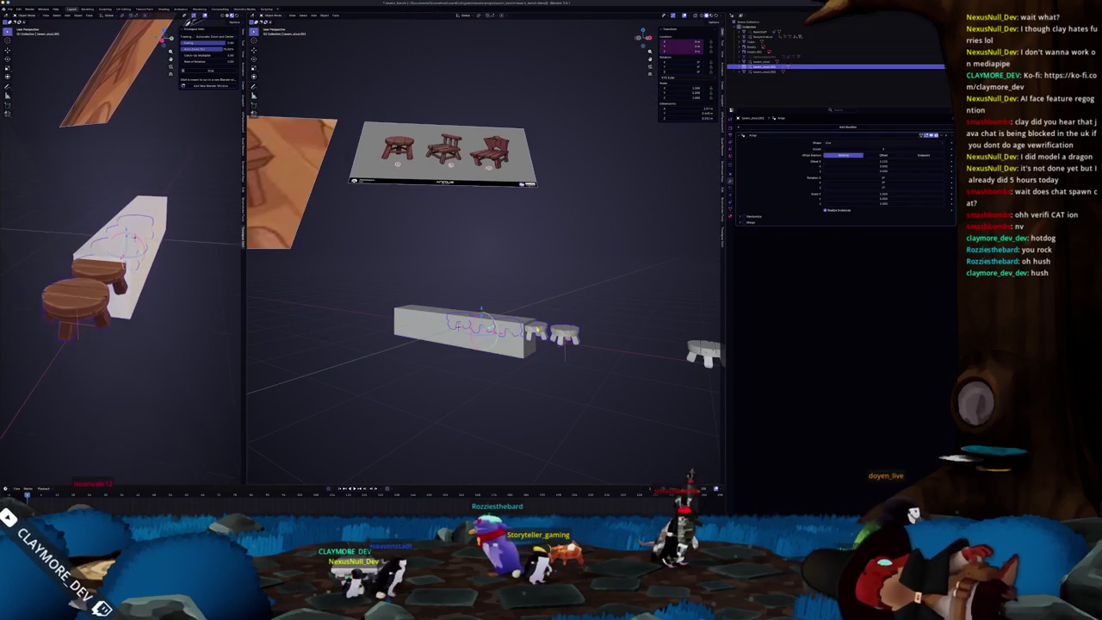
key("Delete")
left_click(494, 332)
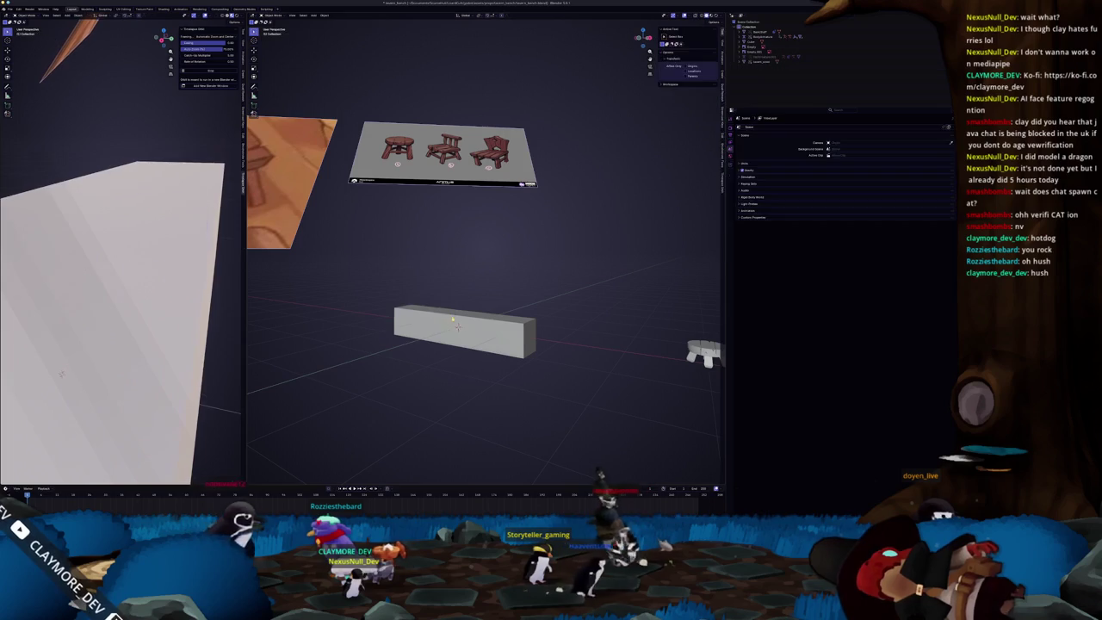
Step: Apply all transforms to the bench bar
key("ctrl+a")
left_click(564, 254)
middle_click_drag(564, 253, 568, 230)
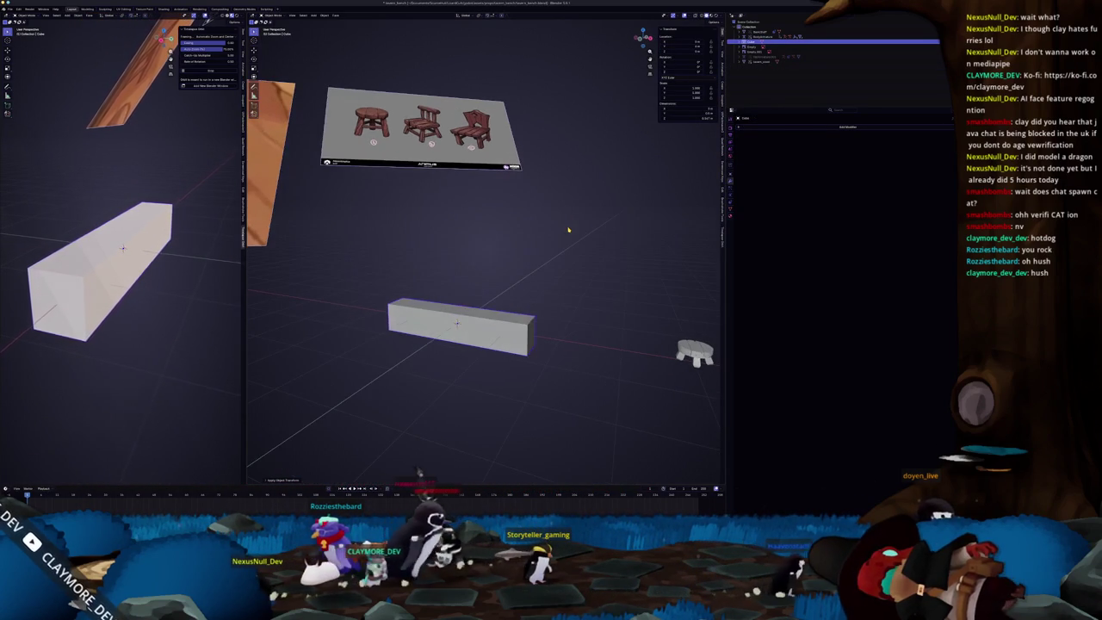
Step: Reveal the hidden objects and rotate the reference-image empty around the Z axis
left_click(761, 31)
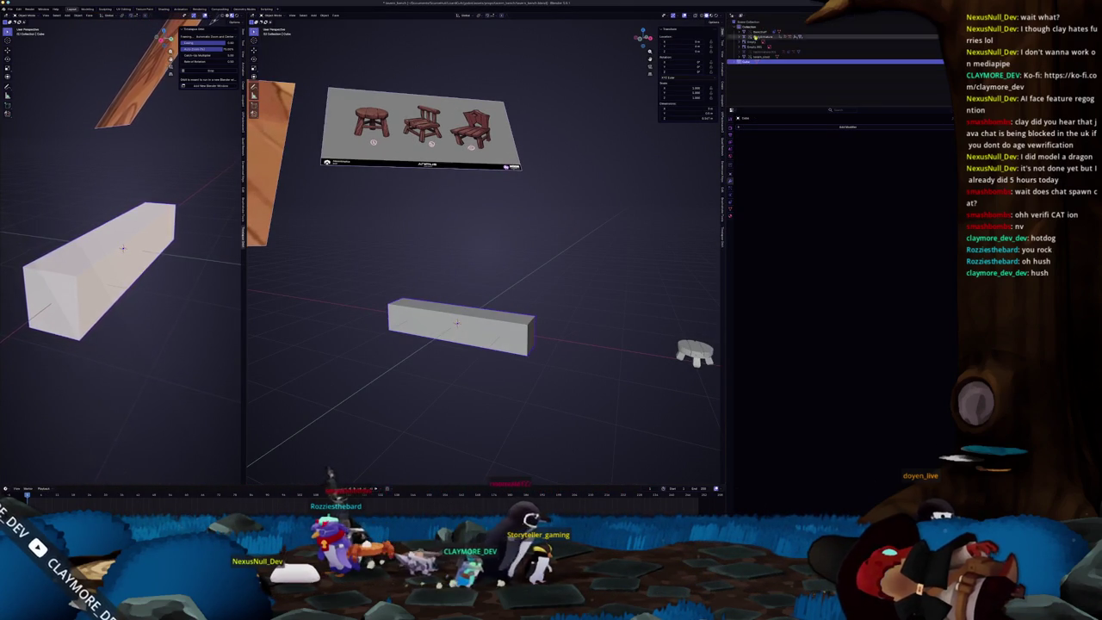
key("KP_Divide")
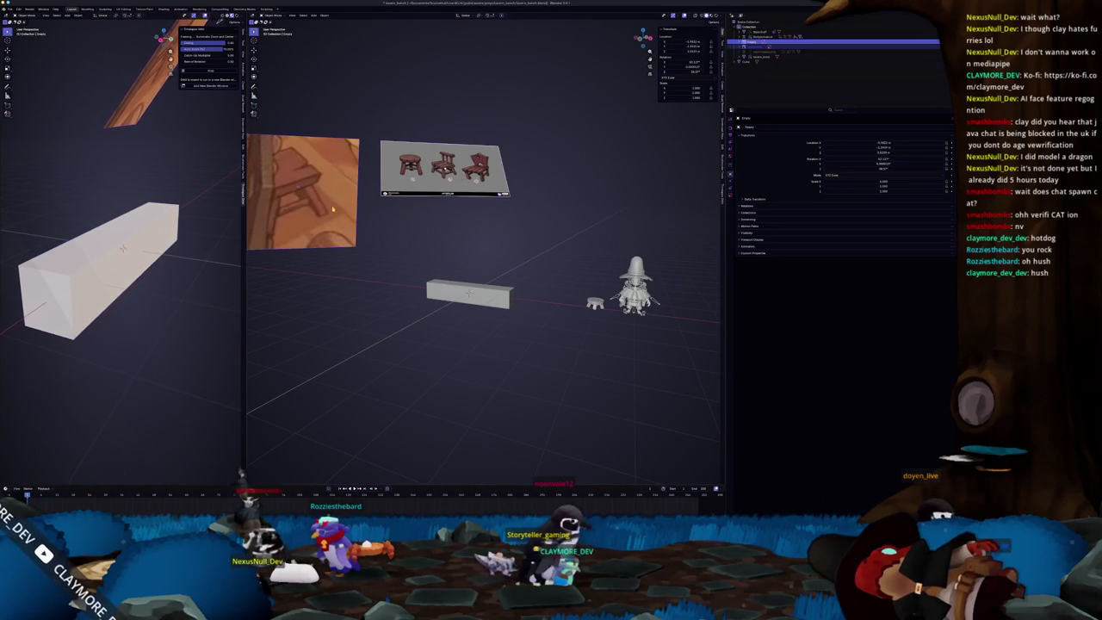
middle_click_drag(335, 207, 404, 234)
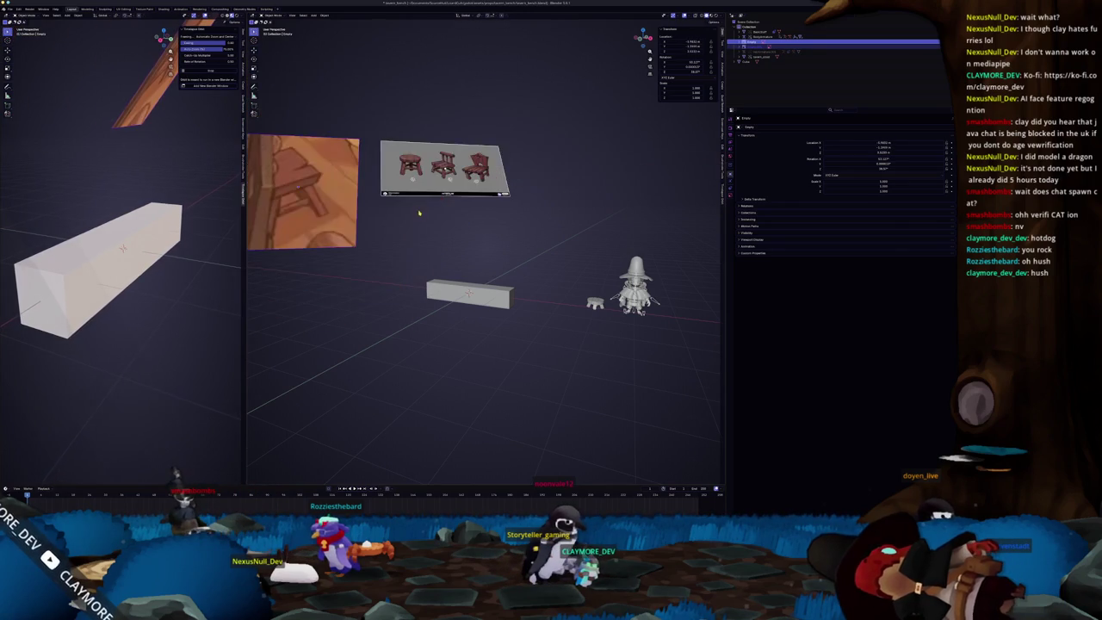
key("r")
key("x")
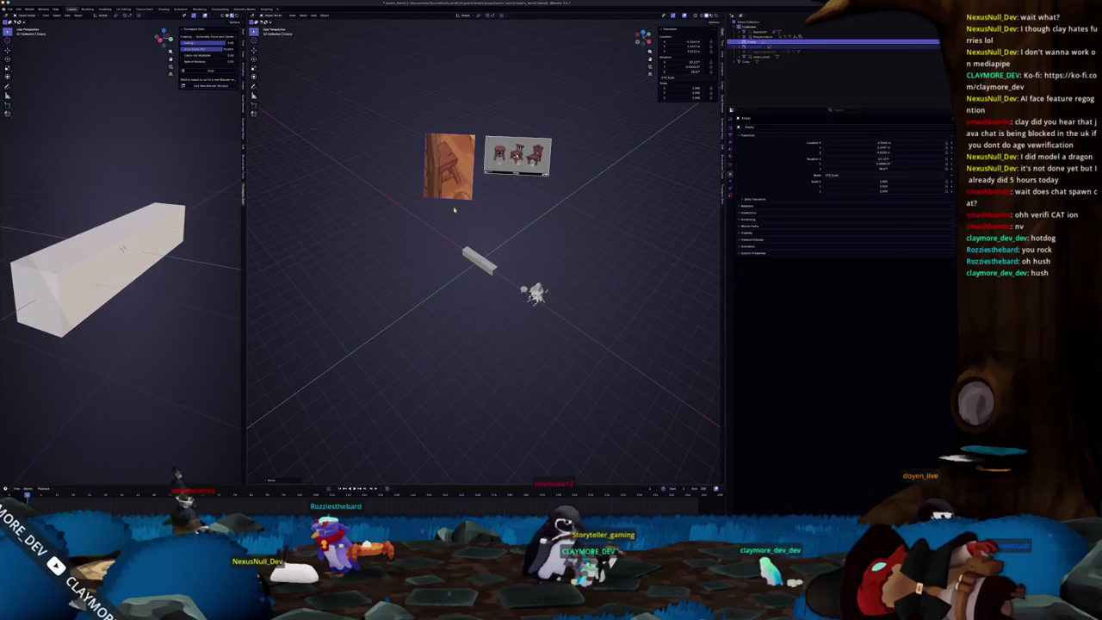
key("x")
key("r")
key("z")
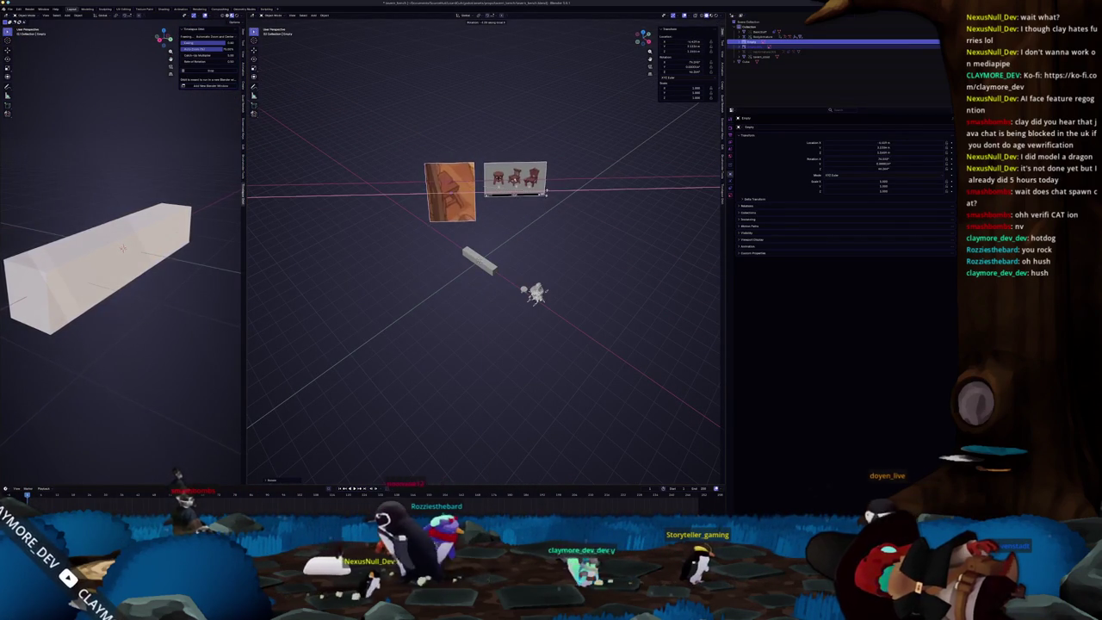
mouse_move(545, 191)
middle_mouse_down()
mouse_move(472, 272)
mouse_move(544, 228)
middle_mouse_up()
left_click(472, 272)
Step: Rotate the plank around the vertical Z axis
left_click(472, 271)
key("r")
key("z")
left_click(521, 282)
scroll(518, 278, "up", 2)
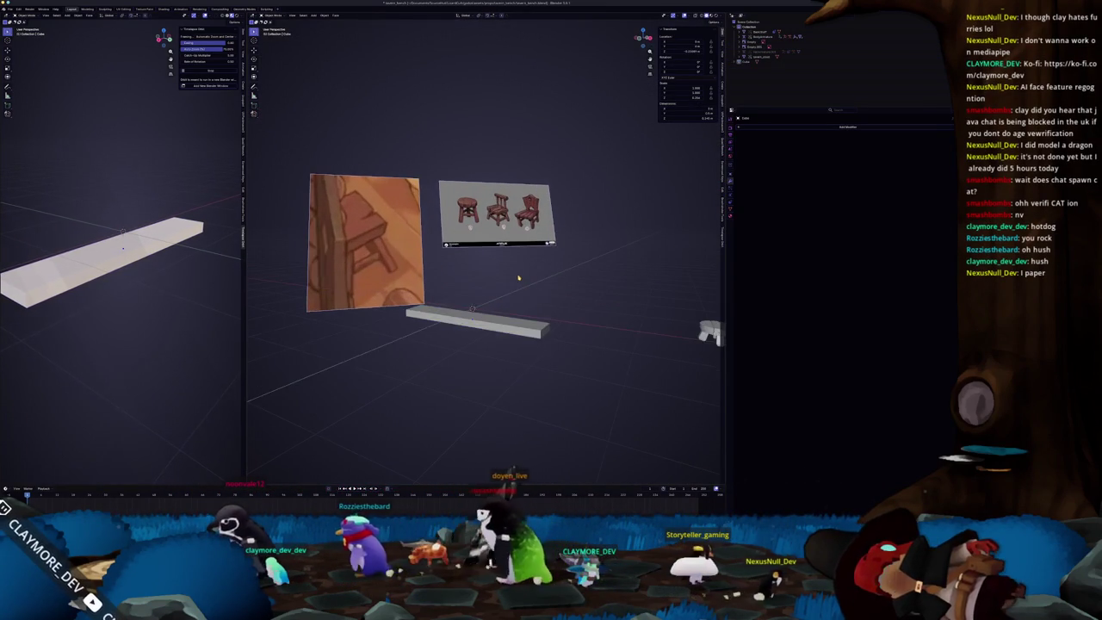
scroll(516, 278, "up", 2)
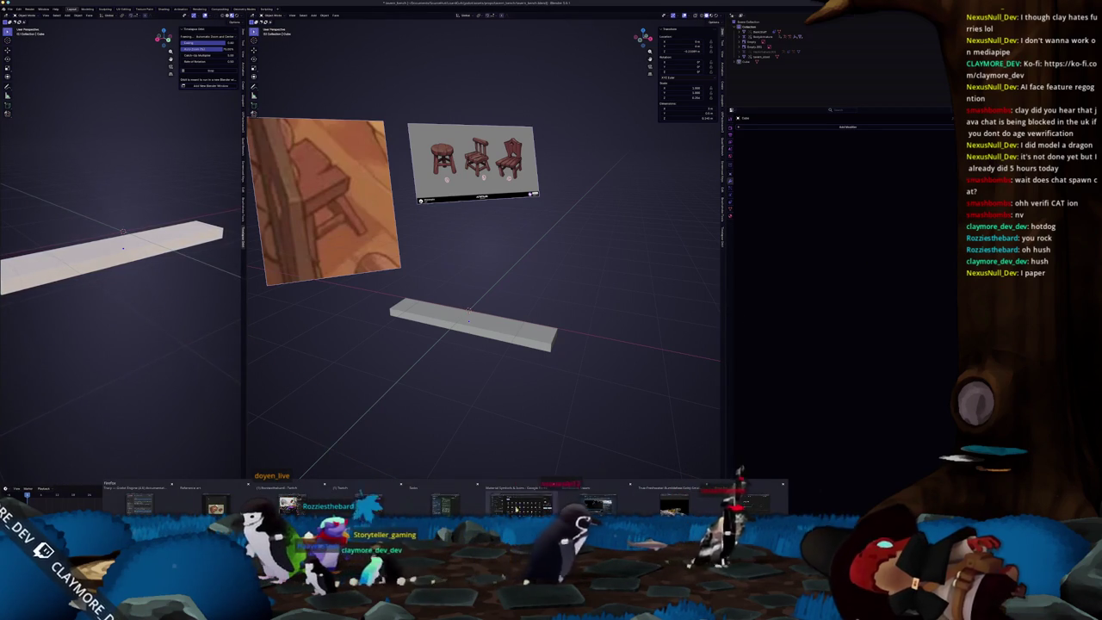
Step: Go to Prop list > Concept > Reference art and view the Lost Tavern cover image
left_click(602, 506)
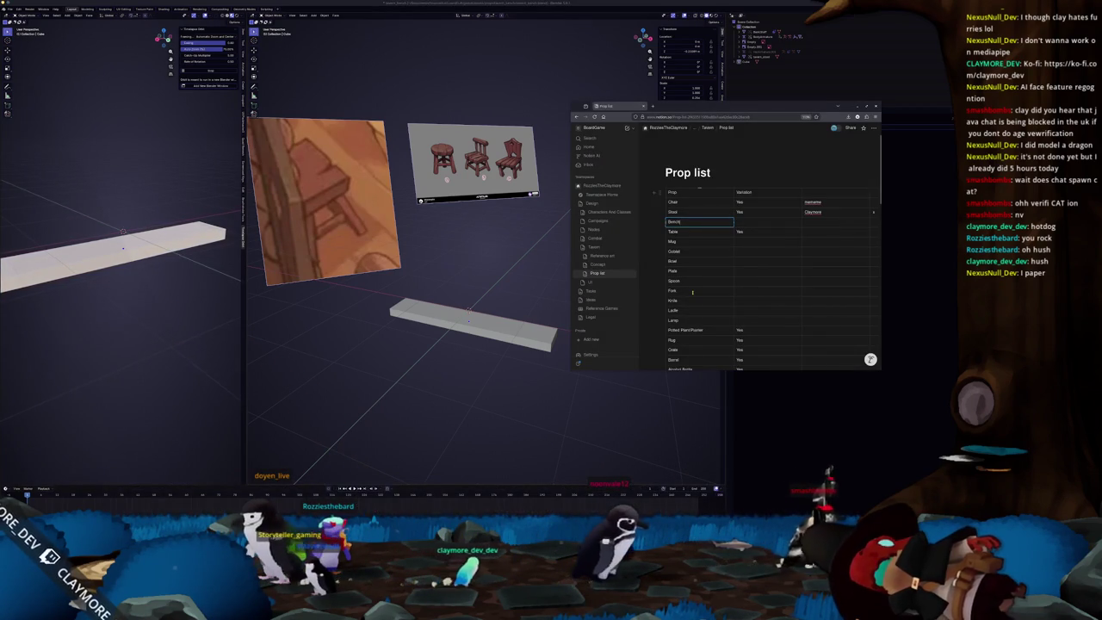
left_click(603, 264)
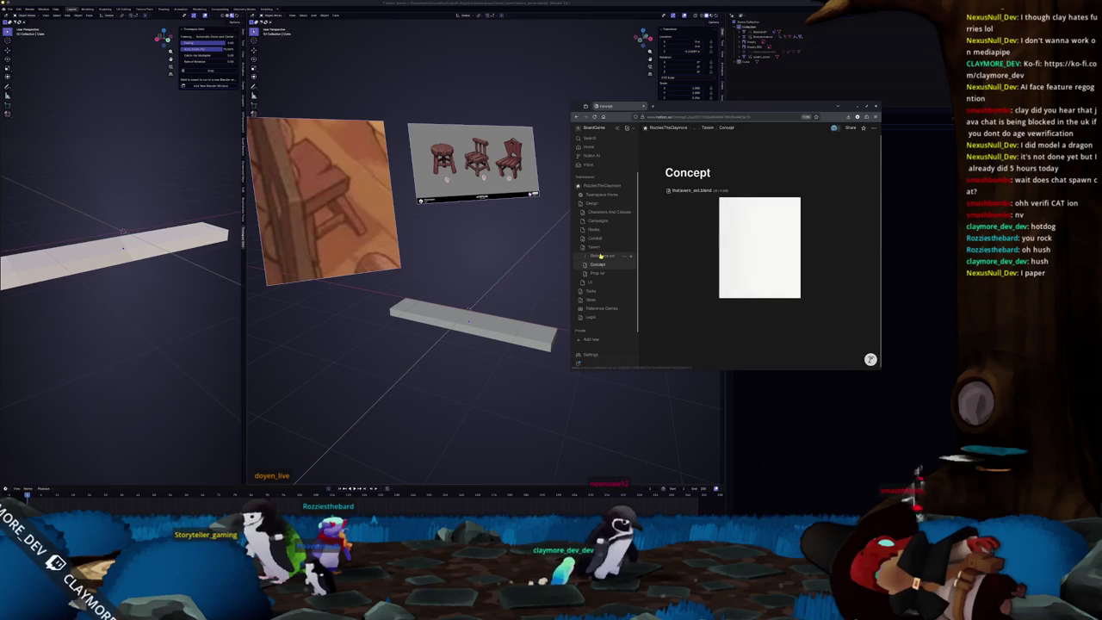
left_click(600, 256)
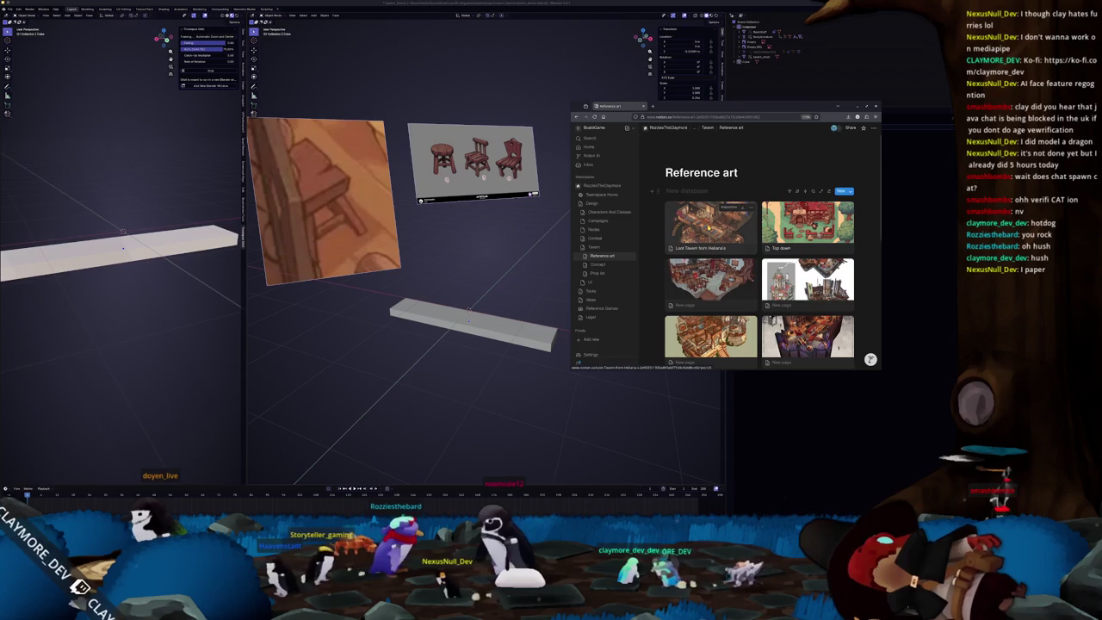
left_click(709, 226)
left_click(690, 272)
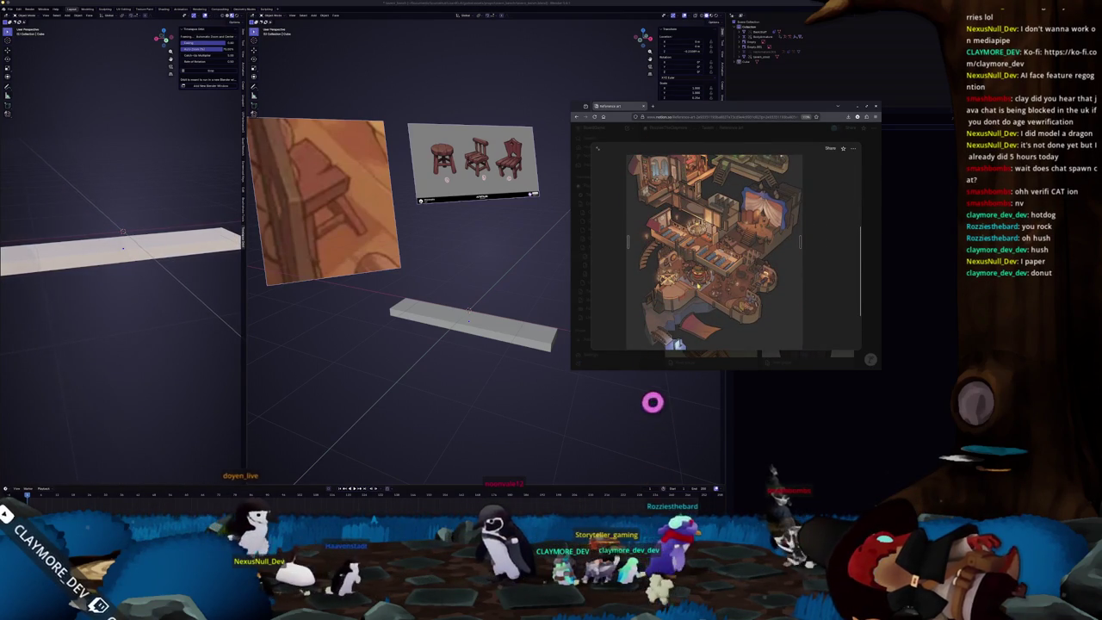
key("Escape")
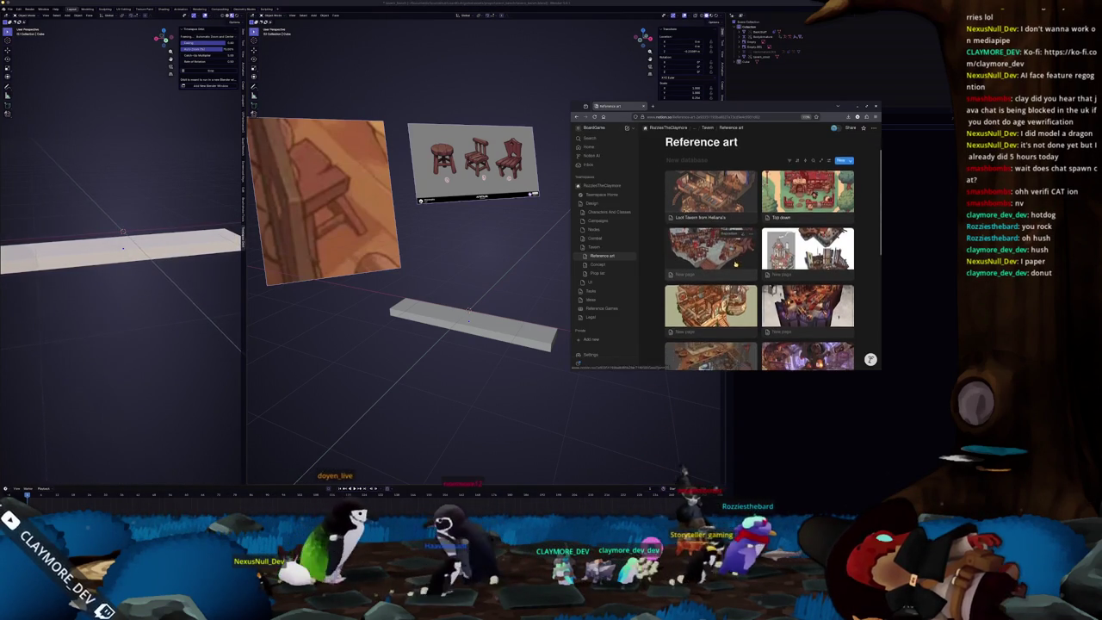
Step: Study another tavern interior artwork at full size, then close it and reselect the Blender plank
left_click(734, 262)
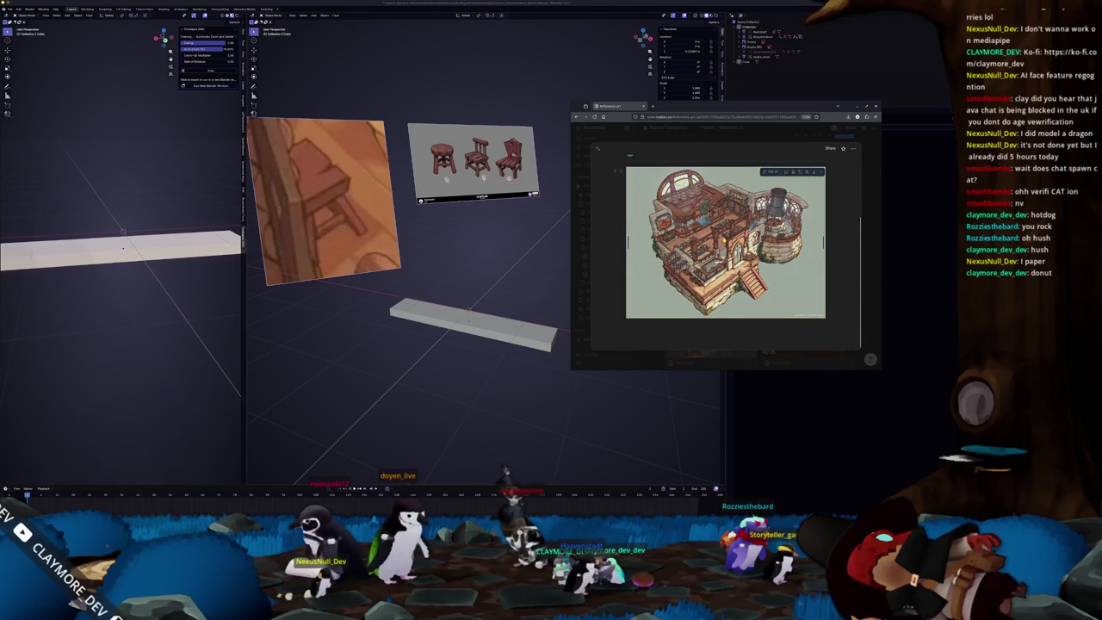
left_click(725, 242)
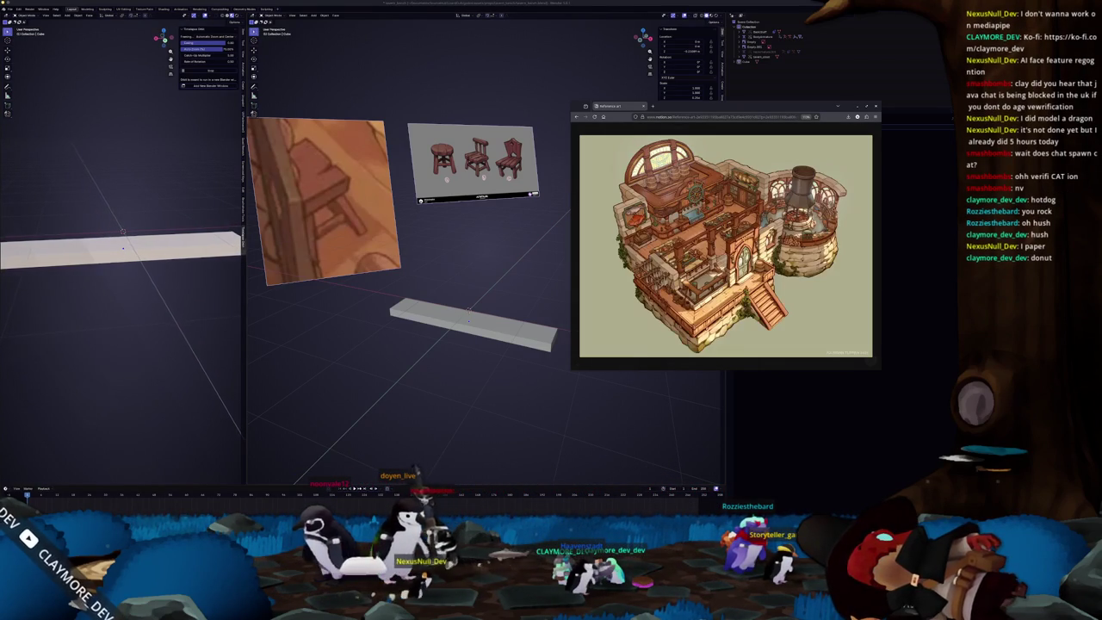
left_click(718, 247)
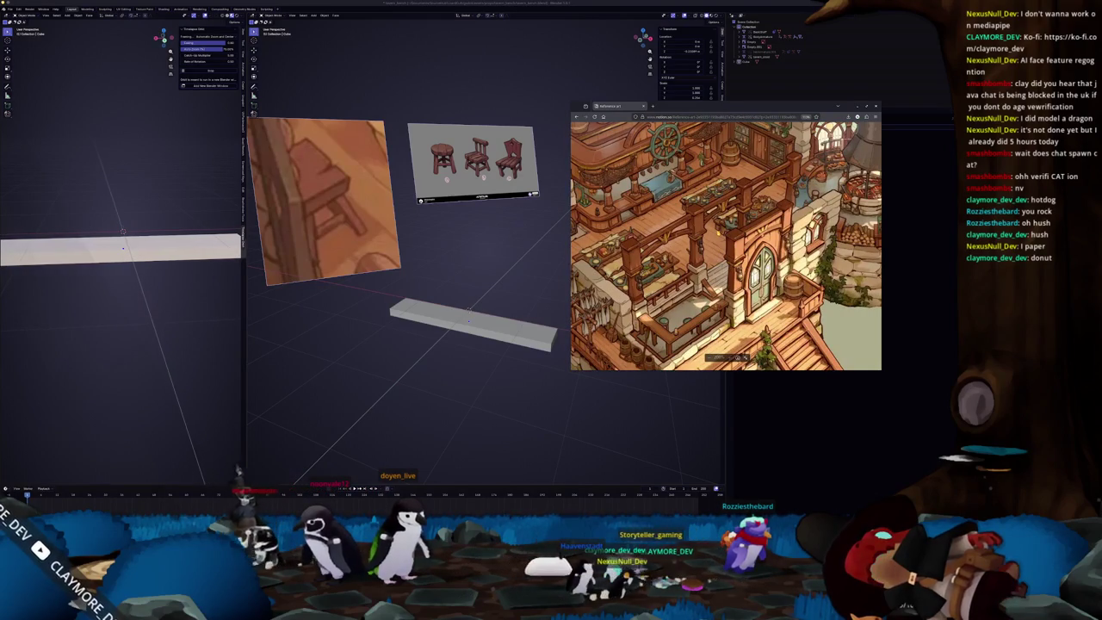
scroll(726, 245, "down", 2)
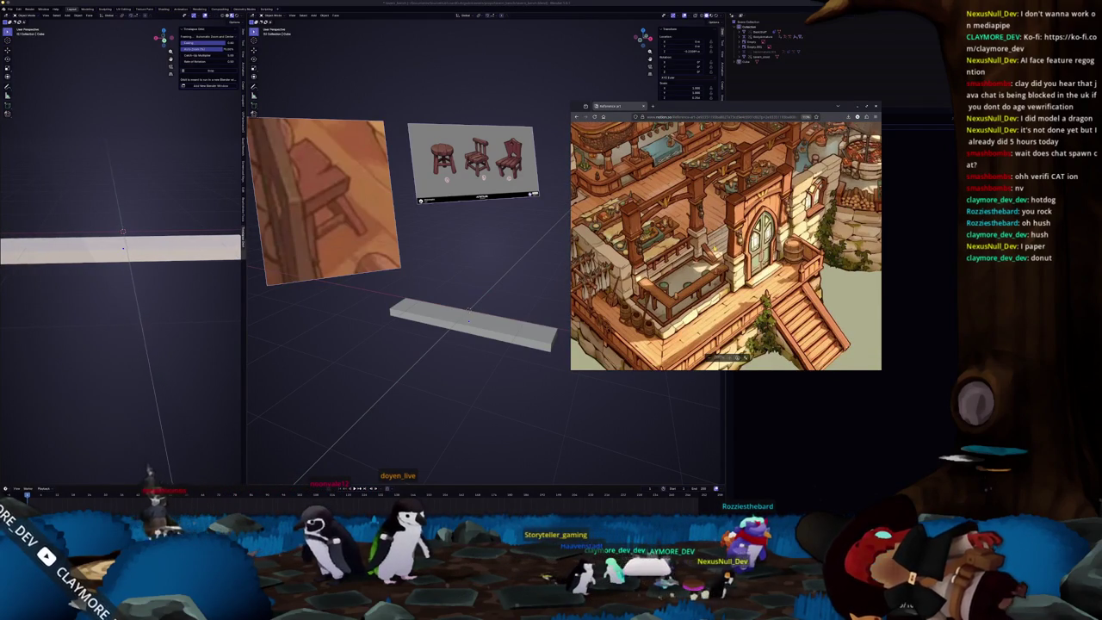
scroll(725, 245, "up", 1)
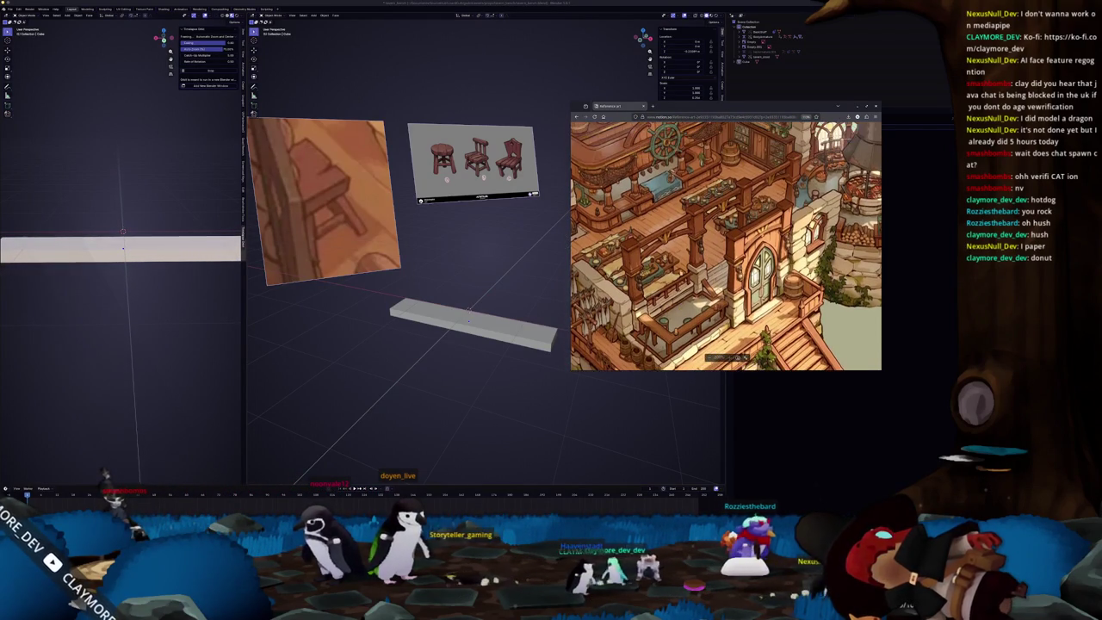
scroll(725, 245, "up", 1)
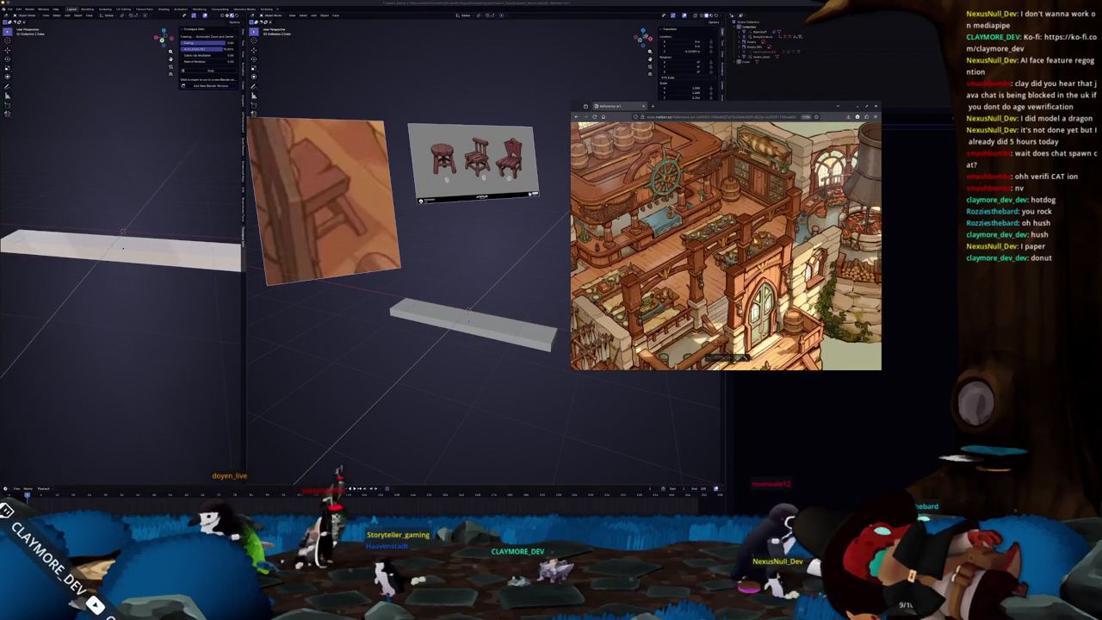
scroll(725, 245, "down", 1)
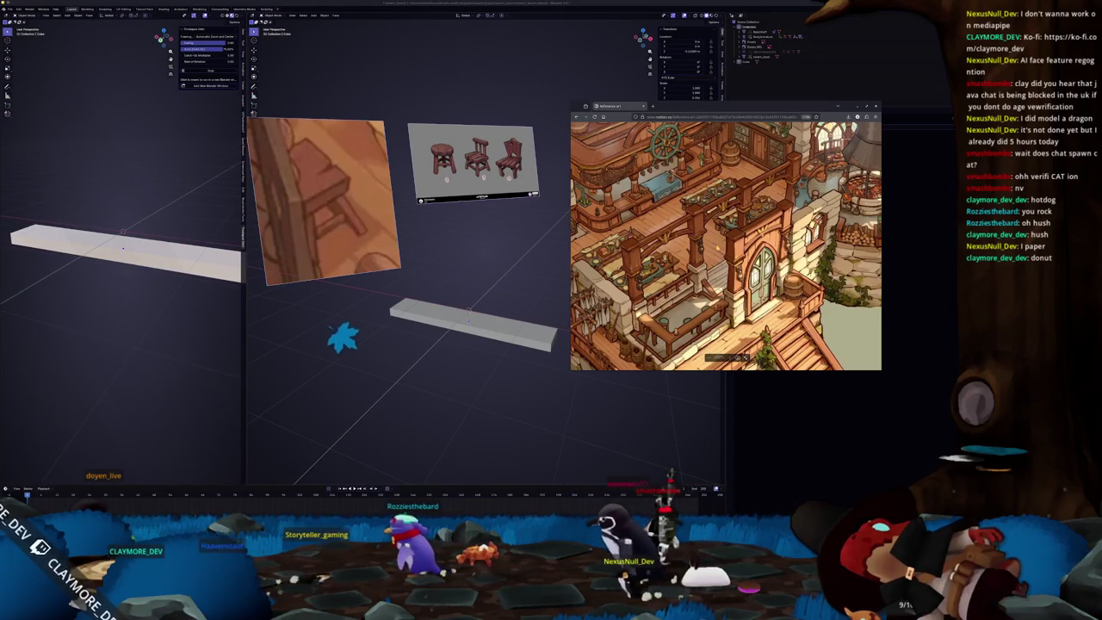
scroll(726, 245, "down", 1)
scroll(726, 246, "down", 1)
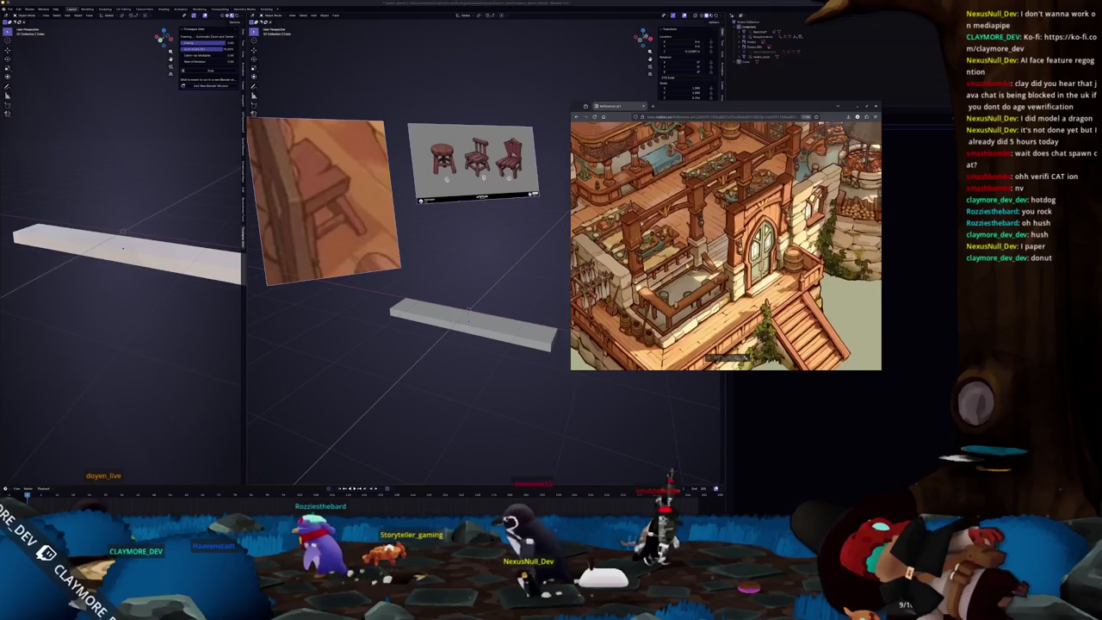
scroll(726, 246, "up", 3)
scroll(725, 246, "down", 3)
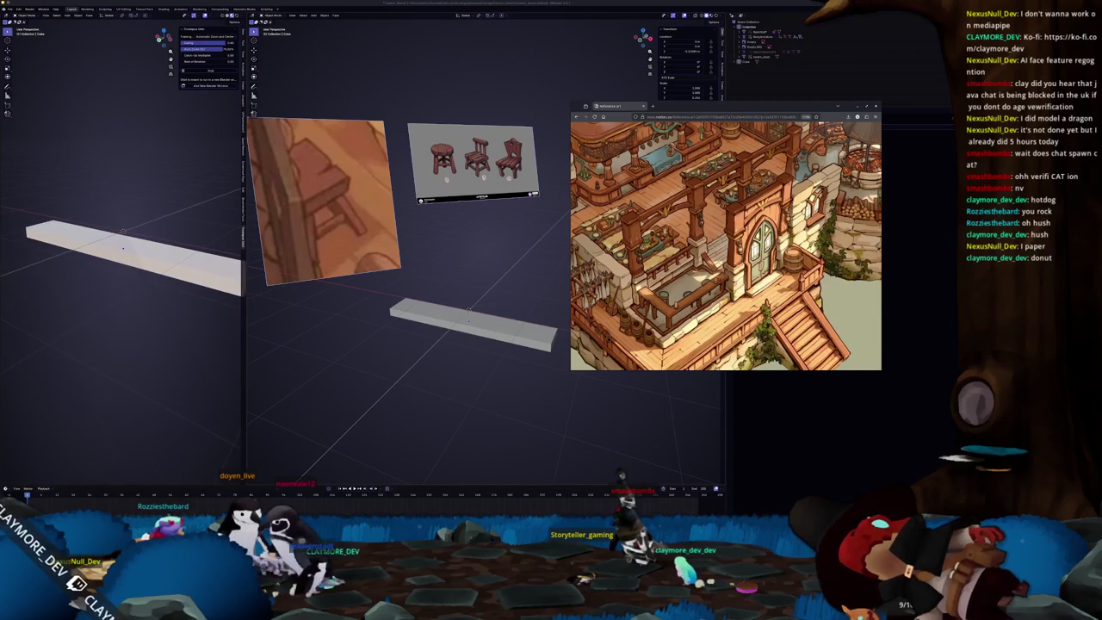
left_click(529, 299)
left_click(518, 329)
Step: Rotate the plank slightly, deselect it, and add a new cube to the scene
middle_click_drag(519, 329, 572, 318)
key("r")
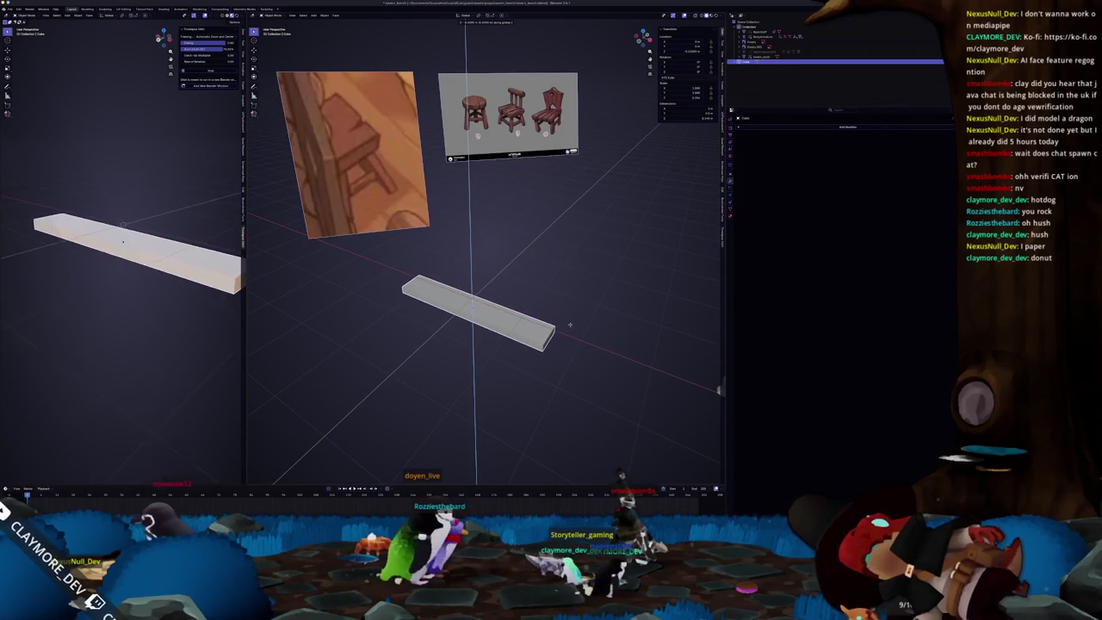
left_click(571, 303)
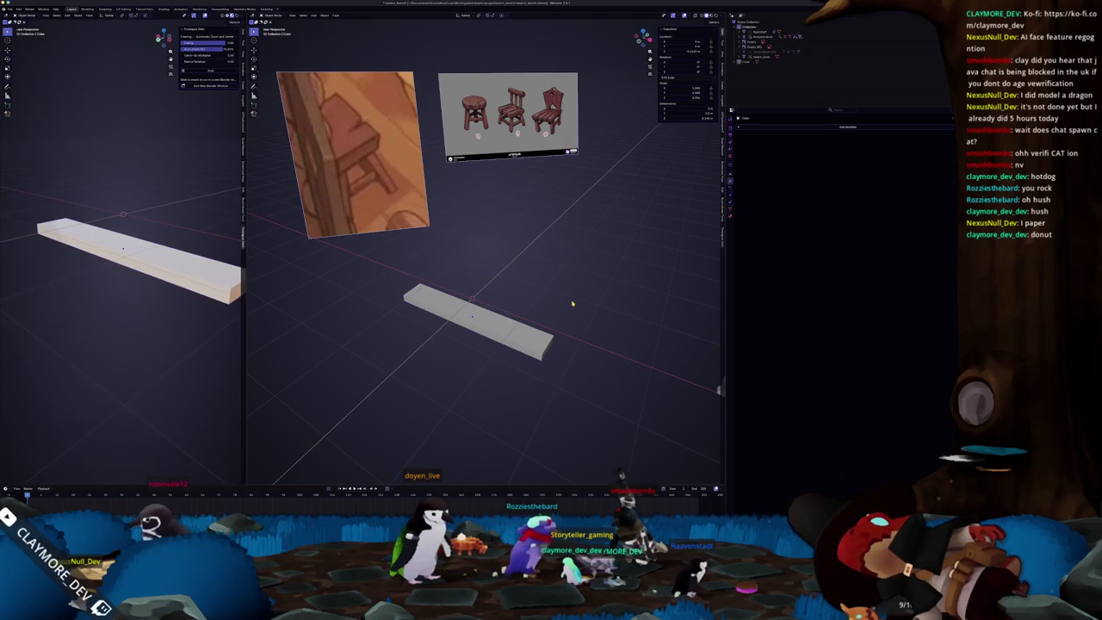
key("shift+a")
left_click(584, 306)
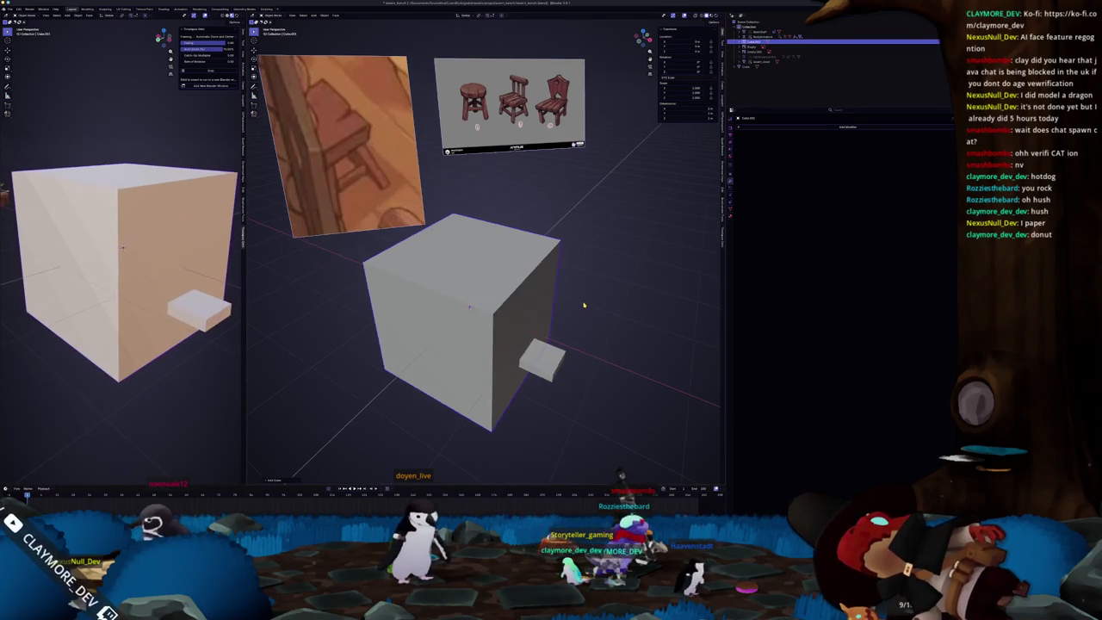
Step: In front view, flatten the new cube along Z into a thin slab and adjust its thickness
key("KP_1")
key("s")
key("z")
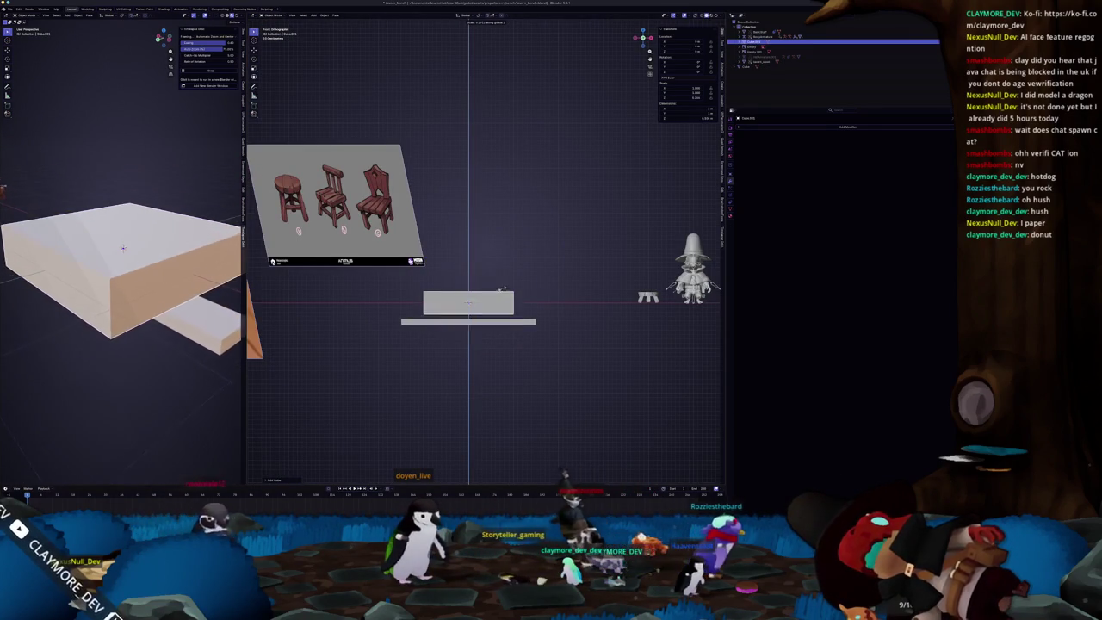
left_click(534, 298)
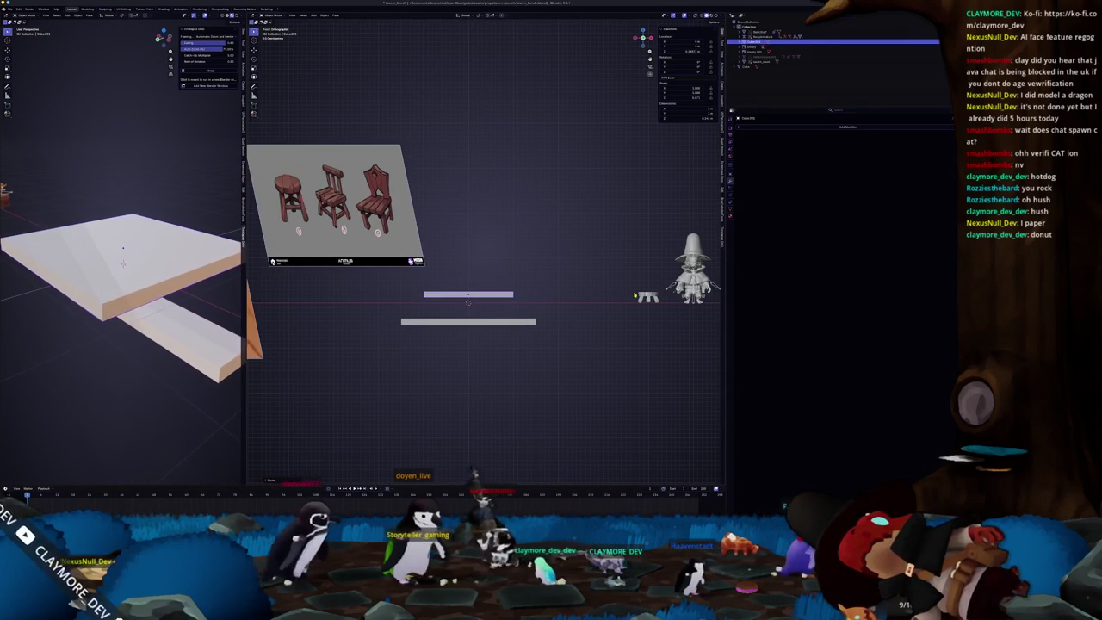
scroll(121, 258, "up", 3)
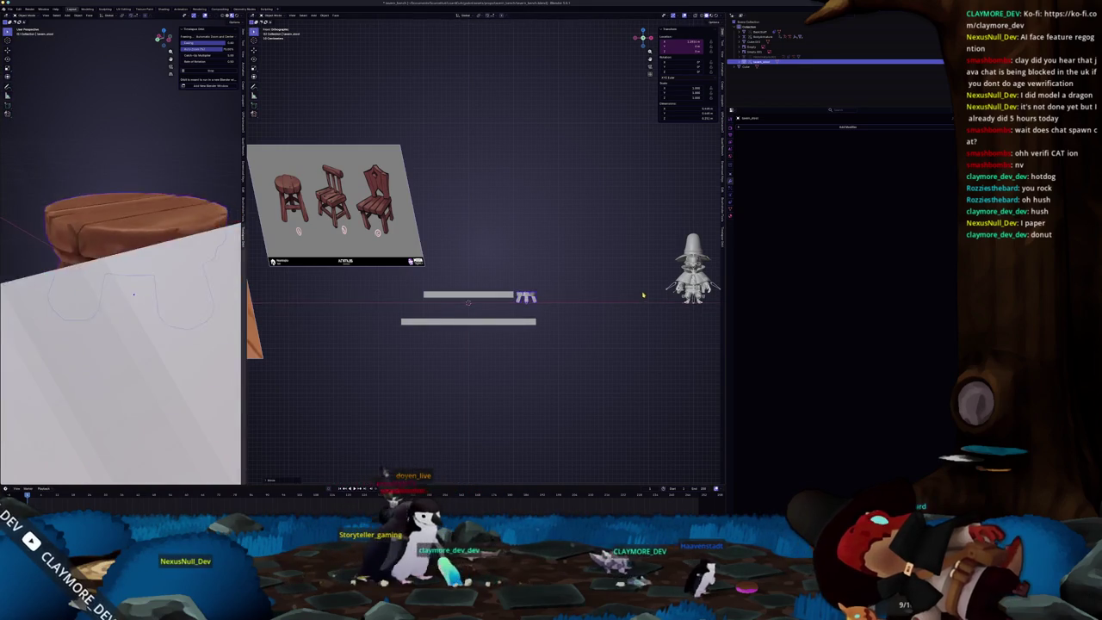
scroll(555, 327, "up", 5)
scroll(554, 327, "up", 2)
key("s")
key("z")
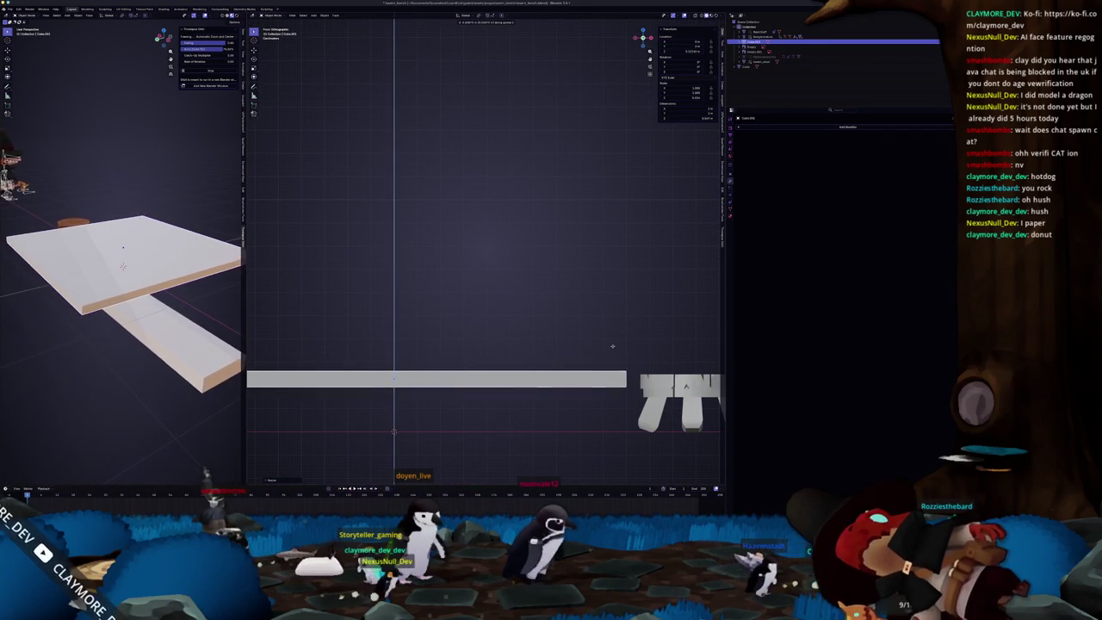
left_click(559, 366)
scroll(559, 366, "up", 1)
middle_click_drag(559, 366, 485, 283, "shift")
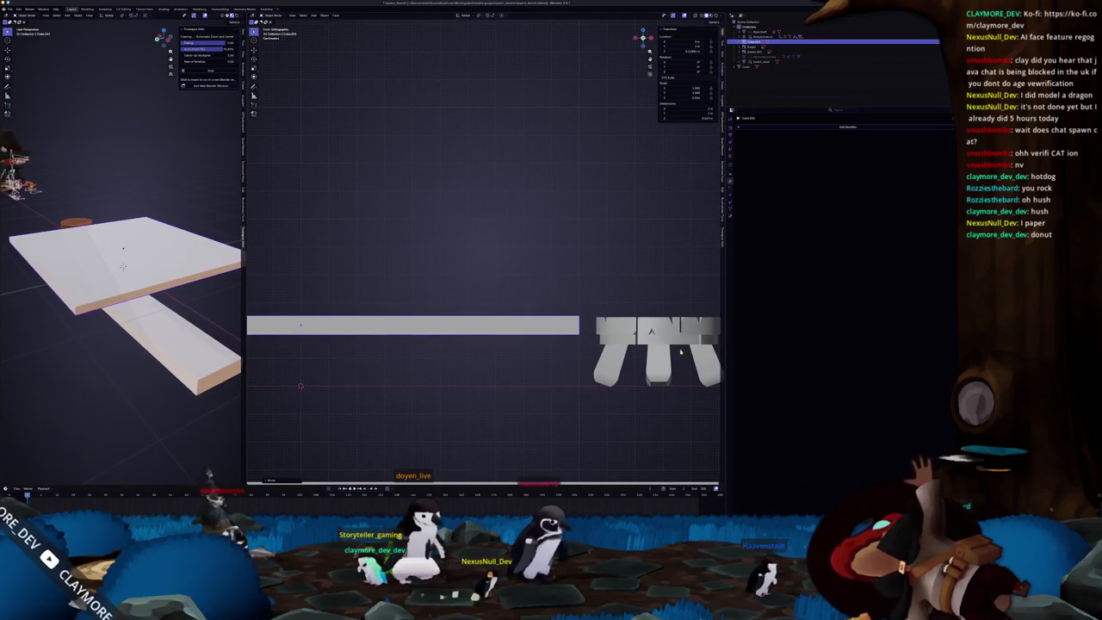
key("s")
key("z")
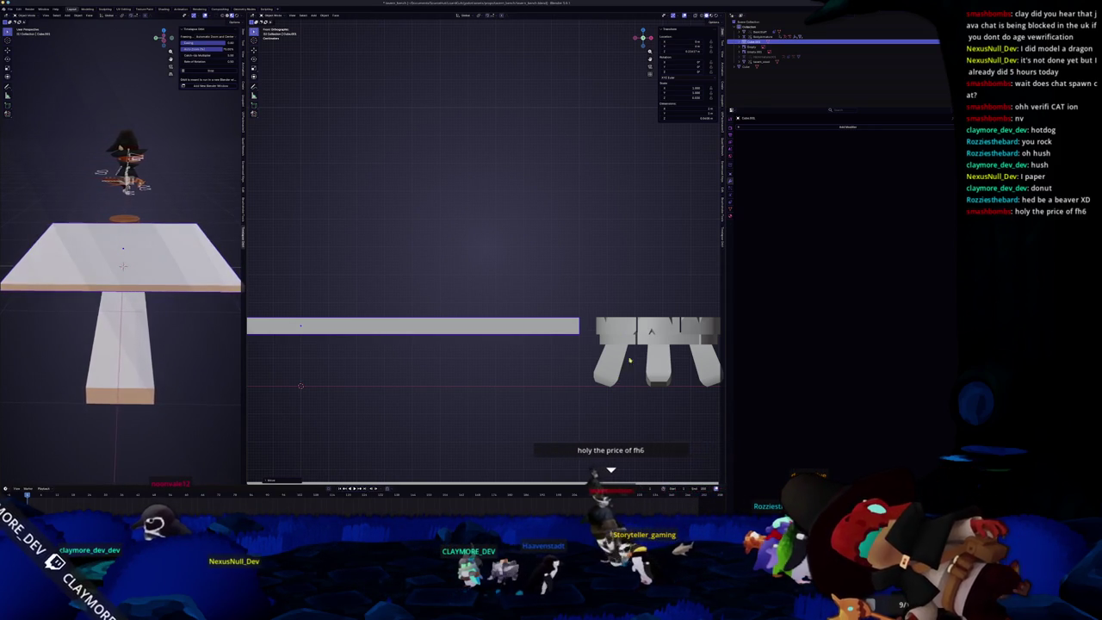
Step: Move the slab and scale it so its end meets the stool
scroll(611, 308, "up", 2)
scroll(654, 297, "up", 2)
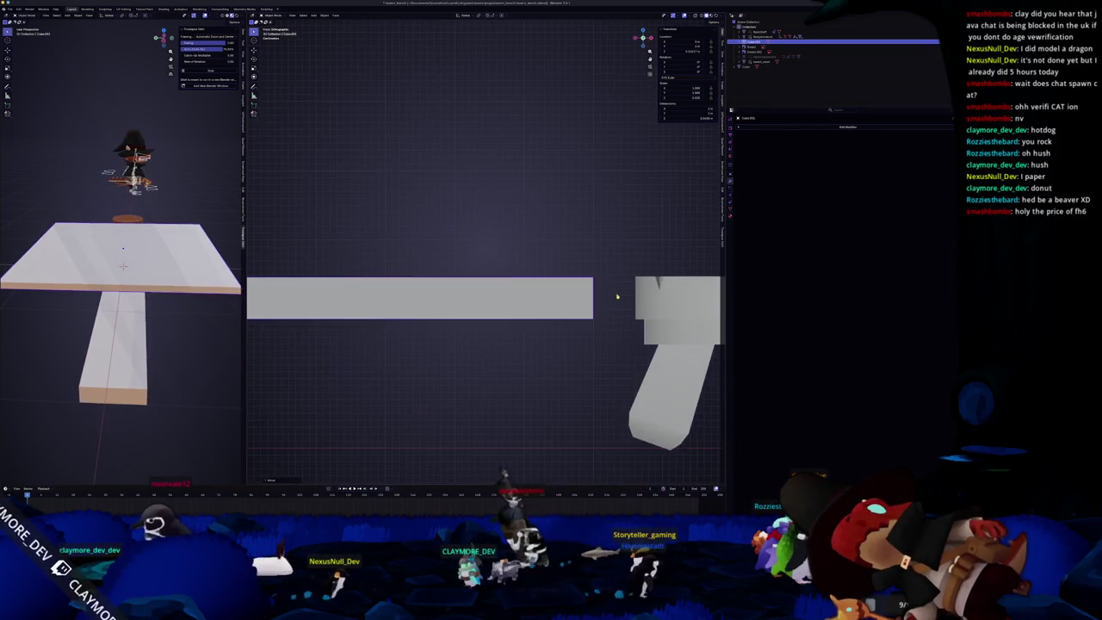
key("g")
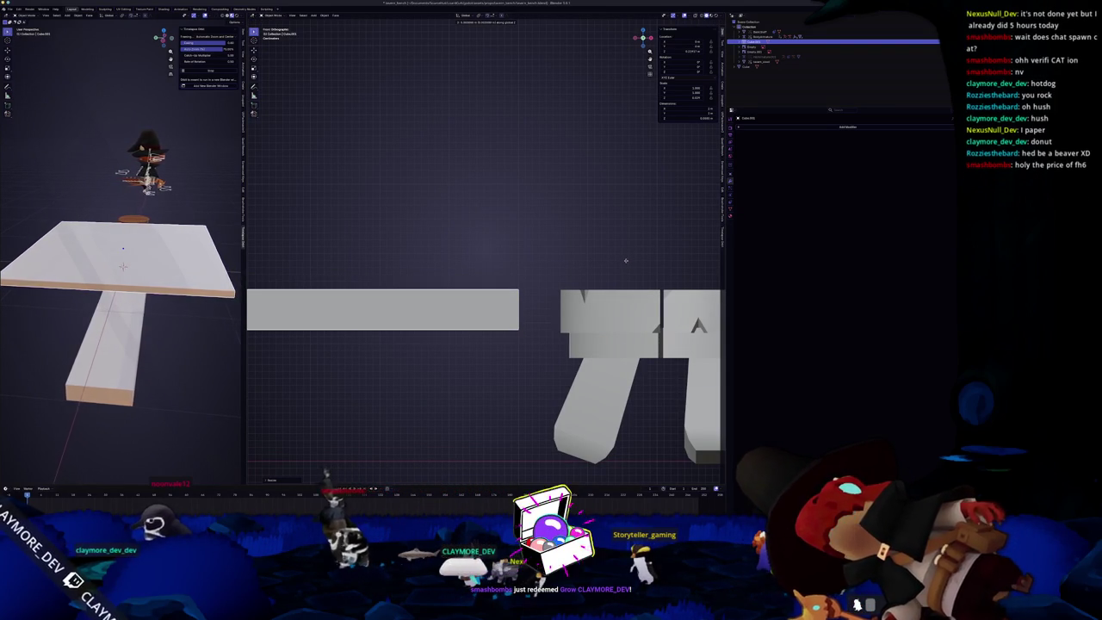
left_click(612, 267)
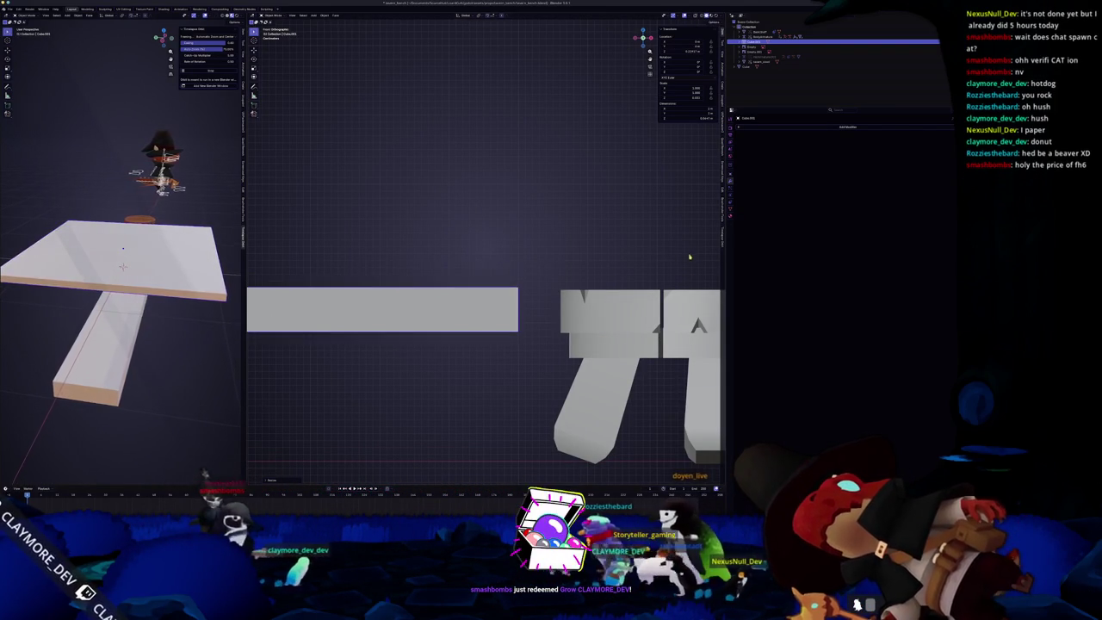
key("g")
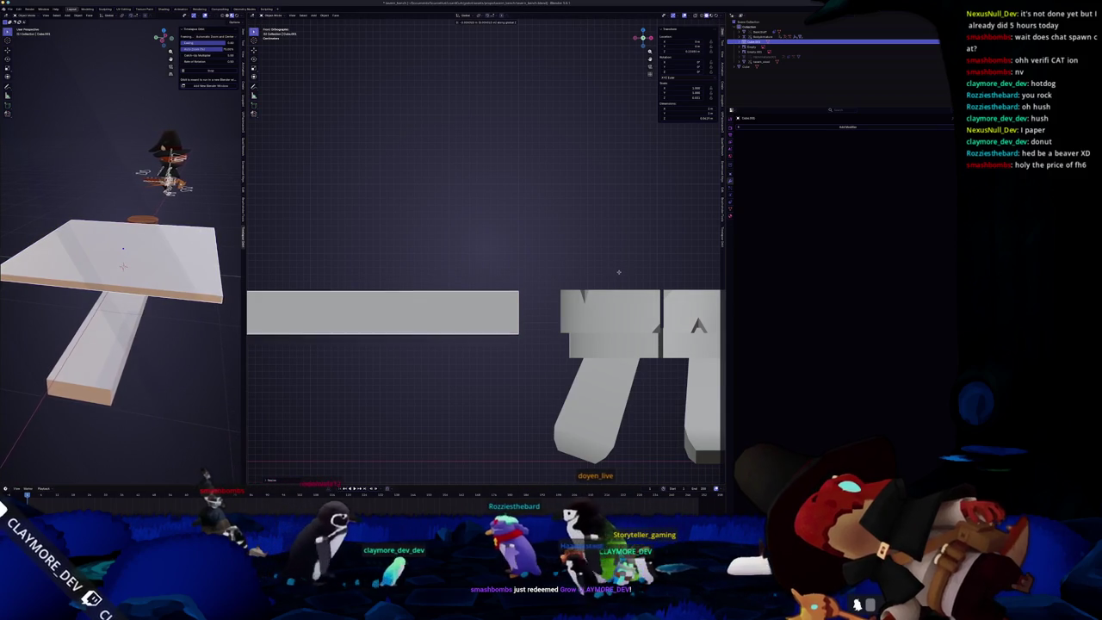
key("s")
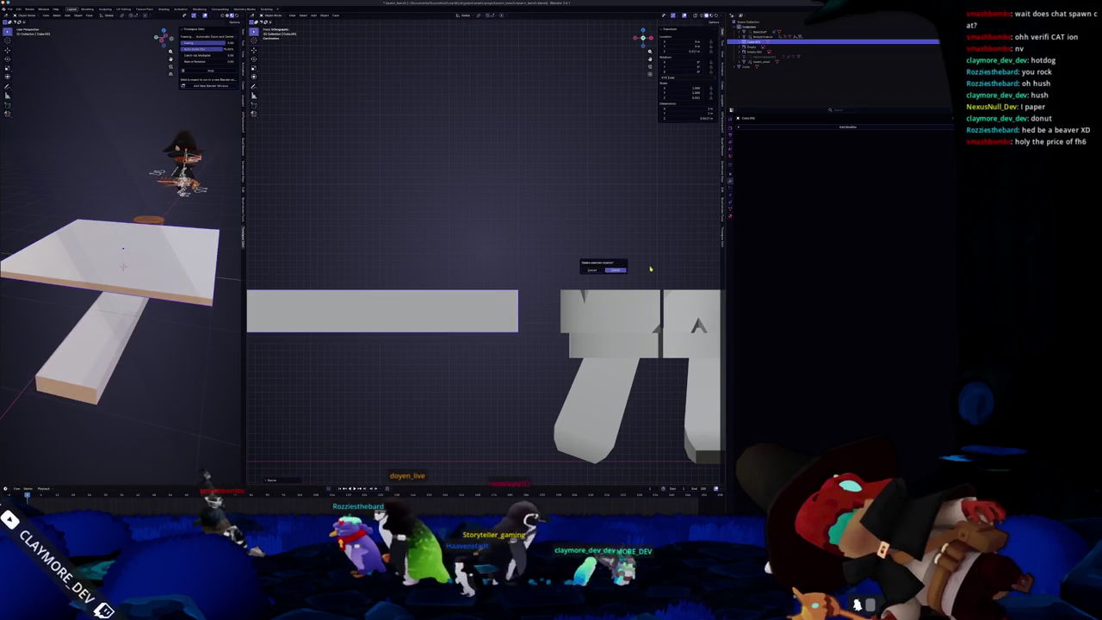
left_click(686, 269)
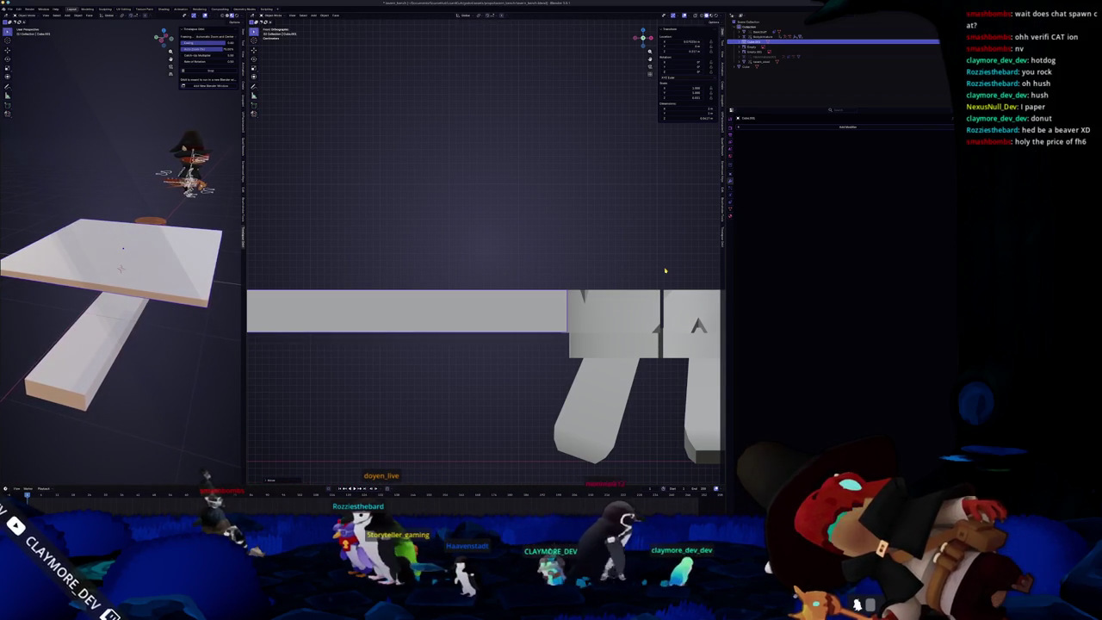
Step: Rescale the slab along Z so it sits level with the stool seat
key("s")
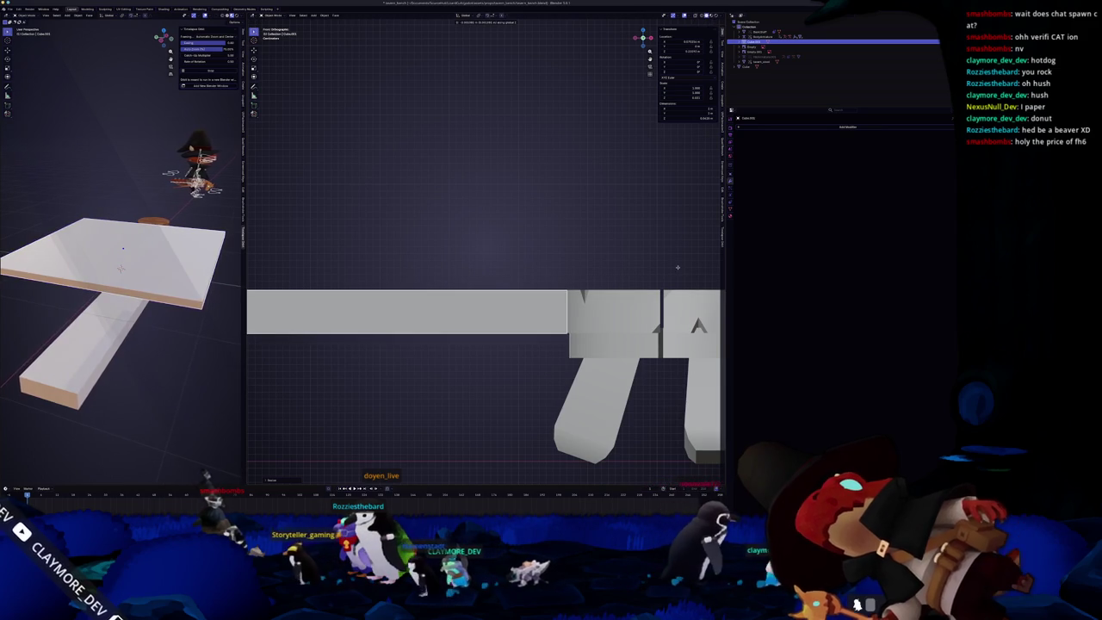
scroll(636, 284, "down", 3)
scroll(568, 301, "down", 2)
scroll(541, 312, "down", 2)
key("z")
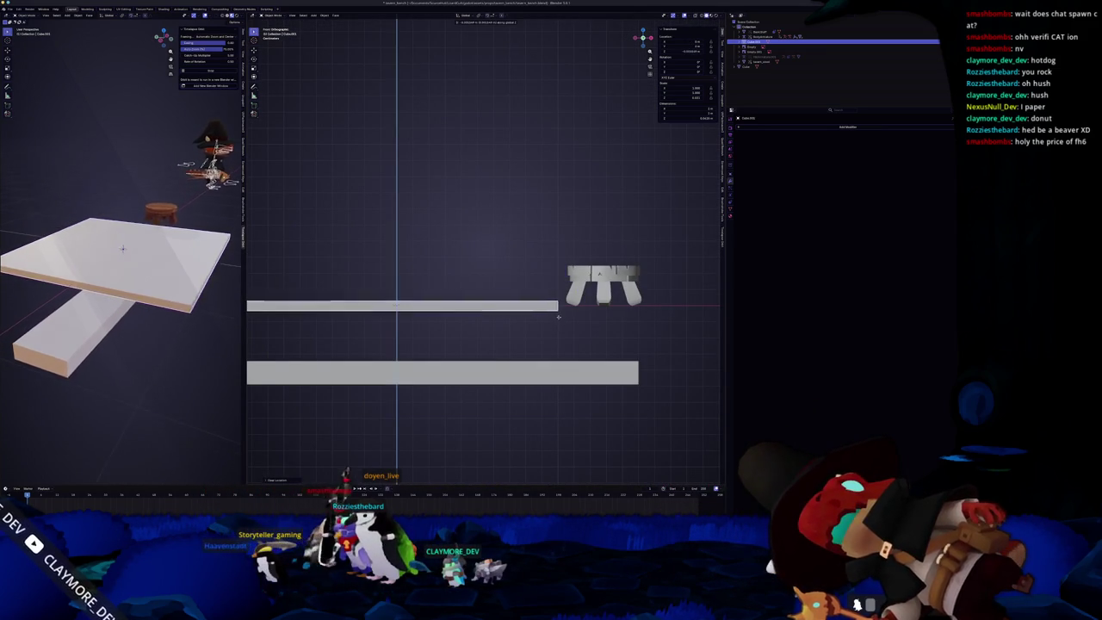
left_click(564, 281)
scroll(551, 288, "up", 2)
scroll(540, 295, "up", 1)
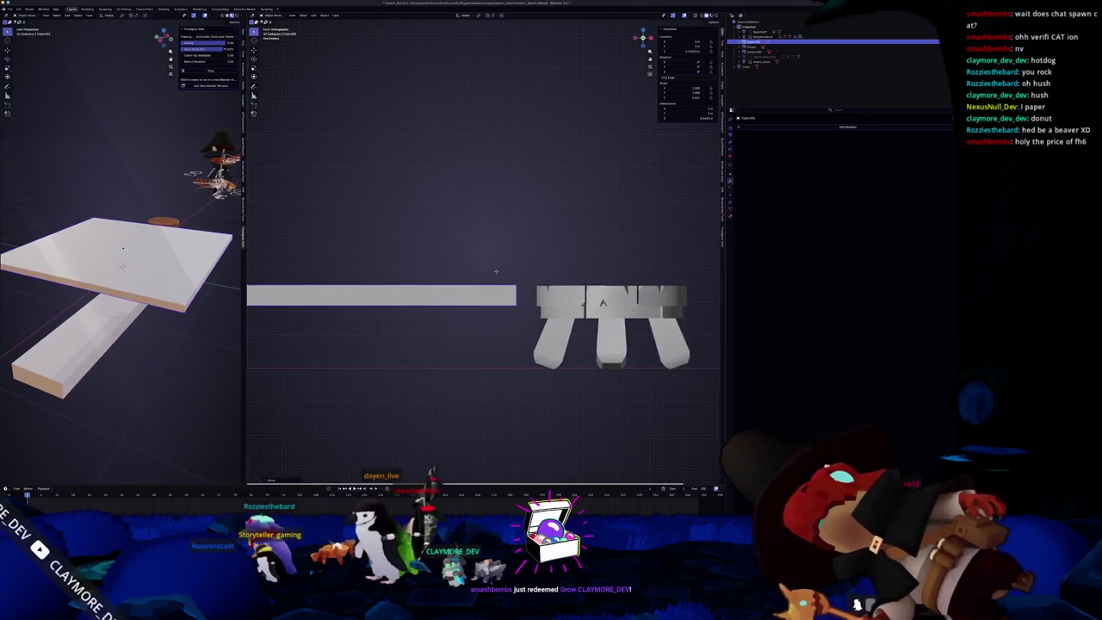
scroll(539, 295, "up", 1)
scroll(540, 295, "up", 2)
scroll(527, 284, "up", 2)
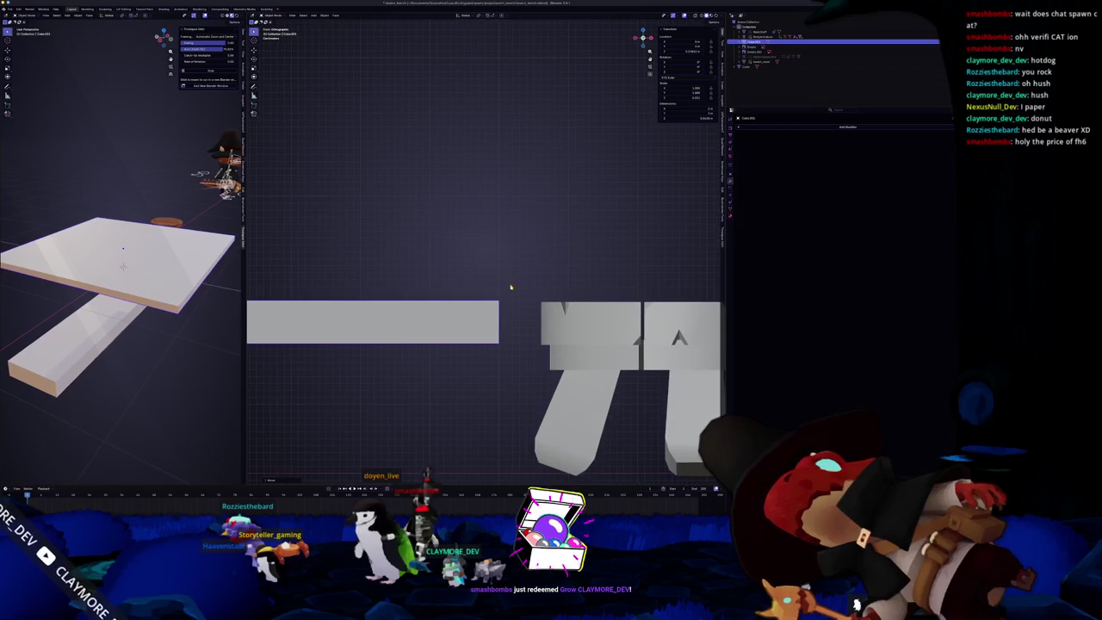
scroll(508, 267, "up", 1)
scroll(496, 252, "up", 2)
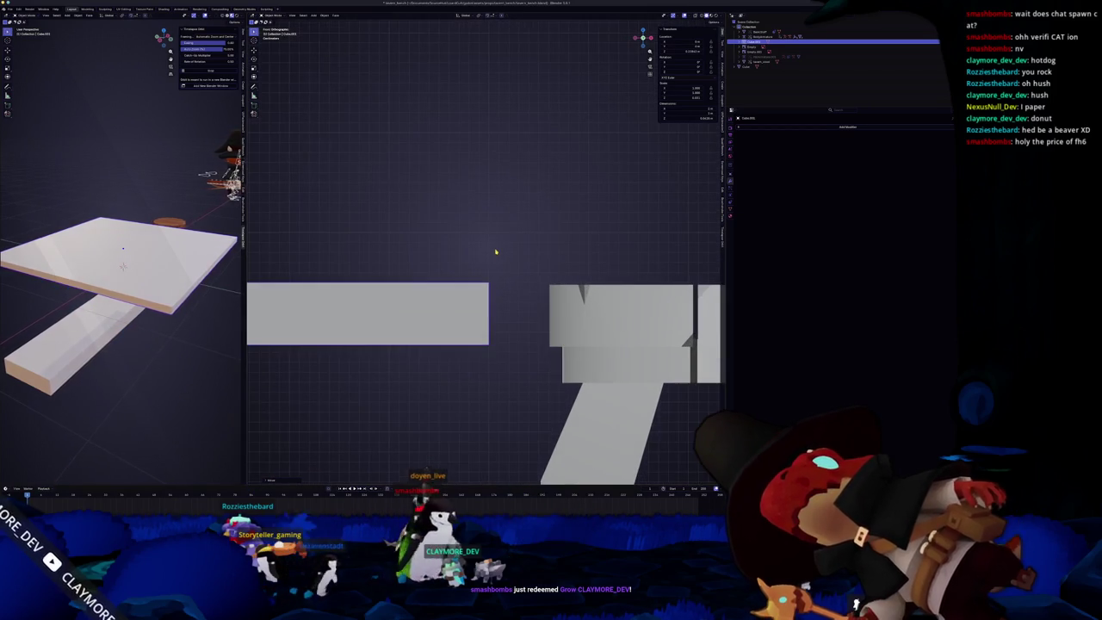
scroll(494, 251, "up", 1)
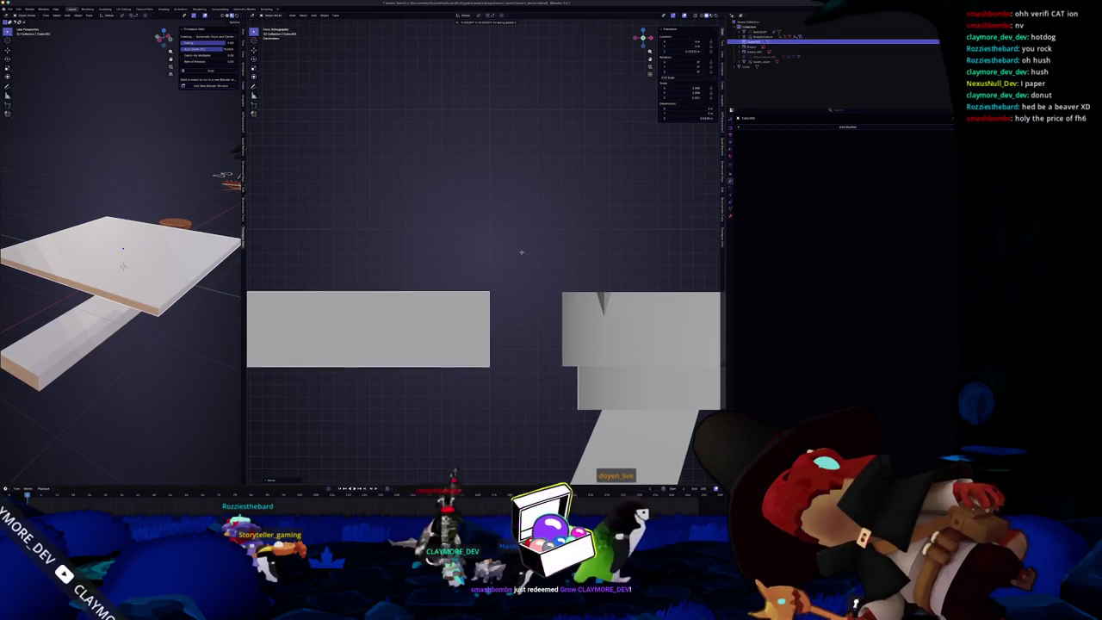
Step: Try an X-axis move of the slab, then cancel it to leave the slab in place
key("g")
key("x")
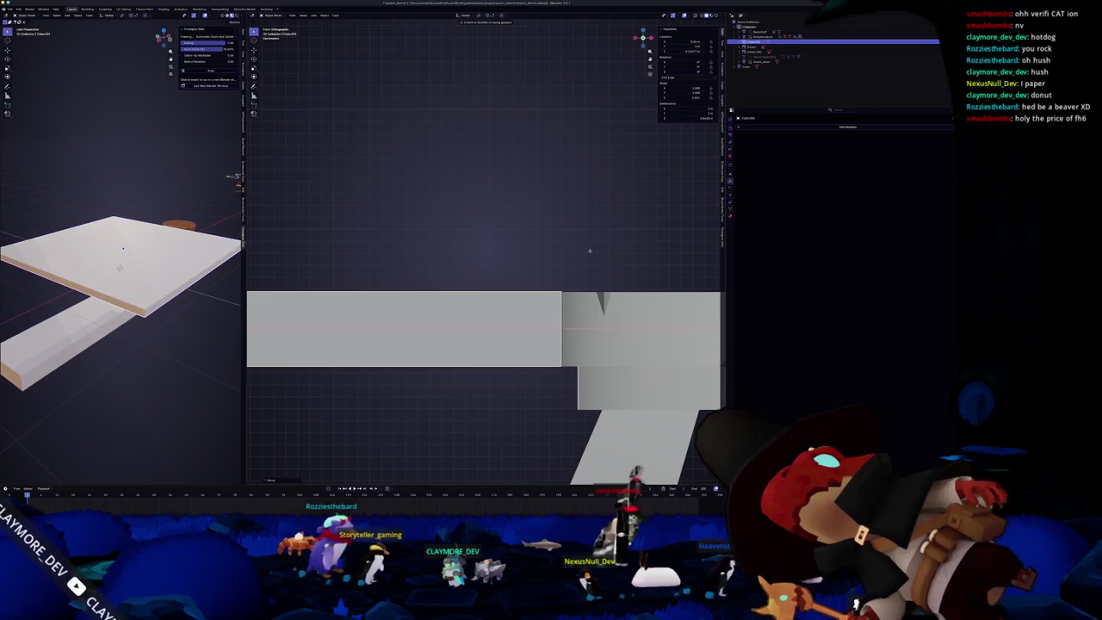
key("Escape")
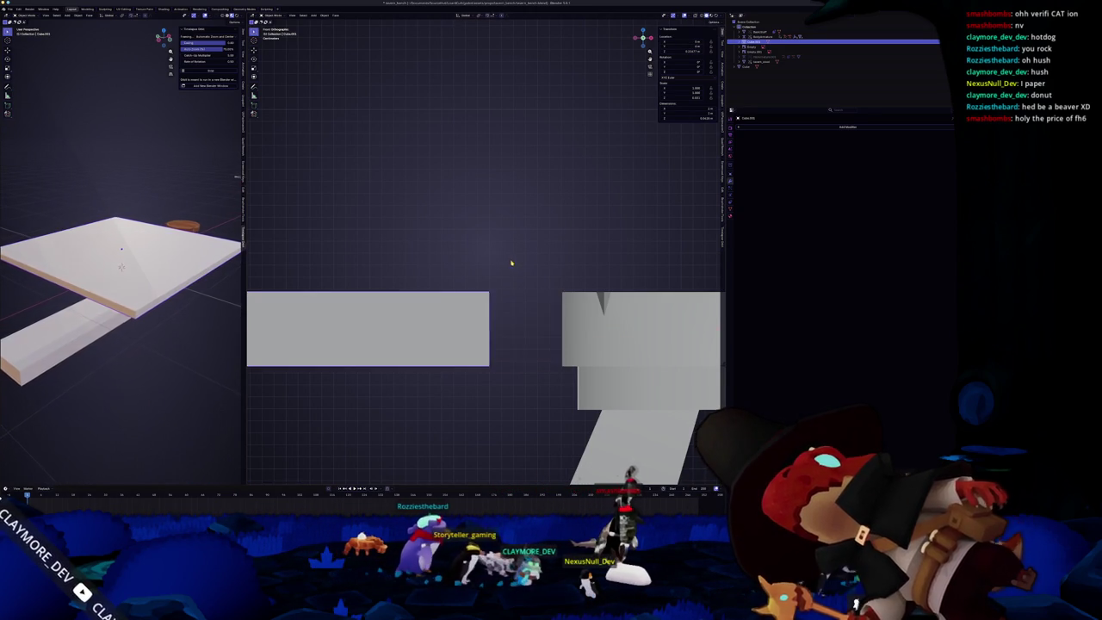
scroll(511, 261, "down", 3)
scroll(490, 258, "down", 2)
scroll(479, 257, "down", 1)
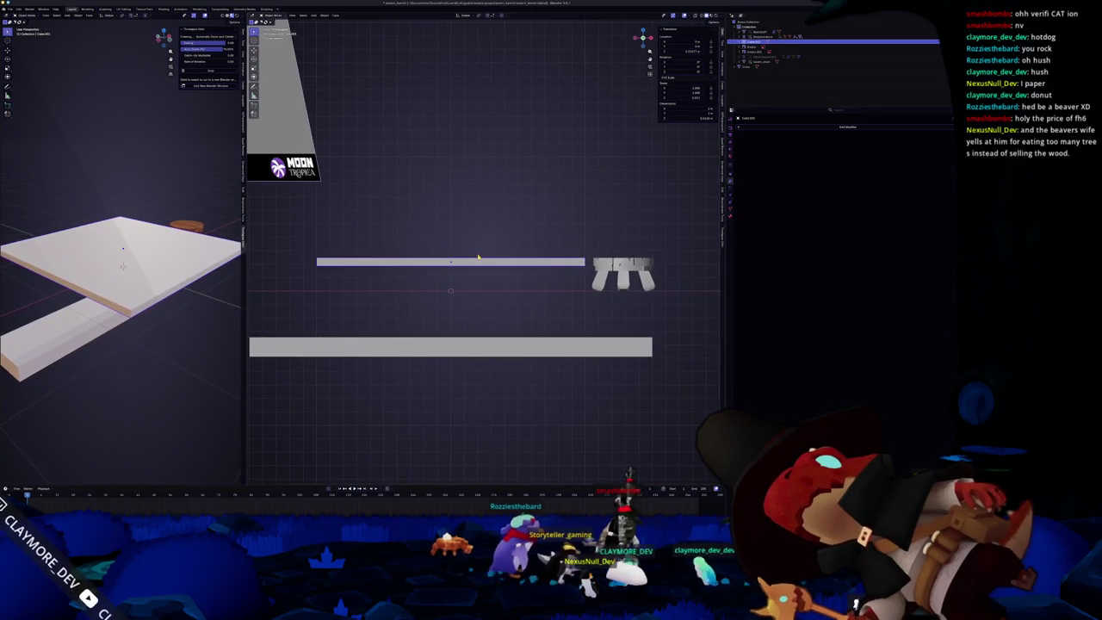
Step: From the top view, squash the block into a thin plank strip along Y and slide it along Y
middle_click_drag(479, 258, 471, 260)
key("KP_7")
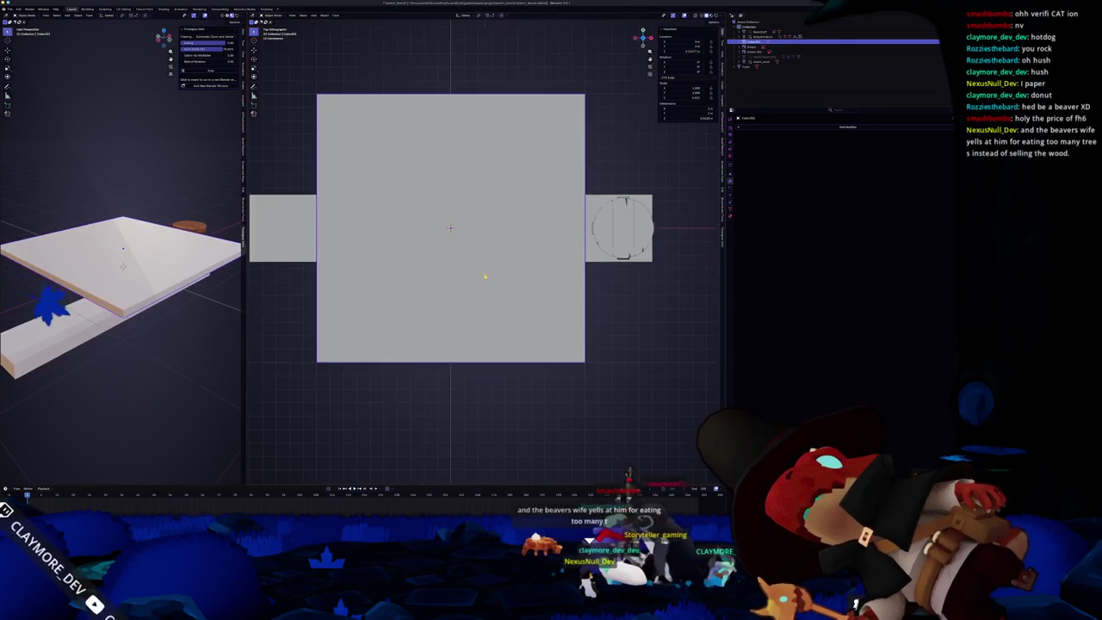
scroll(555, 255, "down", 1)
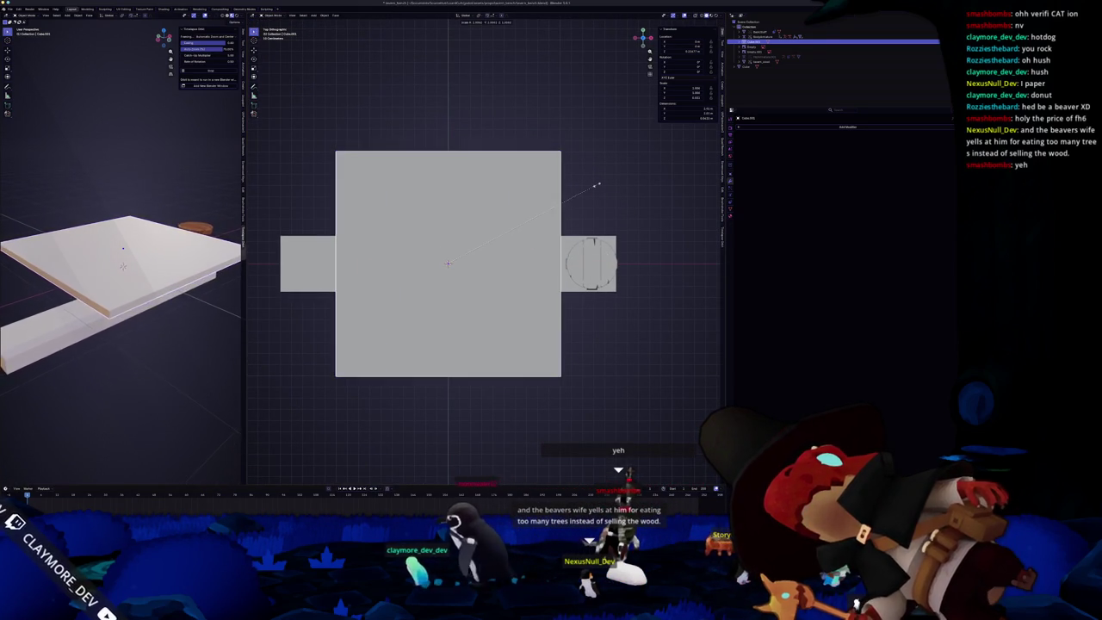
key("y")
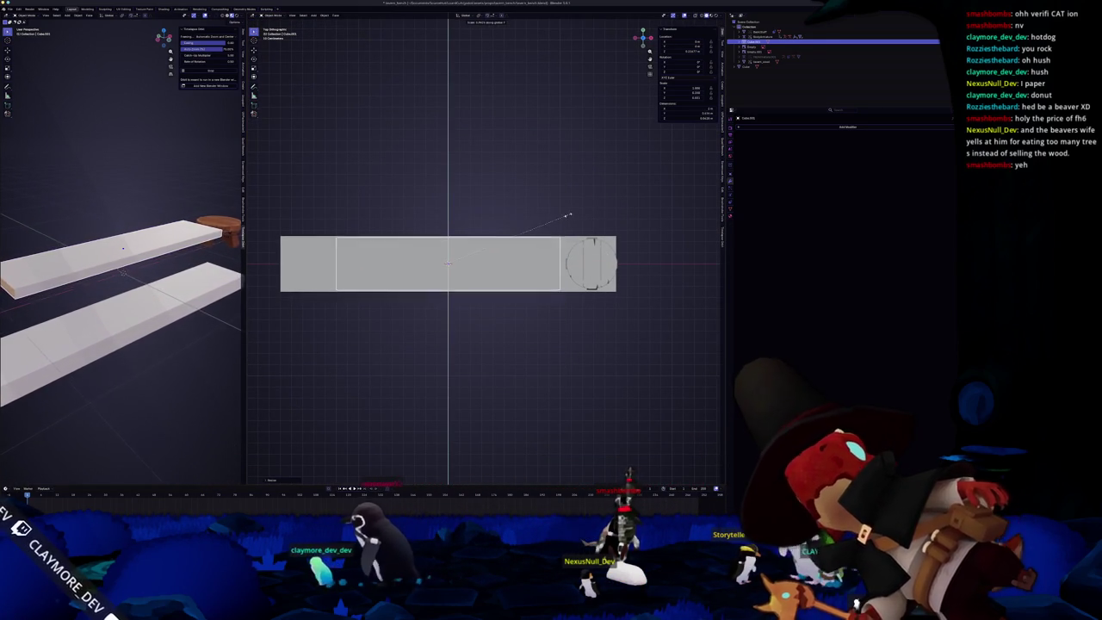
scroll(602, 211, "up", 1)
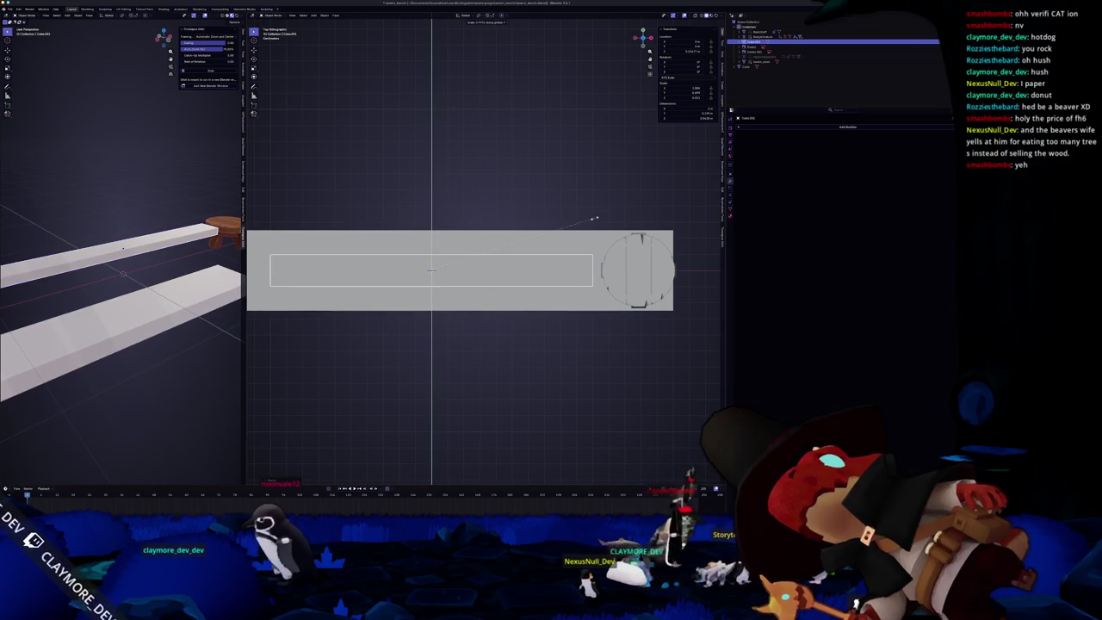
key("g")
key("y")
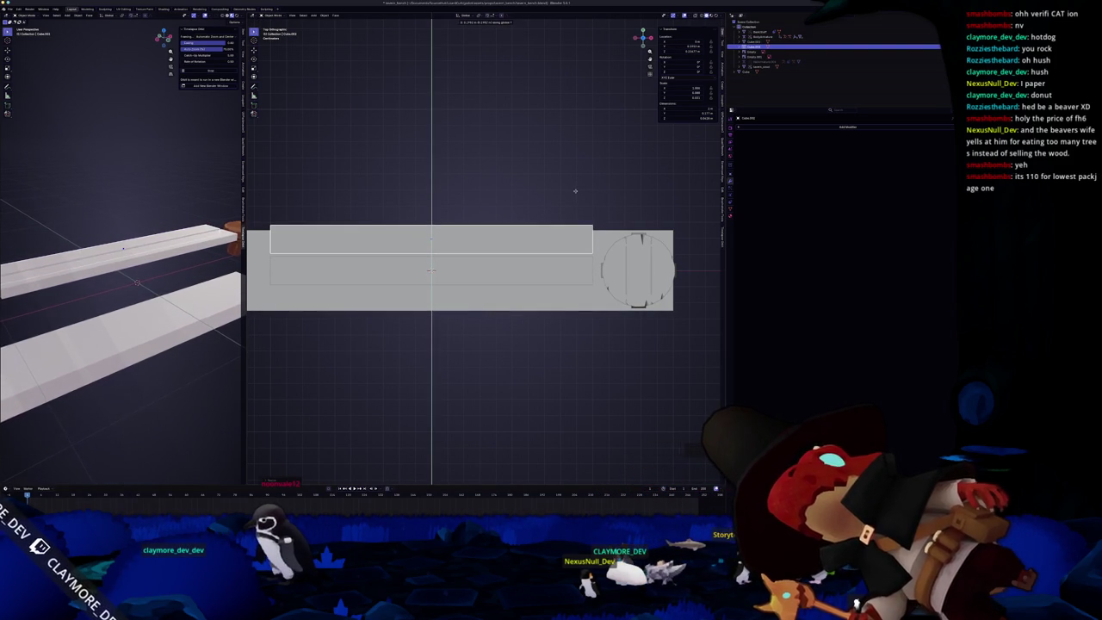
Step: Delete the upper plank strip, then try moving and duplicating the remaining plank before cancelling both
left_click(548, 281)
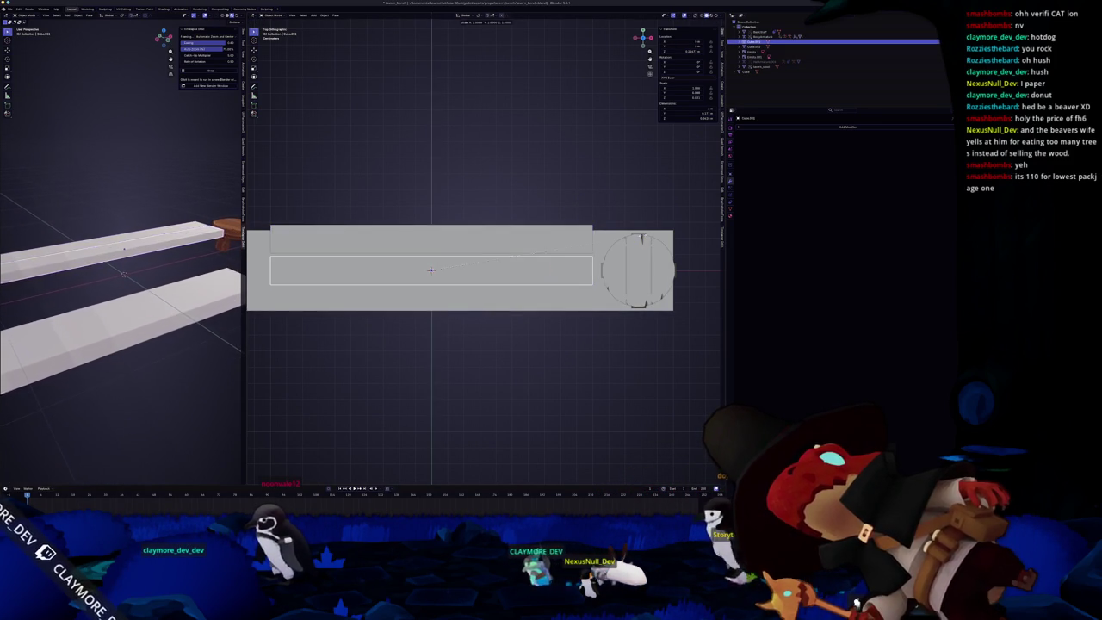
key("x")
left_click(542, 235)
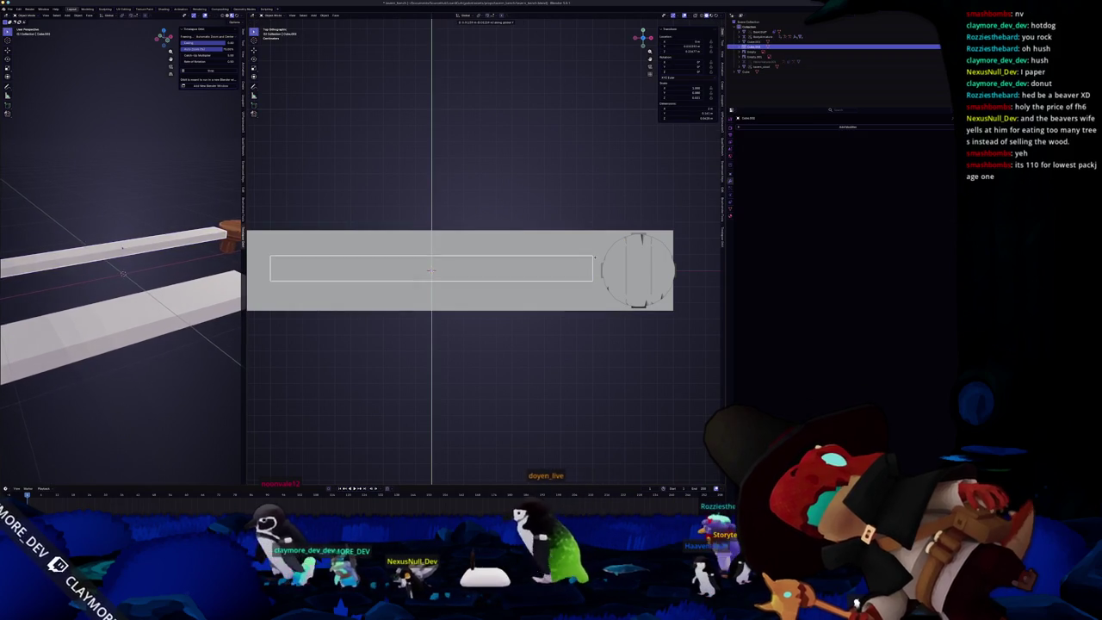
key("g")
key("y")
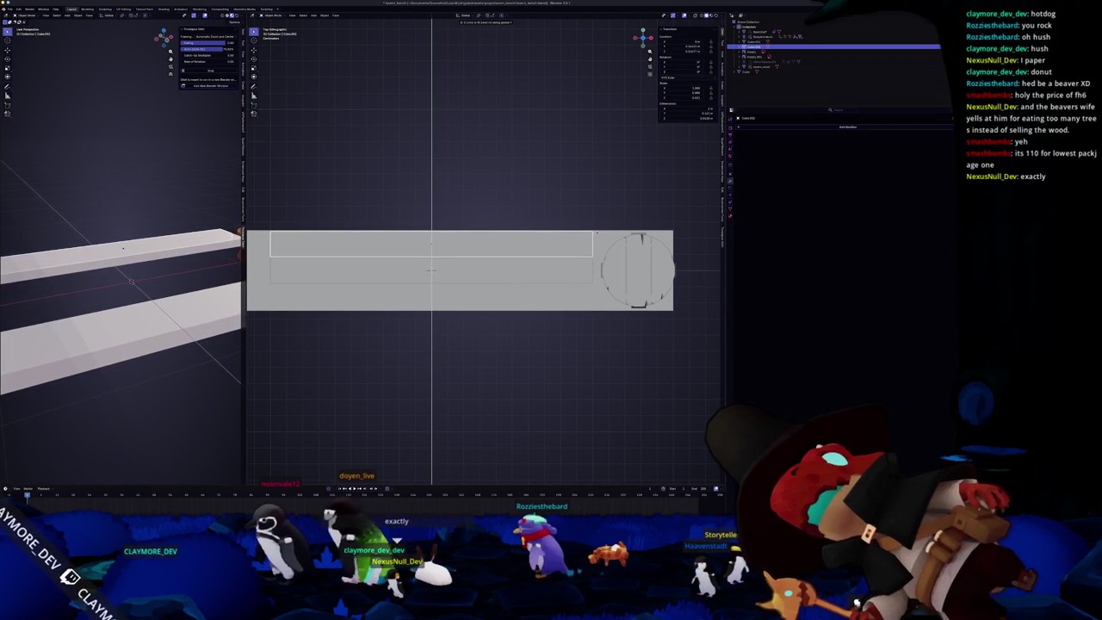
key("Escape")
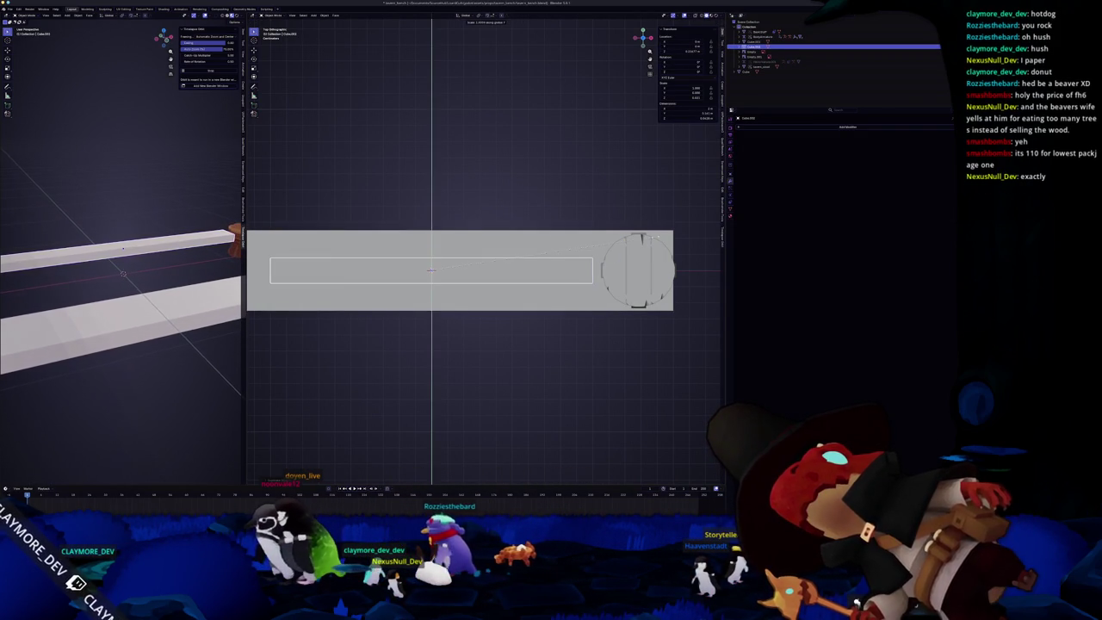
key("shift+d")
key("y")
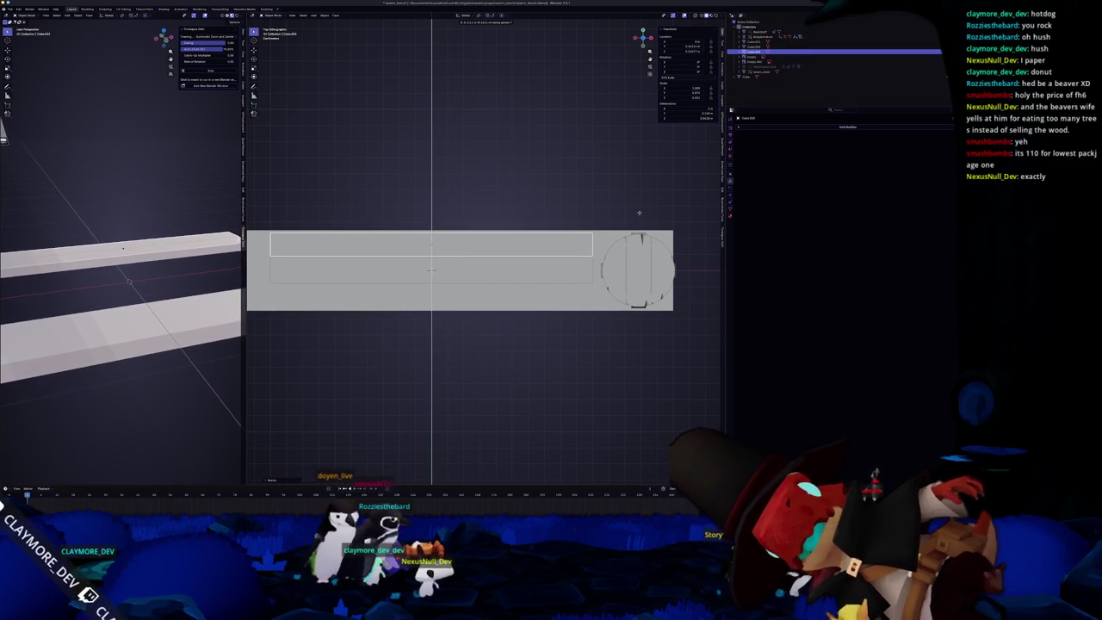
key("Escape")
Step: Remove the extra plank copies and move the single remaining plank up along Y
key("g")
key("y")
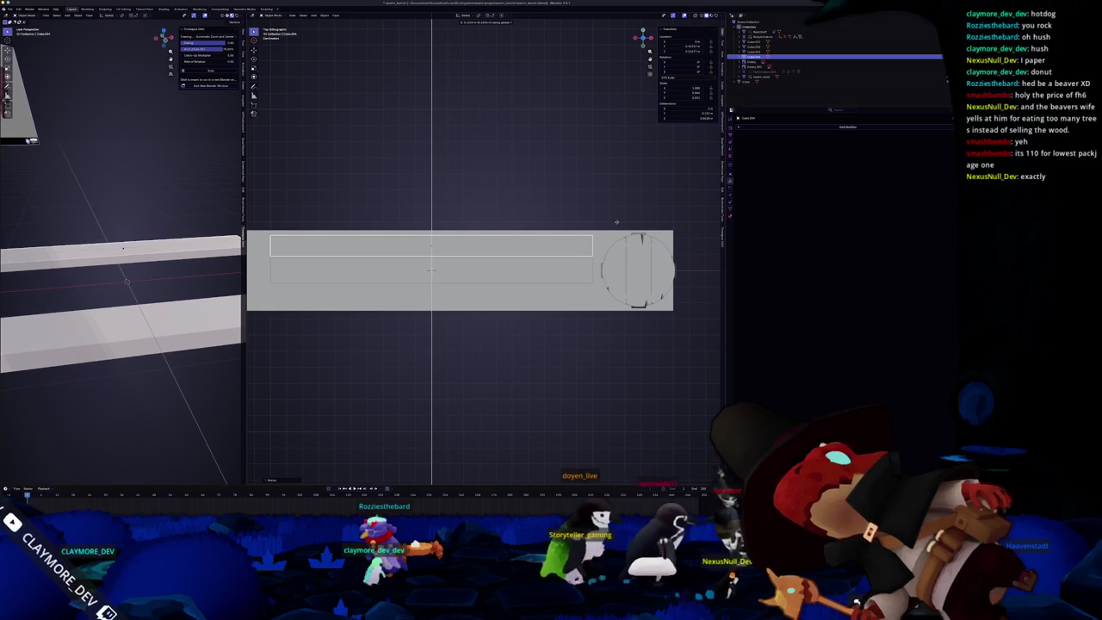
key("ctrl+z")
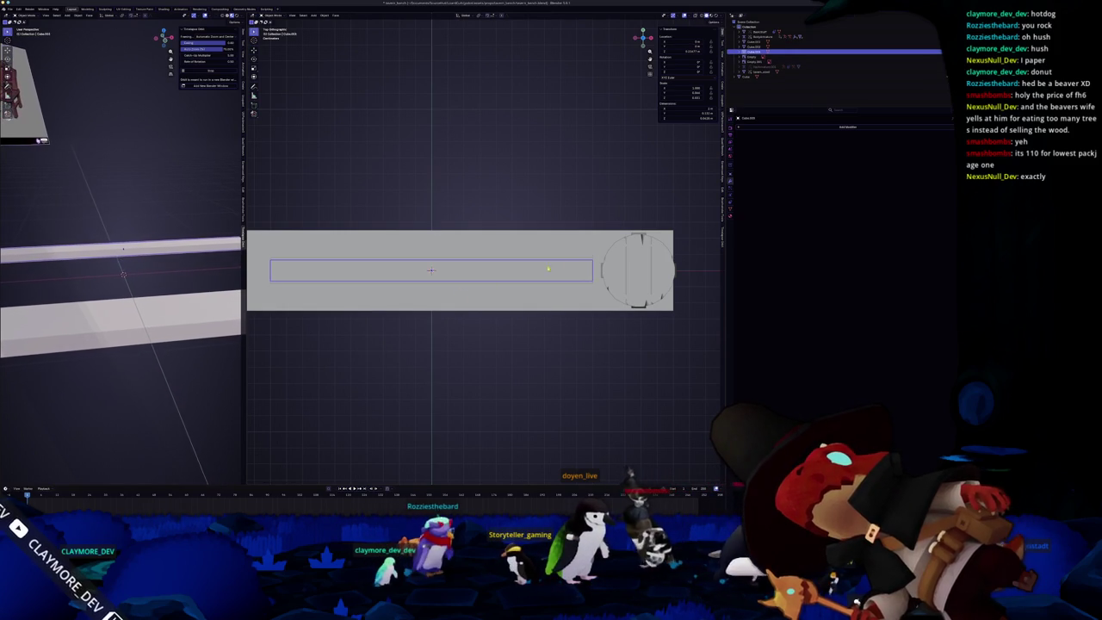
key("ctrl+z")
left_click(568, 268)
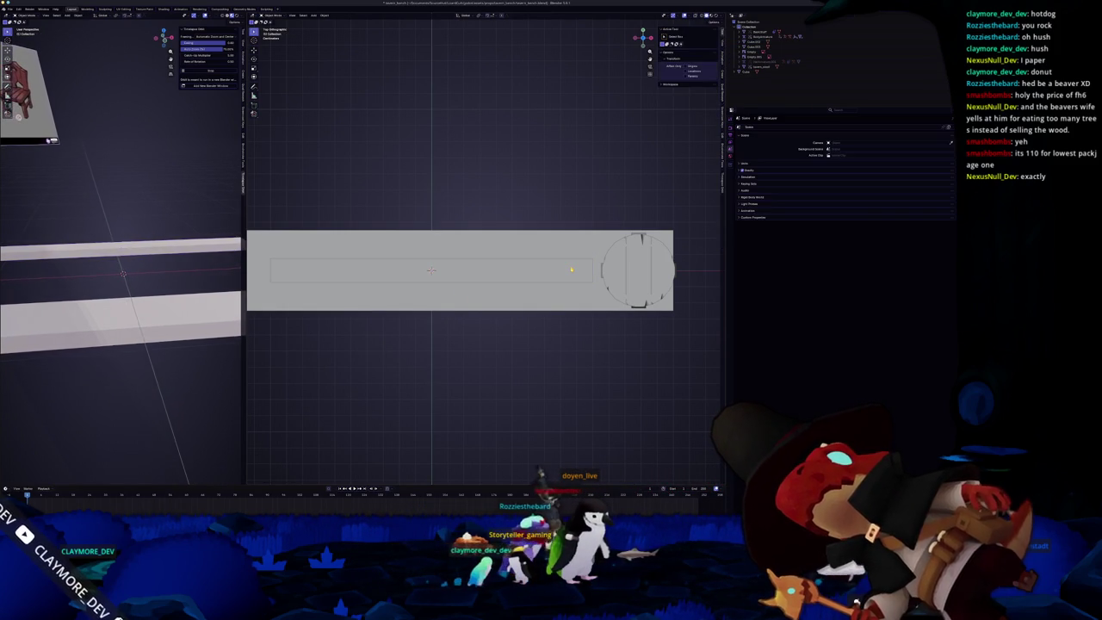
key("ctrl+z")
key("ctrl+shift+z")
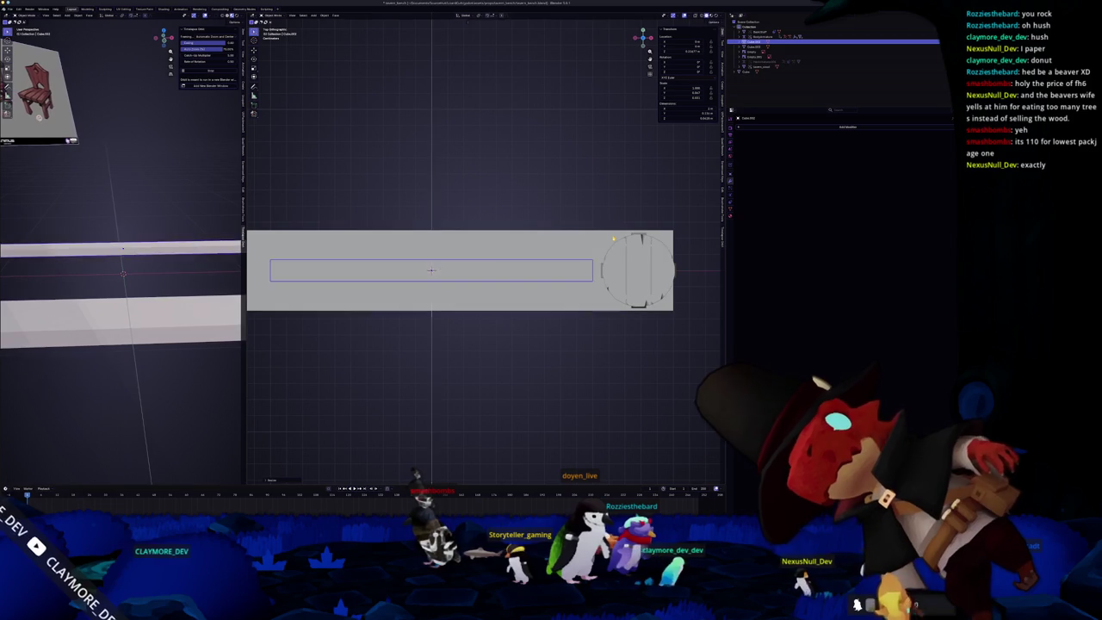
key("g")
key("y")
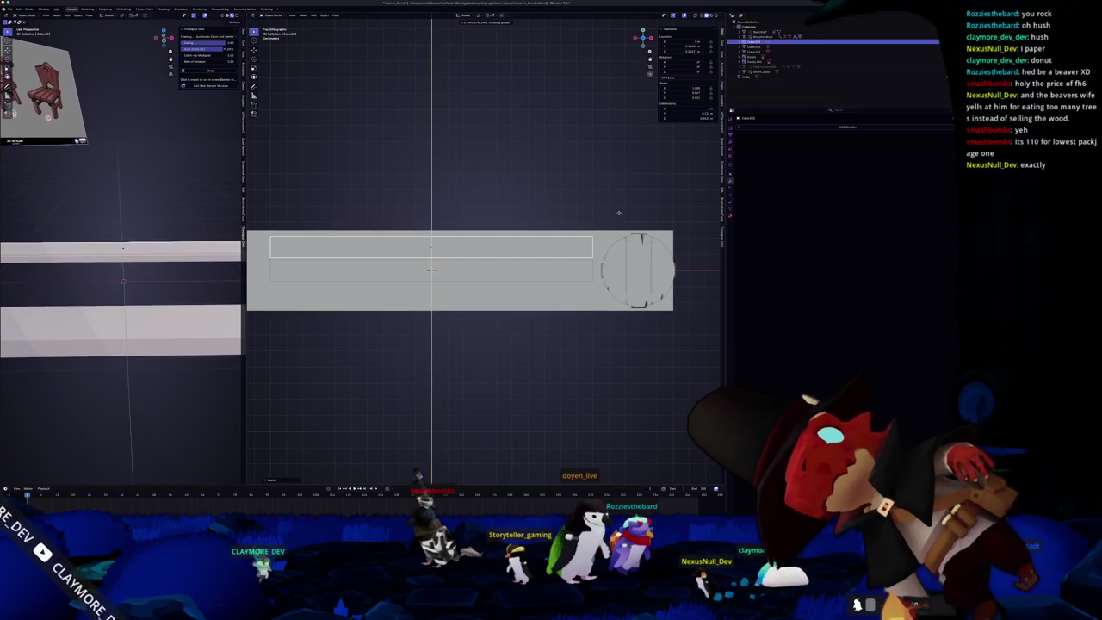
Step: Confirm the plank's position, add a Mirror modifier on the Y axis, and orbit to check both planks
left_click(617, 212)
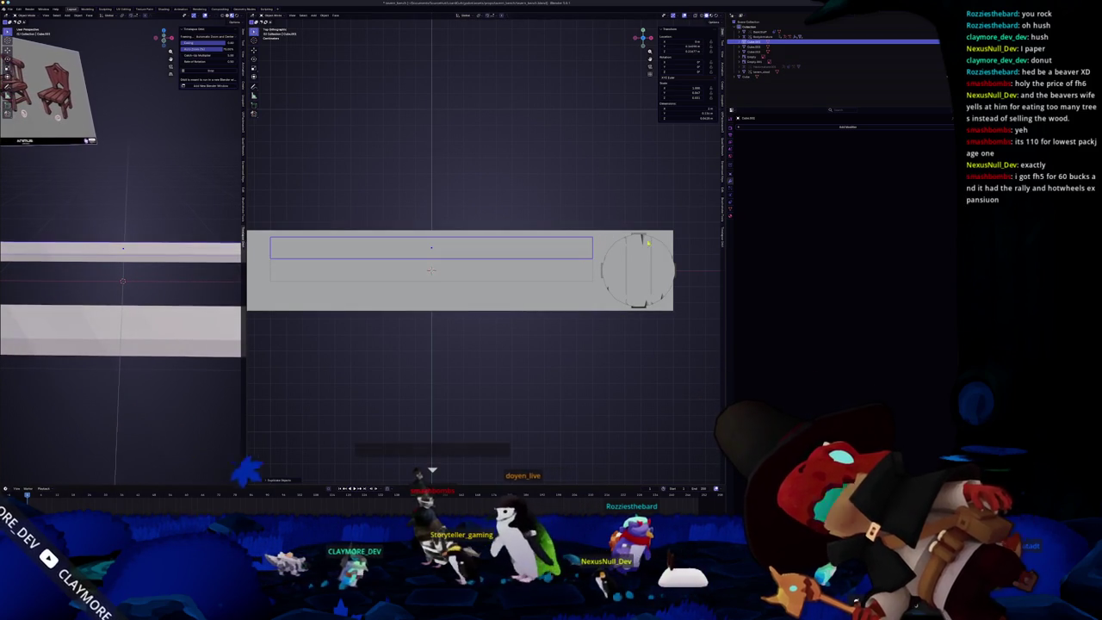
left_click(798, 127)
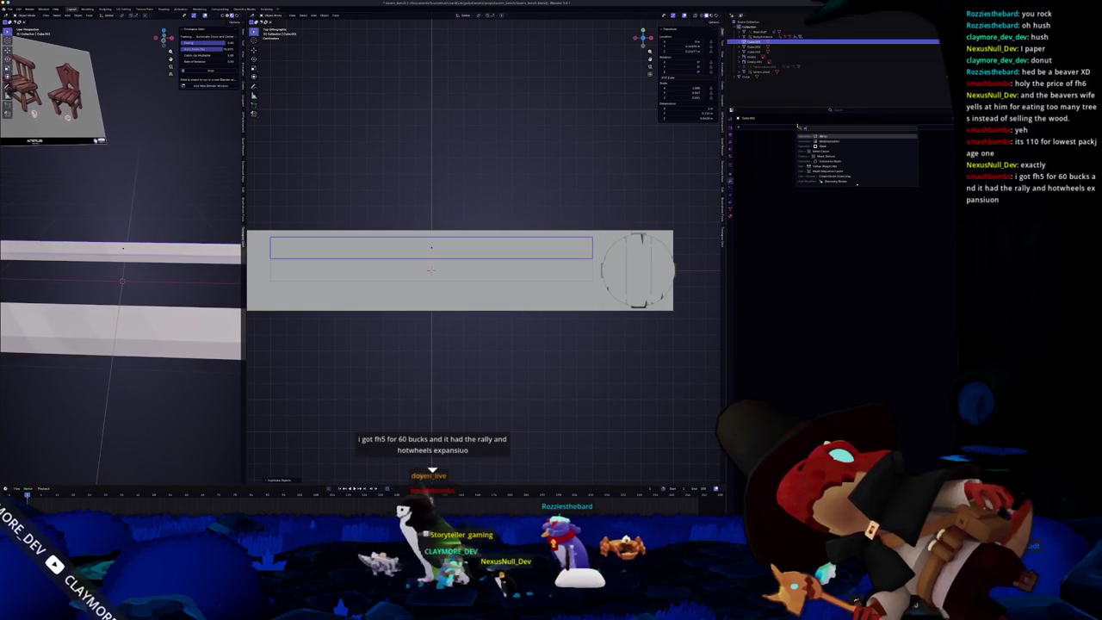
left_click(823, 137)
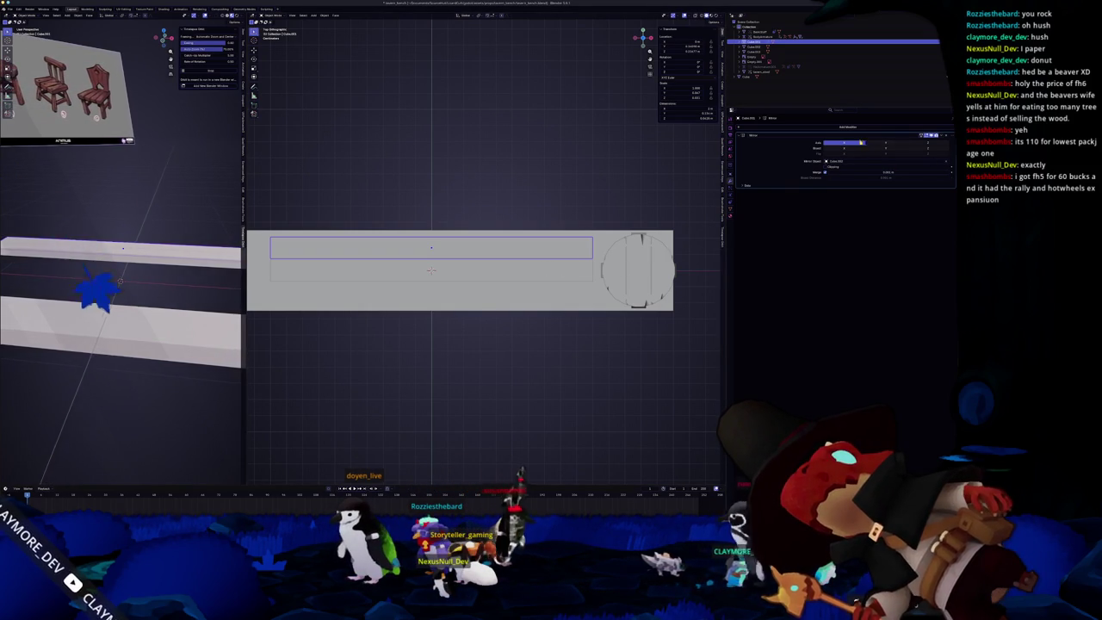
left_click(884, 142)
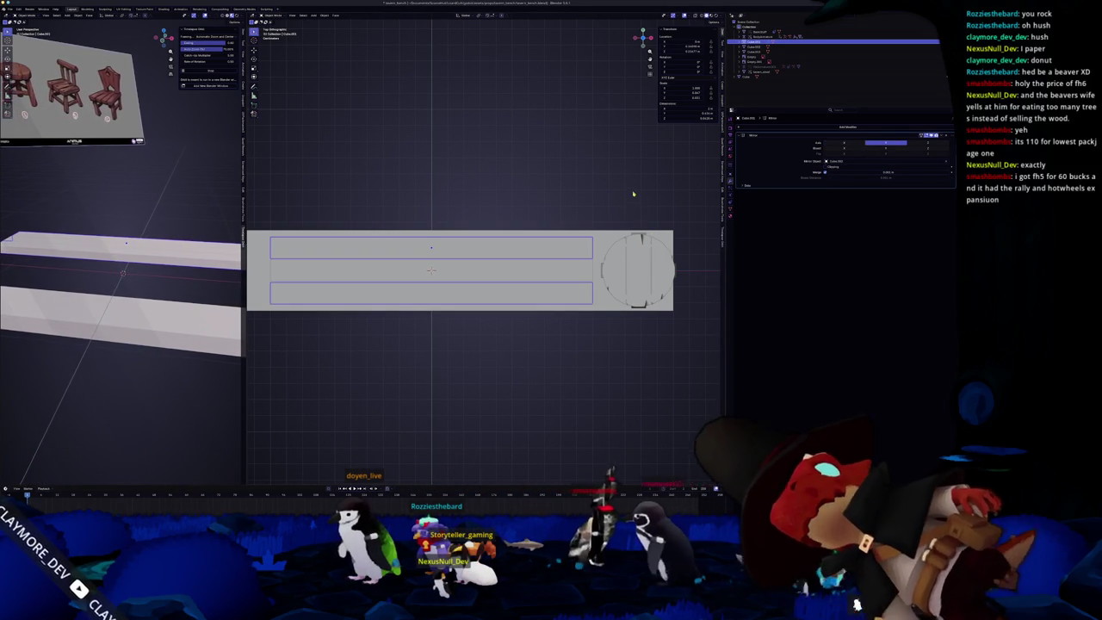
middle_click_drag(563, 222, 516, 276)
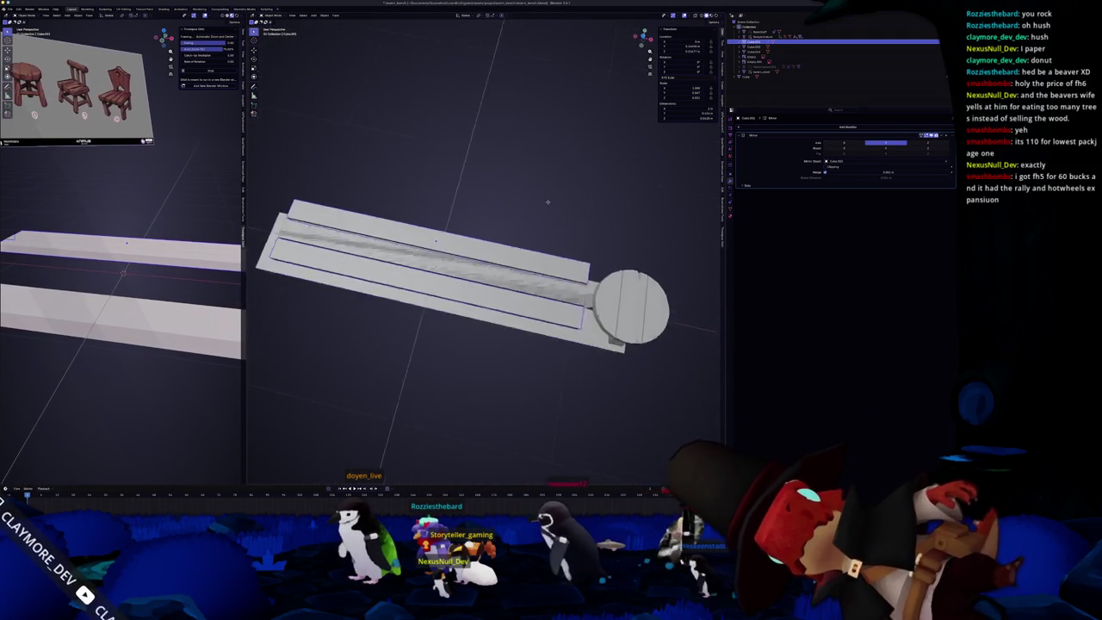
mouse_move(447, 231)
middle_mouse_down()
mouse_move(522, 292)
mouse_move(558, 271)
mouse_move(544, 277)
middle_mouse_up()
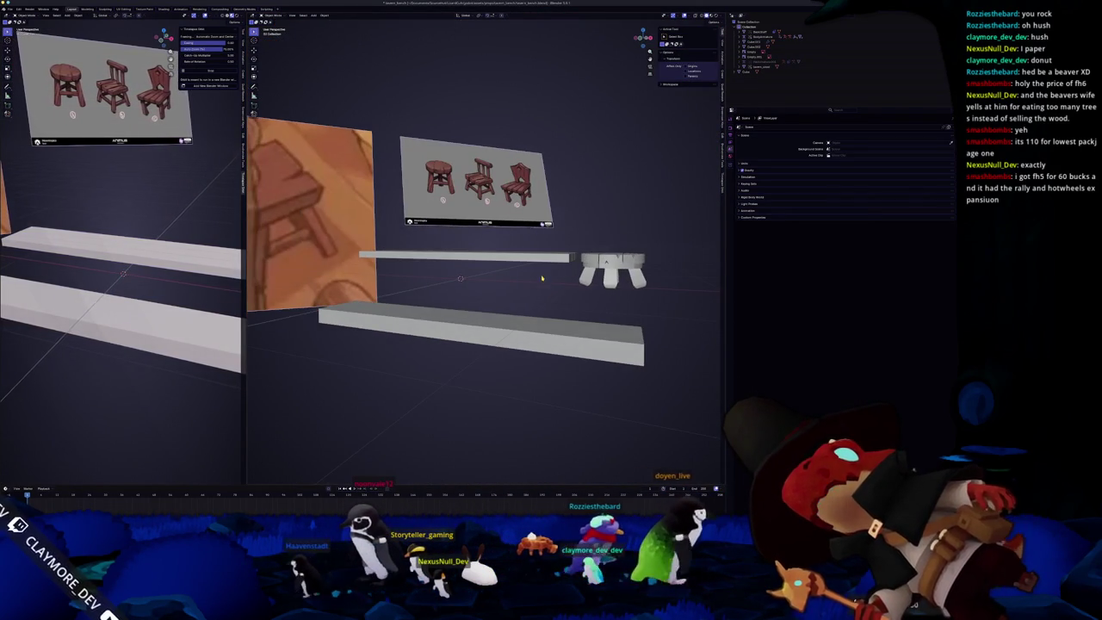
Step: Add a new cube to the scene and view the scene in wireframe
key("shift+a")
left_click(568, 273)
key("ctrl+z")
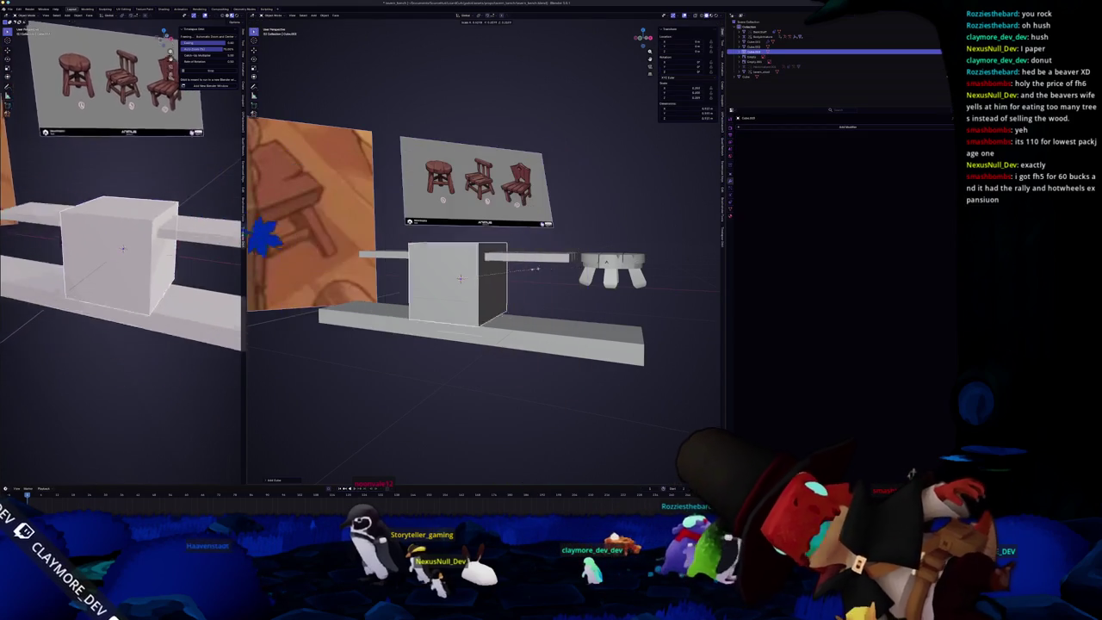
middle_click_drag(689, 257, 641, 257)
key("shift+z")
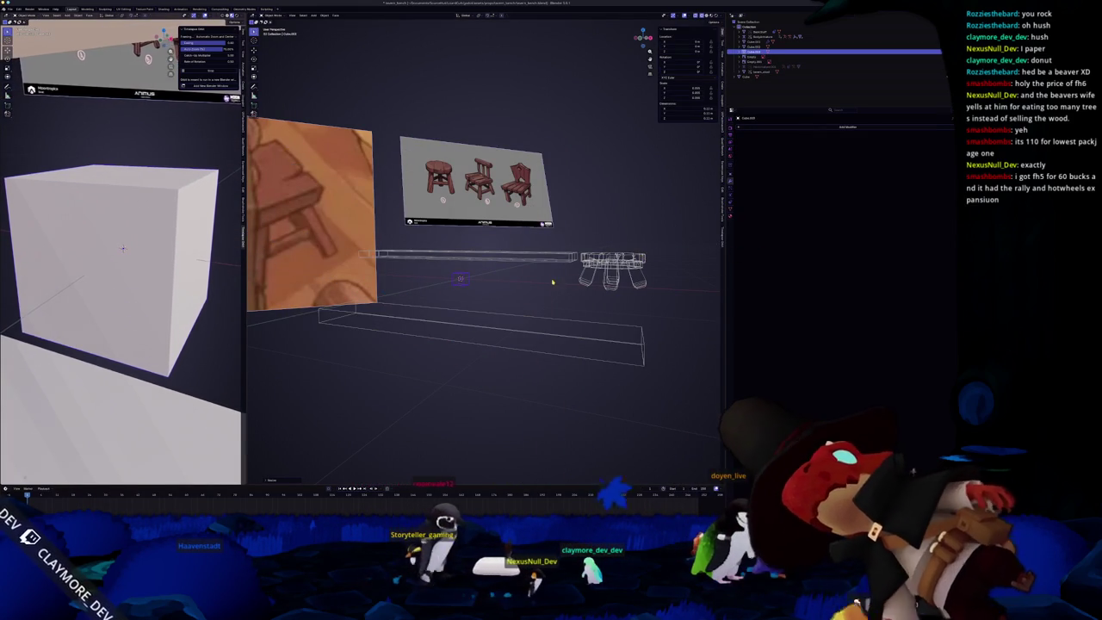
key("ctrl+a")
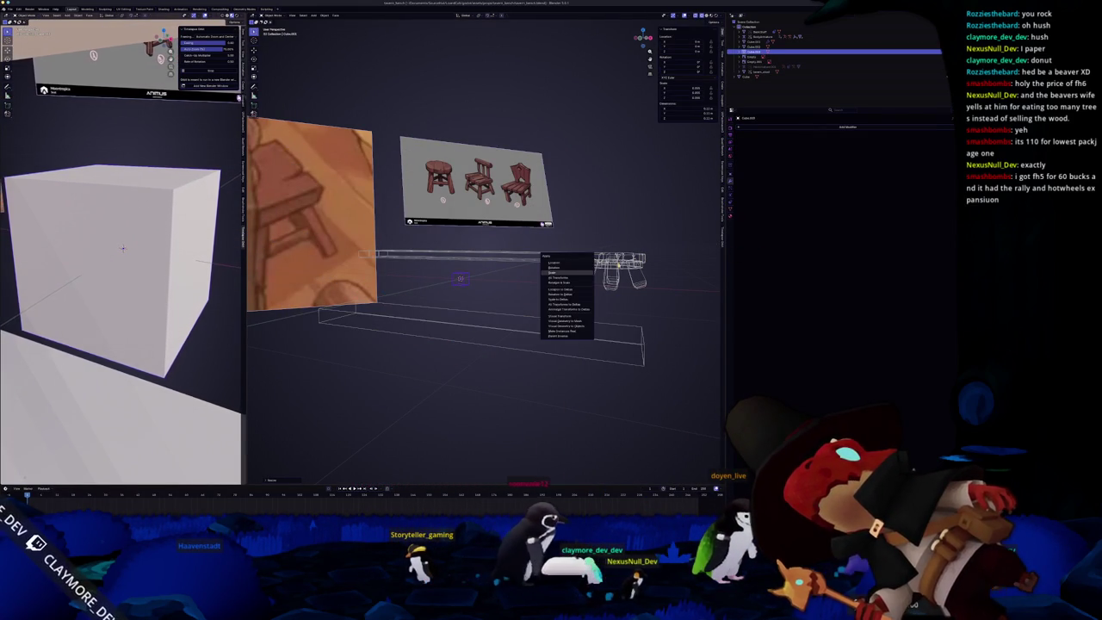
left_click(551, 272)
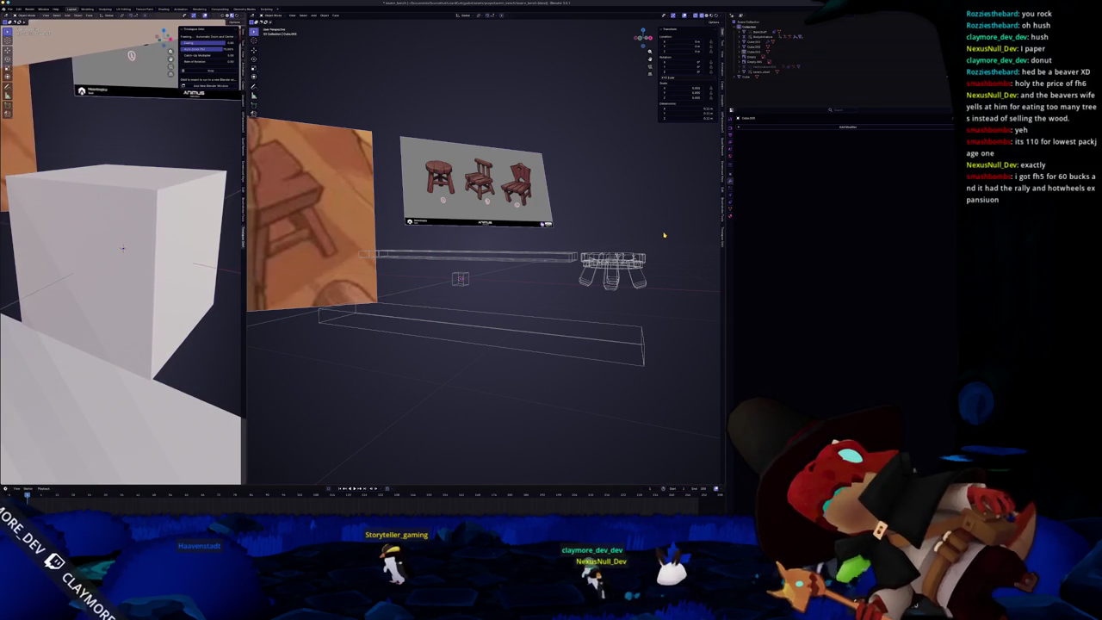
Step: Return to solid shading, then select and frame the small cube in front orthographic view
key("ctrl+a")
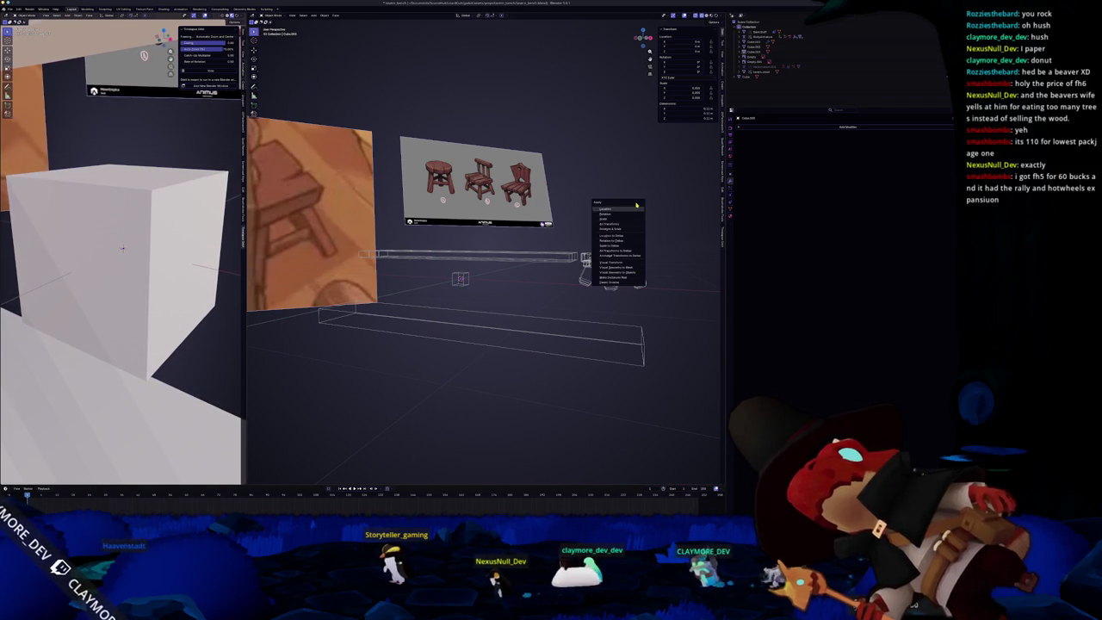
left_click(706, 16)
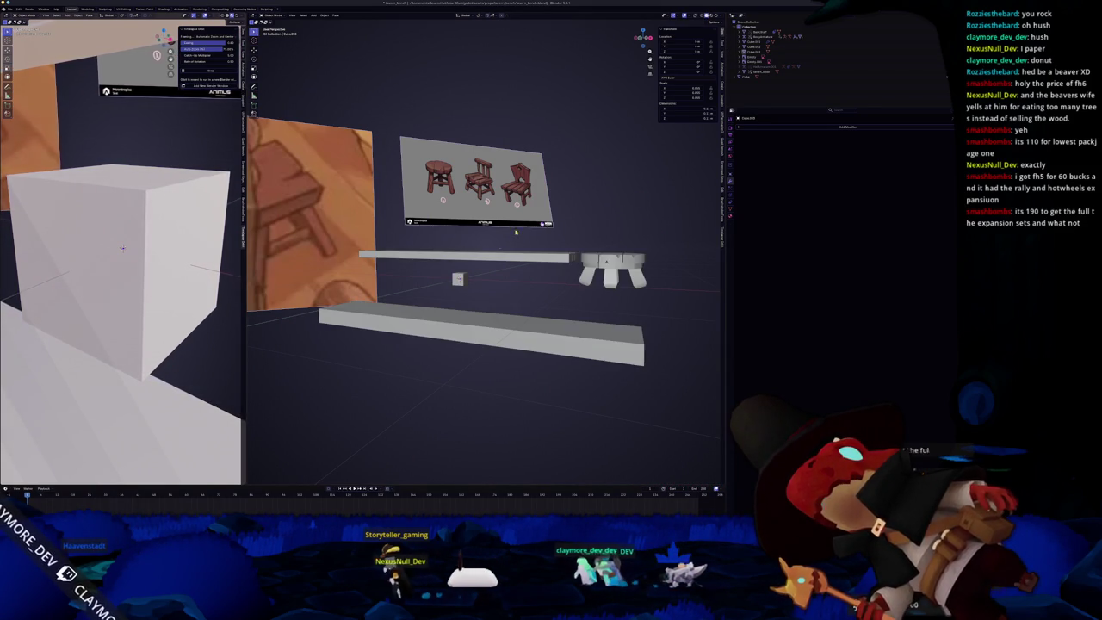
left_click(457, 278)
key("KP_Decimal")
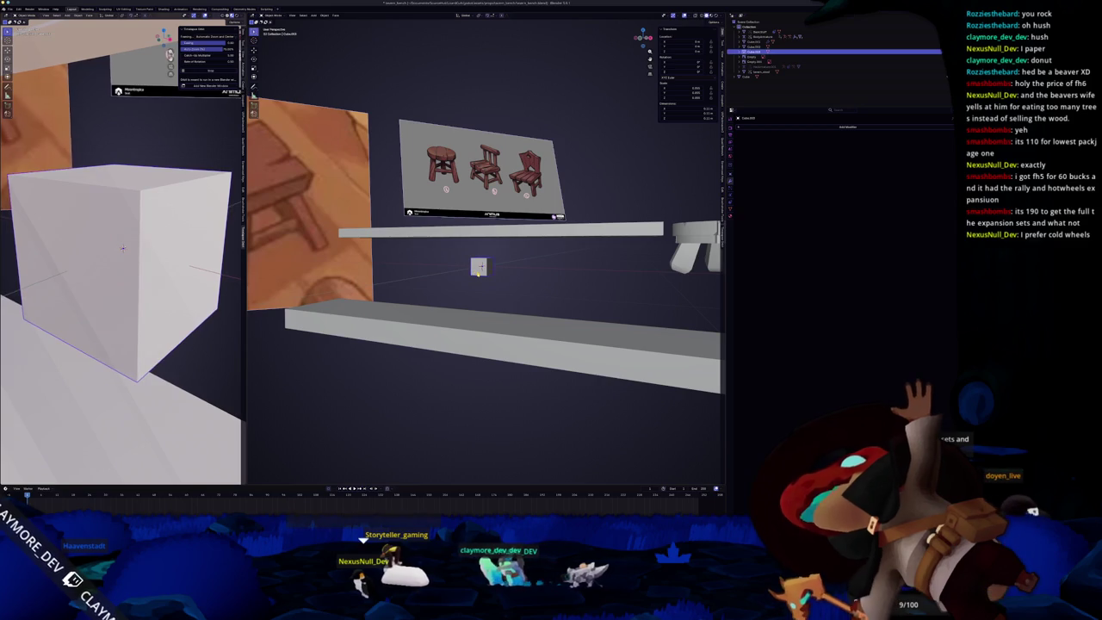
key("KP_1")
Step: Flatten the cube along Z and move it up to sit just under the tabletop
key("s")
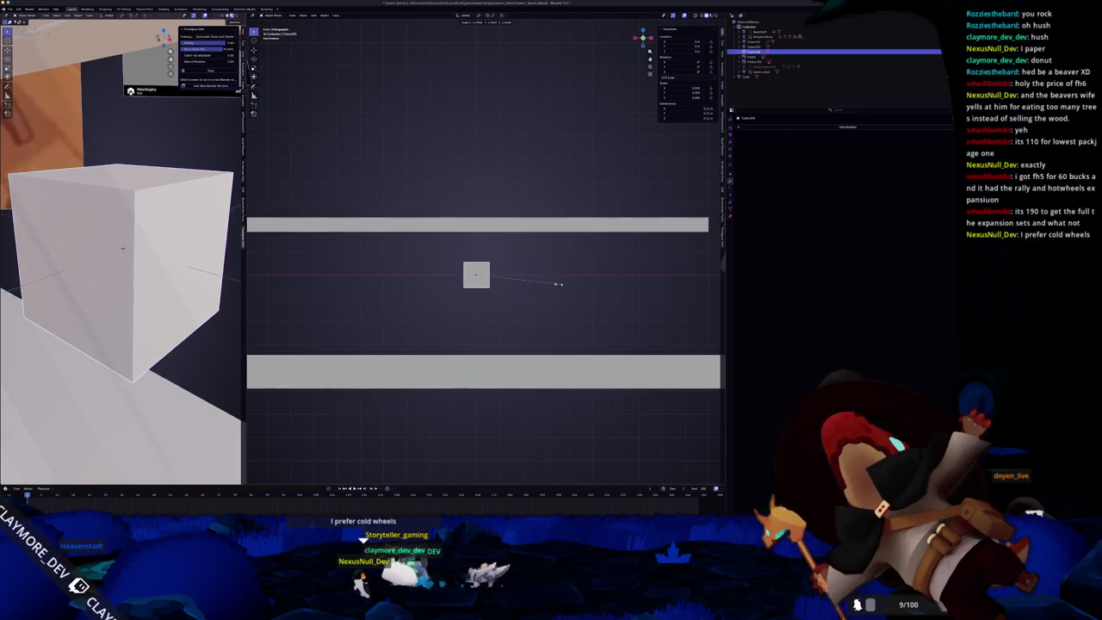
key("z")
left_click(535, 284)
key("g")
key("z")
left_click(518, 242)
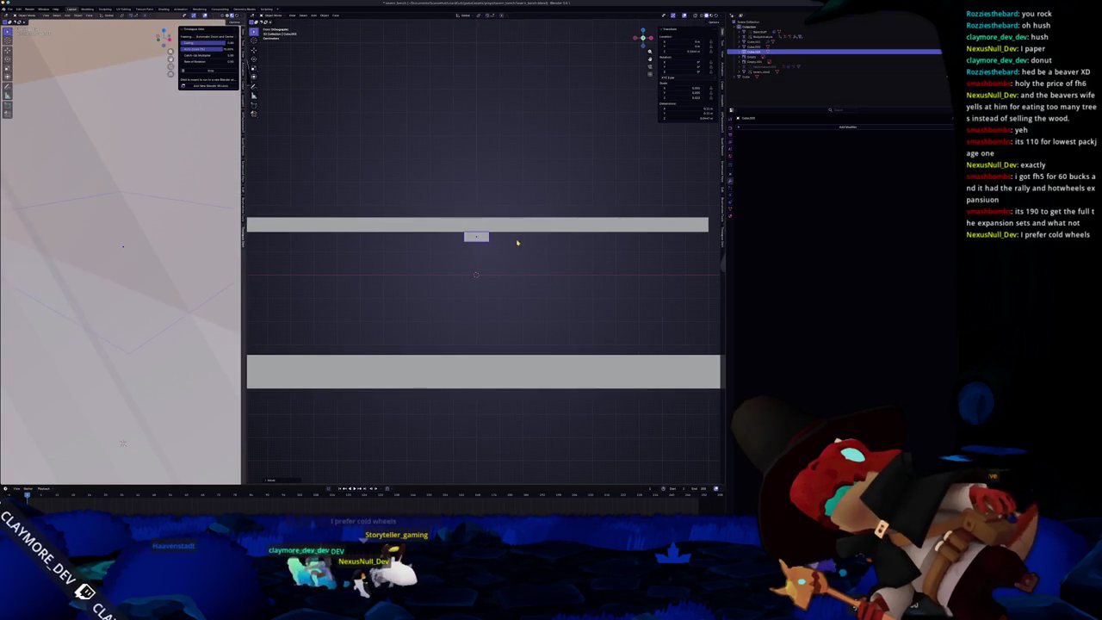
scroll(518, 242, "down", 3)
Step: Stretch the board along X to slightly shorter than the tabletop, then orbit to check it
key("s")
key("x")
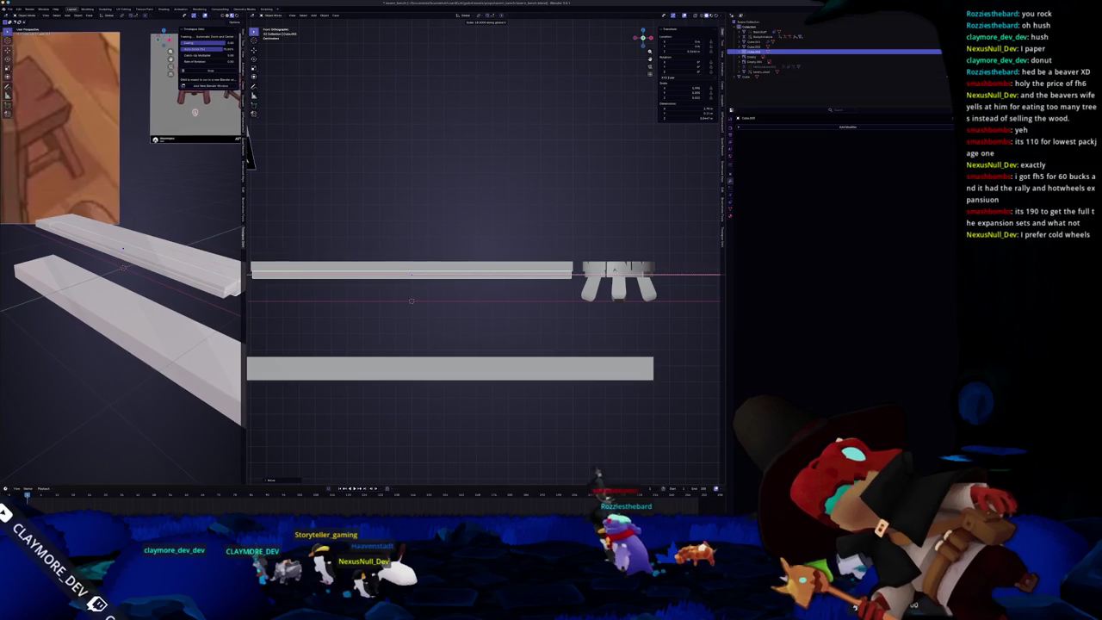
key("Return")
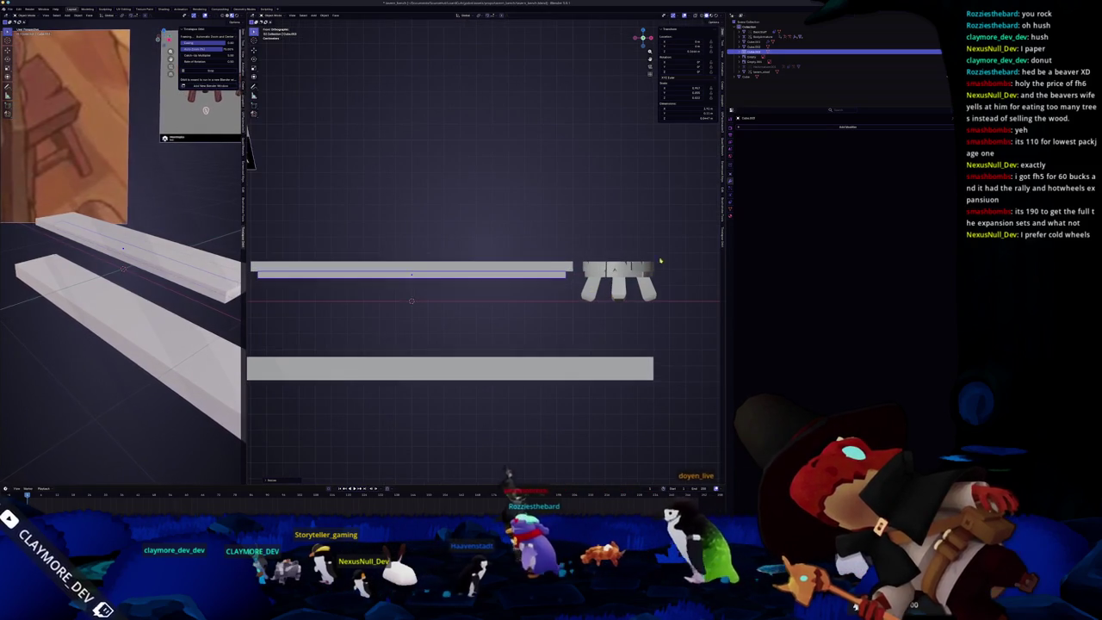
key("s")
key("x")
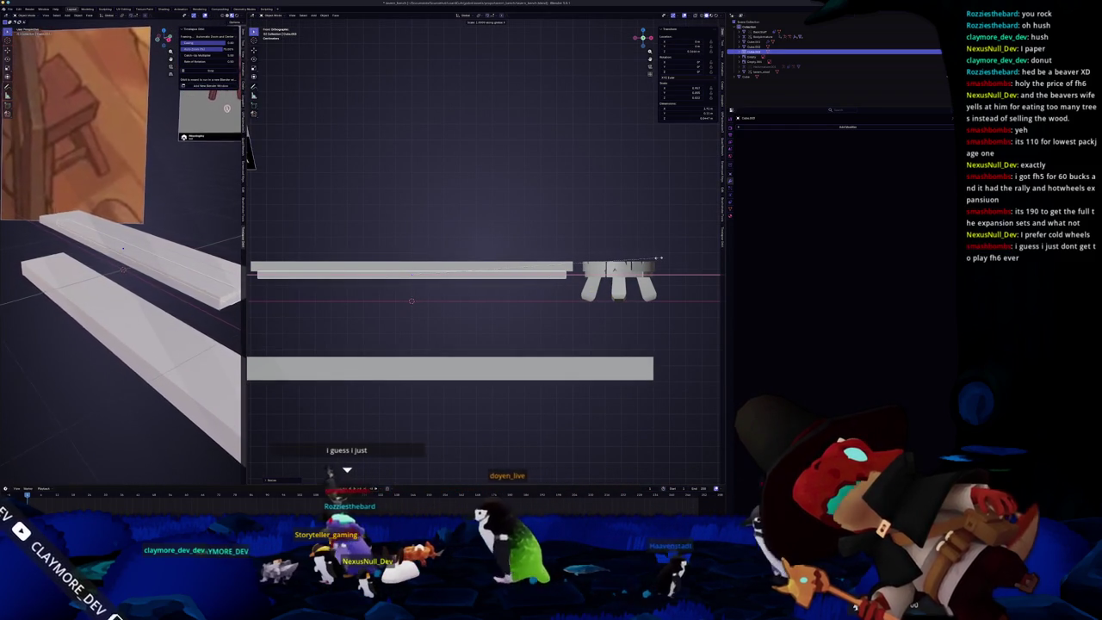
left_click(657, 258)
mouse_move(657, 257)
middle_mouse_down()
mouse_move(571, 254)
mouse_move(531, 266)
middle_mouse_up()
key("y")
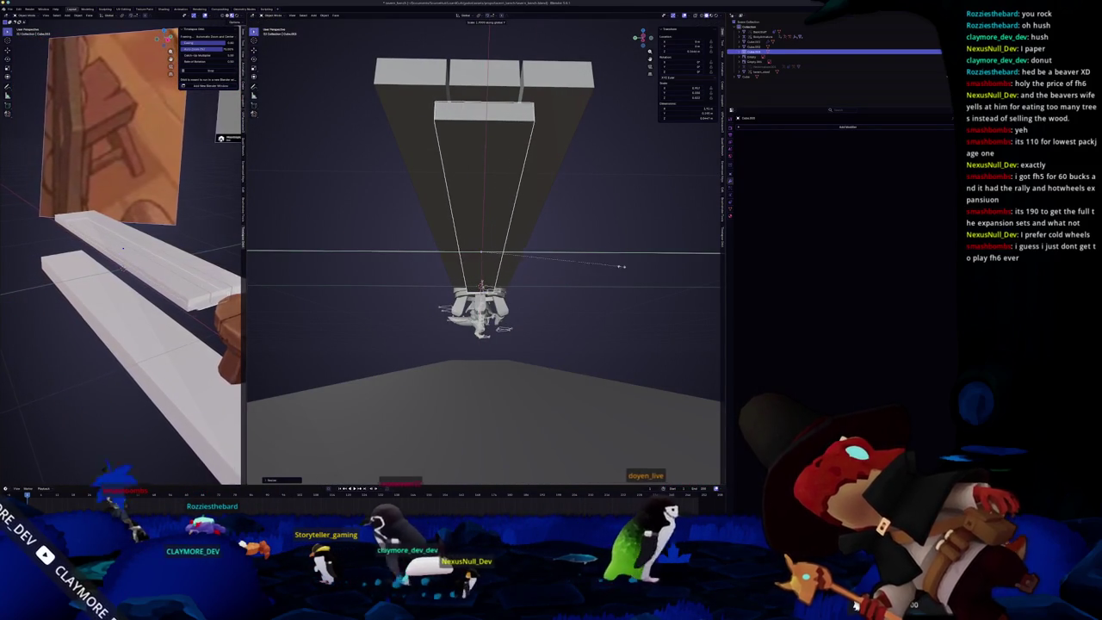
Step: Narrow the middle support board, then switch to the browser's bench reference image results
left_click(569, 268)
middle_click_drag(569, 269, 567, 268)
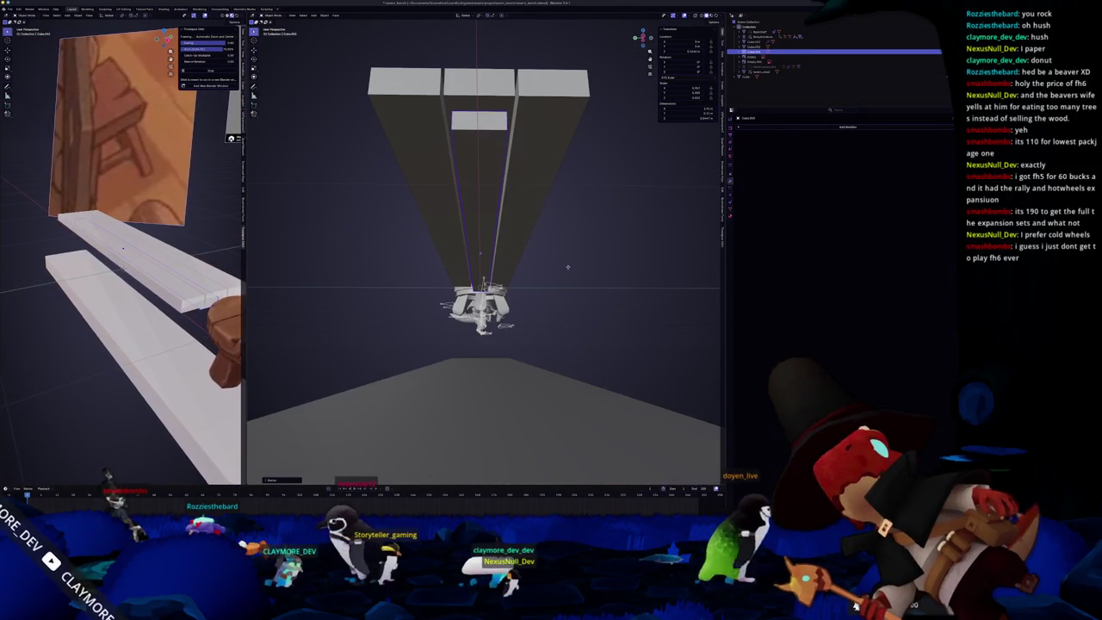
key("s")
key("x")
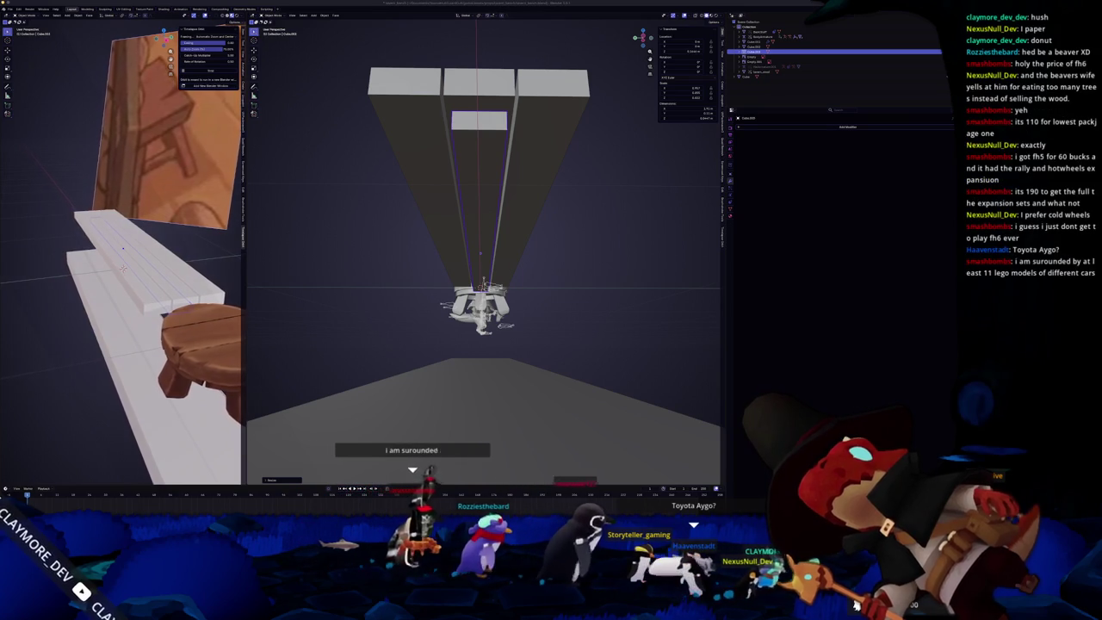
key("alt+Tab")
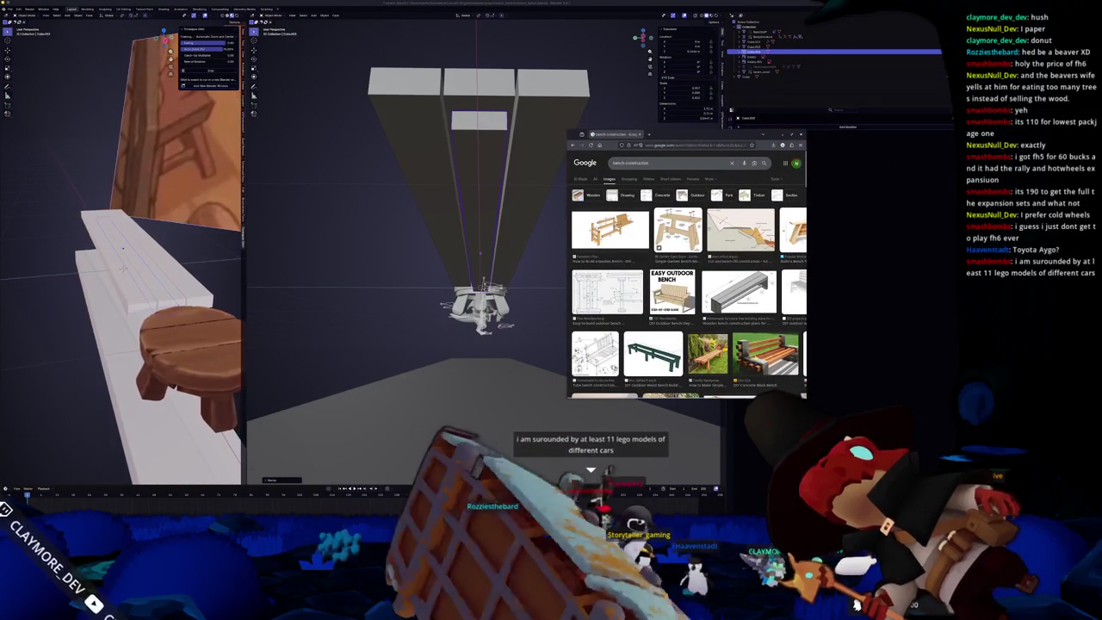
Step: Scroll through the bench image results in a wider window and preview a porch bench reference
scroll(689, 275, "down", 2)
scroll(688, 275, "down", 1)
scroll(676, 317, "down", 1)
scroll(675, 317, "down", 1)
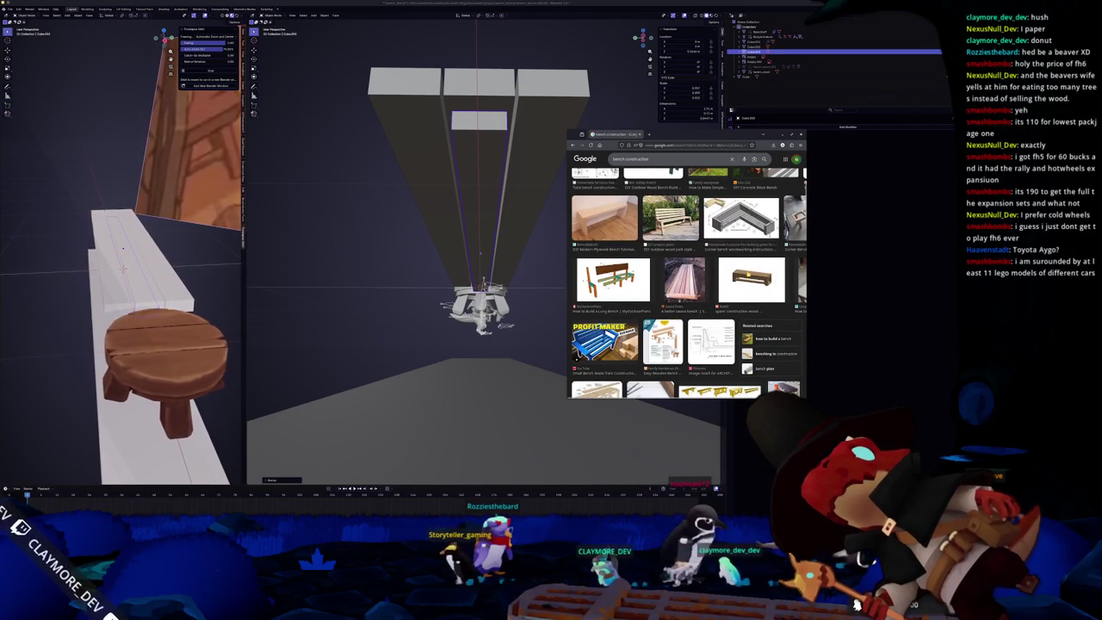
scroll(689, 284, "down", 1)
scroll(688, 284, "down", 1)
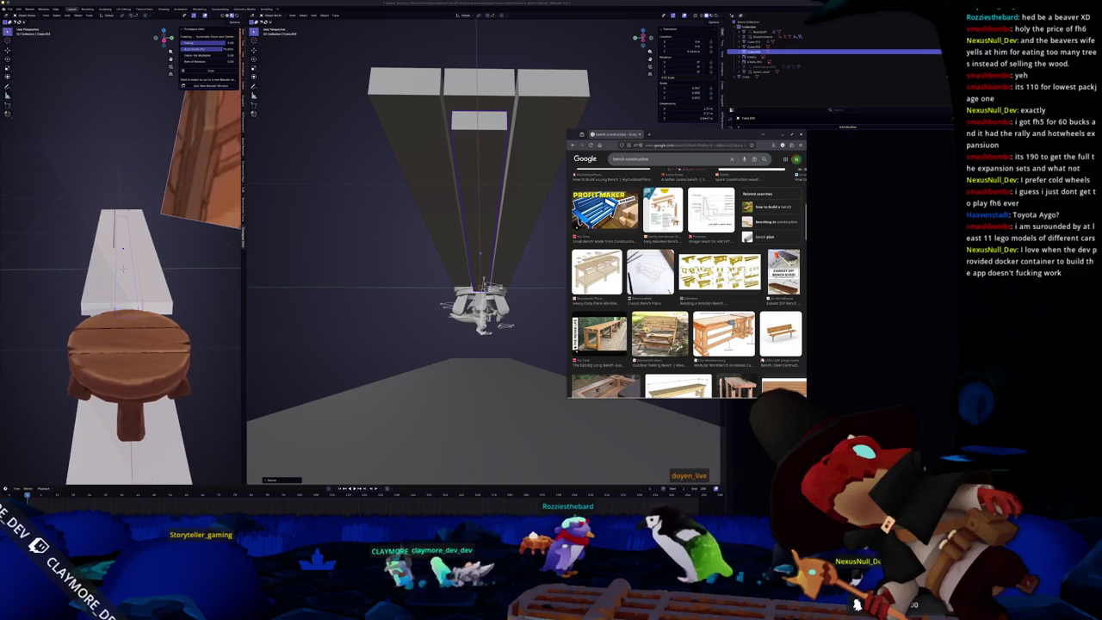
scroll(688, 284, "down", 1)
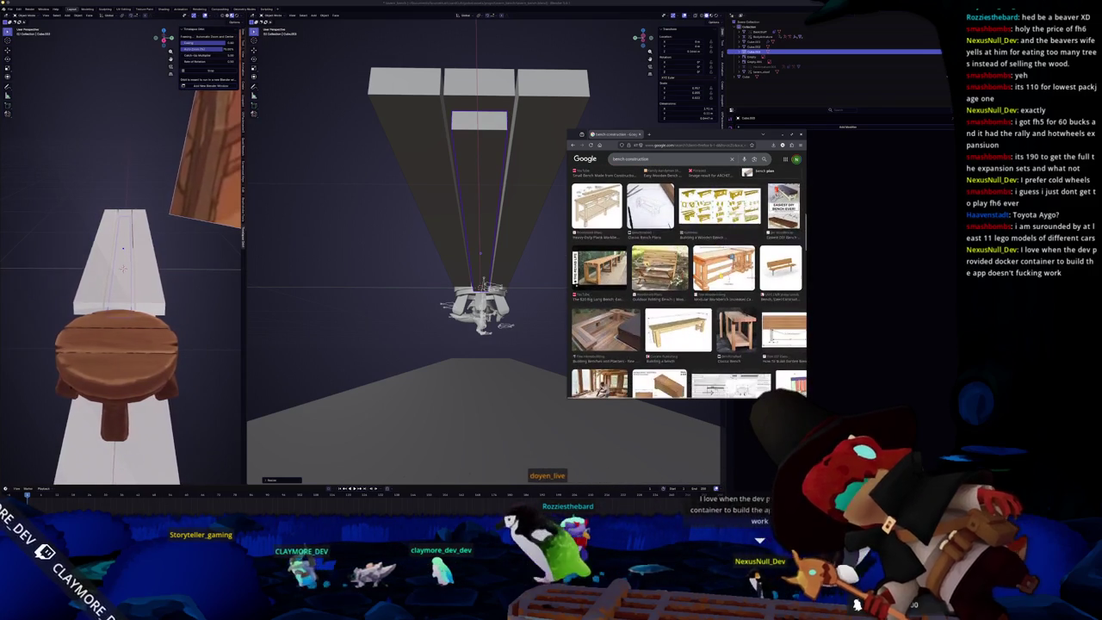
scroll(688, 284, "down", 1)
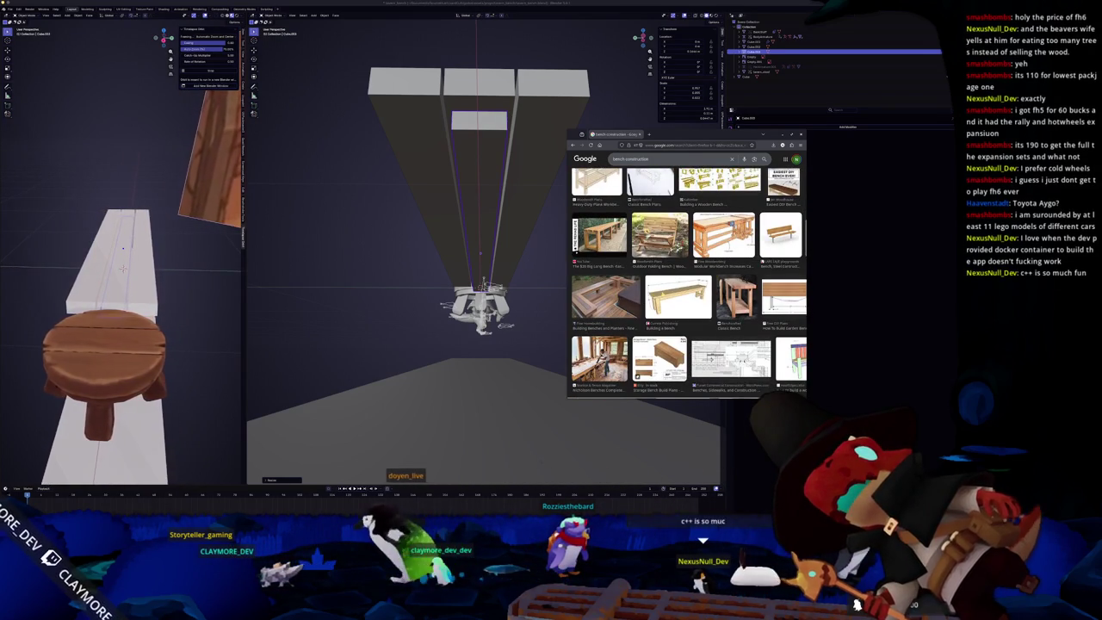
scroll(689, 284, "down", 1)
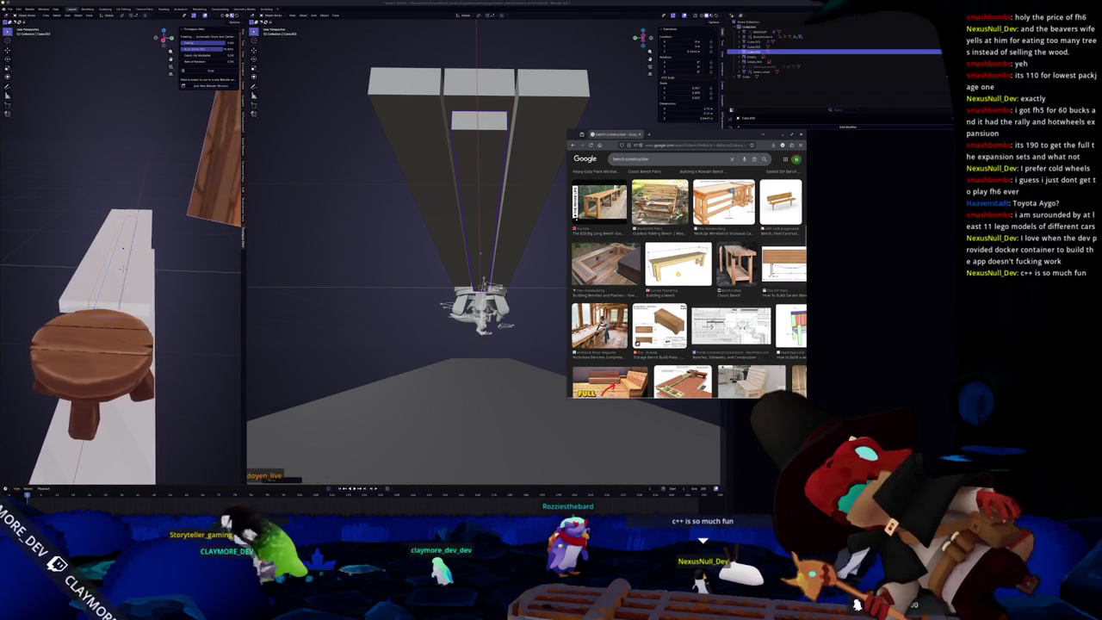
scroll(689, 284, "down", 1)
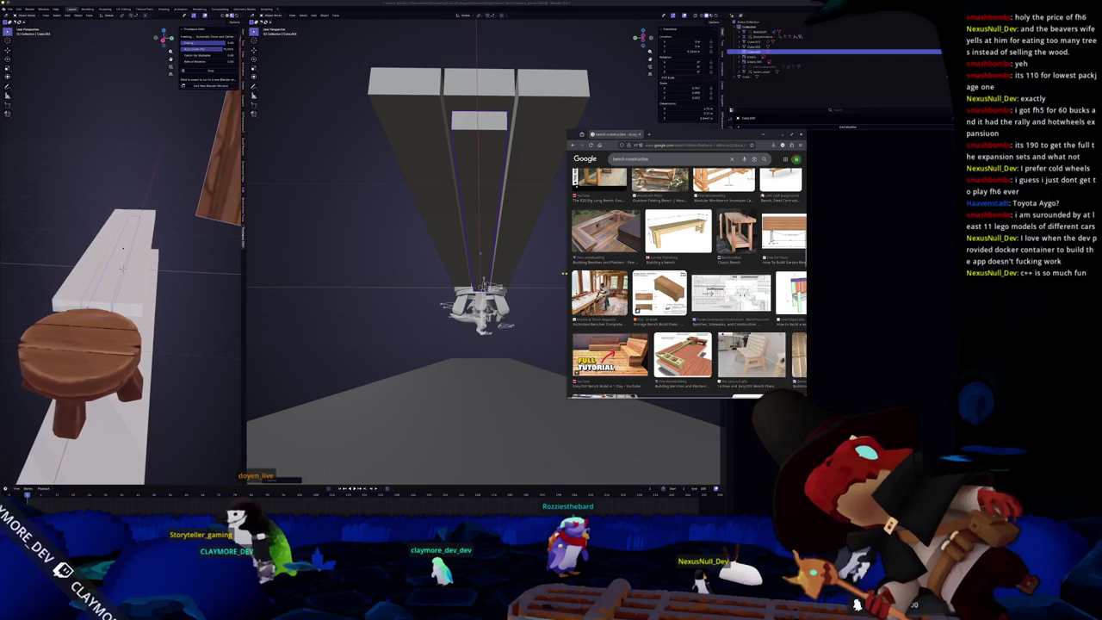
left_click_drag(563, 274, 426, 273)
left_click_drag(627, 136, 697, 137)
scroll(688, 284, "down", 1)
scroll(689, 284, "down", 1)
scroll(689, 284, "down", 2)
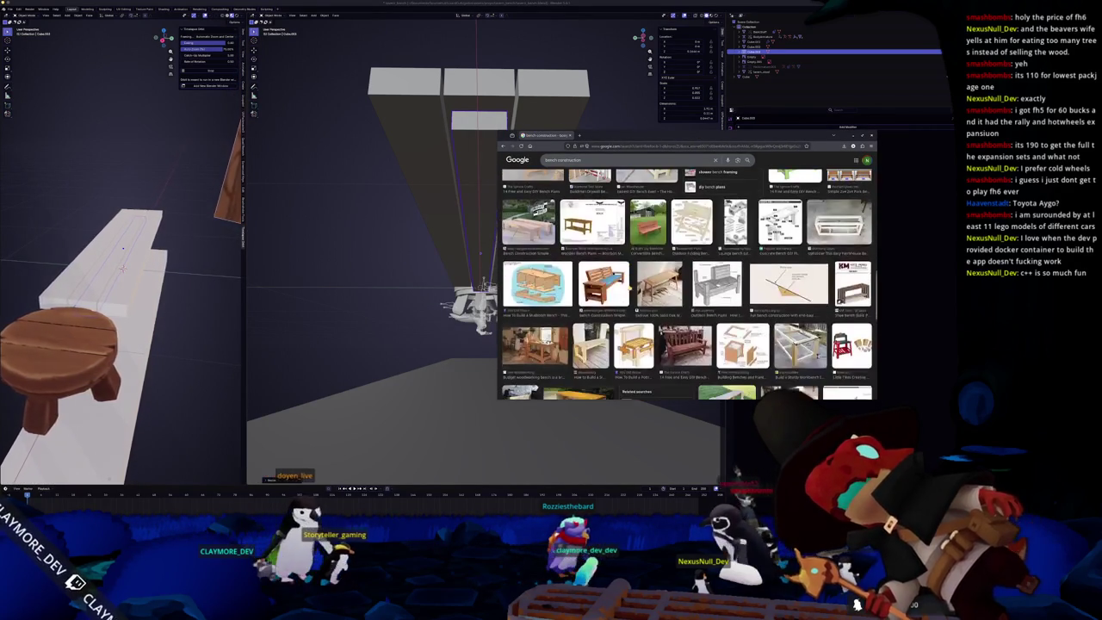
scroll(688, 284, "down", 1)
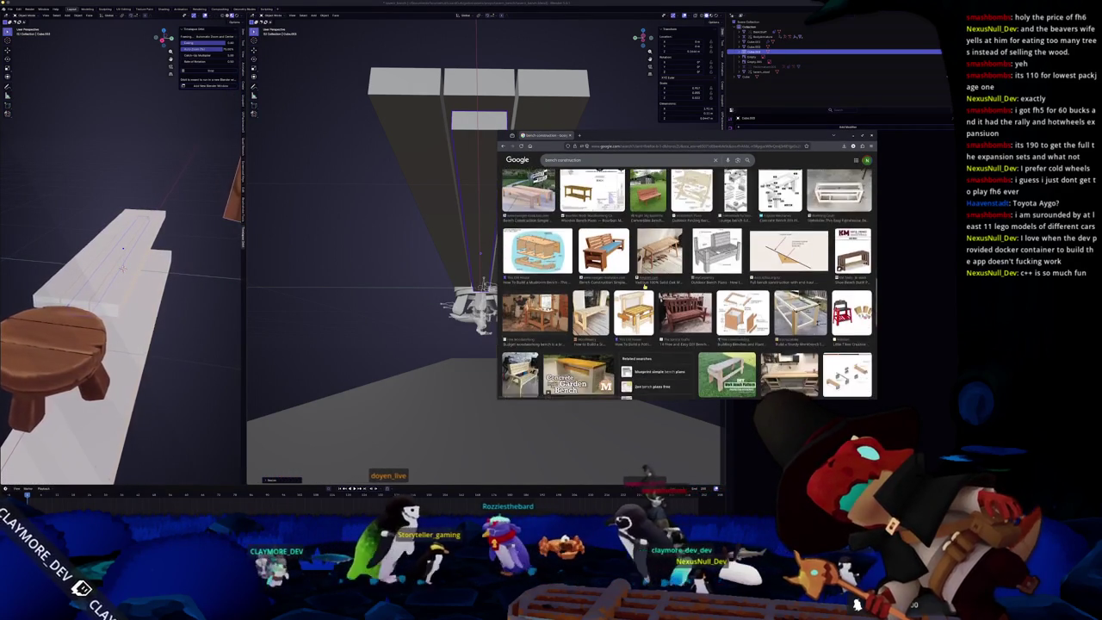
scroll(689, 284, "down", 1)
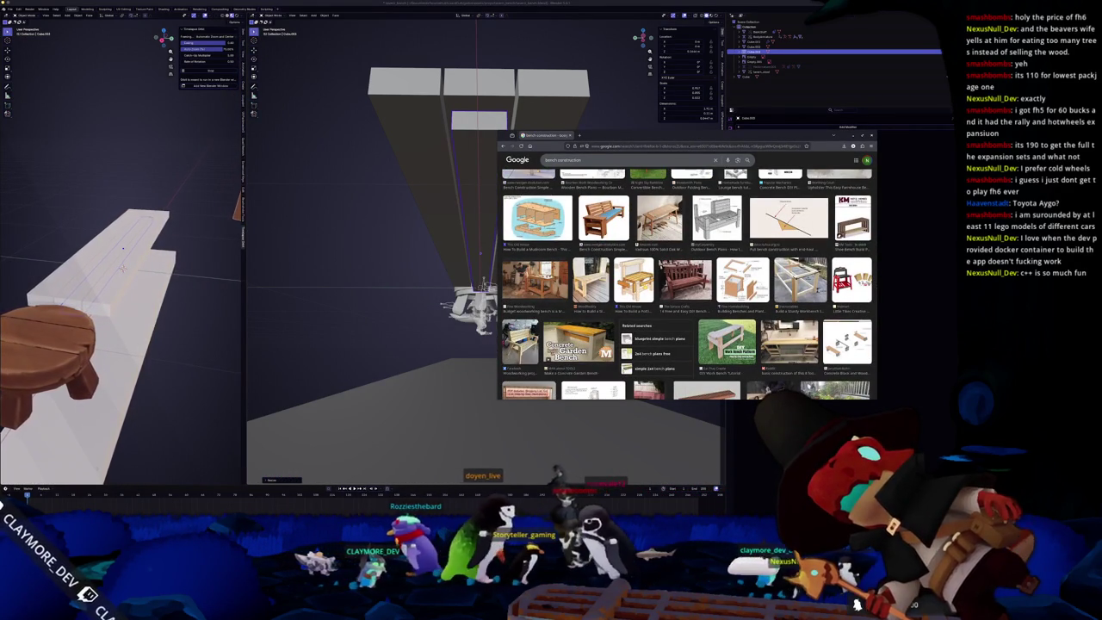
scroll(688, 284, "down", 1)
scroll(688, 284, "down", 1)
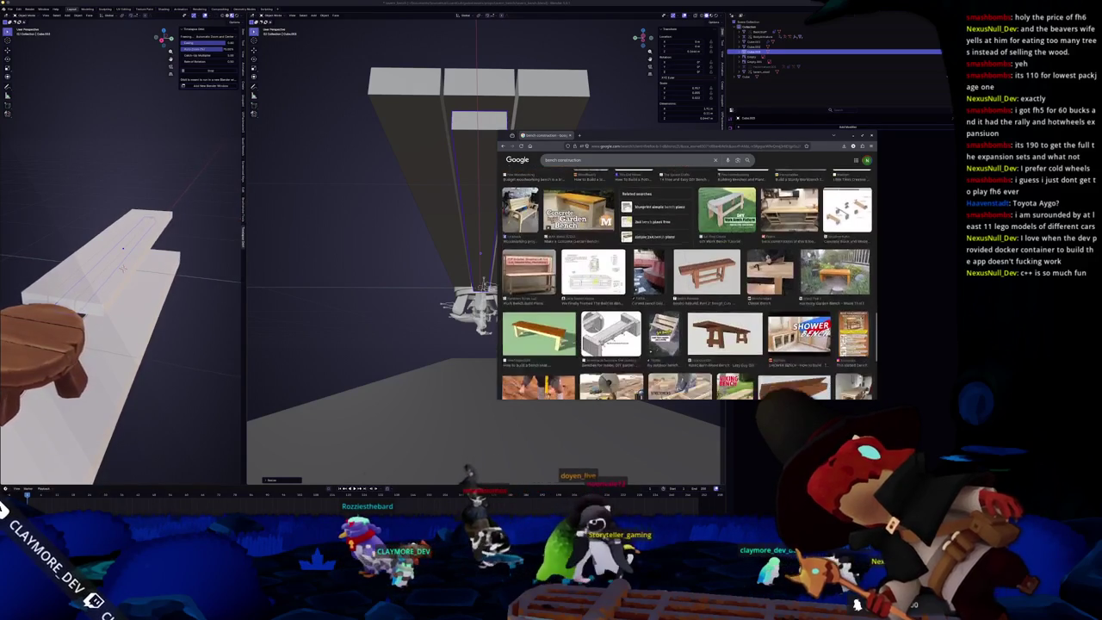
scroll(689, 284, "down", 1)
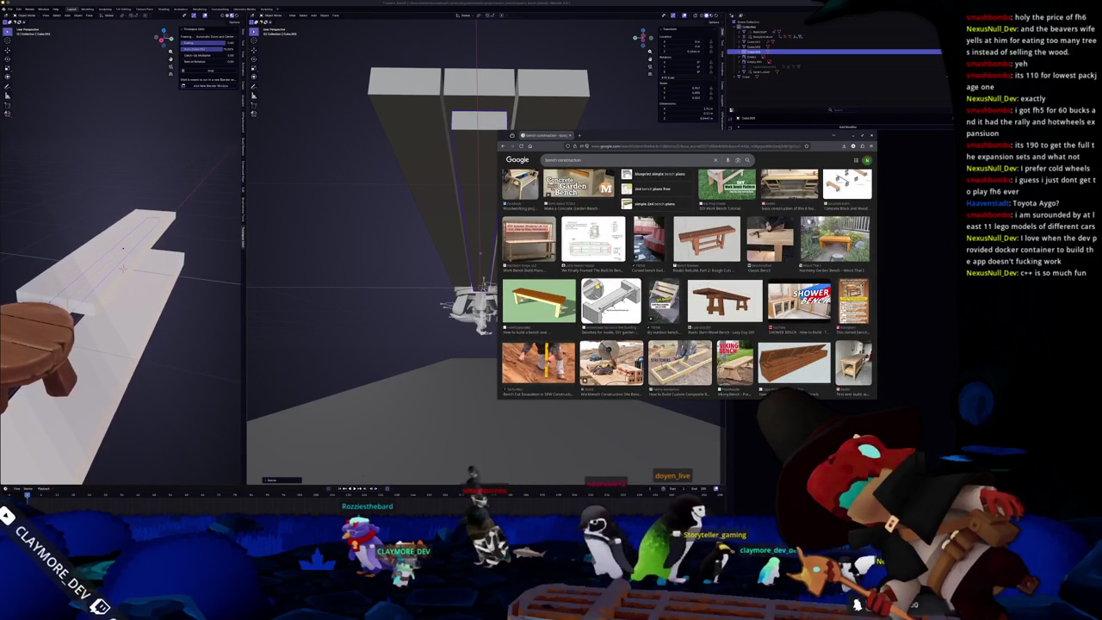
scroll(689, 284, "down", 1)
scroll(689, 284, "down", 1)
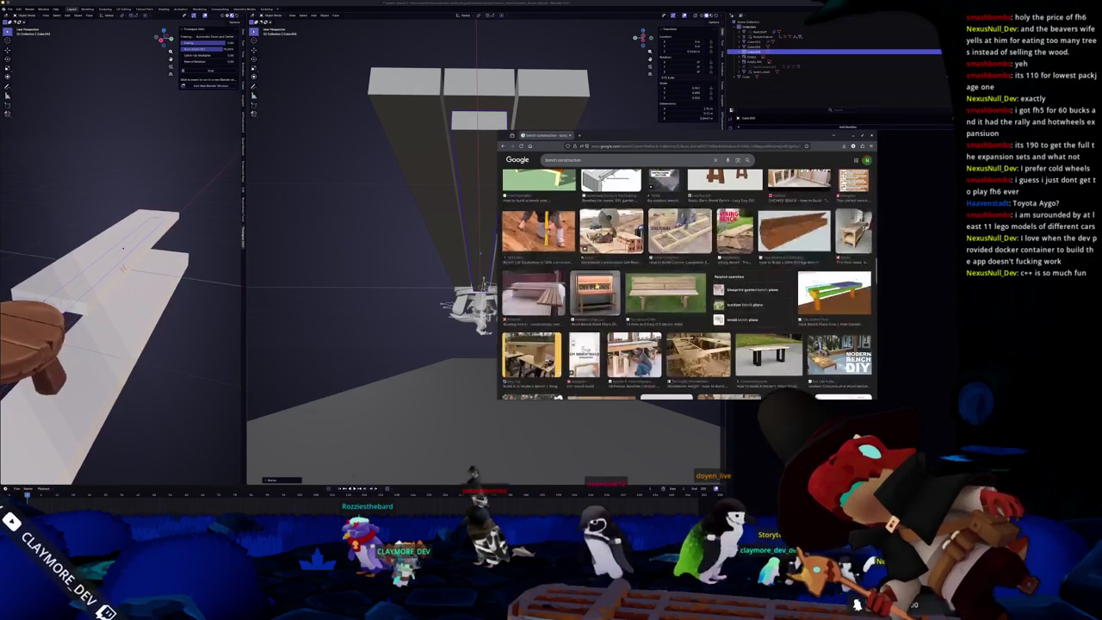
scroll(688, 284, "down", 1)
scroll(688, 284, "down", 1)
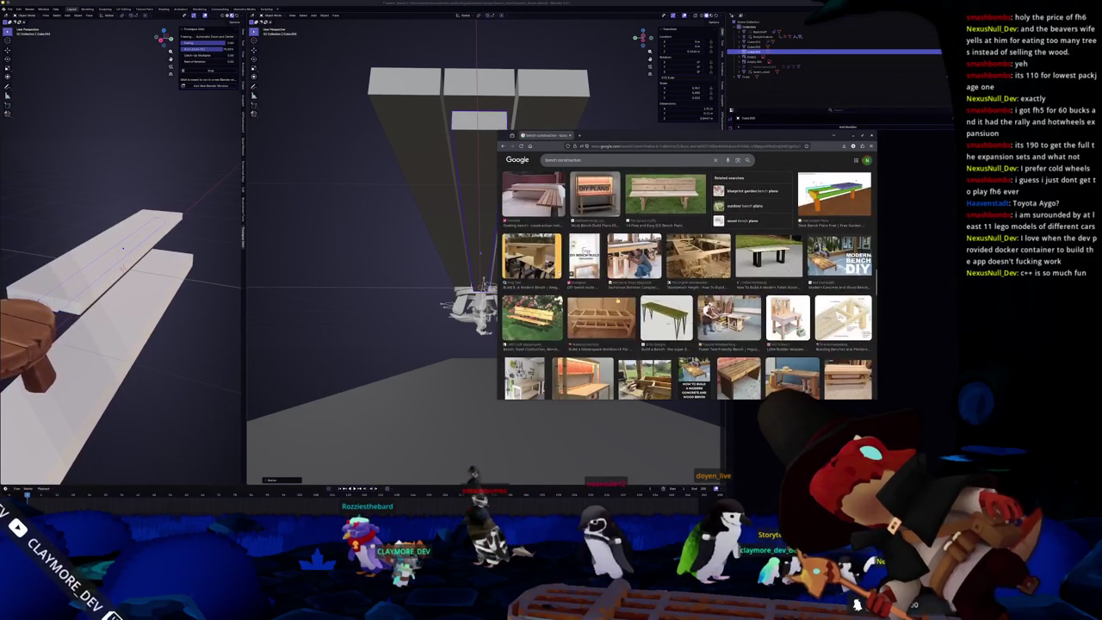
scroll(689, 284, "down", 1)
scroll(689, 284, "down", 1)
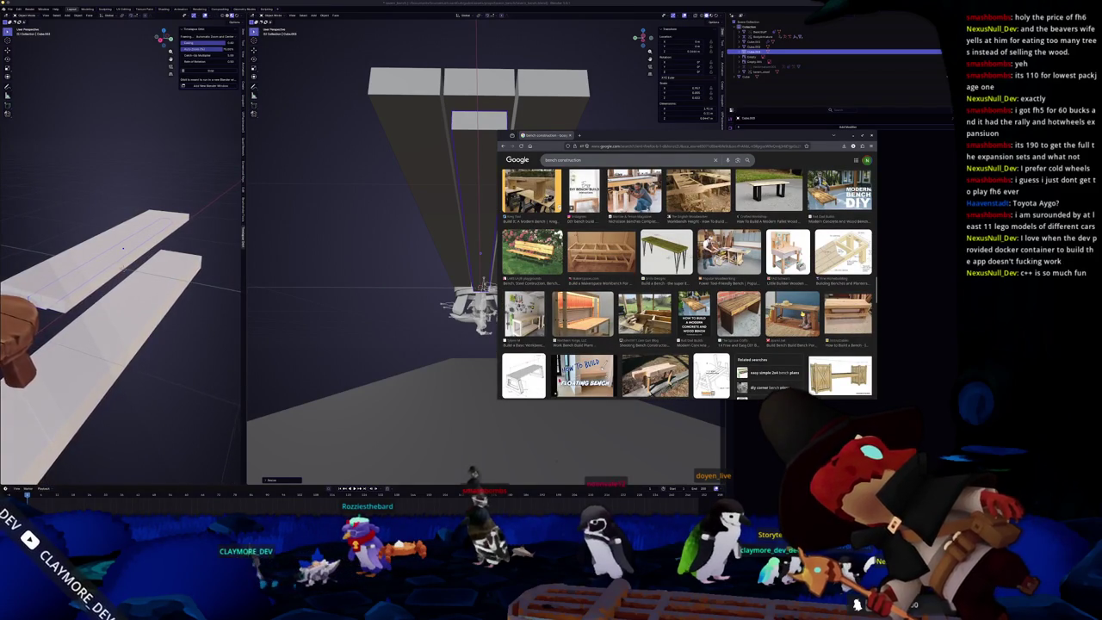
left_click(790, 311)
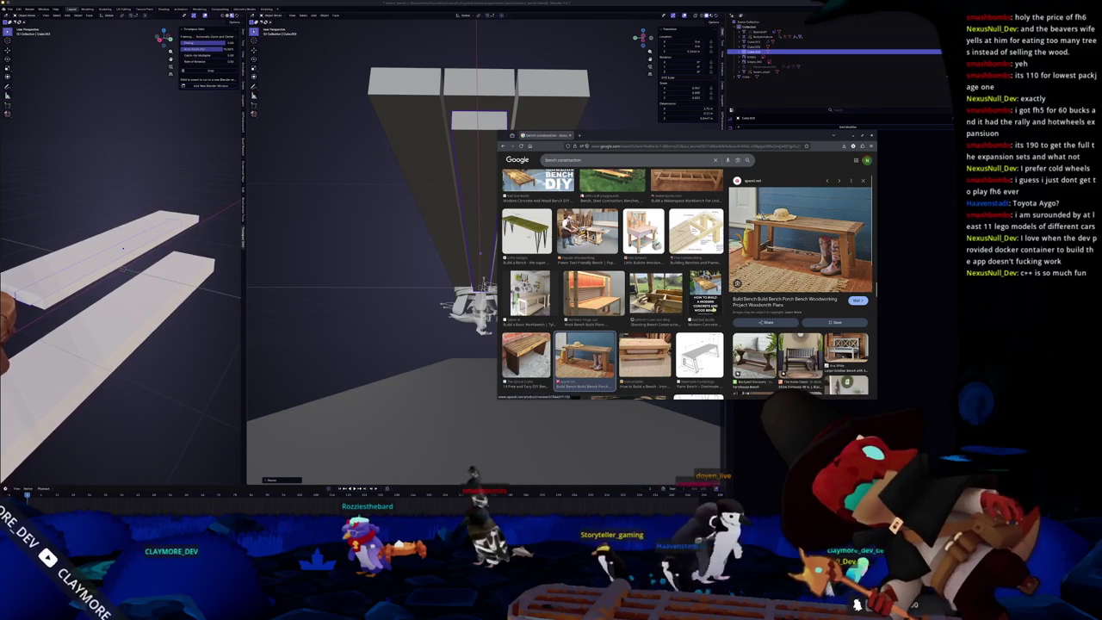
Step: Search for 'bench construction picnic' and preview the How to Build a Picnic Table result
scroll(611, 284, "down", 1)
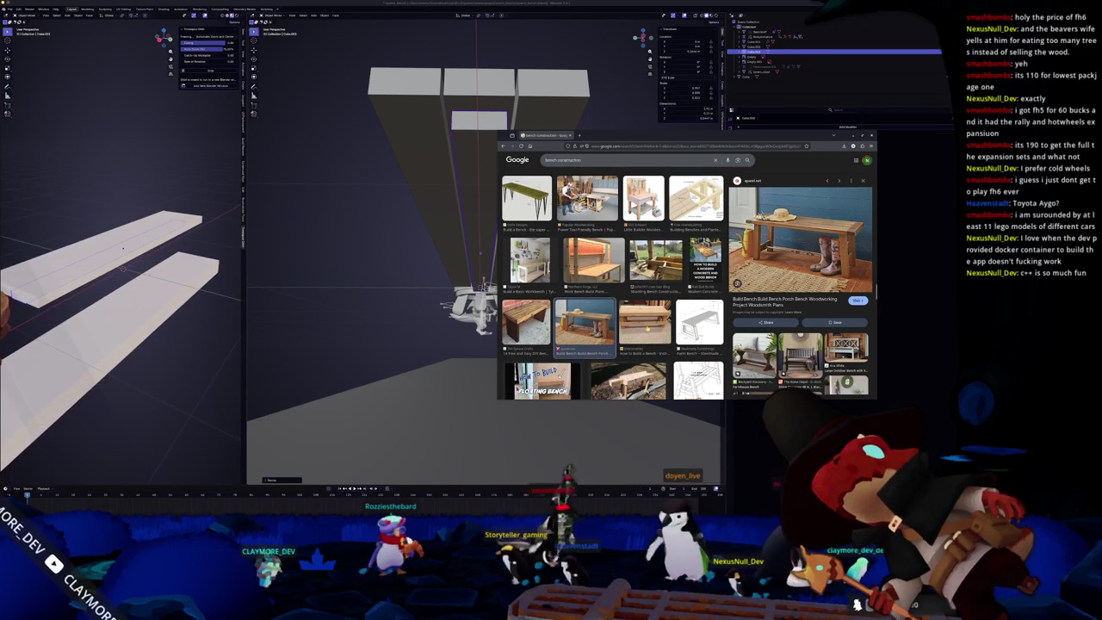
scroll(612, 284, "down", 1)
scroll(613, 284, "down", 3)
scroll(613, 284, "down", 2)
scroll(613, 284, "down", 2)
scroll(613, 284, "down", 3)
scroll(613, 284, "down", 2)
left_click(602, 160)
type("la")
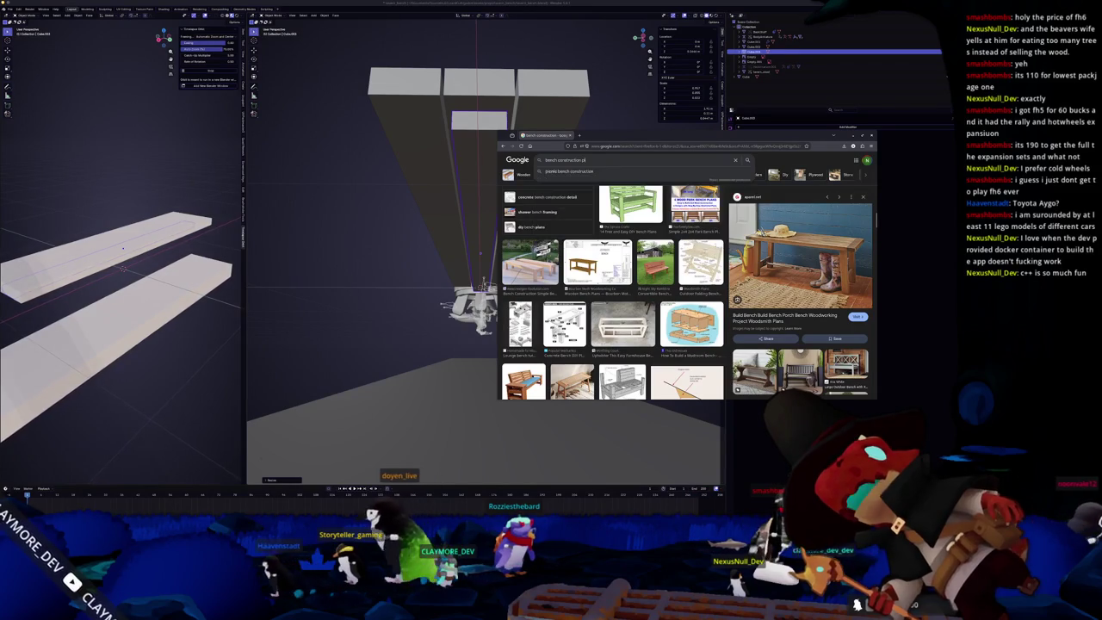
key("Return")
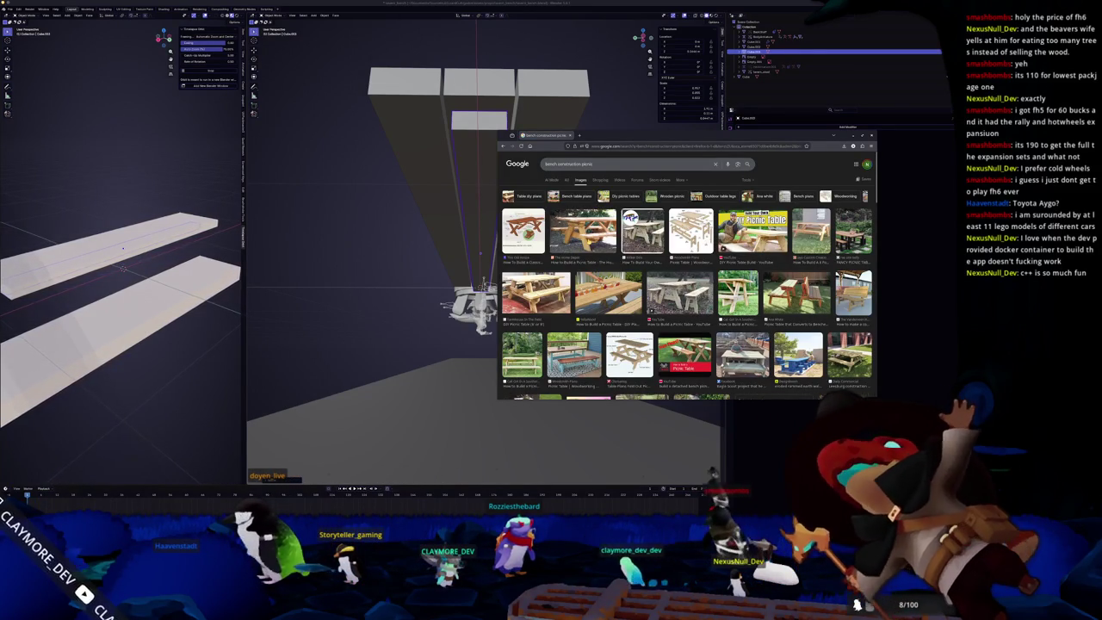
scroll(688, 288, "down", 2)
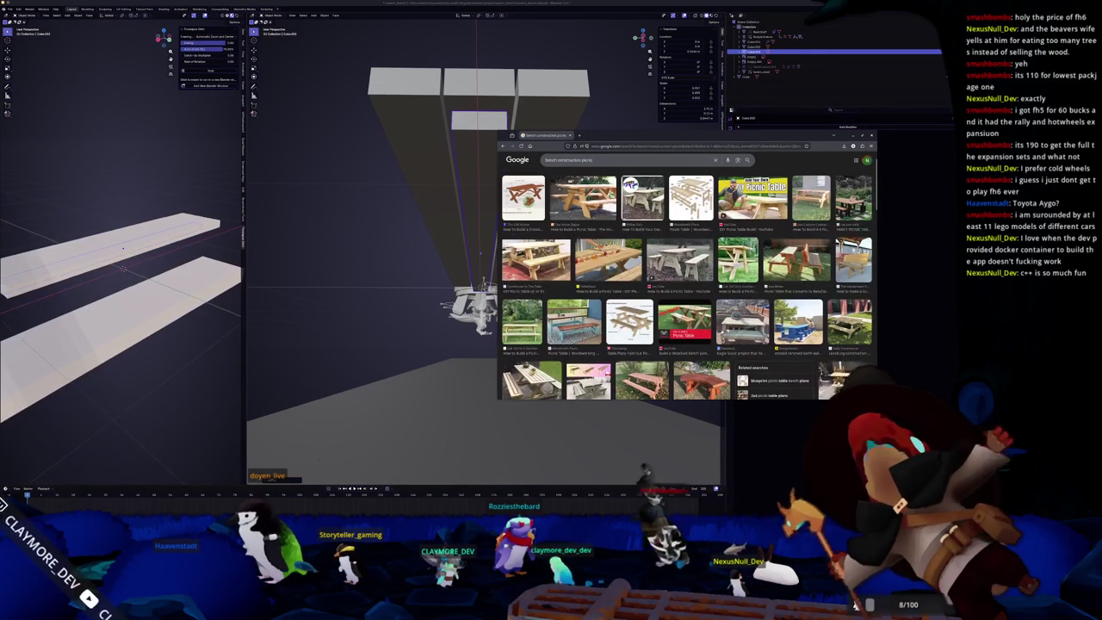
left_click(679, 259)
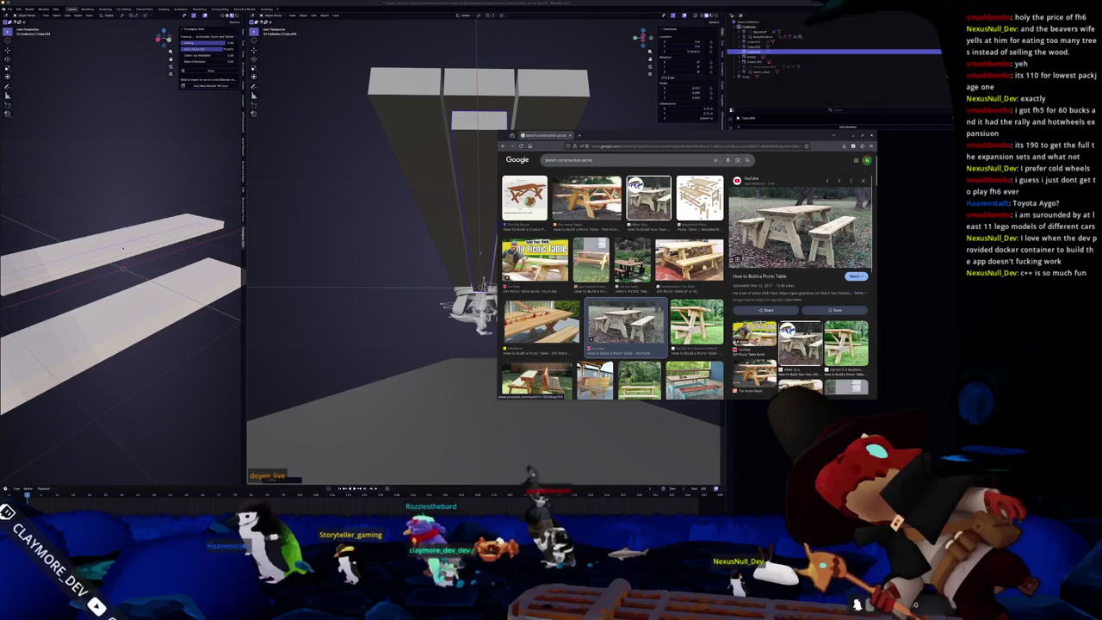
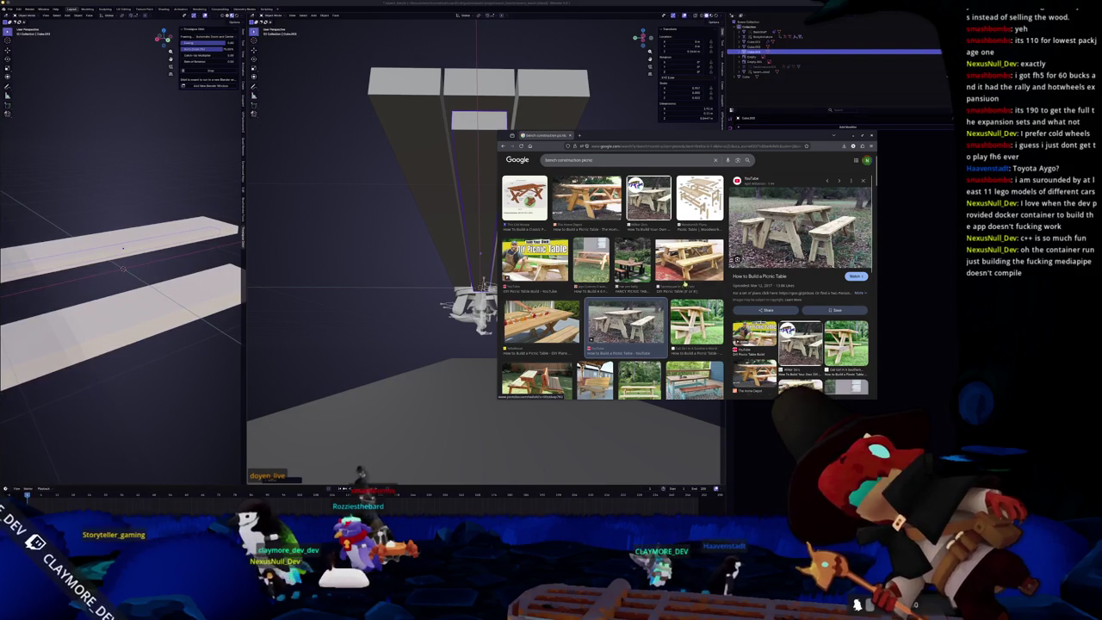
Step: Scroll the bench construction picnic results and preview the bench plans image
scroll(613, 284, "down", 2)
scroll(613, 284, "down", 2)
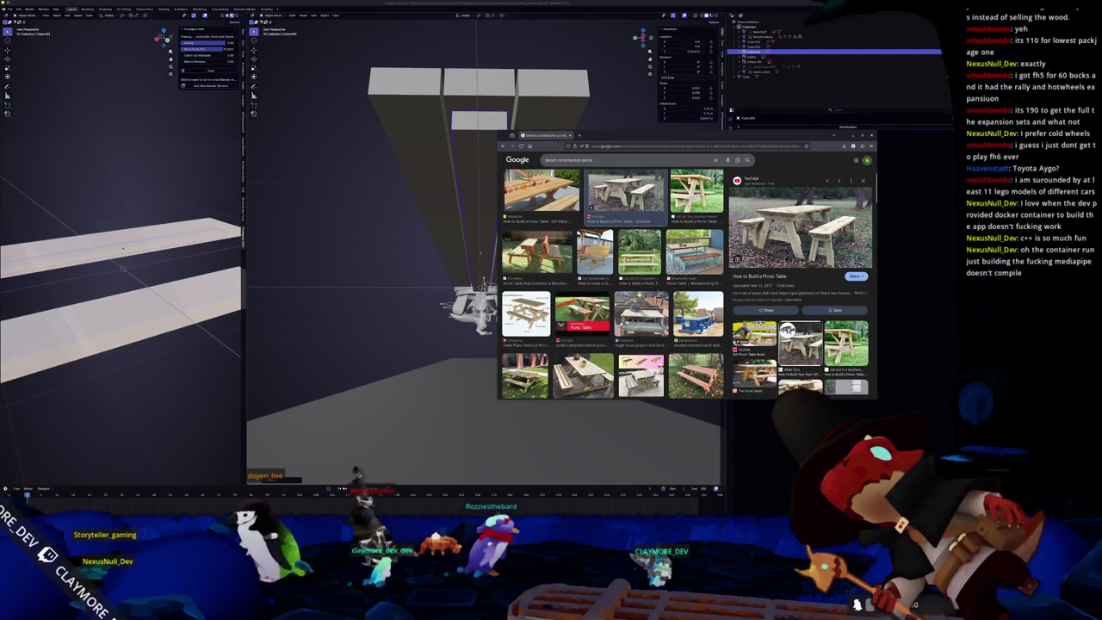
scroll(612, 284, "down", 1)
scroll(613, 284, "down", 1)
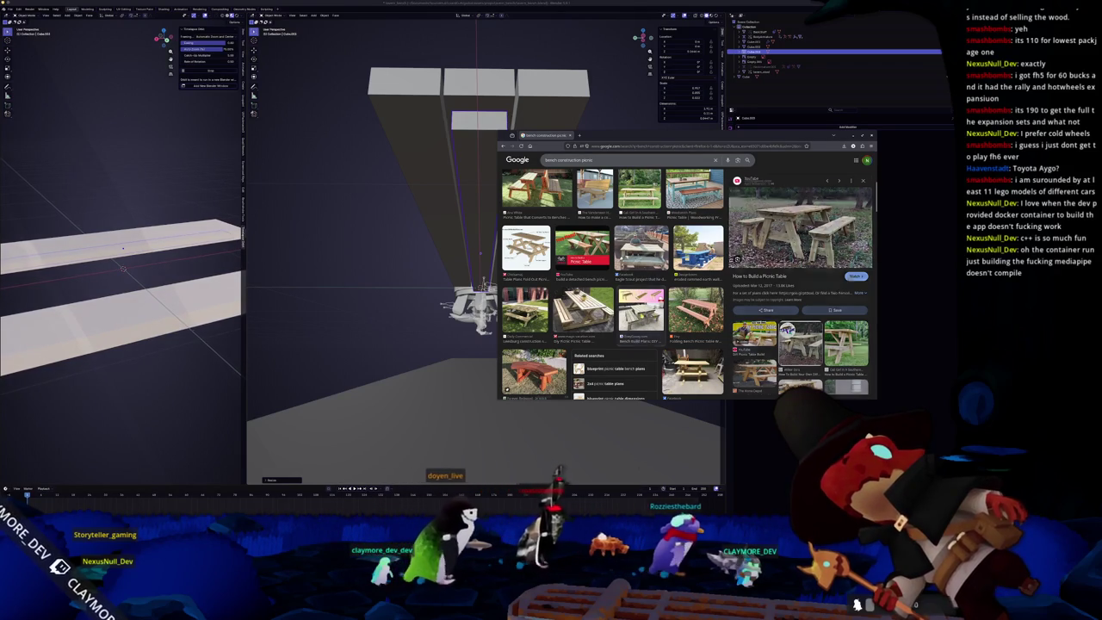
left_click(641, 308)
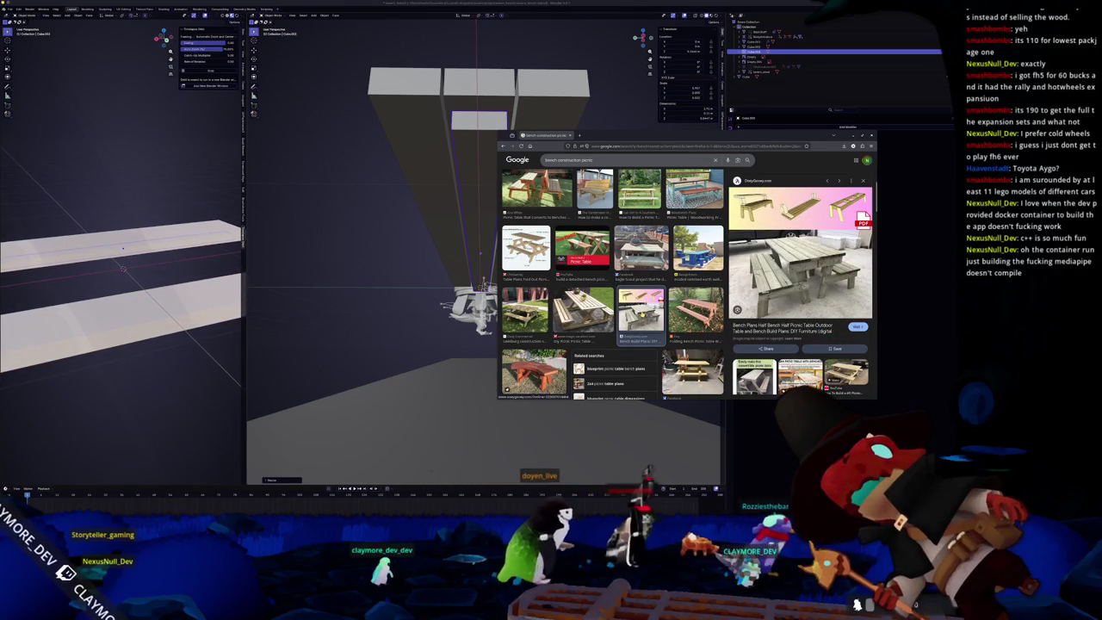
Step: Scroll further down and preview the Custom Build Picnic Tables result
scroll(613, 284, "down", 3)
scroll(613, 284, "down", 1)
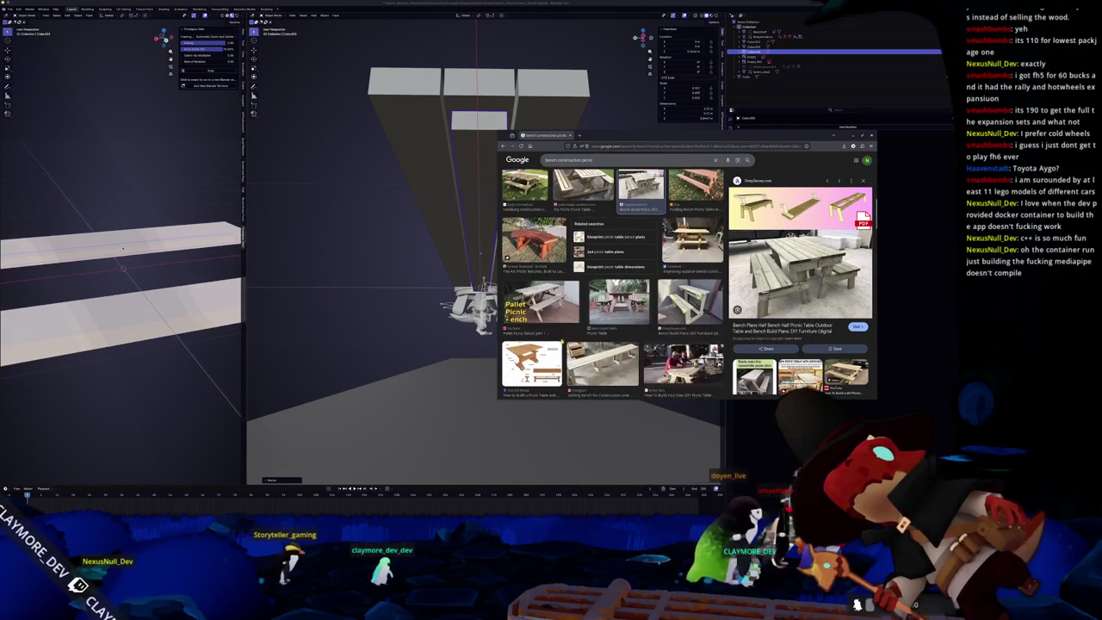
scroll(613, 284, "down", 1)
scroll(612, 284, "down", 1)
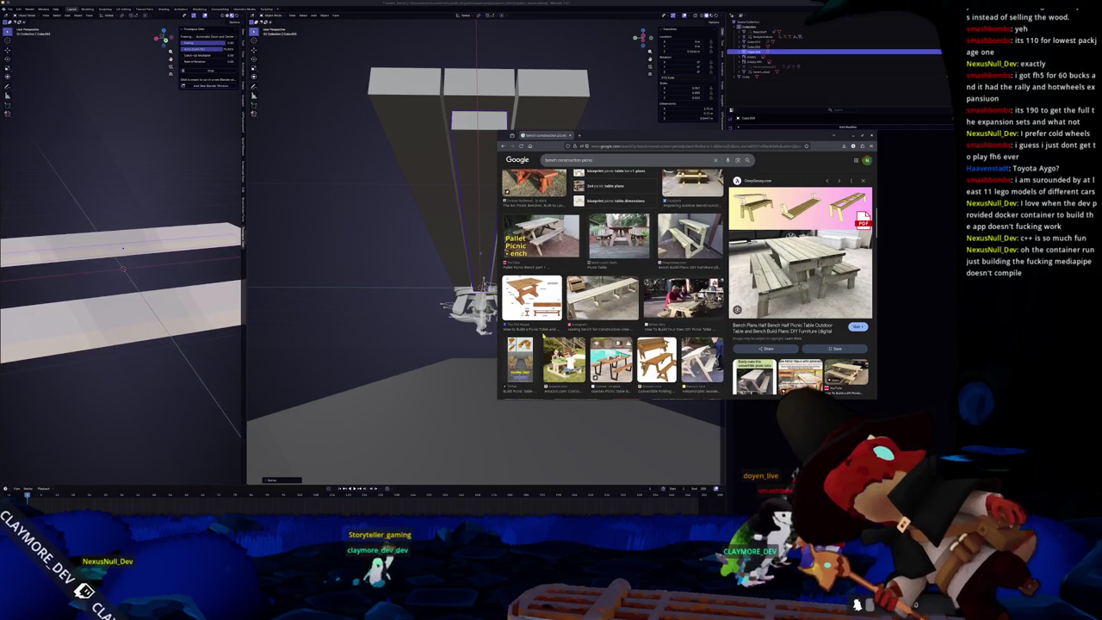
scroll(613, 284, "down", 1)
scroll(612, 284, "down", 1)
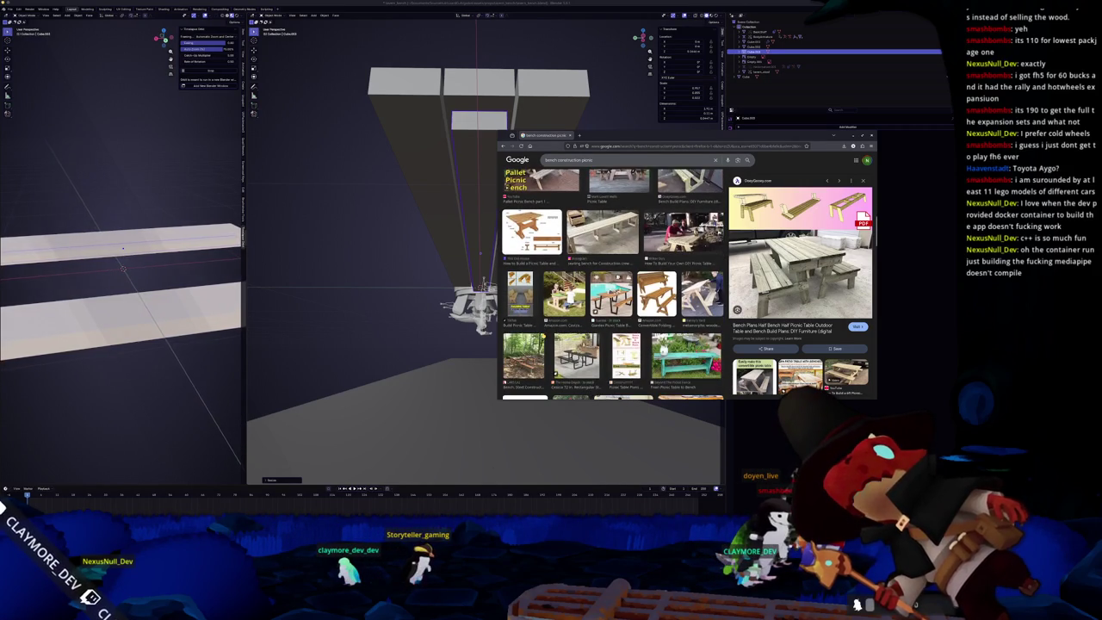
scroll(613, 284, "down", 1)
scroll(613, 284, "down", 1)
scroll(613, 284, "down", 1)
scroll(613, 284, "down", 1)
scroll(612, 284, "down", 1)
scroll(613, 284, "down", 2)
scroll(652, 281, "down", 2)
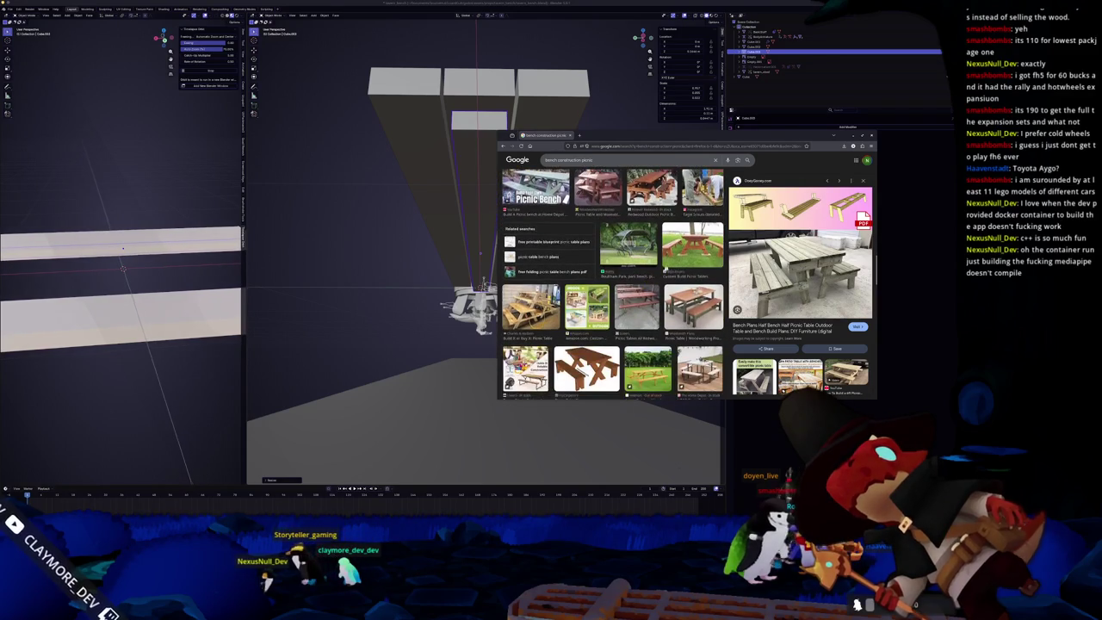
left_click(693, 248)
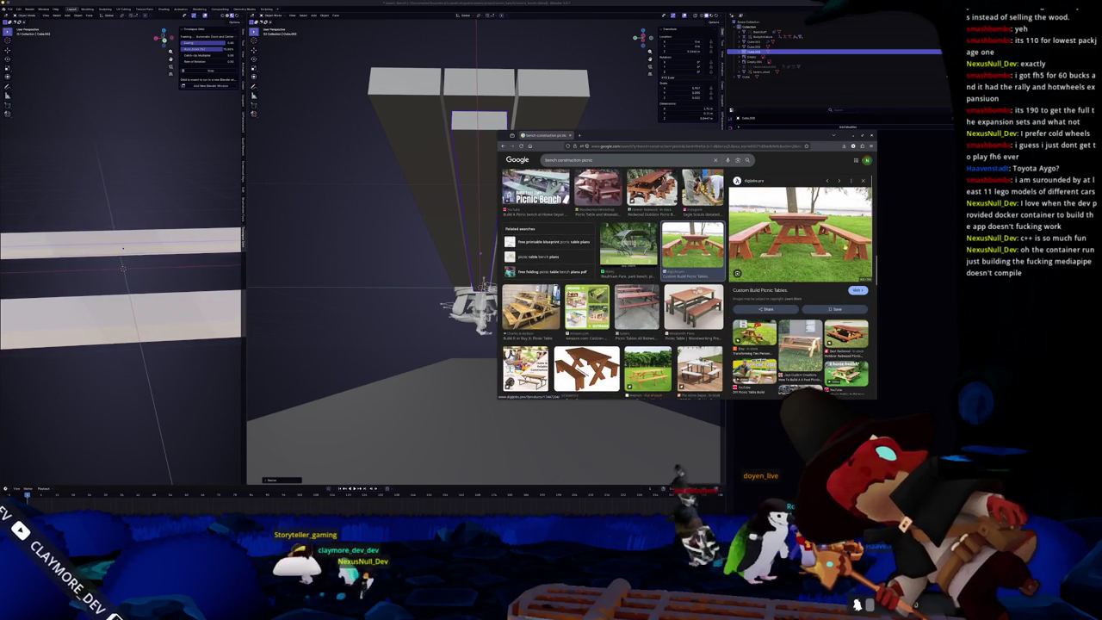
Step: Preview the white picnic-table construction drawing with free plans, then orbit the Blender bench model
scroll(613, 284, "down", 1)
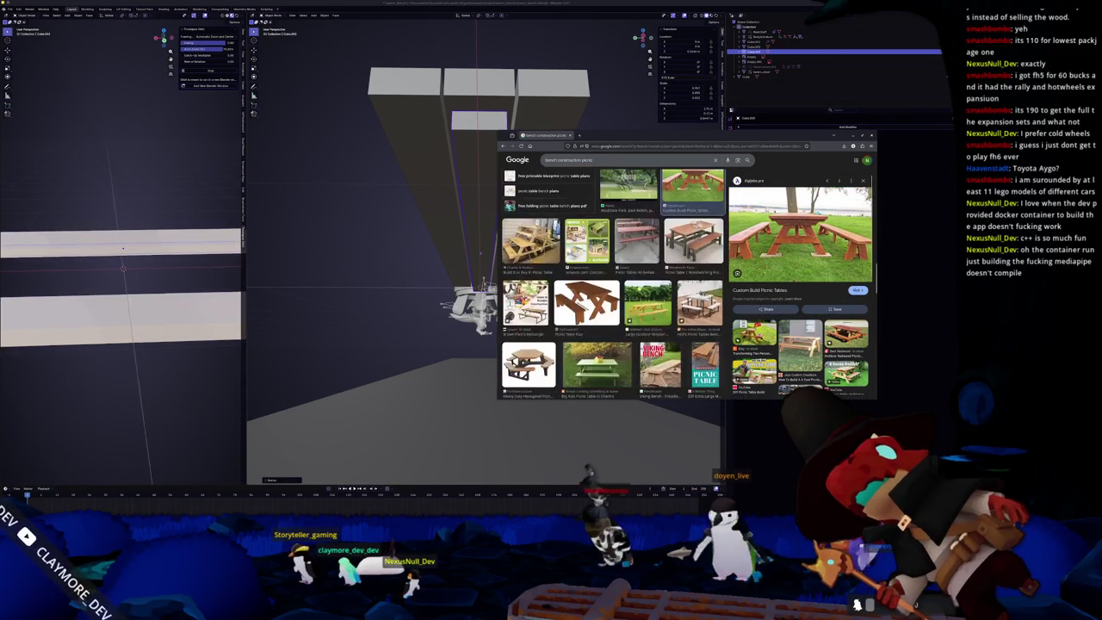
scroll(613, 284, "down", 2)
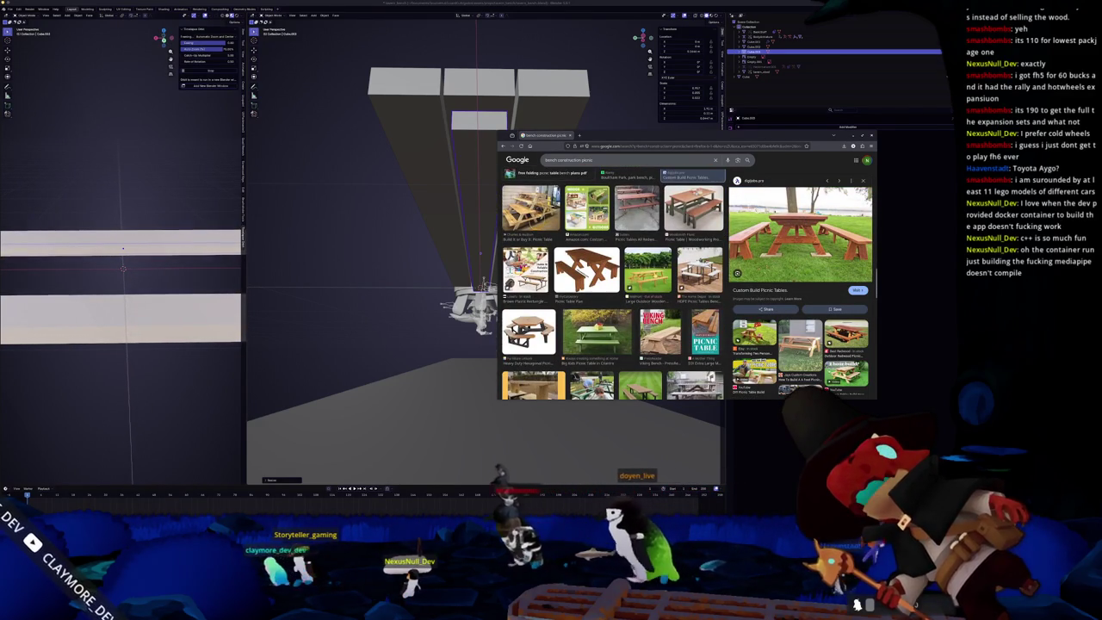
scroll(613, 284, "down", 1)
scroll(612, 284, "down", 1)
scroll(614, 289, "down", 1)
scroll(615, 291, "down", 1)
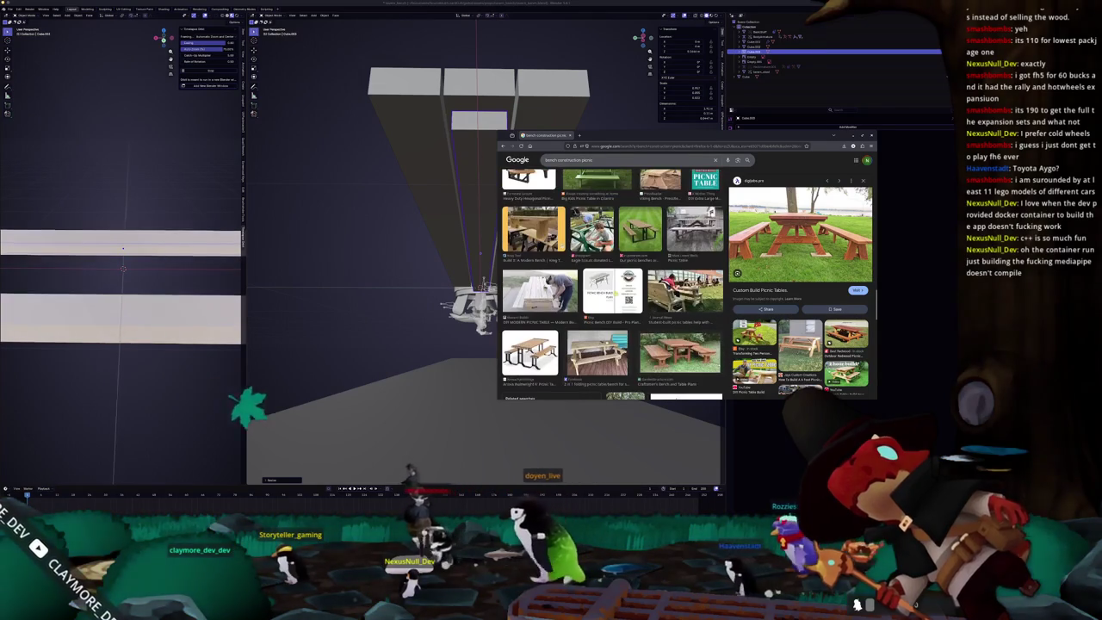
scroll(613, 289, "down", 1)
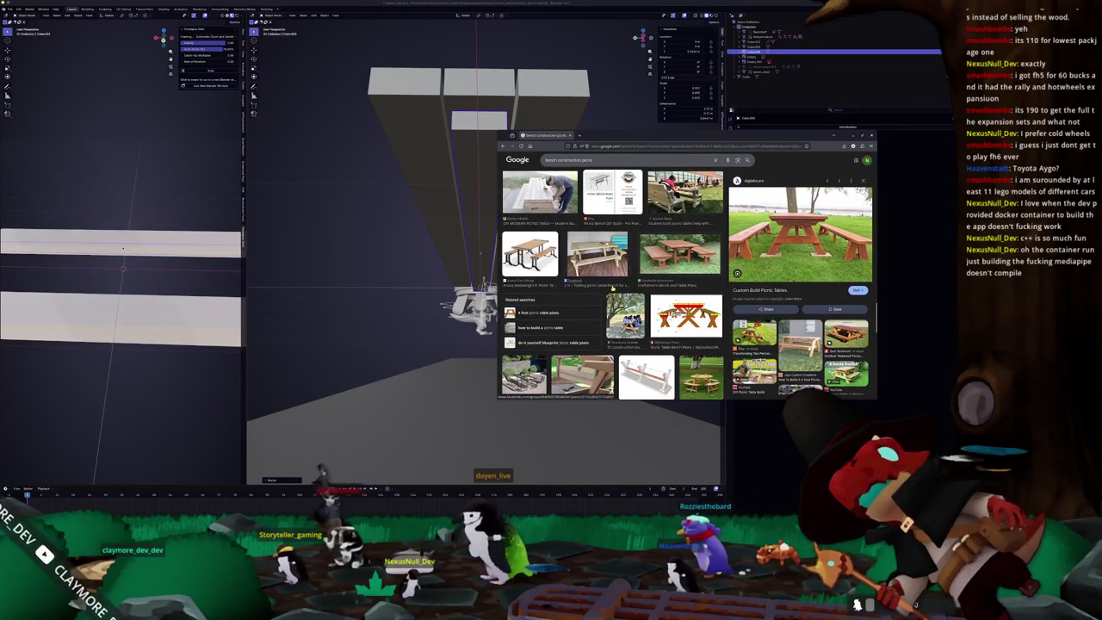
scroll(613, 289, "down", 1)
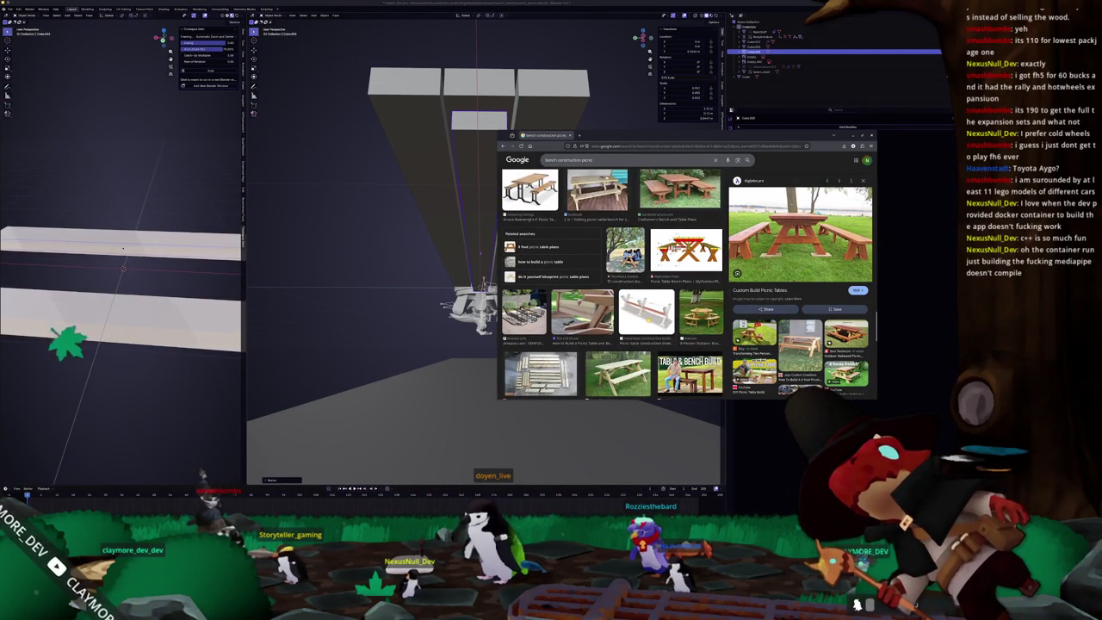
left_click(647, 312)
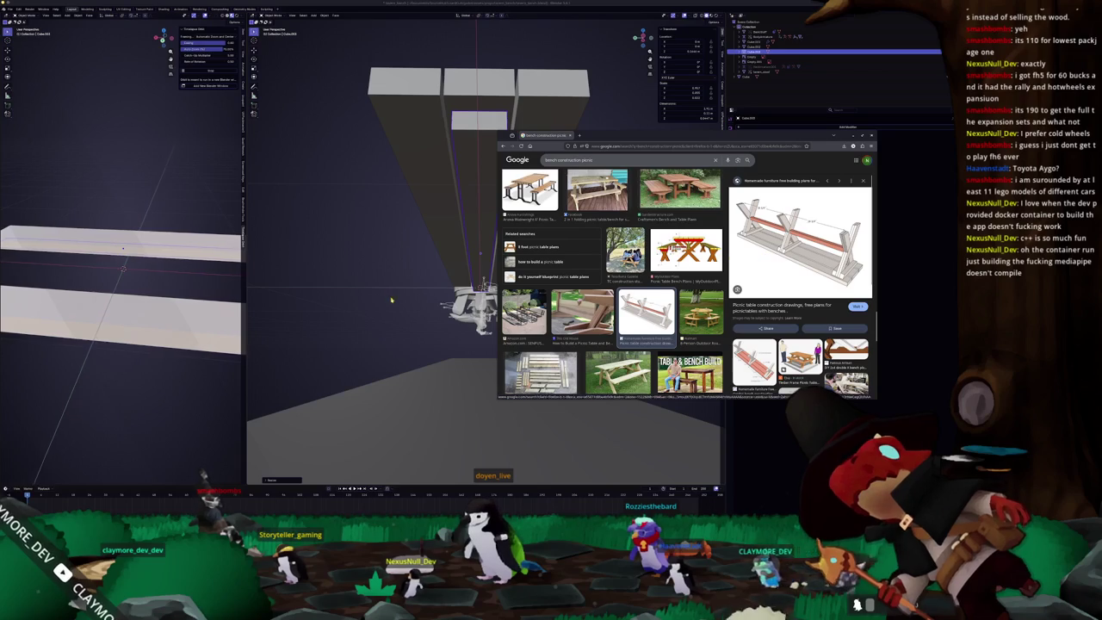
middle_click_drag(394, 288, 463, 225)
Step: Add a cube, delete it again, and orbit to look down on the planks
key("shift+a")
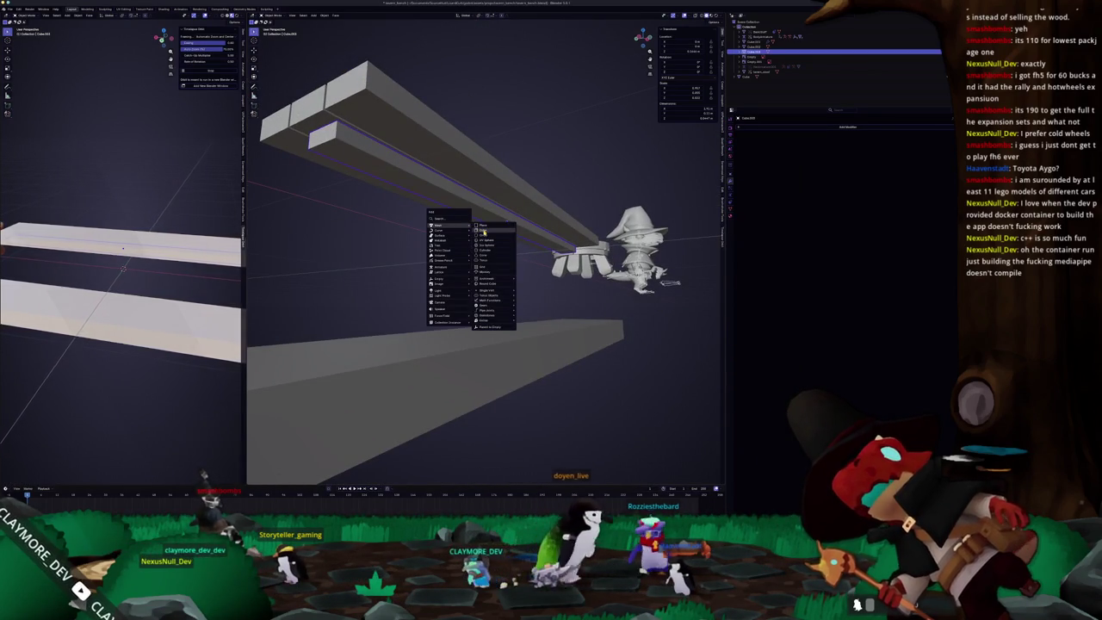
left_click(483, 231)
scroll(483, 231, "down", 5)
key("Delete")
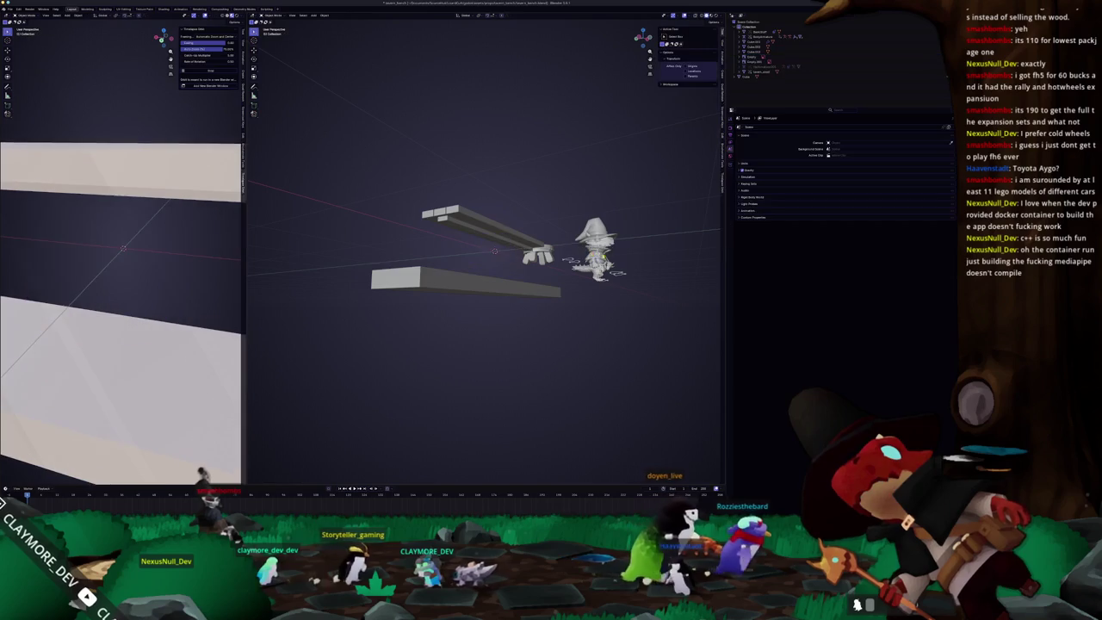
middle_click_drag(495, 250, 495, 284)
Step: Duplicate the narrow crosswise beam and shrink the copy along Y into a short block
left_click(490, 317)
key("shift+d")
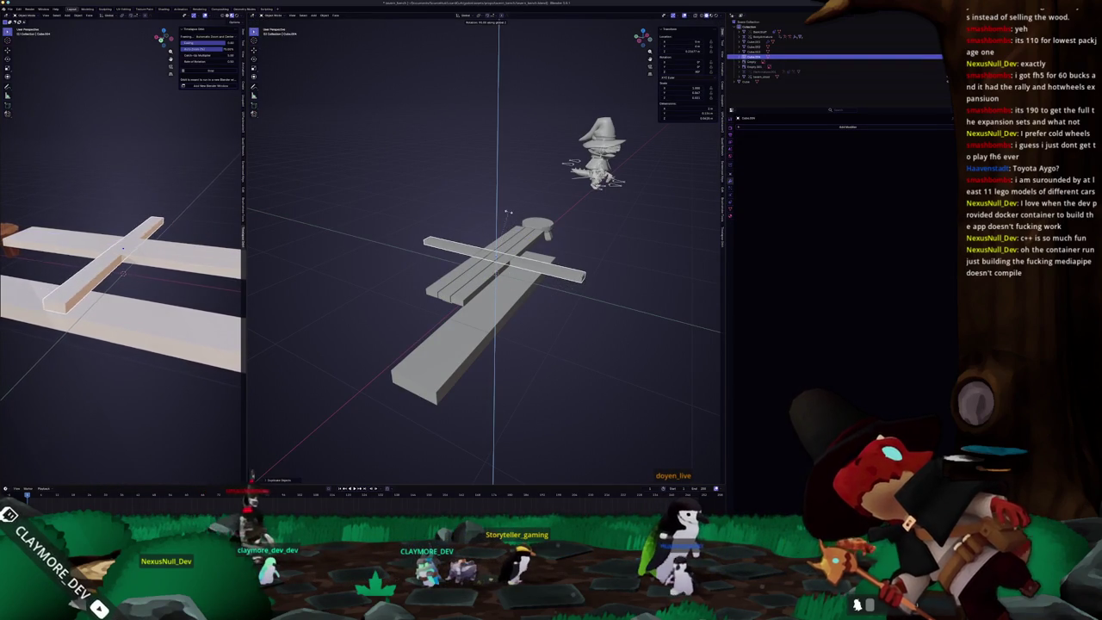
key("KP_7")
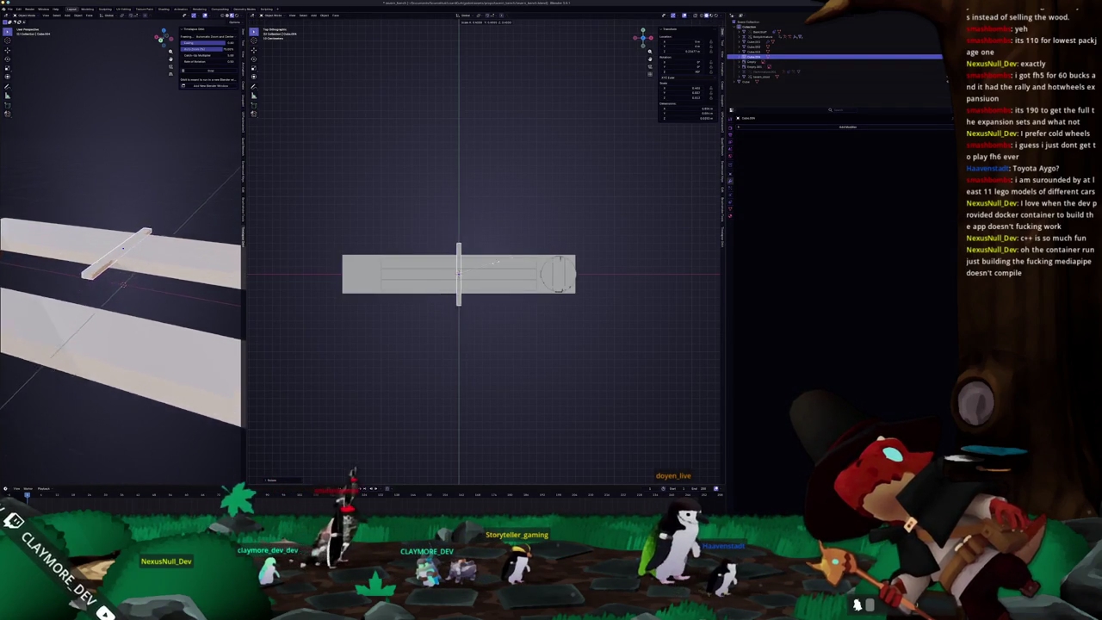
key("s")
key("y")
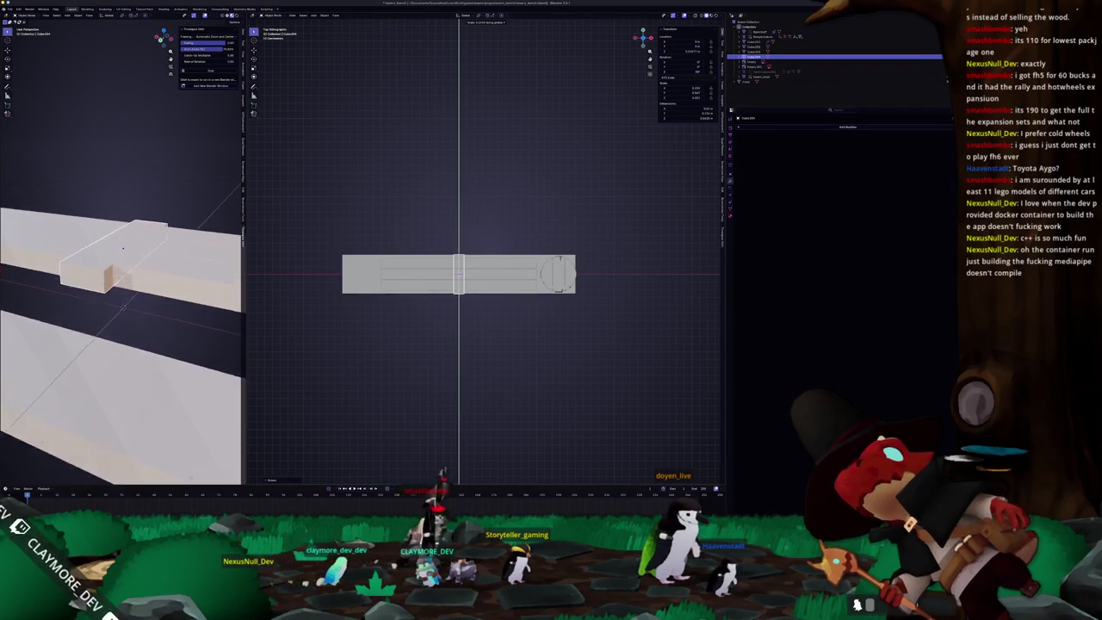
left_click(487, 274)
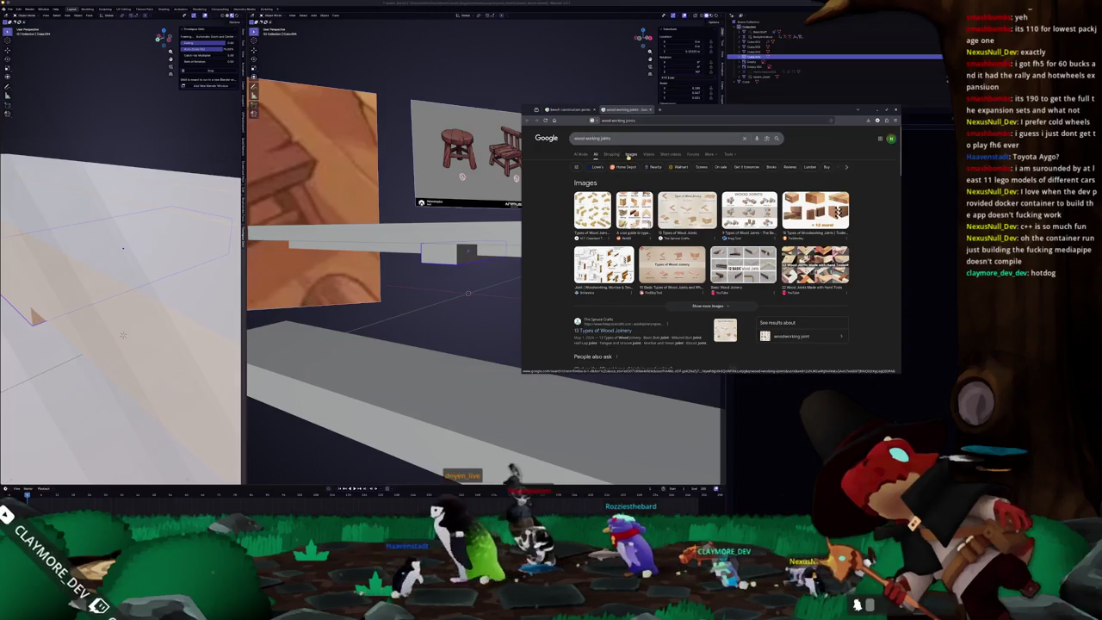
Step: Preview the '13 Types of Wood Joints' chart, then return to the Blender bench
left_click(557, 205)
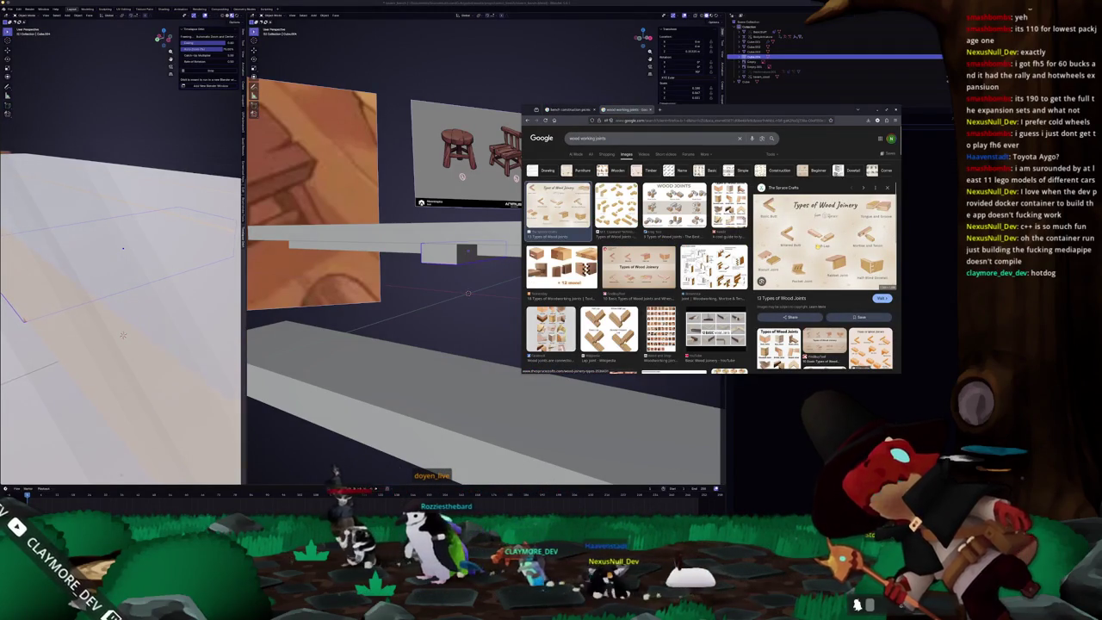
left_click(780, 382)
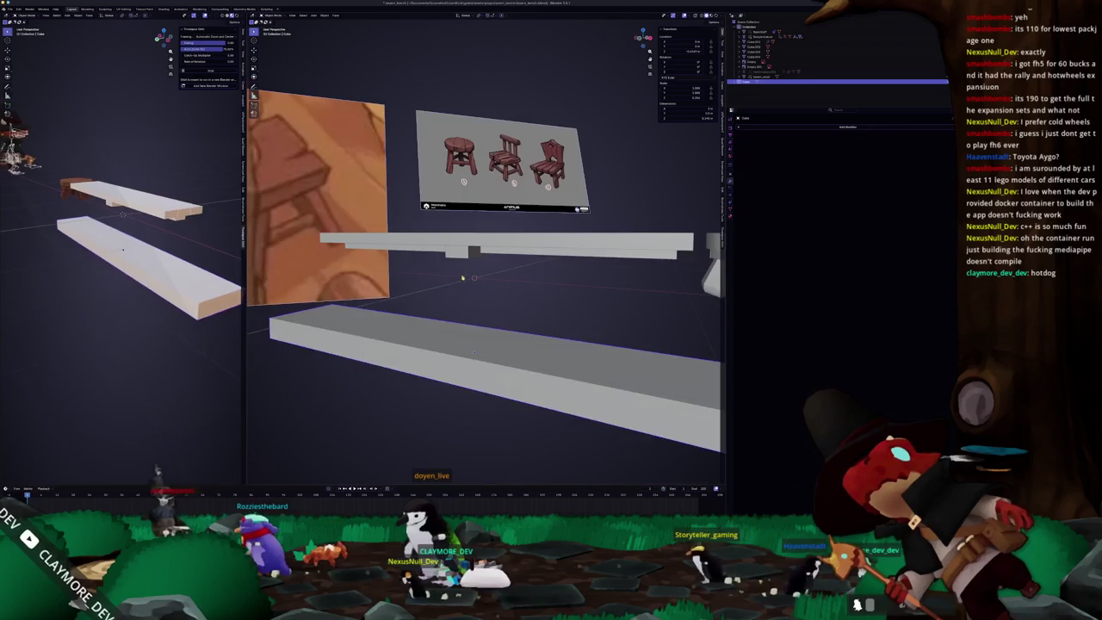
middle_click_drag(463, 278, 473, 267)
key("KP_1")
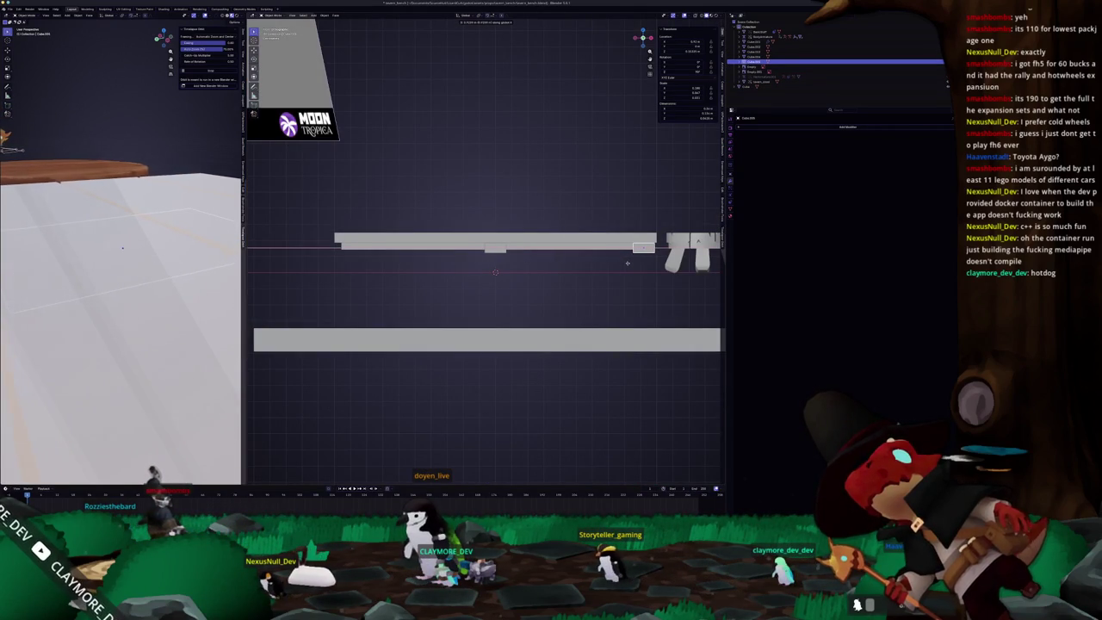
mouse_move(630, 265)
middle_mouse_down()
mouse_move(592, 270)
mouse_move(615, 268)
middle_mouse_up()
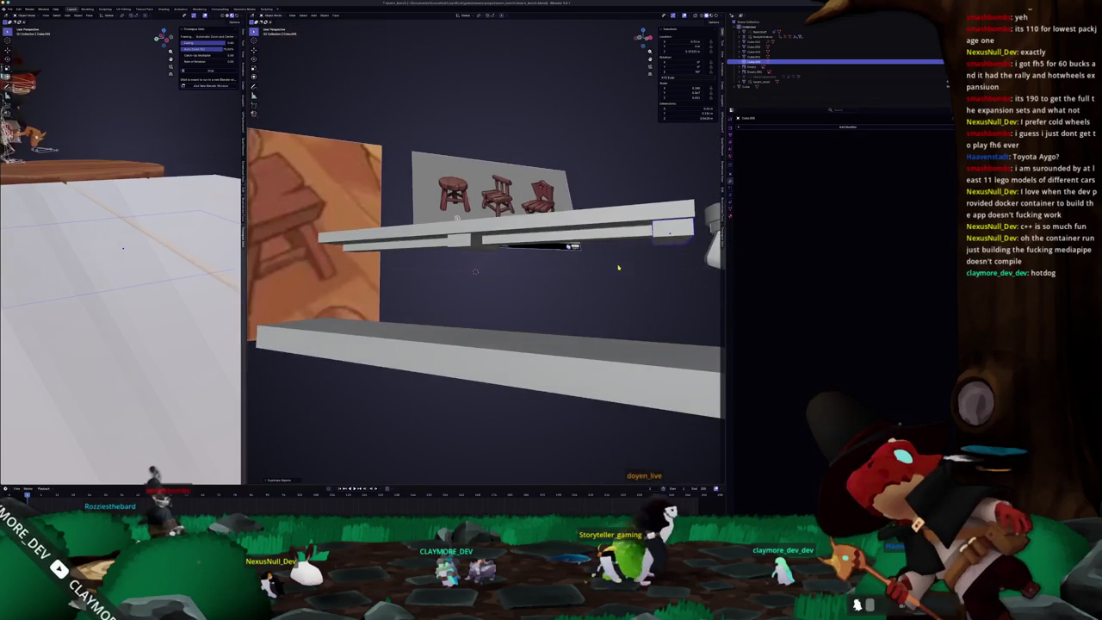
key("KP_1")
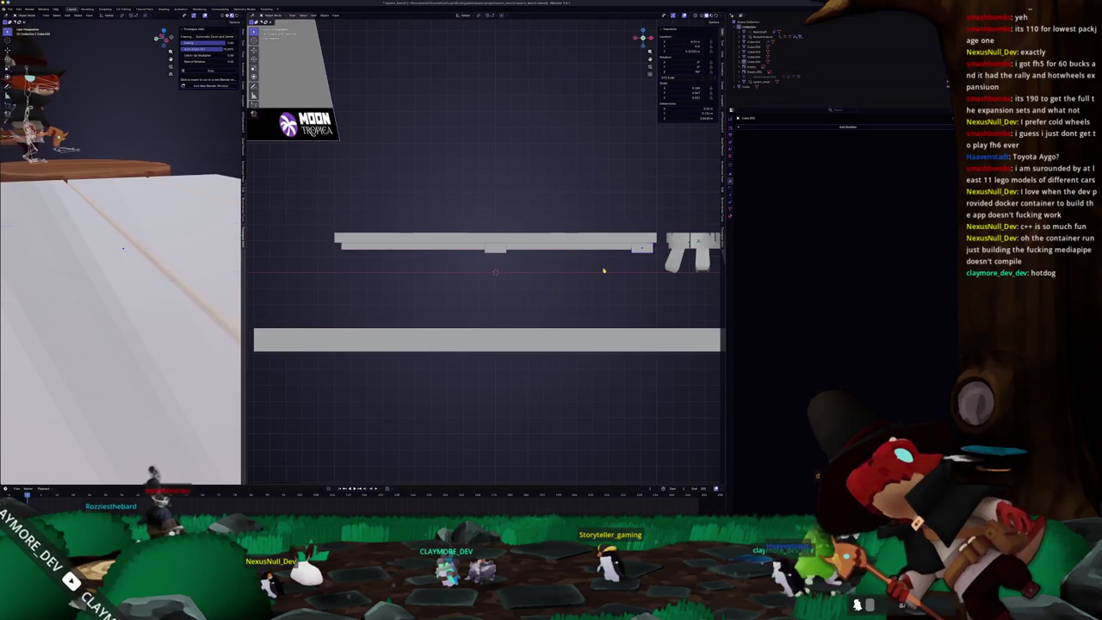
scroll(603, 270, "down", 3)
scroll(603, 270, "up", 2)
scroll(603, 270, "down", 1)
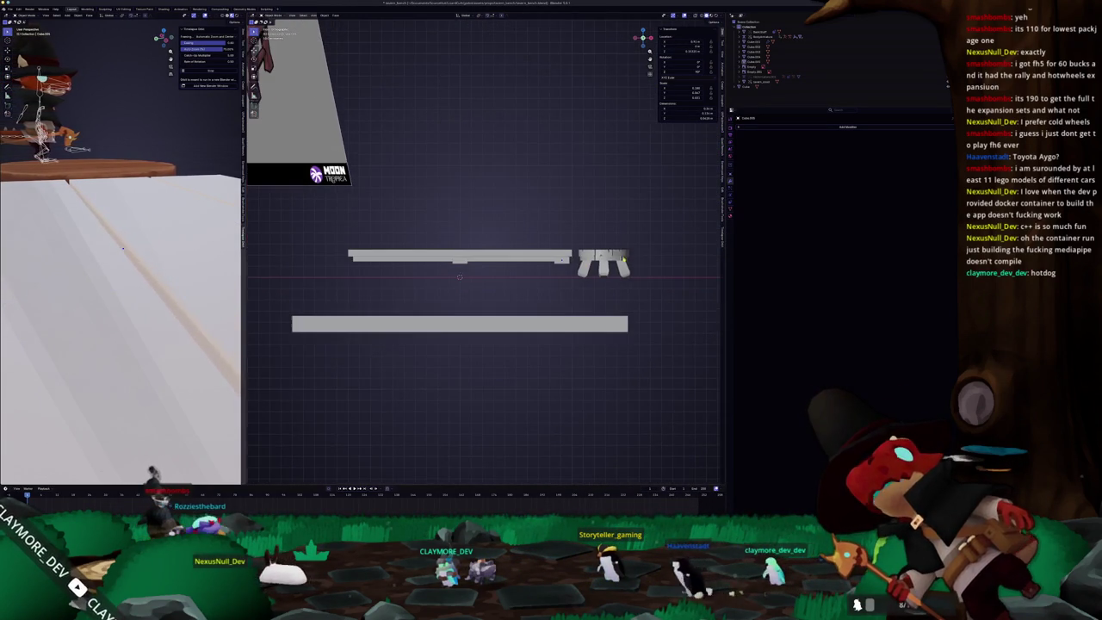
left_click(582, 274)
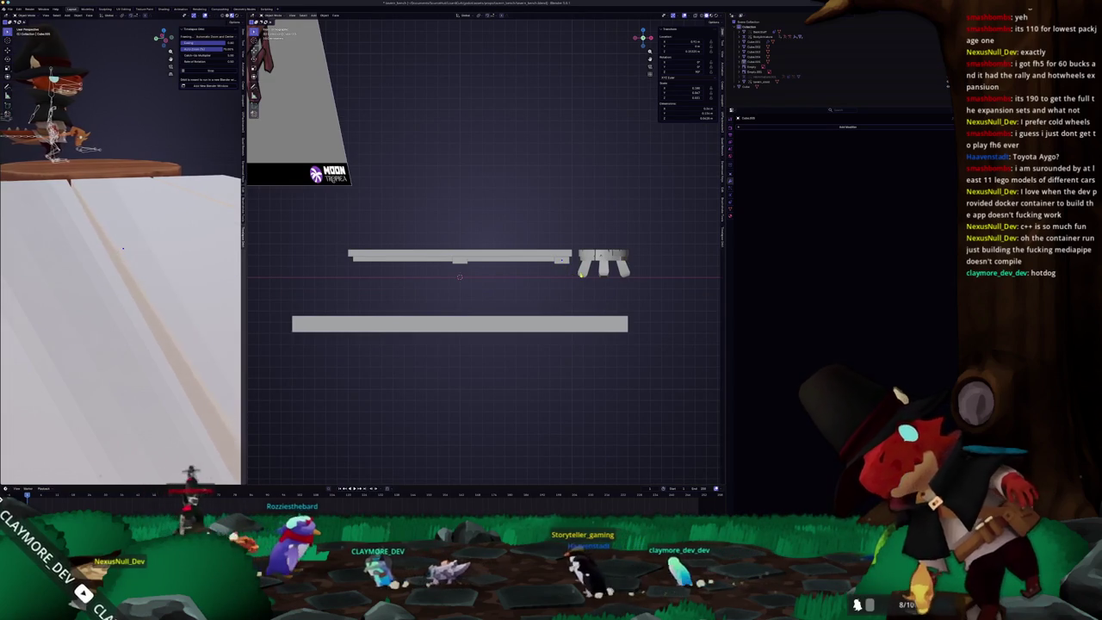
mouse_move(581, 274)
middle_mouse_down()
mouse_move(520, 281)
mouse_move(529, 295)
middle_mouse_up()
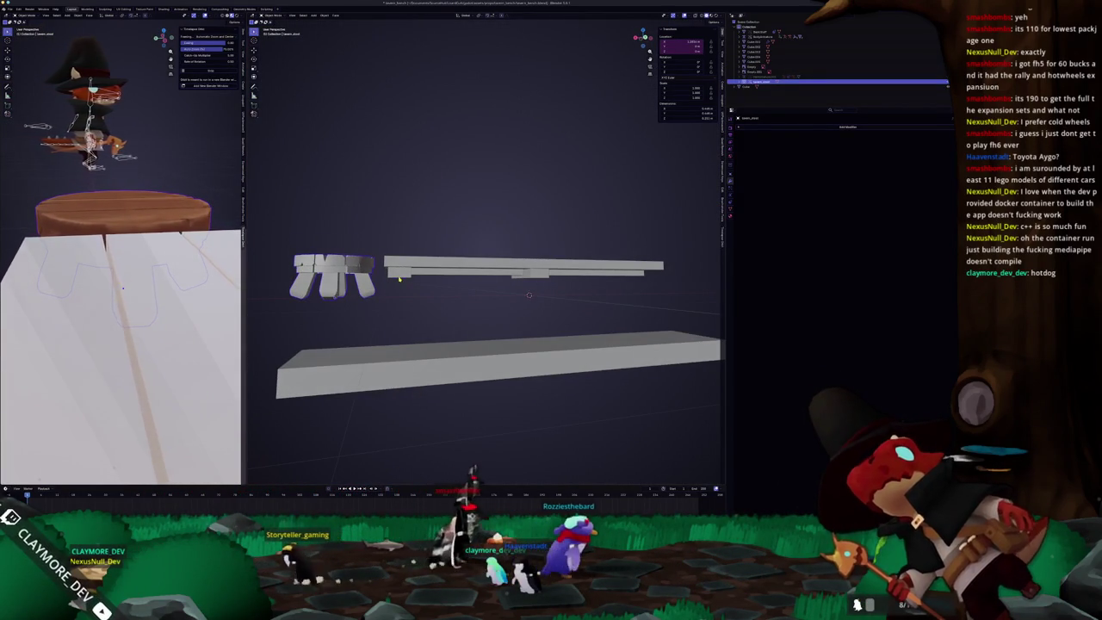
Step: Select the small block under the seat beam and add a new item from the Shift+A menu
left_click(754, 62)
key("shift+a")
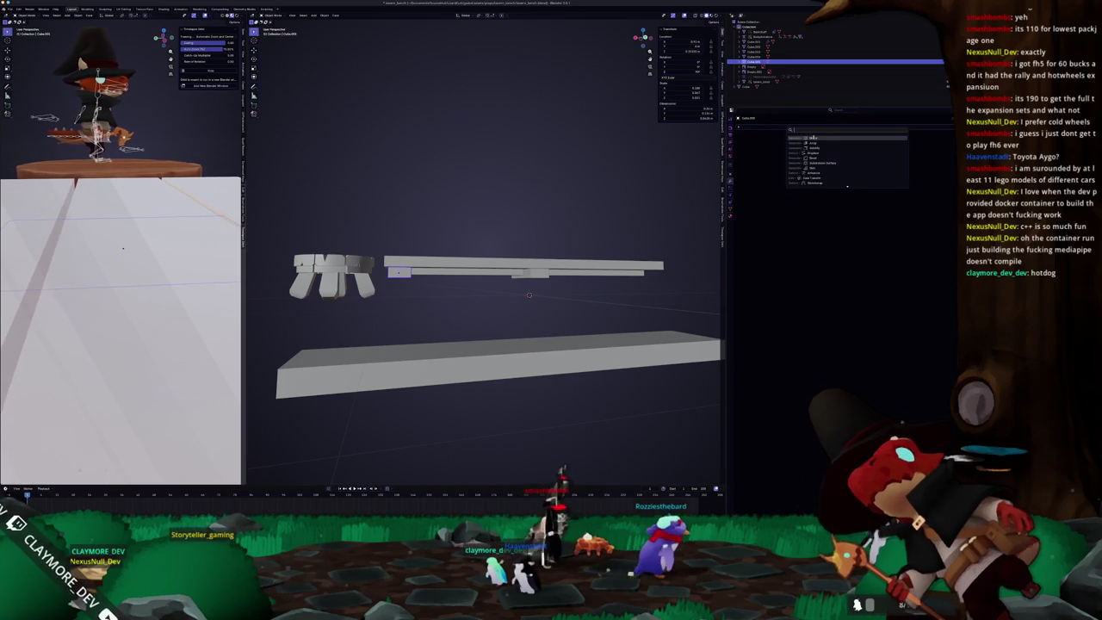
left_click(771, 164)
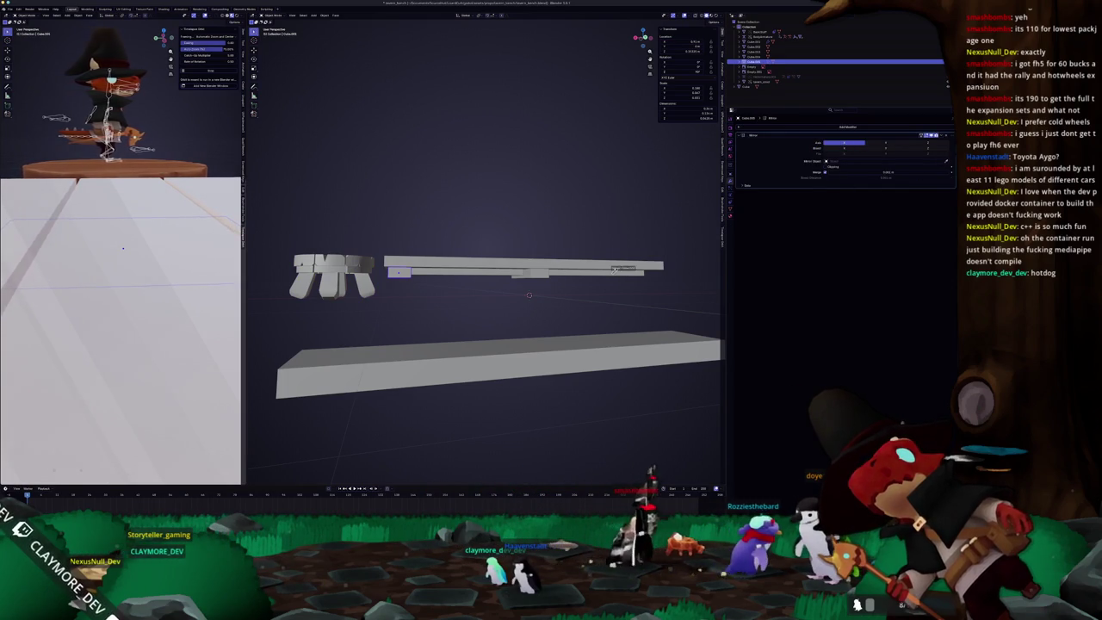
mouse_move(617, 269)
middle_mouse_down()
mouse_move(625, 208)
mouse_move(639, 243)
middle_mouse_up()
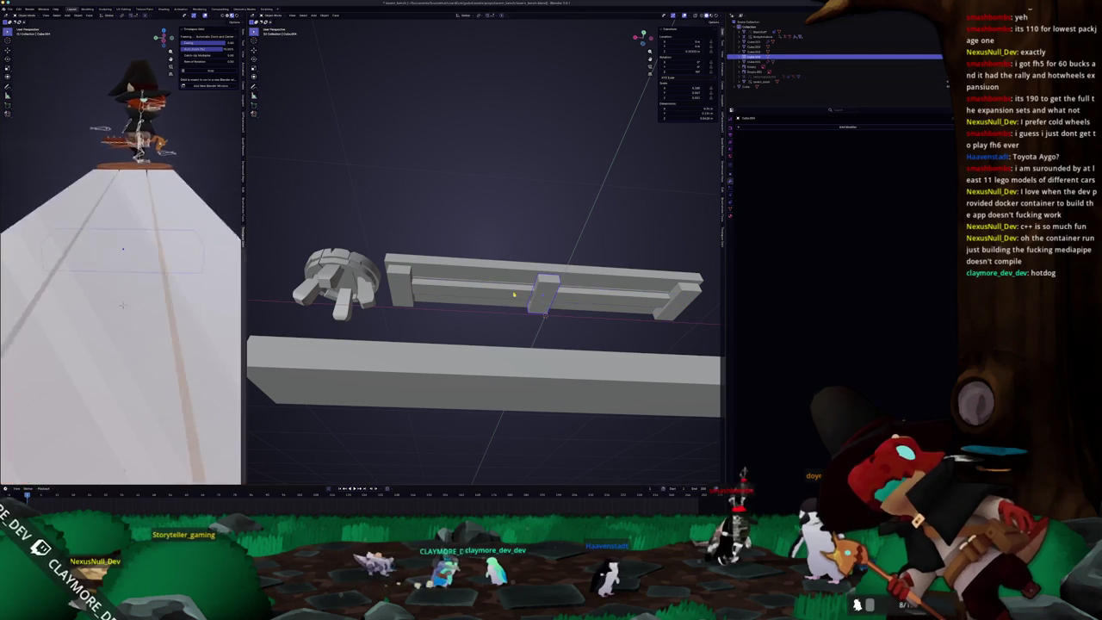
Step: Move the round stool further left along the X axis
left_click(545, 296)
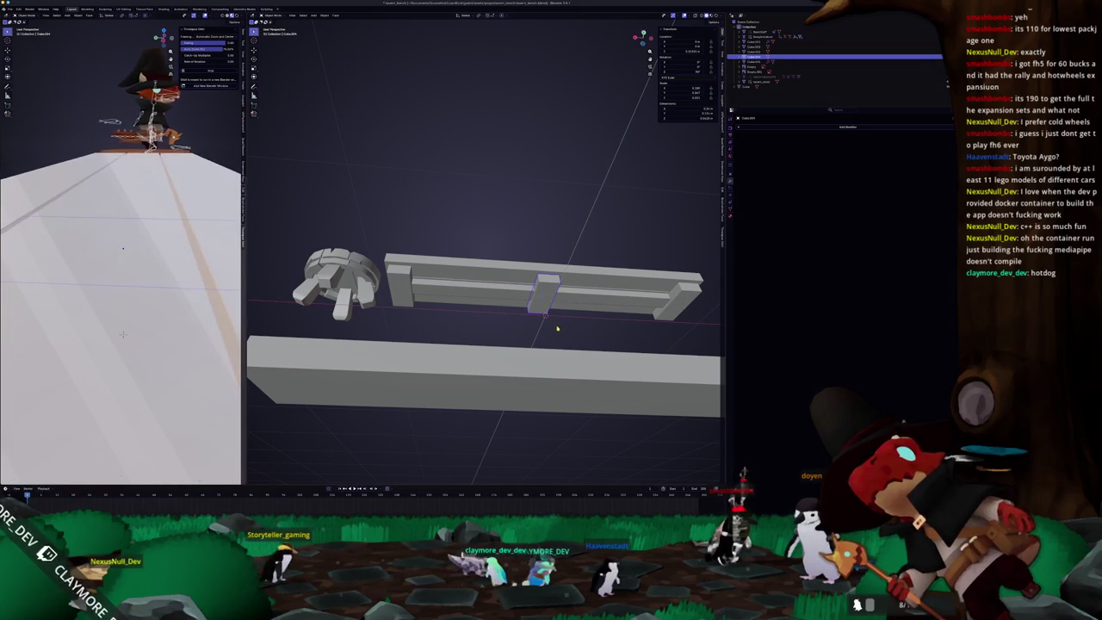
middle_click_drag(549, 316, 486, 280)
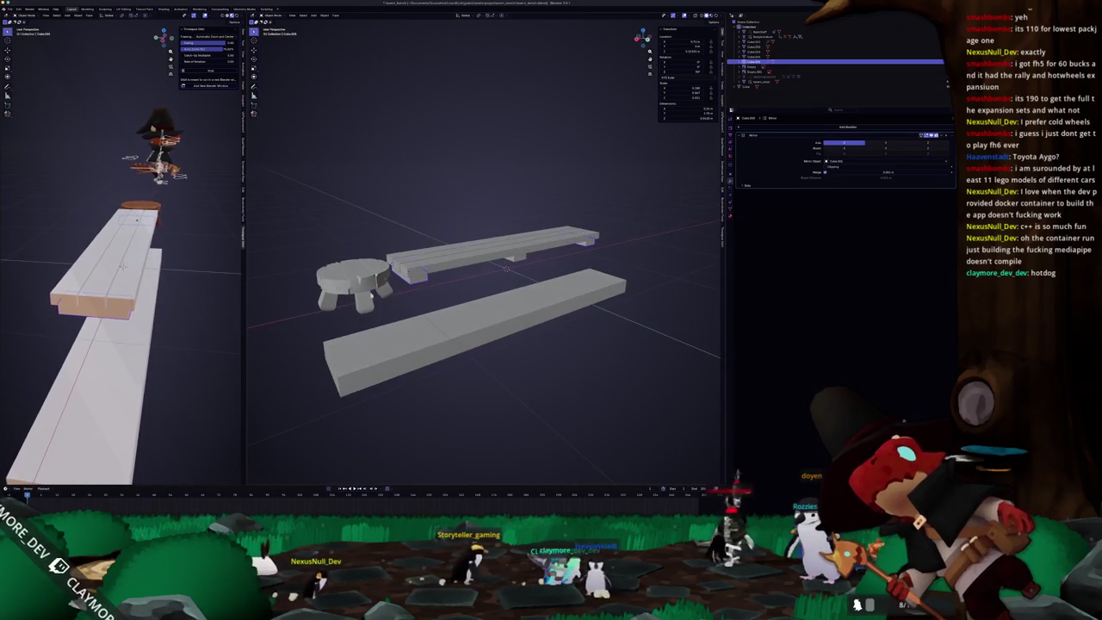
key("g")
key("x")
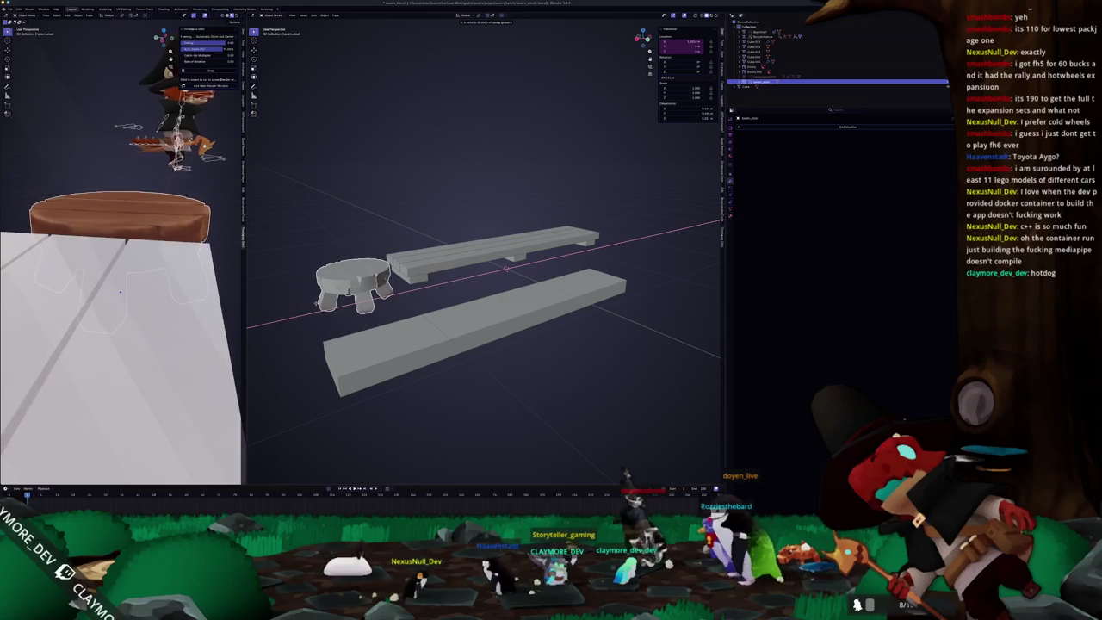
left_click(347, 298)
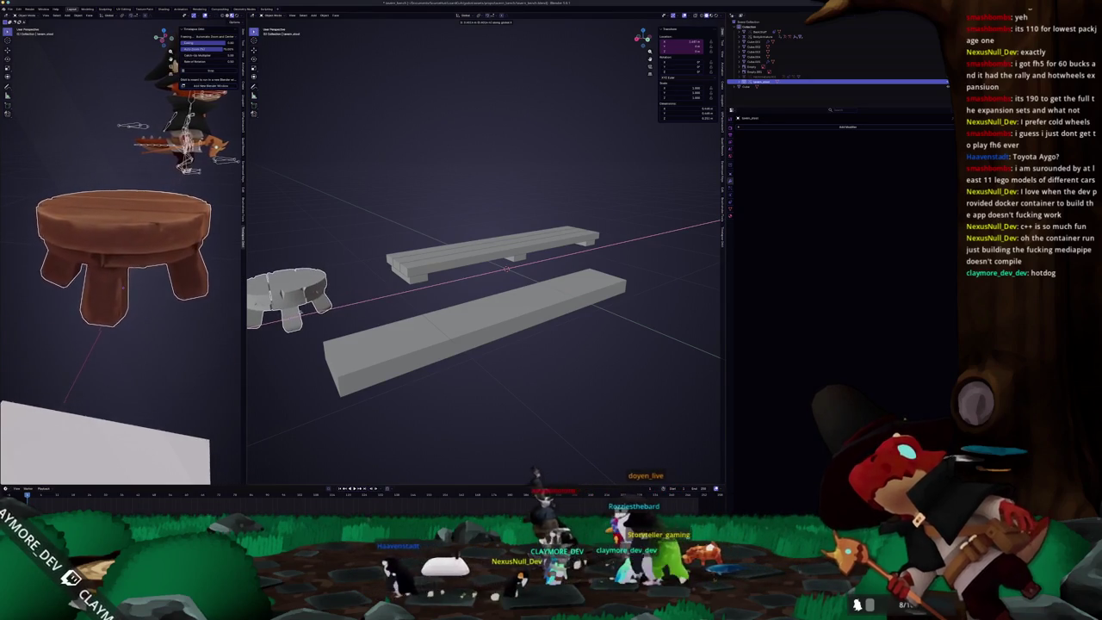
Step: Select a plank piece, view it from the front, and bring up the wood joints search
scroll(347, 298, "down", 2)
mouse_move(347, 299)
middle_mouse_down()
mouse_move(499, 258)
mouse_move(466, 280)
middle_mouse_up()
scroll(455, 283, "up", 2)
left_click(454, 283)
scroll(454, 282, "up", 1)
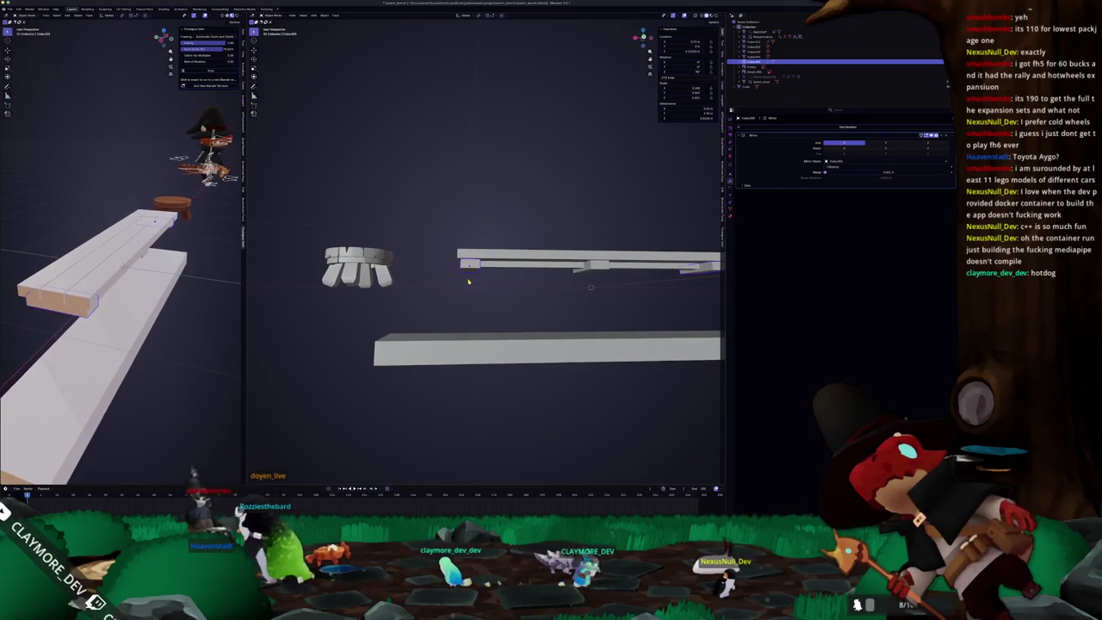
key("KP_1")
scroll(468, 282, "down", 3)
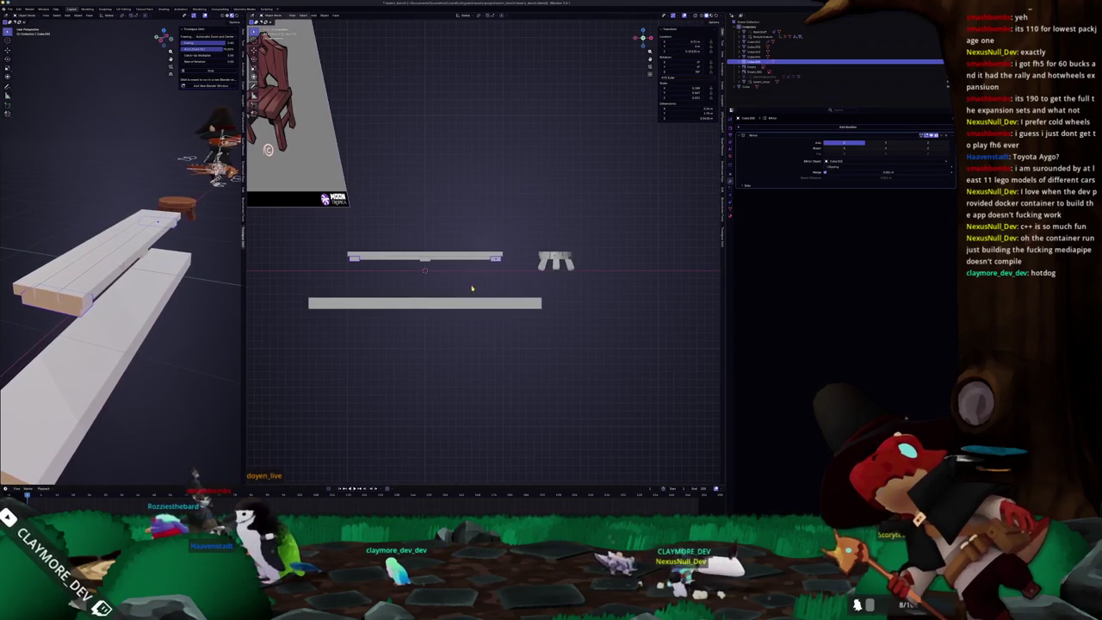
key("alt+Tab")
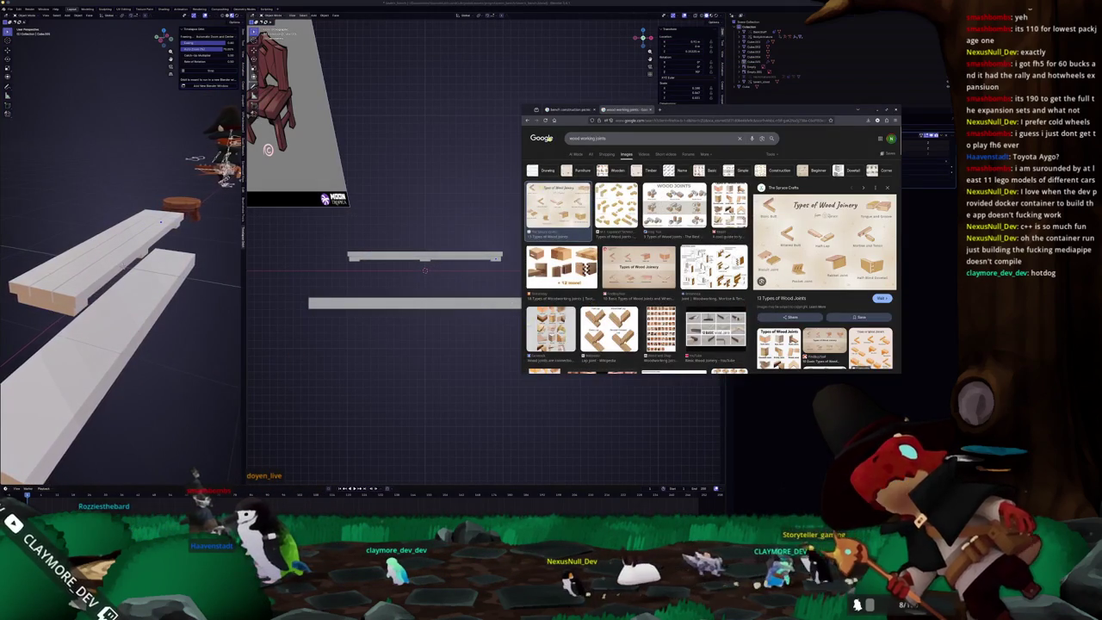
Step: Switch to the bench construction picnic results and preview a picnic table photo
left_click(568, 110)
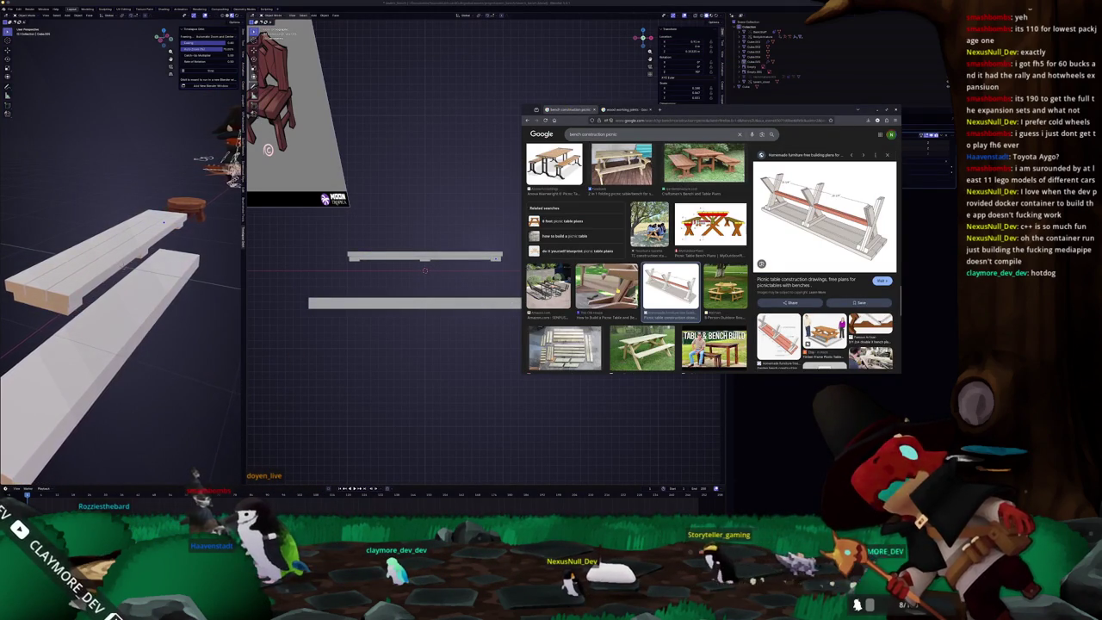
left_click(641, 347)
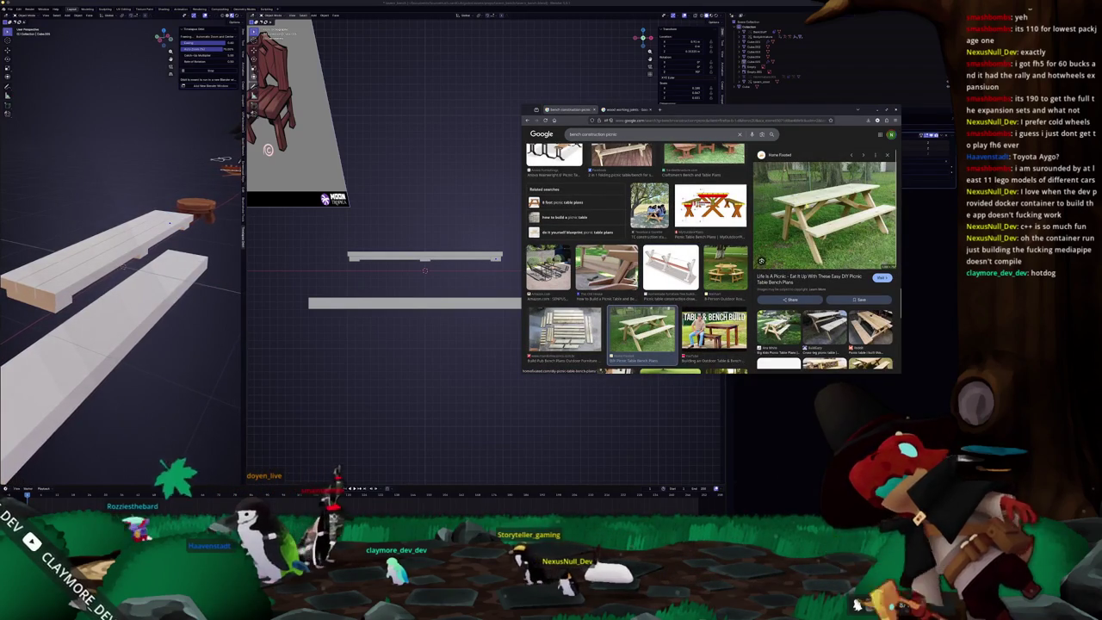
scroll(670, 268, "up", 2)
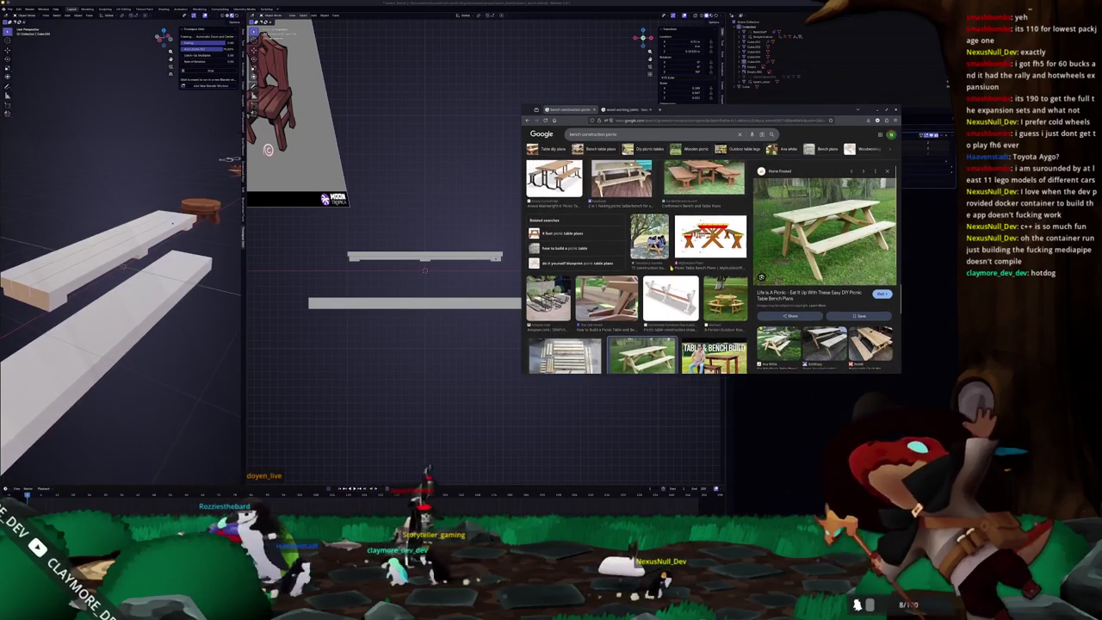
scroll(670, 268, "up", 1)
scroll(671, 268, "up", 1)
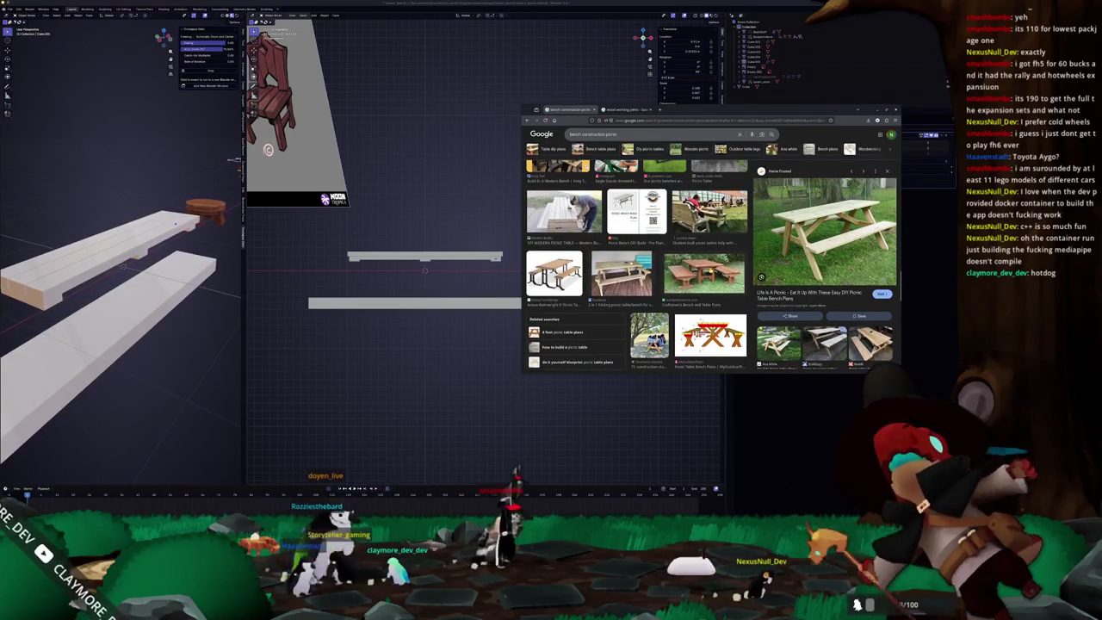
Step: Preview the Craftsmen's Bench and Table Plans photo, then select a bench support block in Blender
left_click(703, 274)
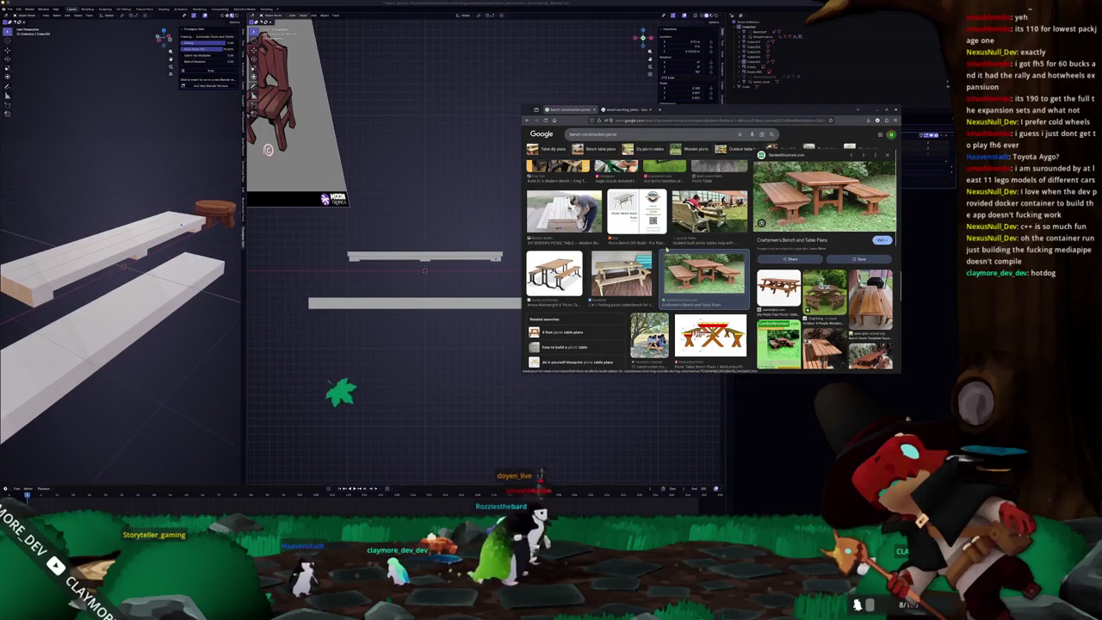
scroll(550, 278, "up", 1)
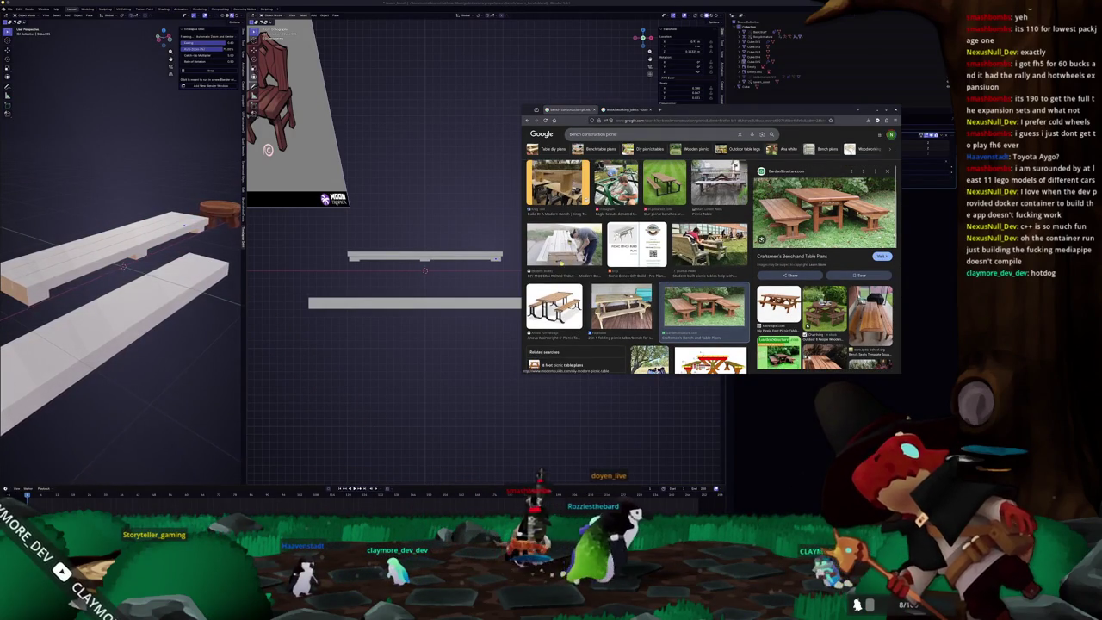
left_click(470, 275)
left_click(564, 271)
scroll(568, 274, "up", 2)
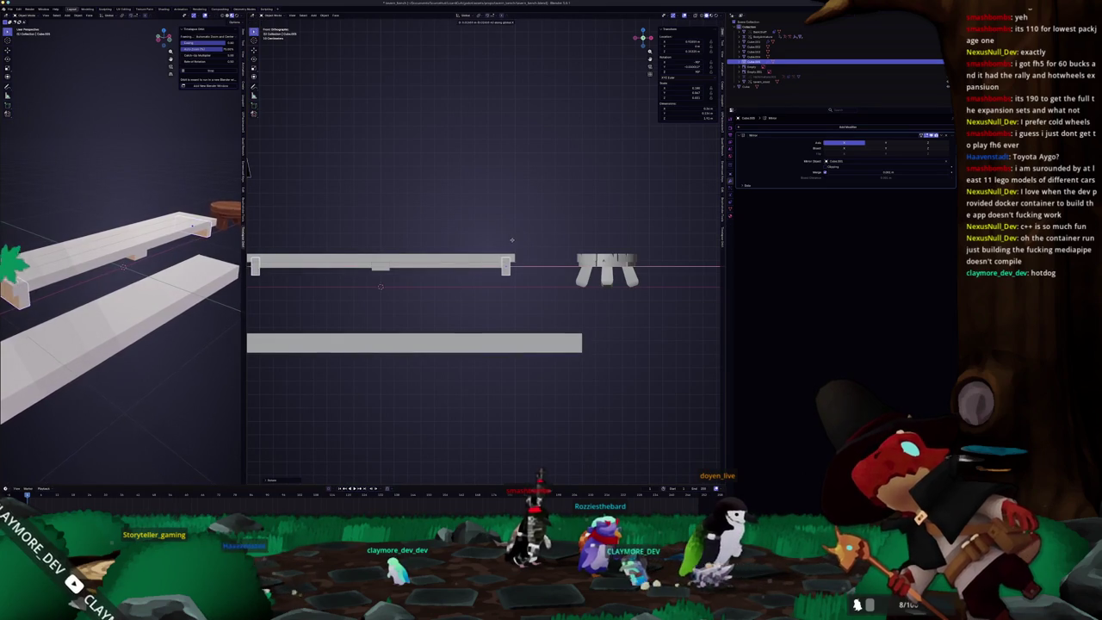
Step: Lower the support block vertically along Z in the front view
middle_click_drag(523, 259, 519, 260)
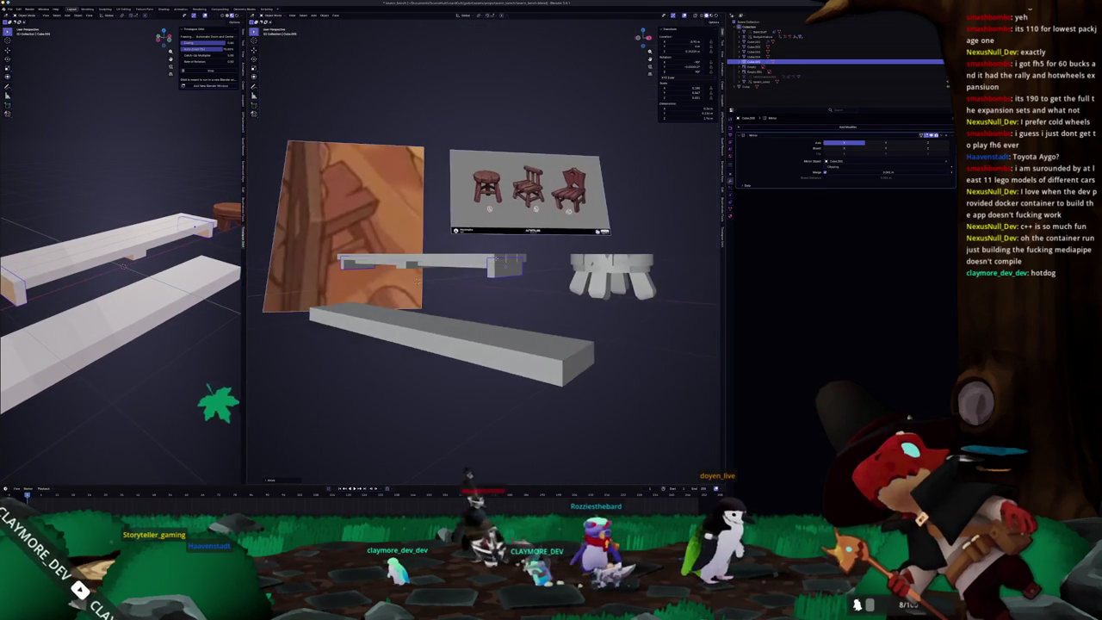
key("KP_1")
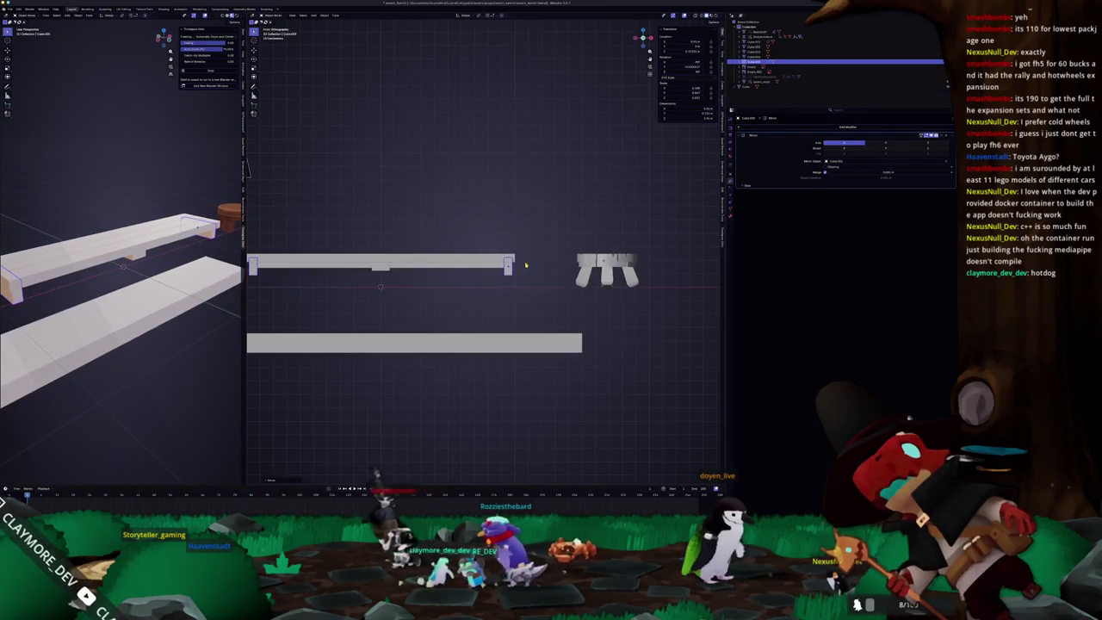
scroll(533, 264, "up", 2)
scroll(129, 284, "up", 4)
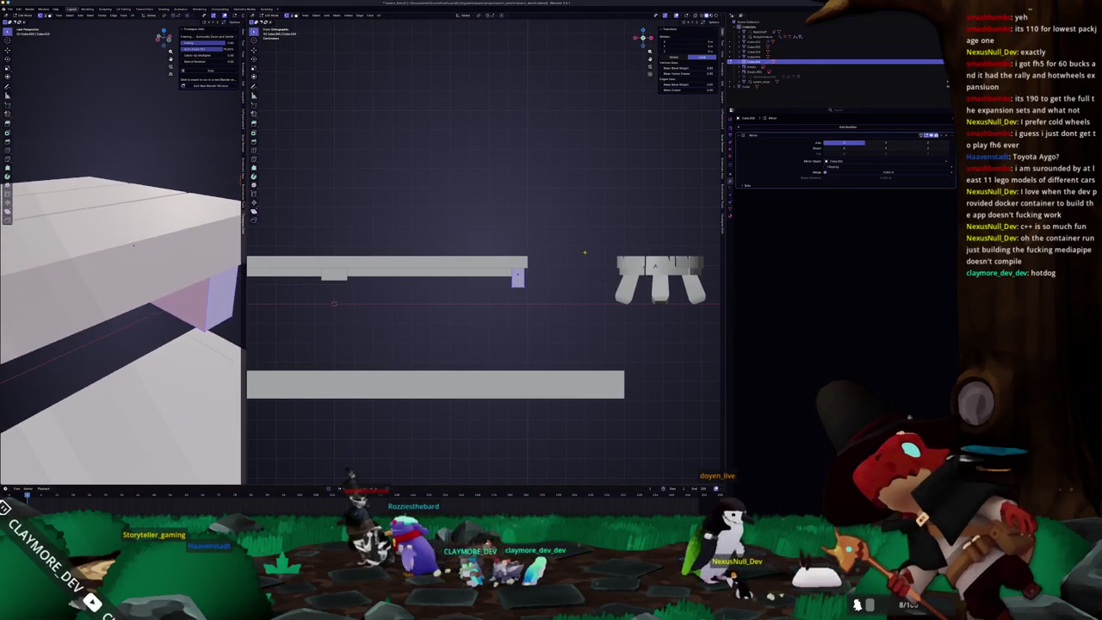
scroll(587, 250, "up", 1)
key("g")
key("z")
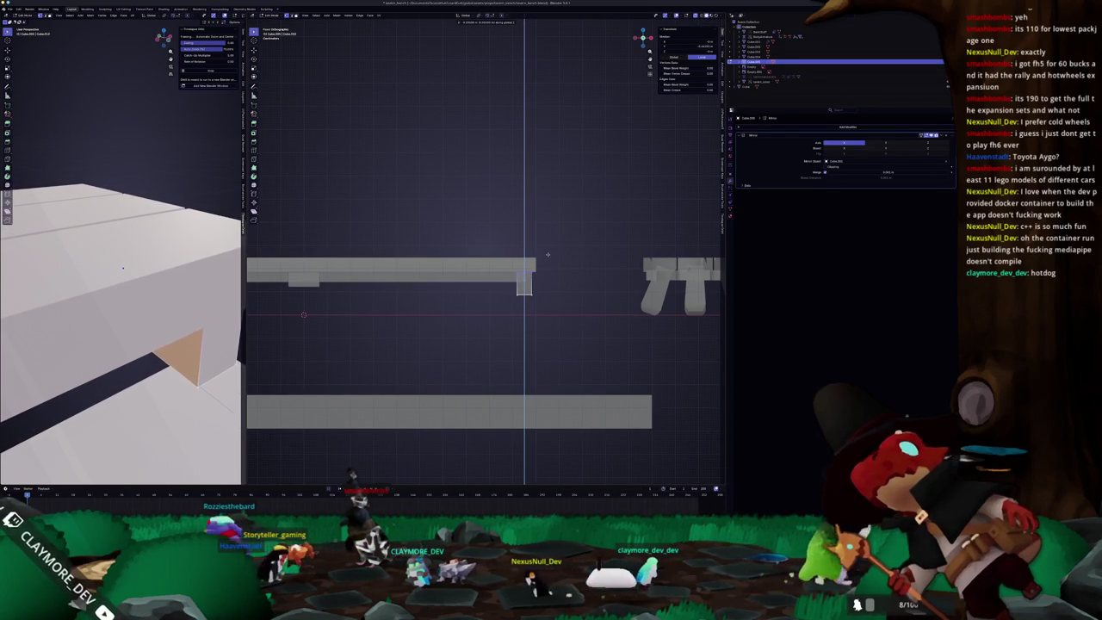
left_click(546, 254)
scroll(534, 276, "down", 1)
scroll(129, 284, "down", 3)
scroll(387, 290, "down", 1)
Step: Move the bench end piece vertically along Z to a new height
mouse_move(484, 286)
middle_mouse_down()
mouse_move(439, 258)
mouse_move(521, 284)
middle_mouse_up()
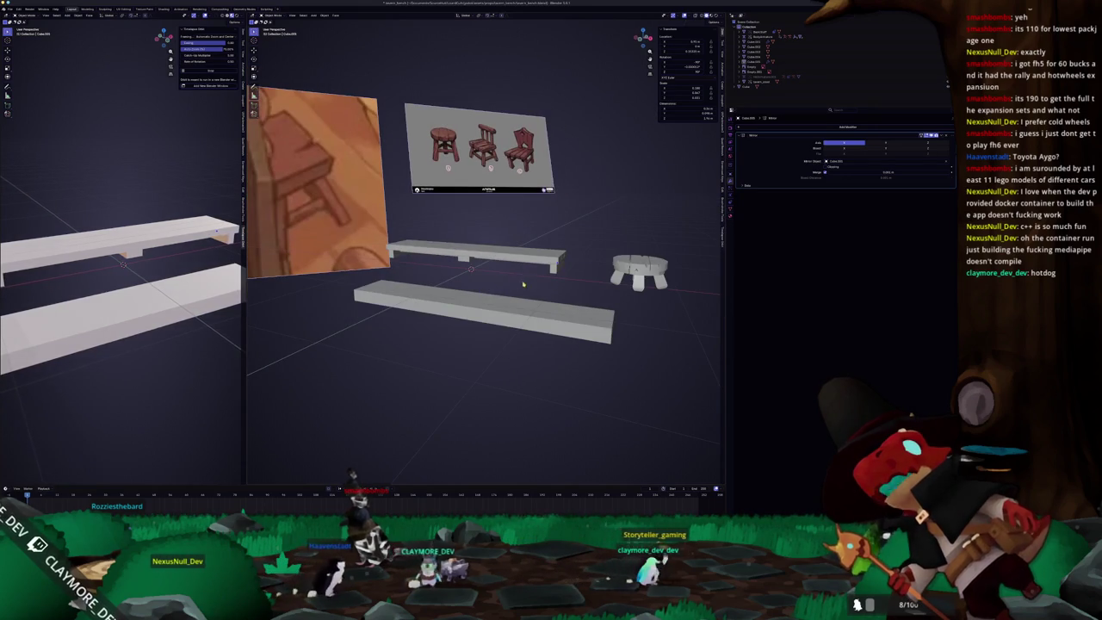
key("KP_1")
scroll(129, 284, "up", 3)
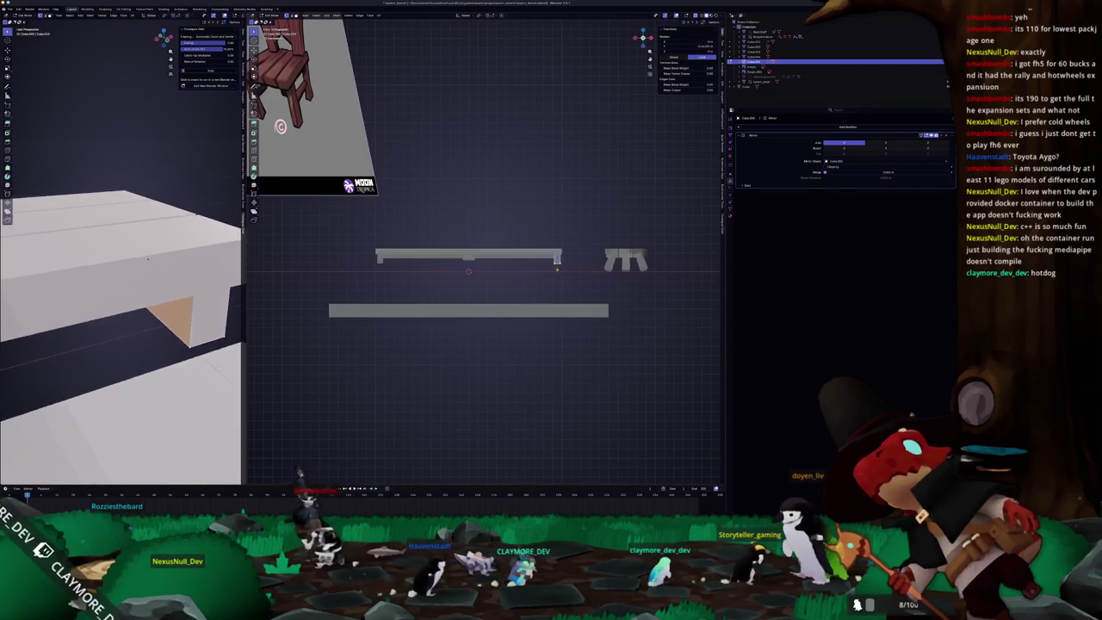
scroll(516, 275, "up", 3)
middle_click_drag(695, 285, 546, 298, "shift")
key("g")
key("z")
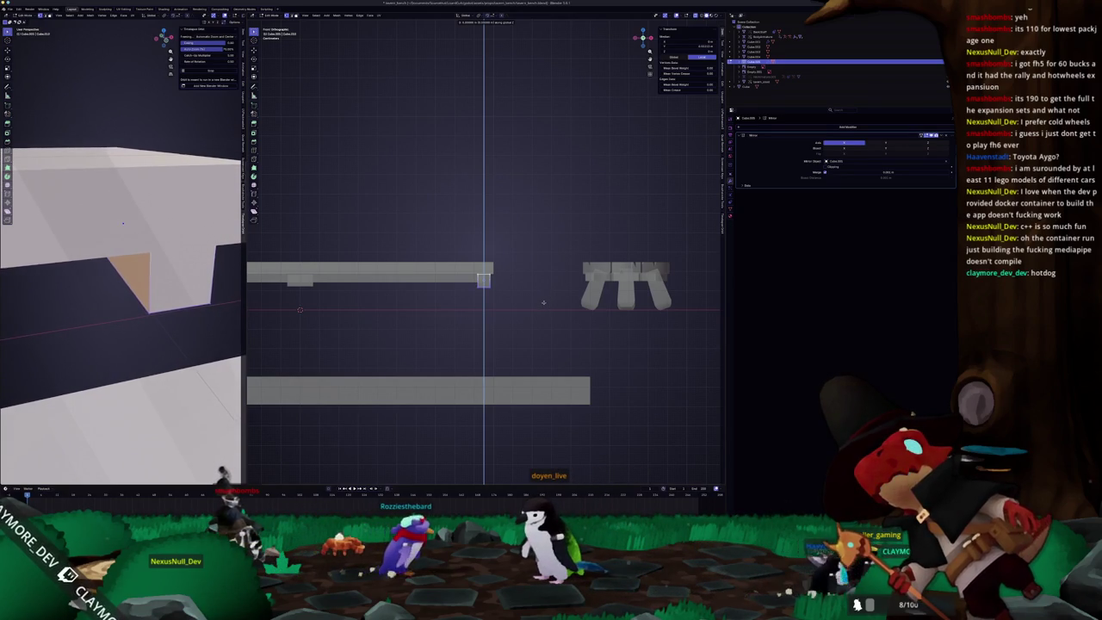
left_click(543, 302)
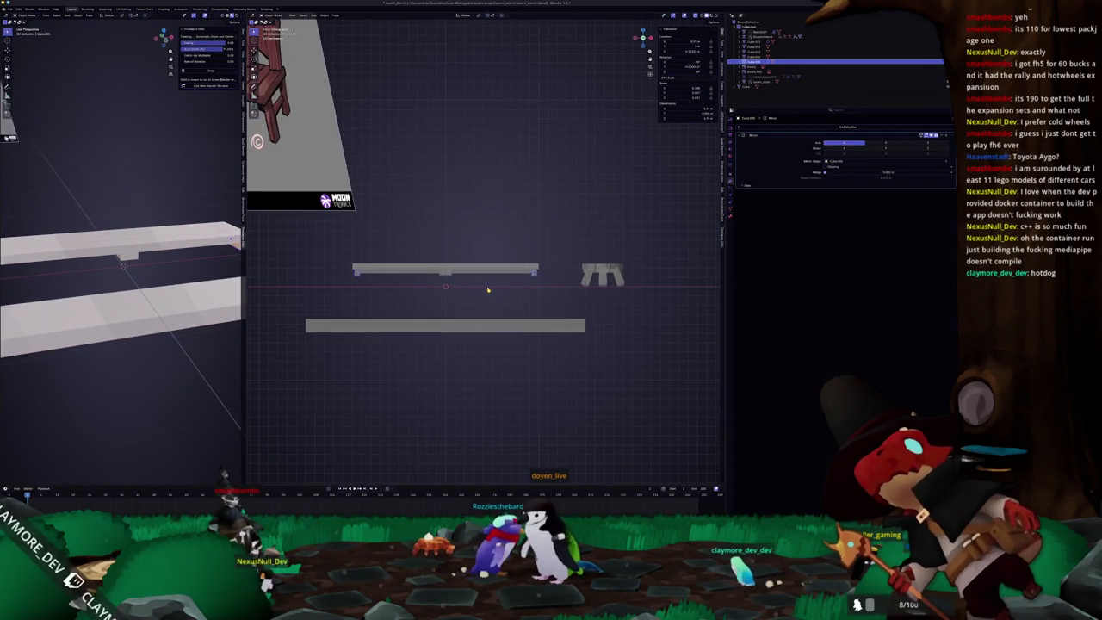
Step: Select the small block under the seat and resize it along the X axis
scroll(484, 290, "up", 2)
left_click(571, 295)
scroll(450, 310, "up", 3)
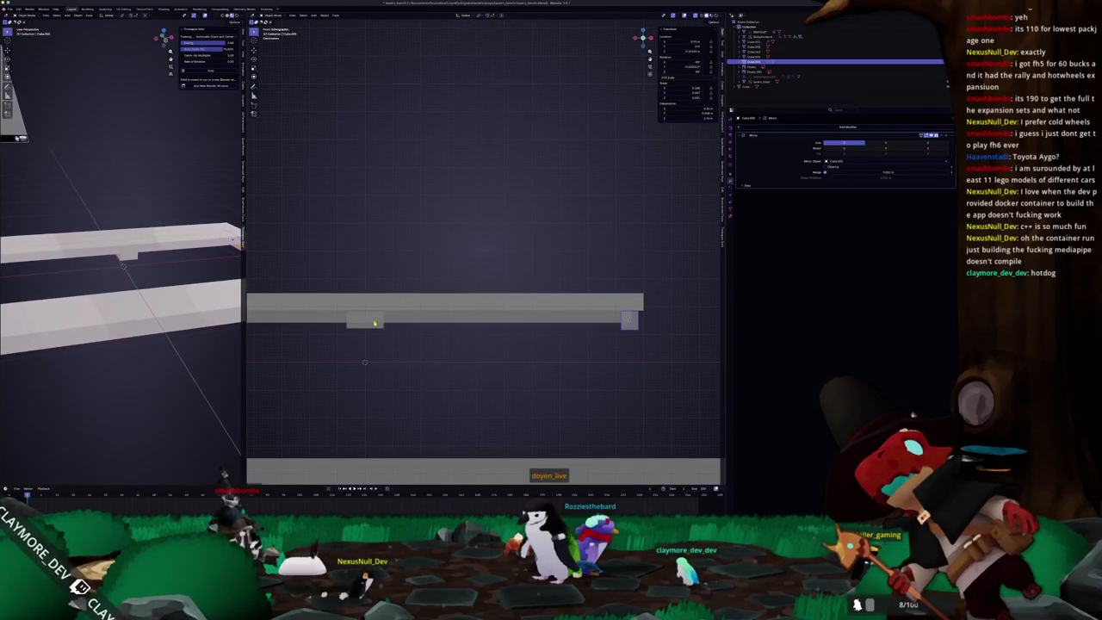
middle_click_drag(374, 323, 548, 310)
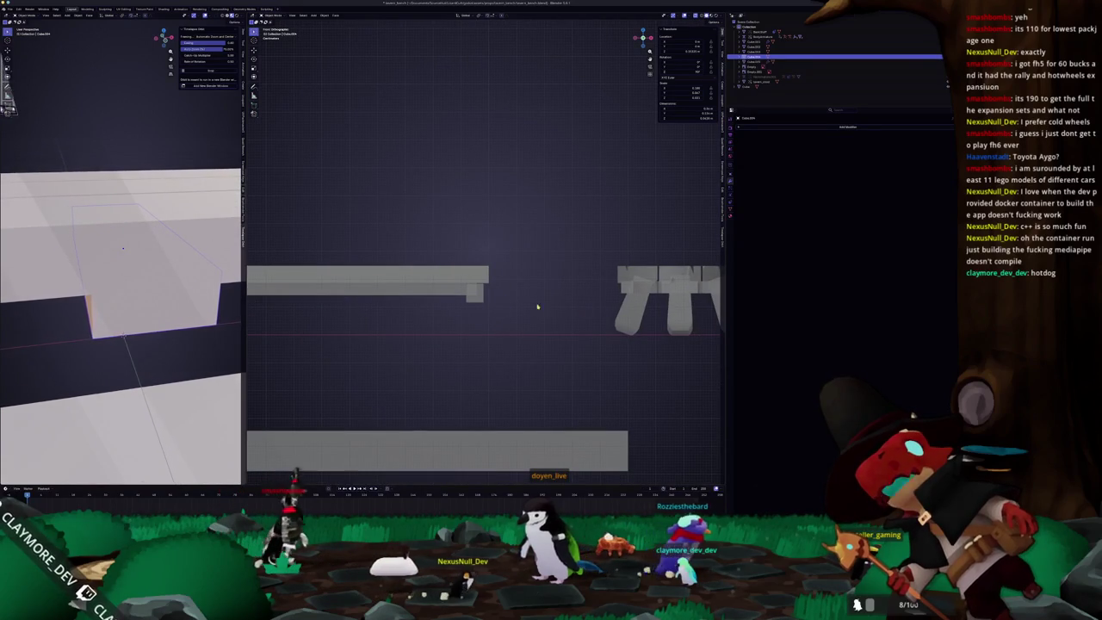
left_click(478, 302)
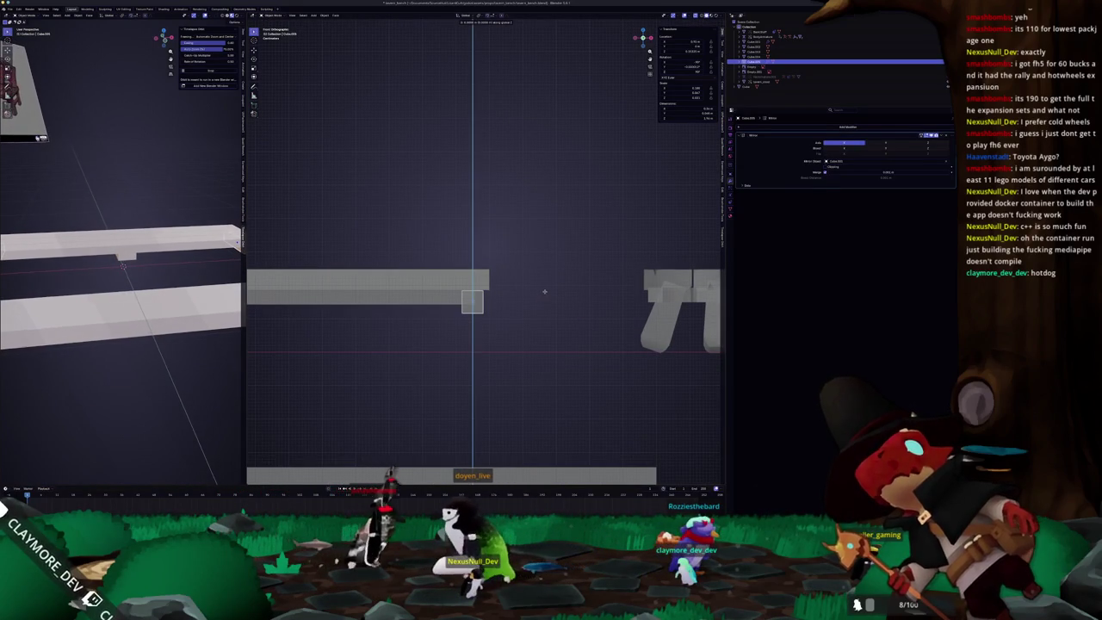
mouse_move(546, 296)
middle_mouse_down()
mouse_move(435, 330)
mouse_move(373, 315)
middle_mouse_up()
scroll(411, 280, "down", 2)
left_click(430, 267)
key("s")
key("x")
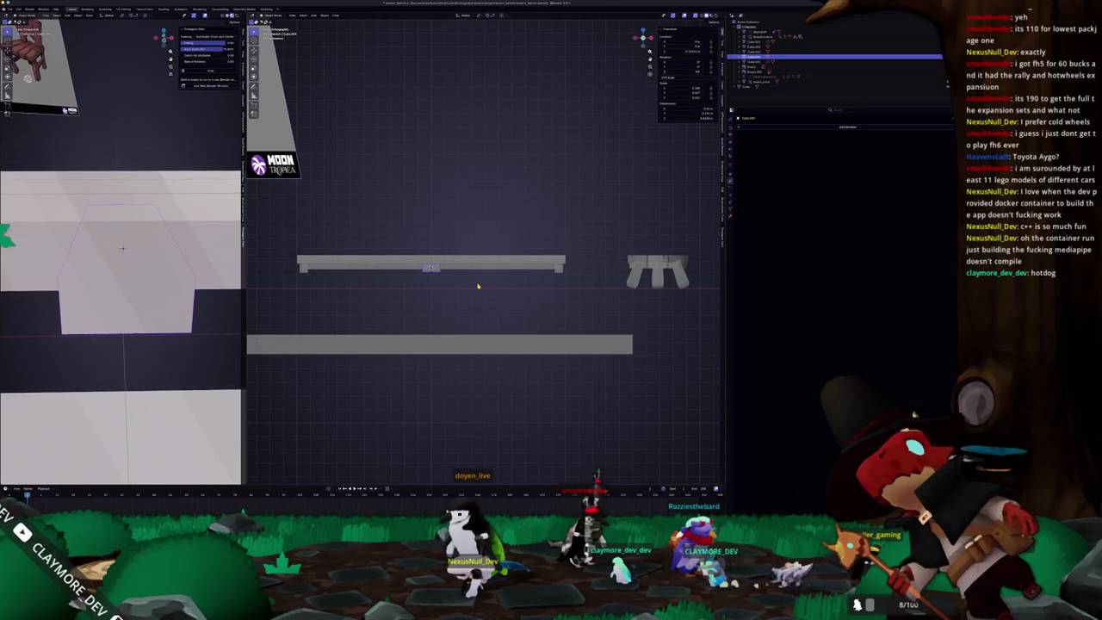
key("shift+a")
Step: Add a new plane mesh and scale it down
left_click(491, 284)
key("s")
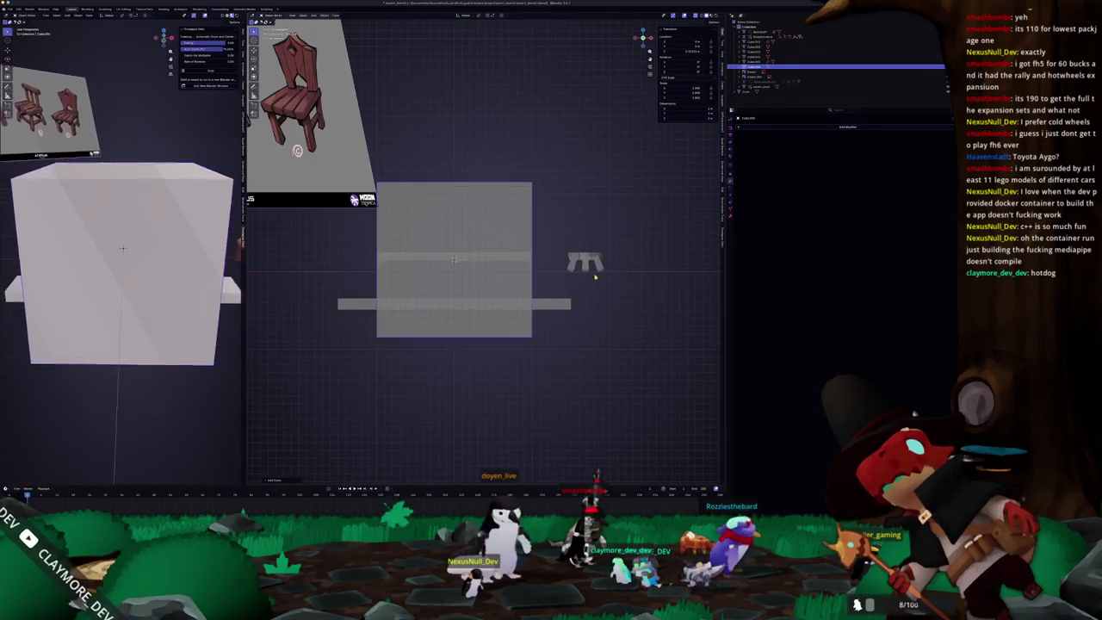
scroll(485, 257, "up", 1)
scroll(485, 257, "up", 1)
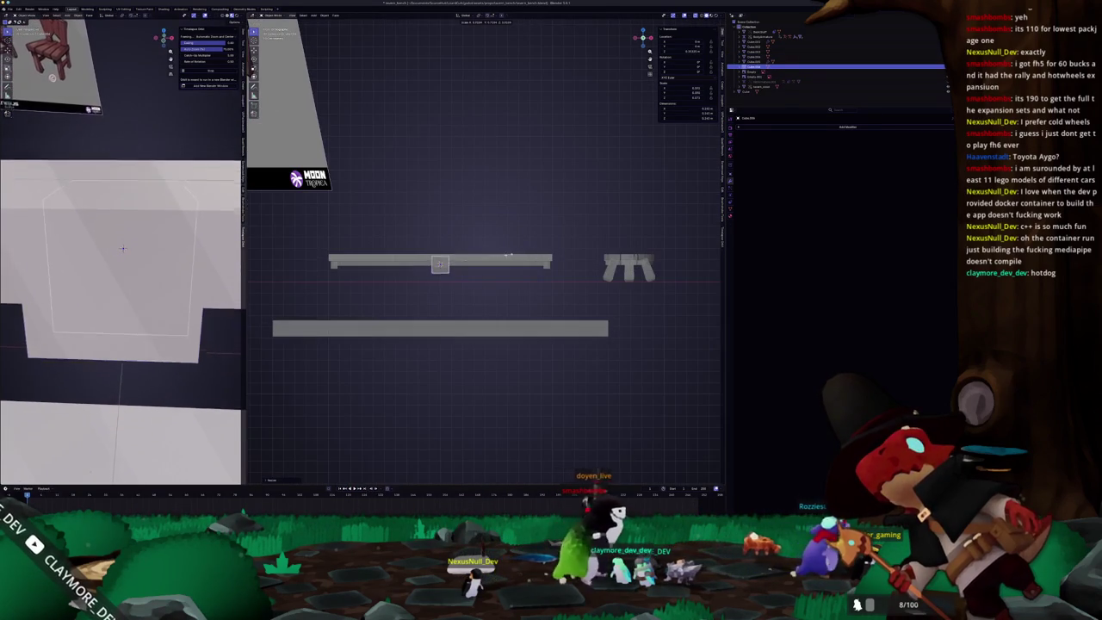
scroll(485, 257, "up", 2)
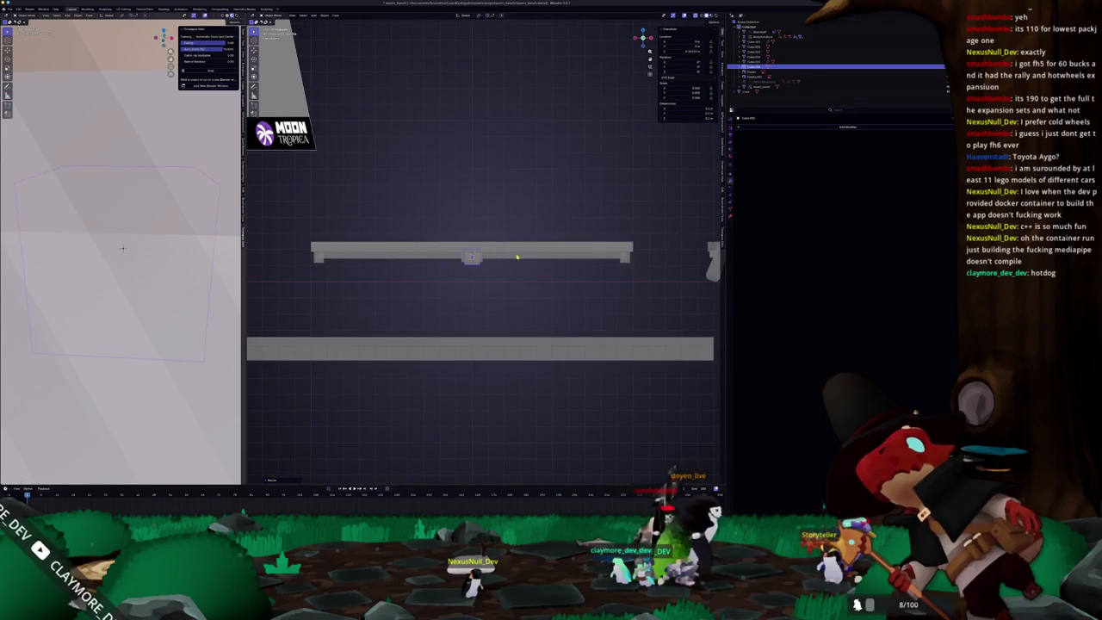
left_click(513, 265)
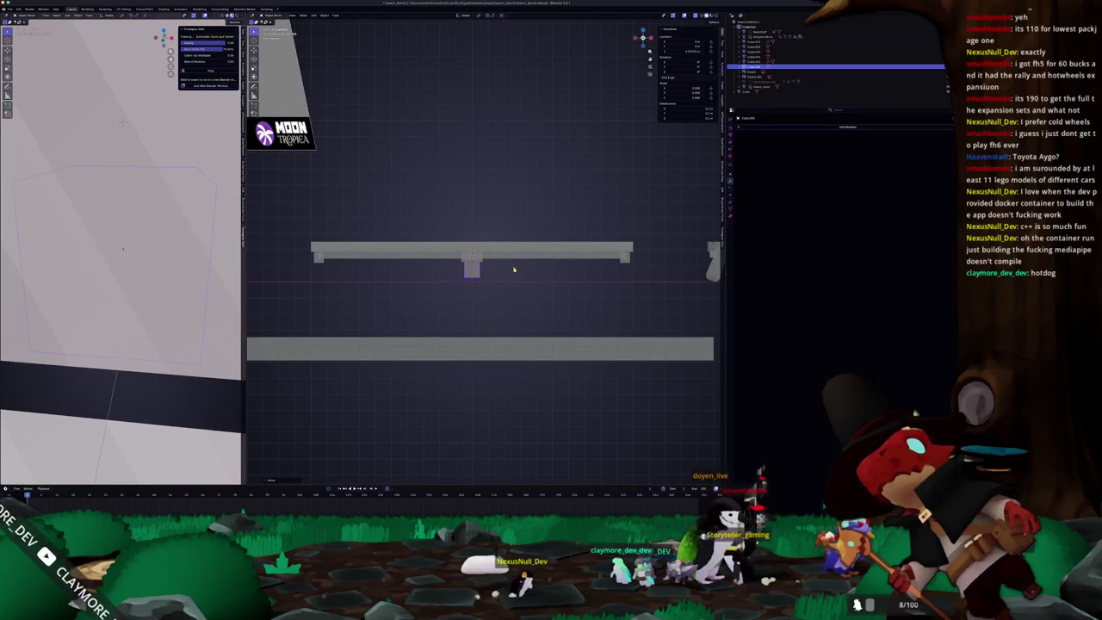
Step: Move the block along Z so it sits directly beneath the seat plank
scroll(525, 271, "down", 1)
scroll(536, 280, "down", 1)
middle_click_drag(536, 280, 574, 276, "shift")
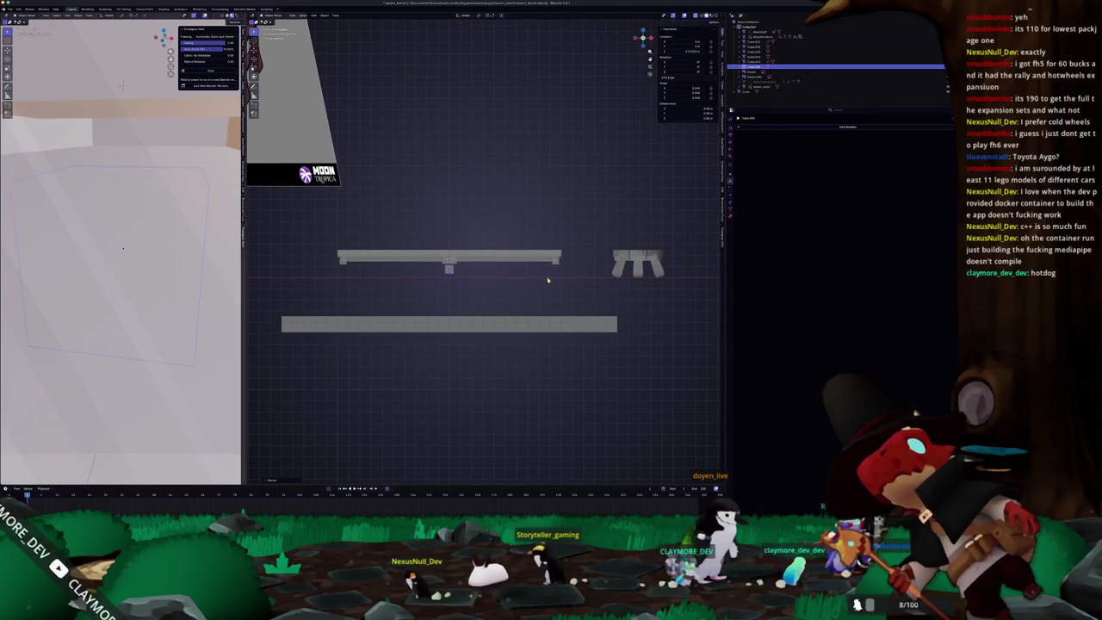
scroll(516, 283, "up", 1)
key("z")
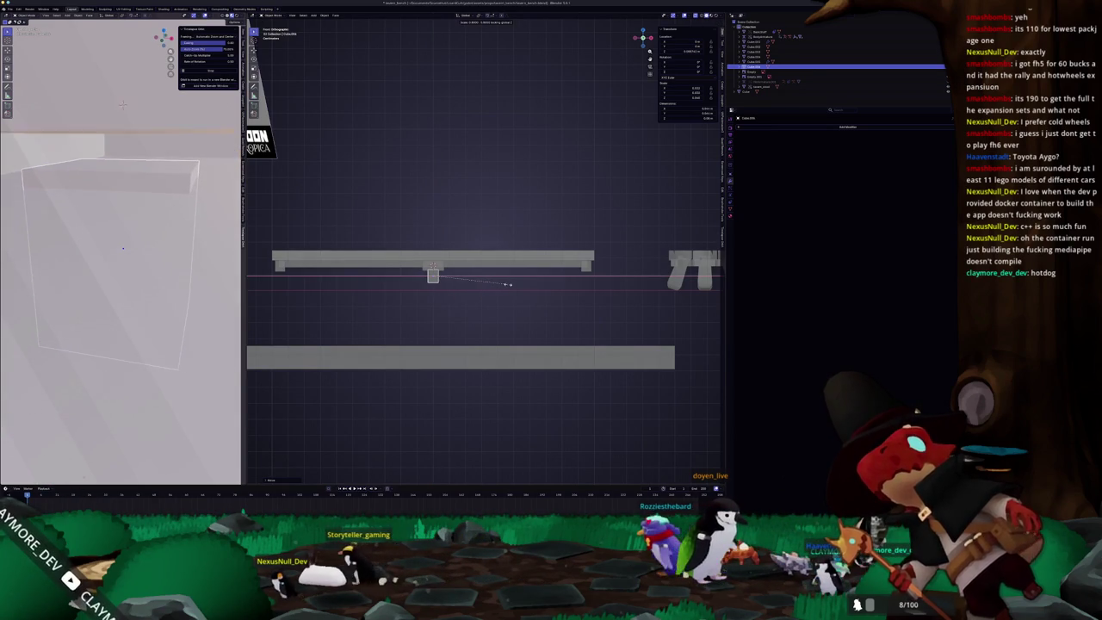
scroll(508, 287, "down", 1)
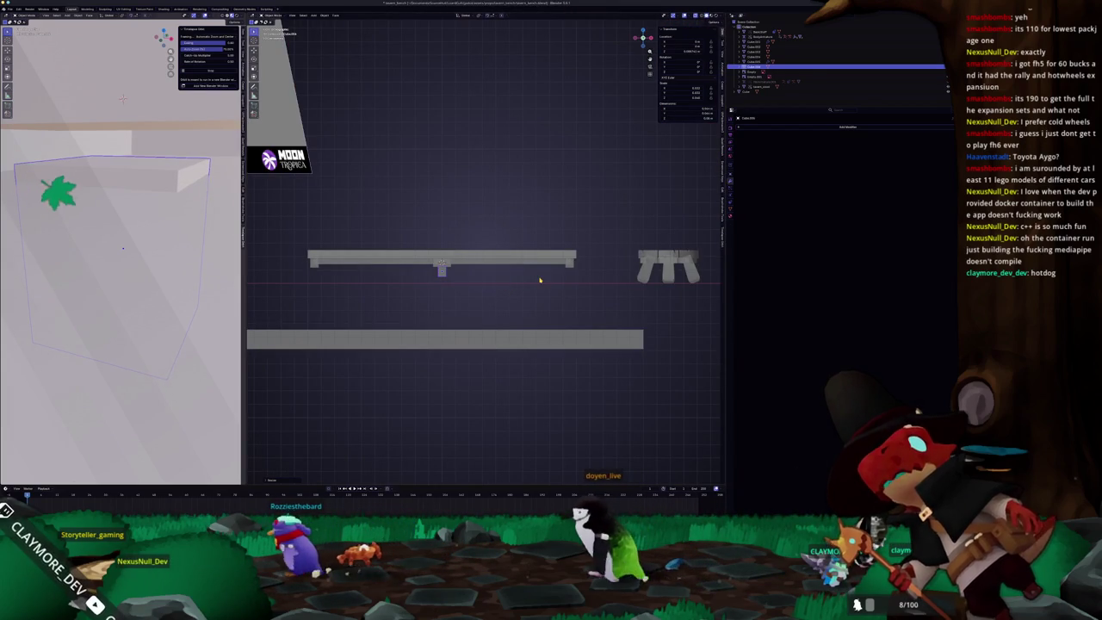
key("alt+Tab")
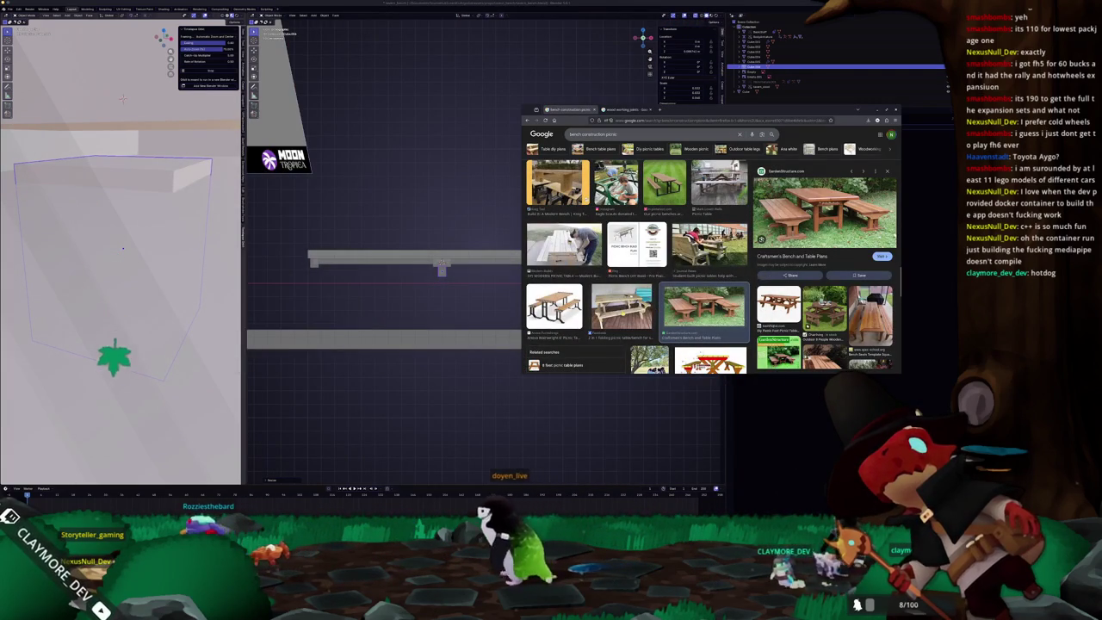
Step: Preview the brown picnic-table plan and the Custom Build Picnic Tables photo, then return to Blender
scroll(637, 258, "up", 3)
scroll(637, 267, "up", 3)
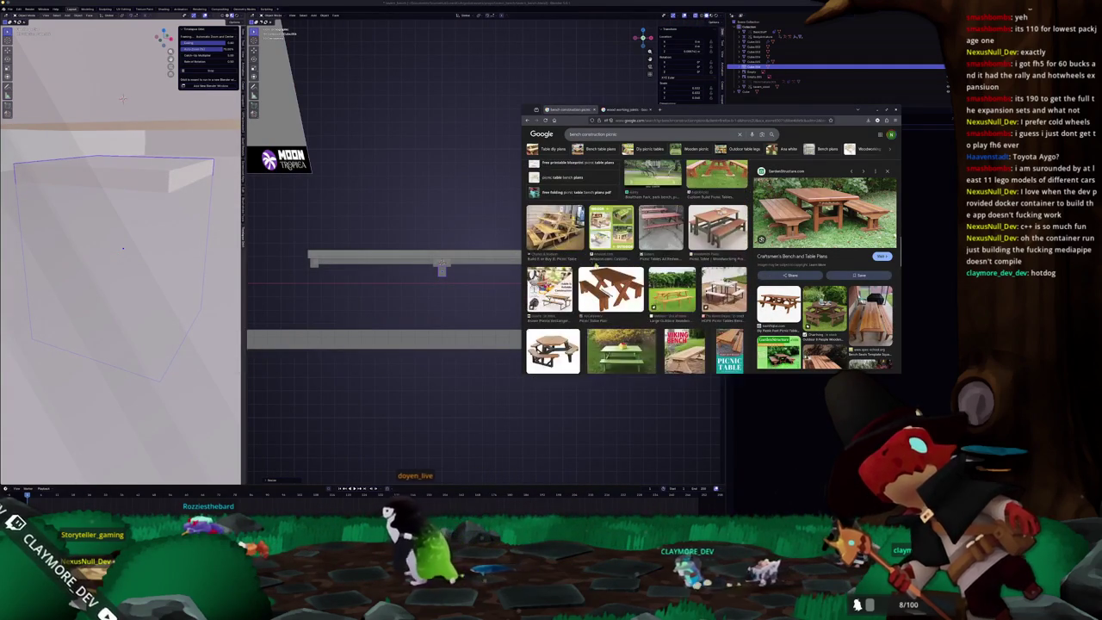
left_click(611, 289)
scroll(610, 288, "up", 1)
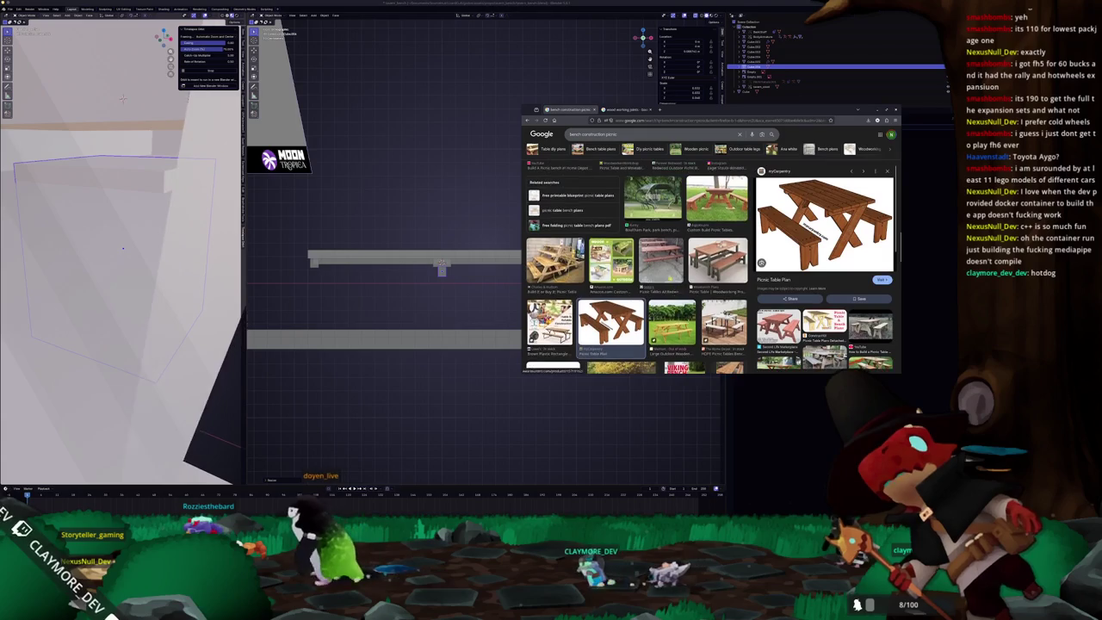
scroll(717, 226, "up", 1)
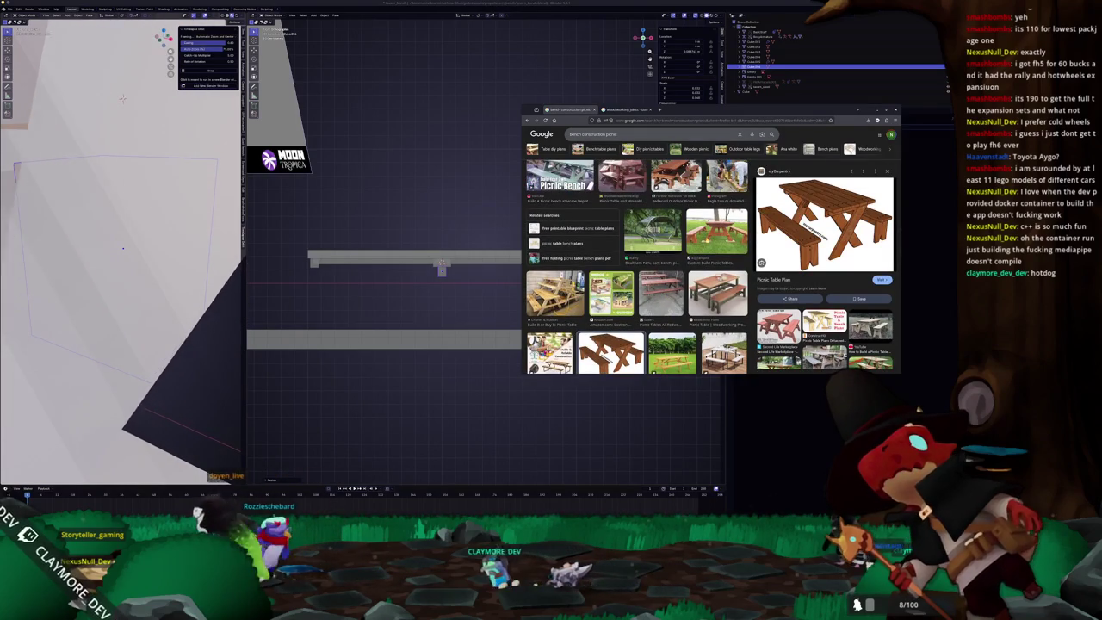
left_click(717, 228)
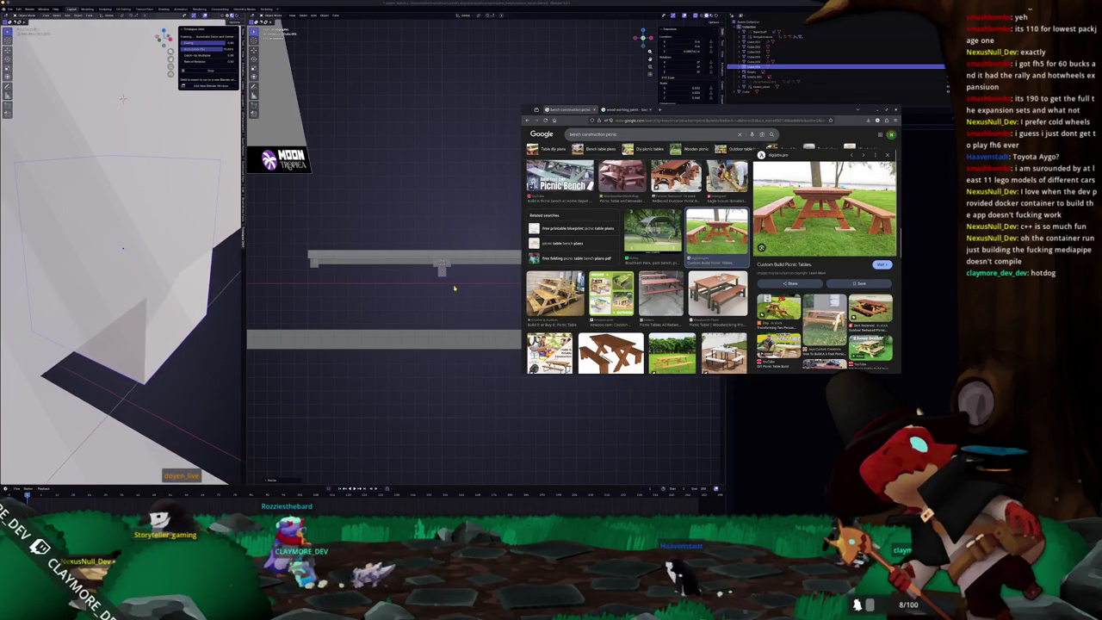
left_click(453, 288)
Step: Select the small support block under the seat and enter Edit Mode
left_click(442, 276)
key("Tab")
scroll(465, 302, "up", 2)
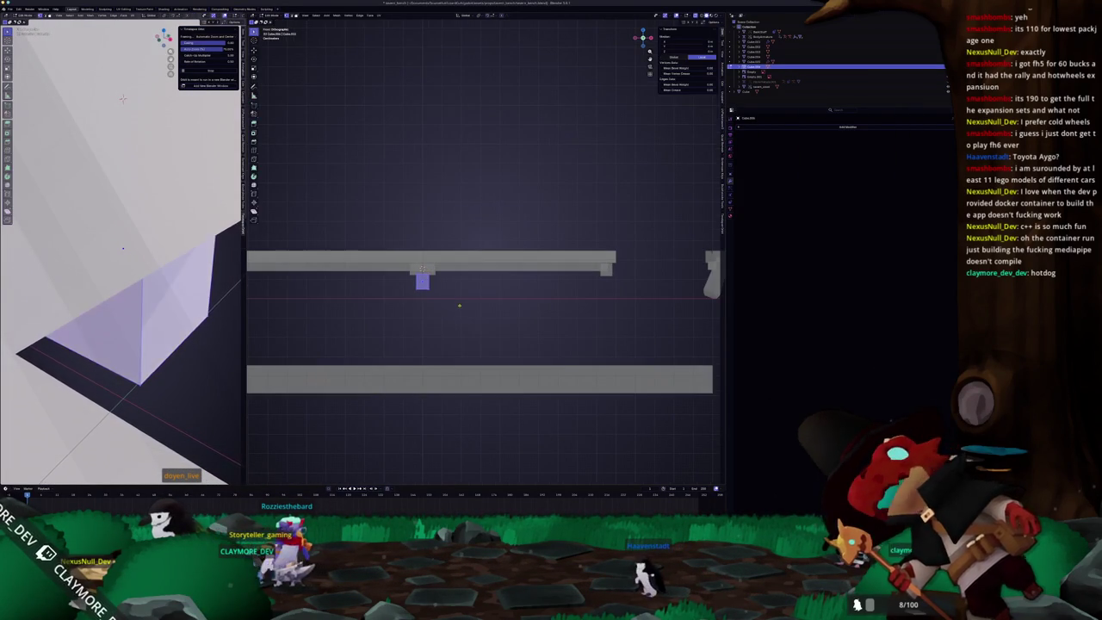
Step: Stretch the support block vertically along Z into a bench leg
key("s")
key("z")
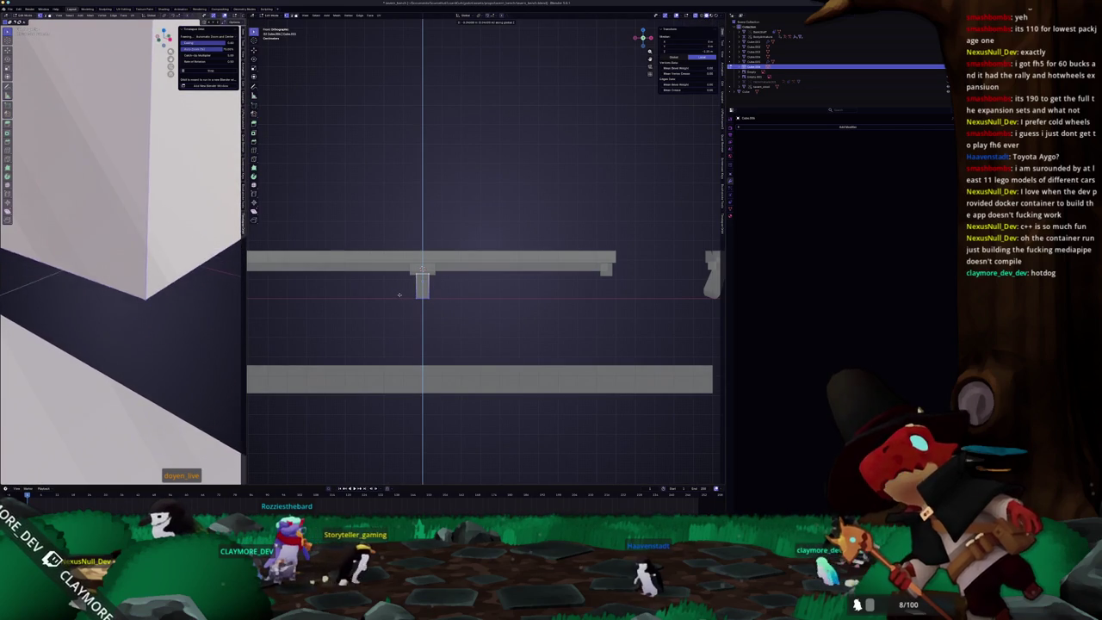
scroll(398, 298, "down", 2)
key("Tab")
Step: Duplicate the leg along X to the seat's other end
key("shift+d")
key("x")
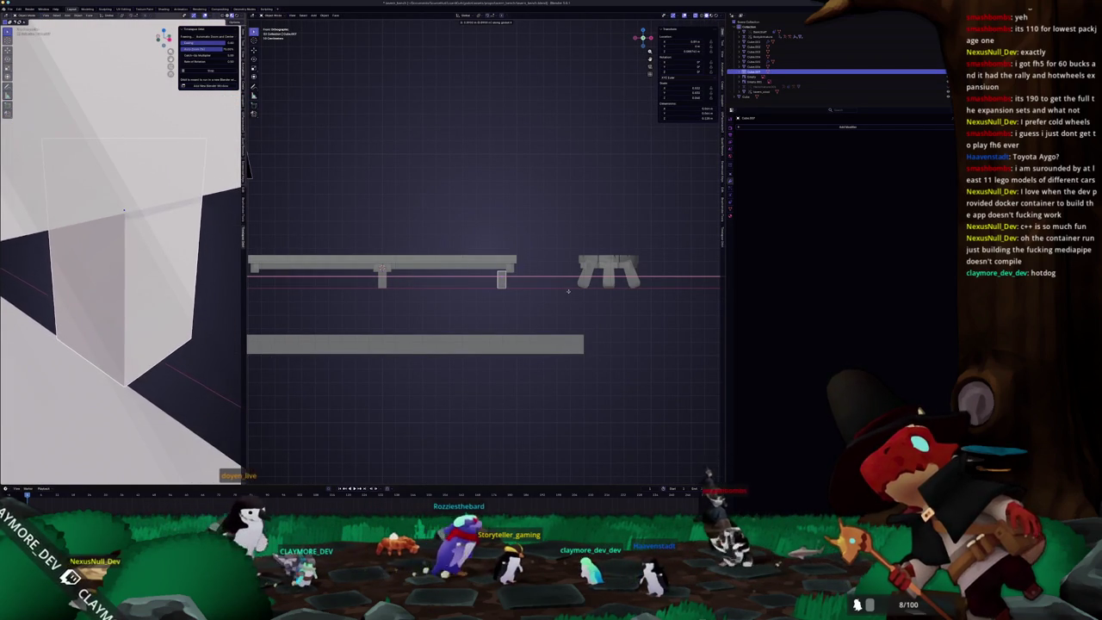
left_click(568, 284)
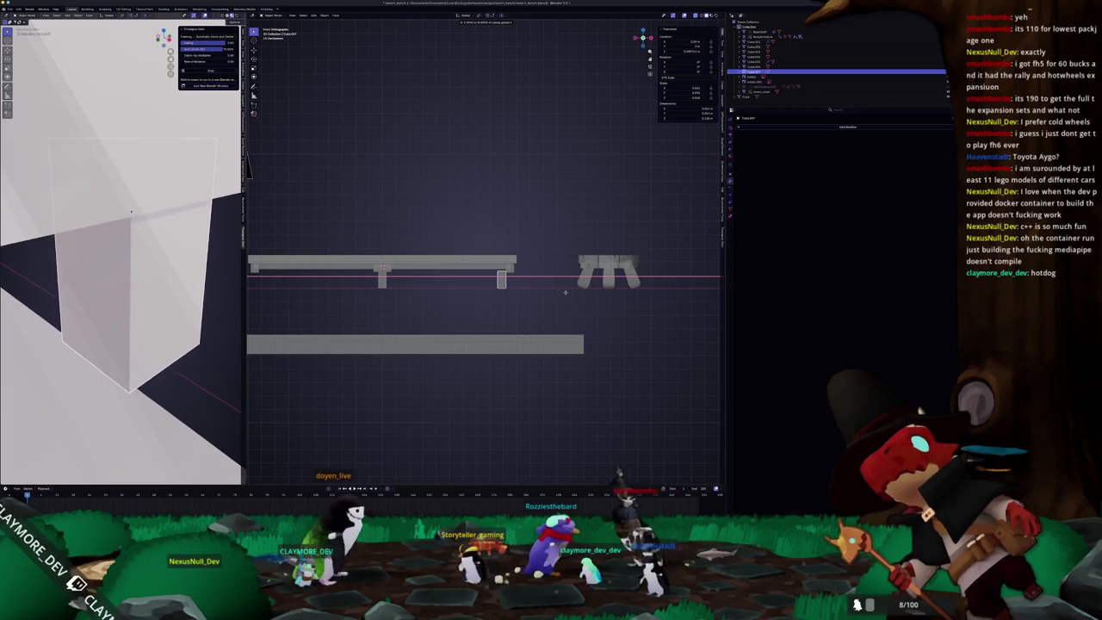
scroll(563, 295, "up", 3)
Step: Narrow the copied leg by scaling all its geometry along X
key("Tab")
key("a")
key("s")
key("x")
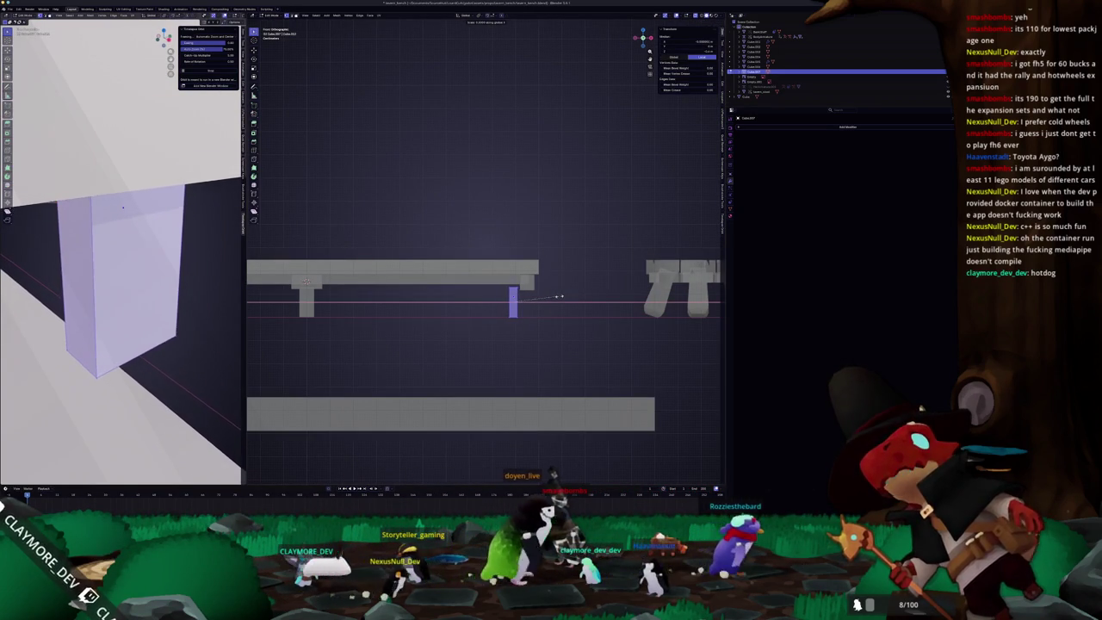
middle_click_drag(566, 298, 566, 302)
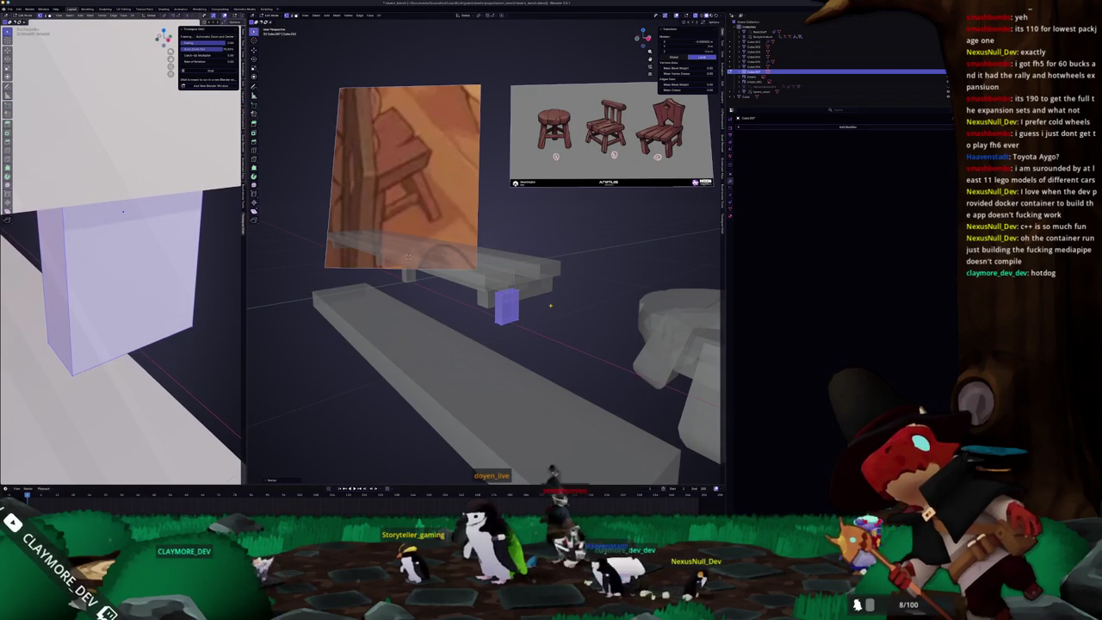
key("KP_3")
scroll(532, 336, "up", 2)
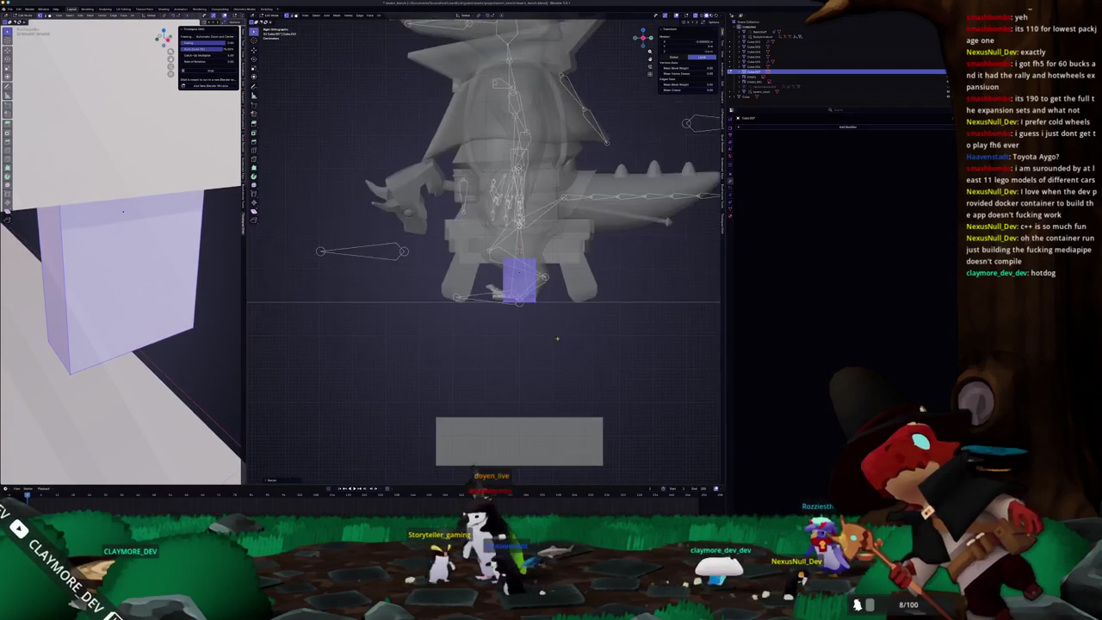
scroll(532, 336, "up", 1)
key("Return")
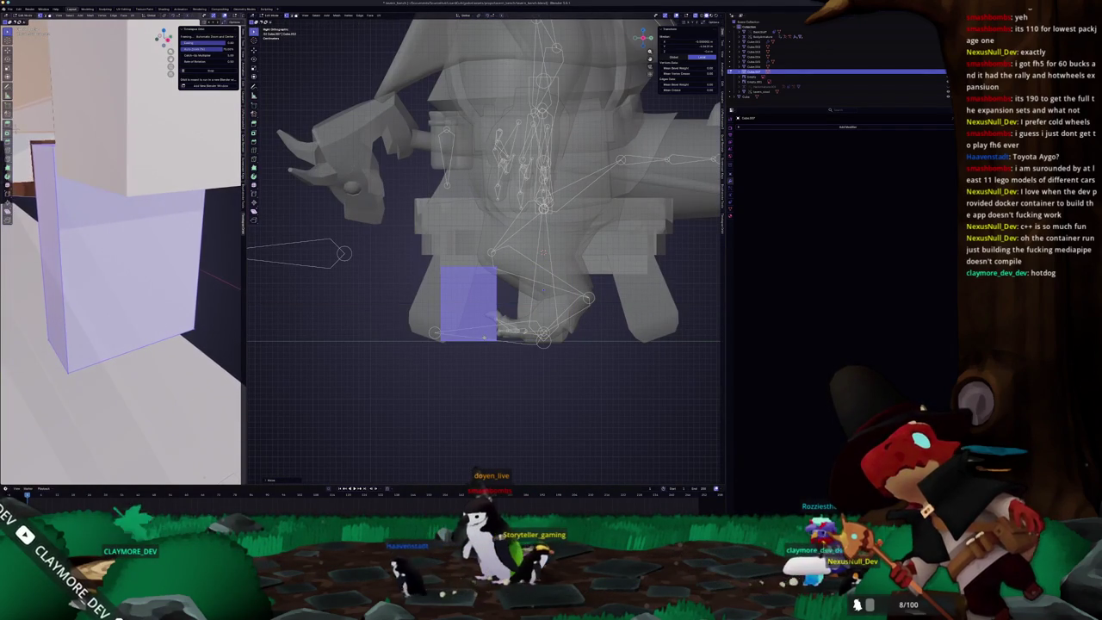
Step: Nudge the leg vertically, hide the character and rig, and add a Mirror modifier
key("g")
key("y")
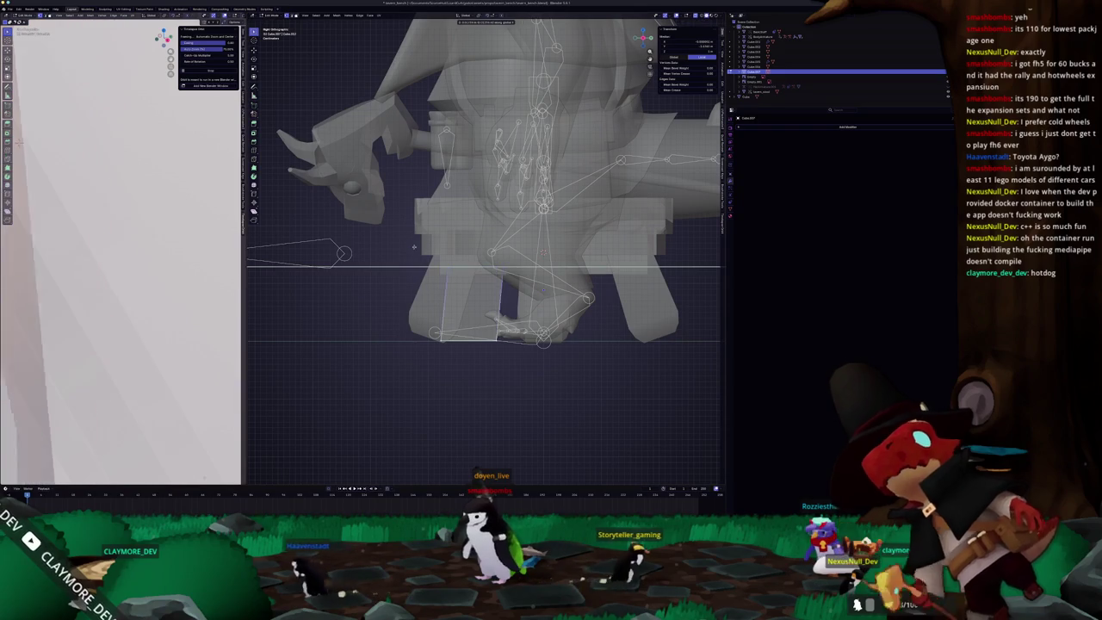
key("z")
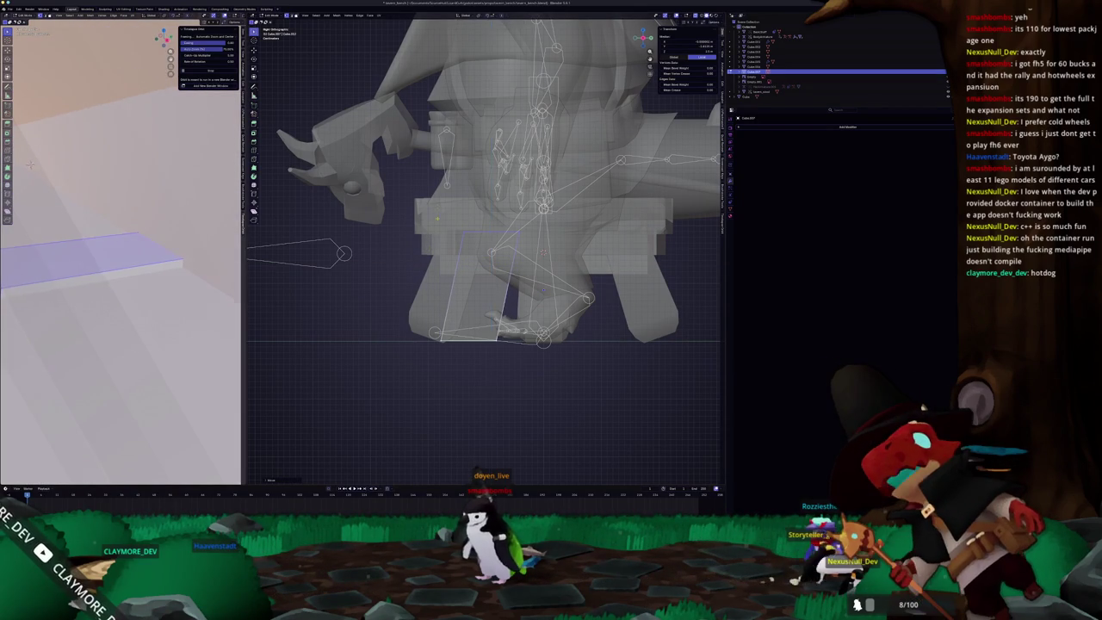
key("shift+h")
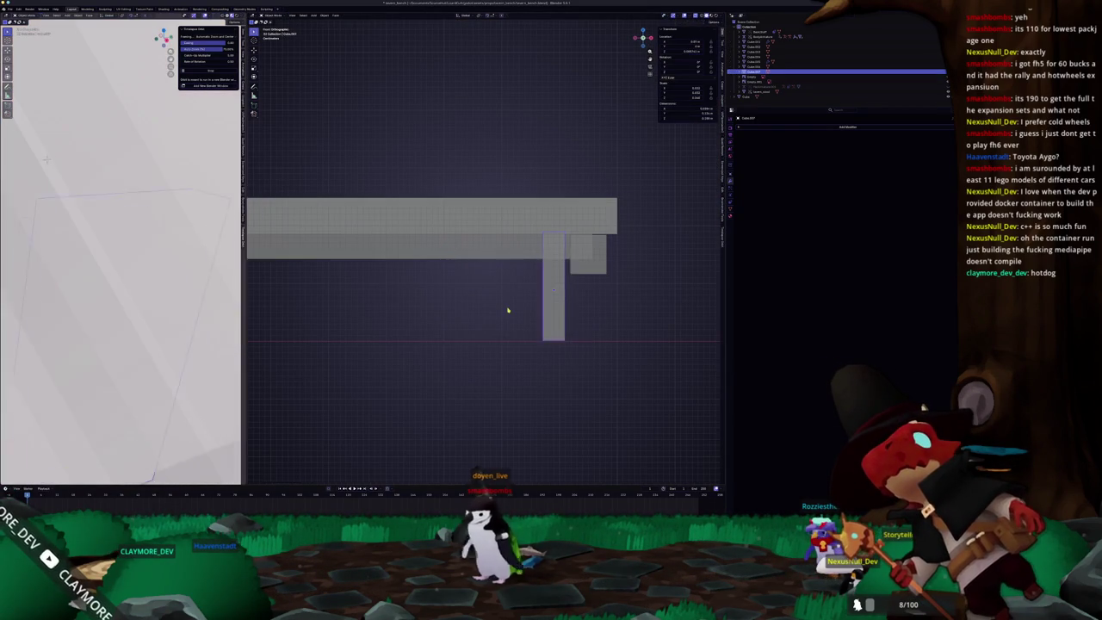
scroll(508, 307, "down", 2)
scroll(510, 304, "down", 1)
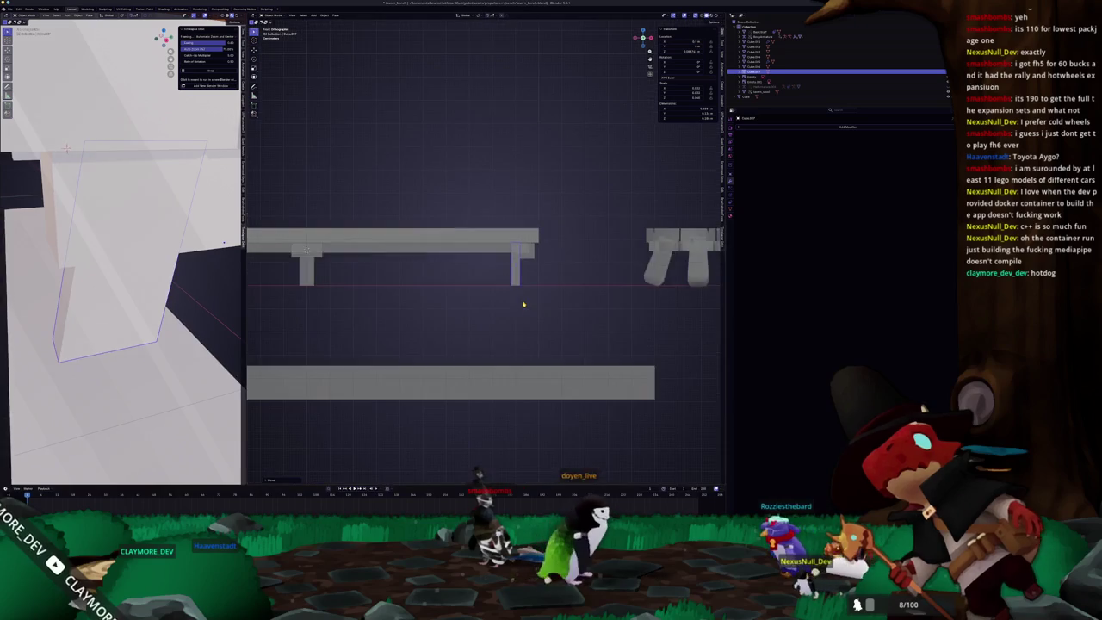
mouse_move(519, 302)
middle_mouse_down()
mouse_move(625, 234)
mouse_move(549, 311)
middle_mouse_up()
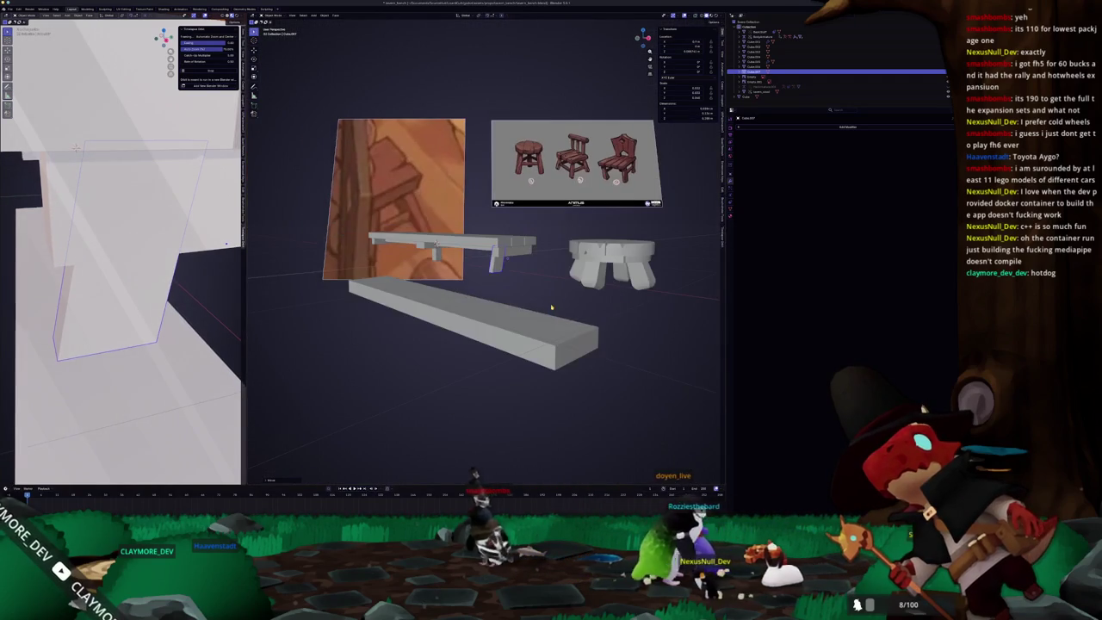
left_click(844, 128)
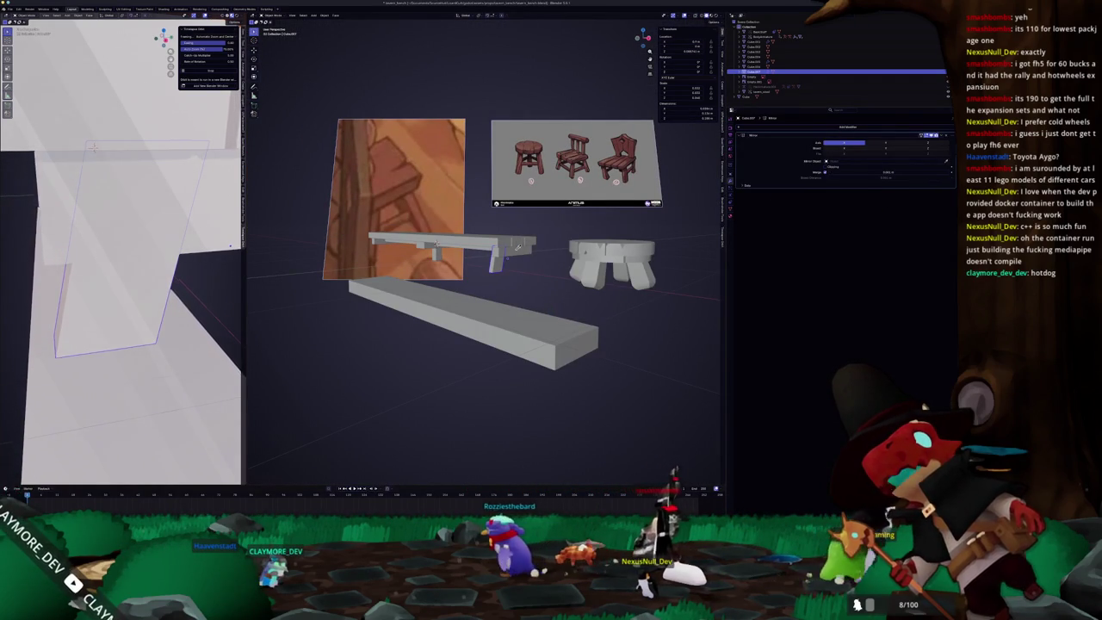
left_click(861, 148)
left_click(888, 146)
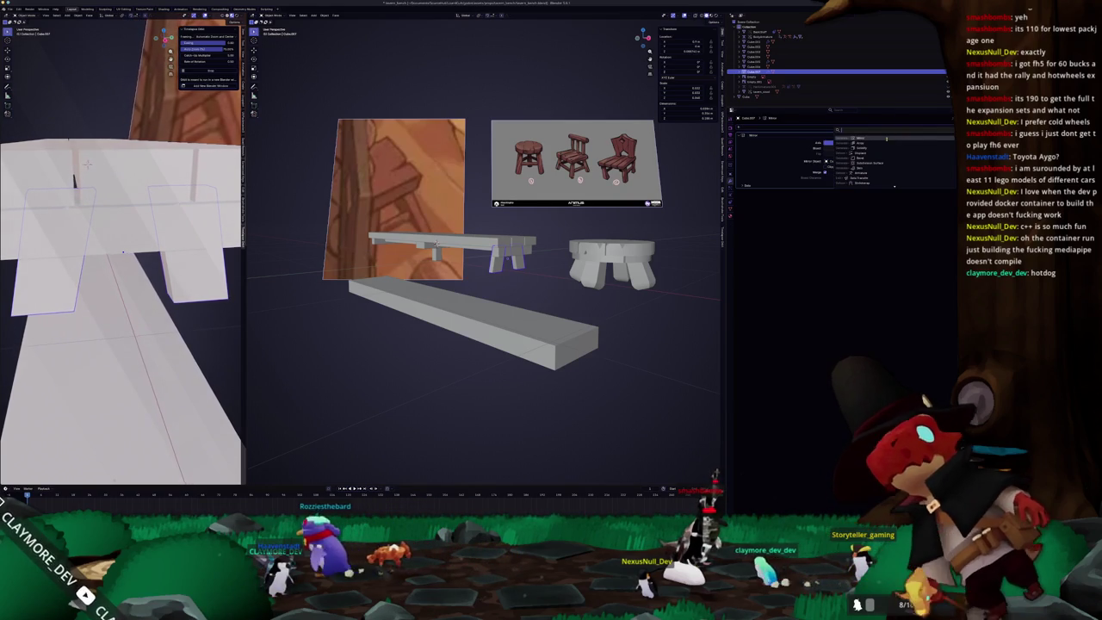
left_click(946, 216)
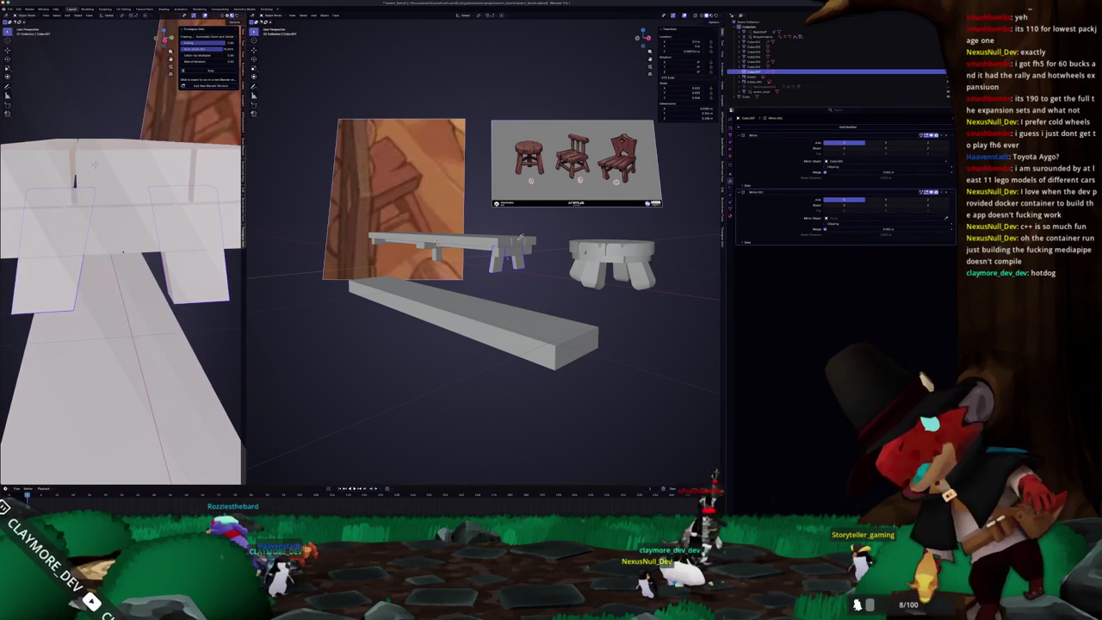
mouse_move(520, 237)
middle_mouse_down()
mouse_move(533, 303)
mouse_move(472, 262)
middle_mouse_up()
left_click(471, 263)
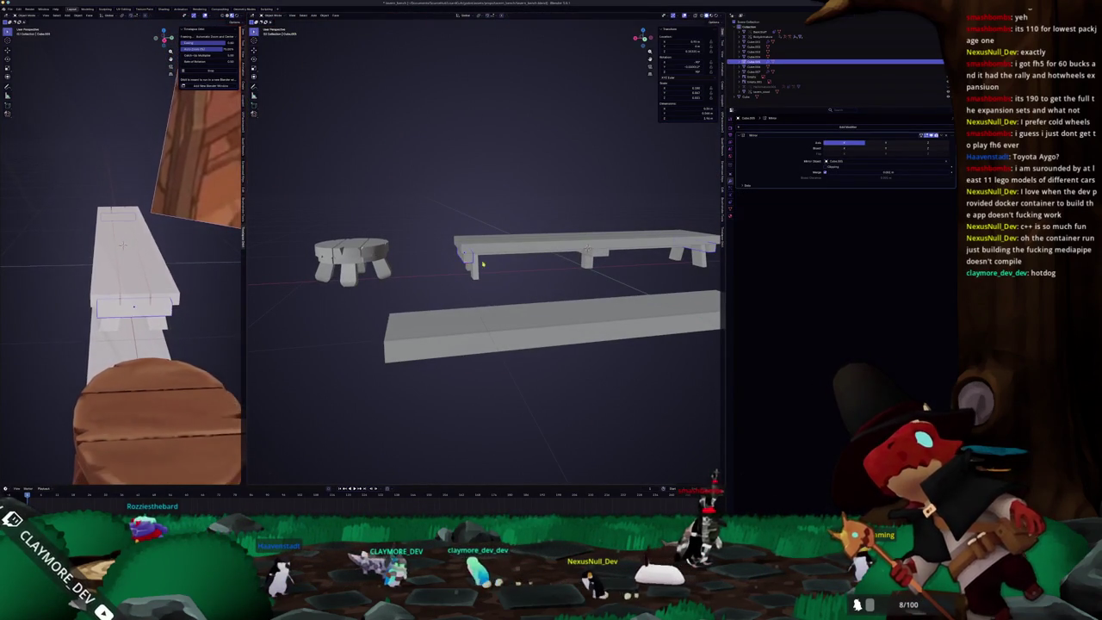
key("KP_1")
key("s")
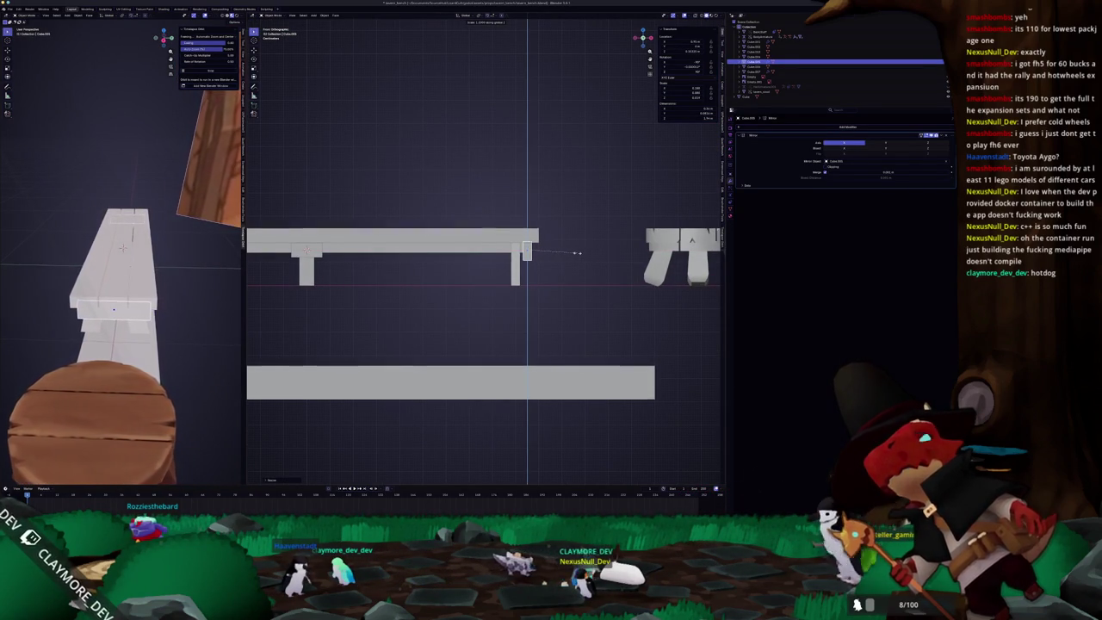
left_click(582, 274)
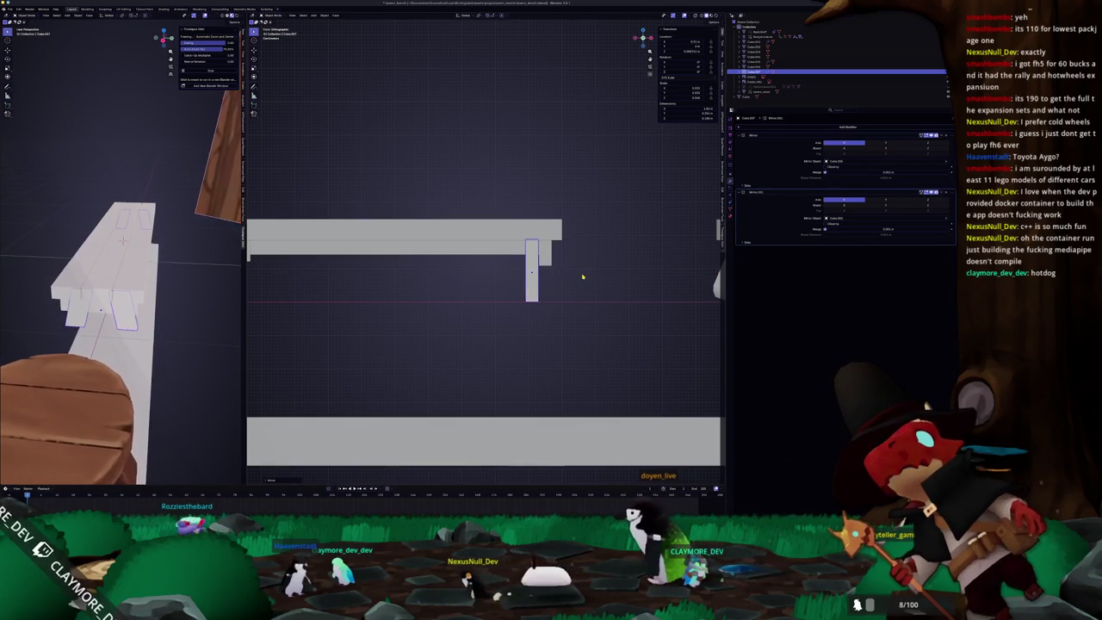
mouse_move(571, 273)
middle_mouse_down()
mouse_move(491, 255)
mouse_move(474, 284)
mouse_move(496, 275)
mouse_move(499, 297)
middle_mouse_up()
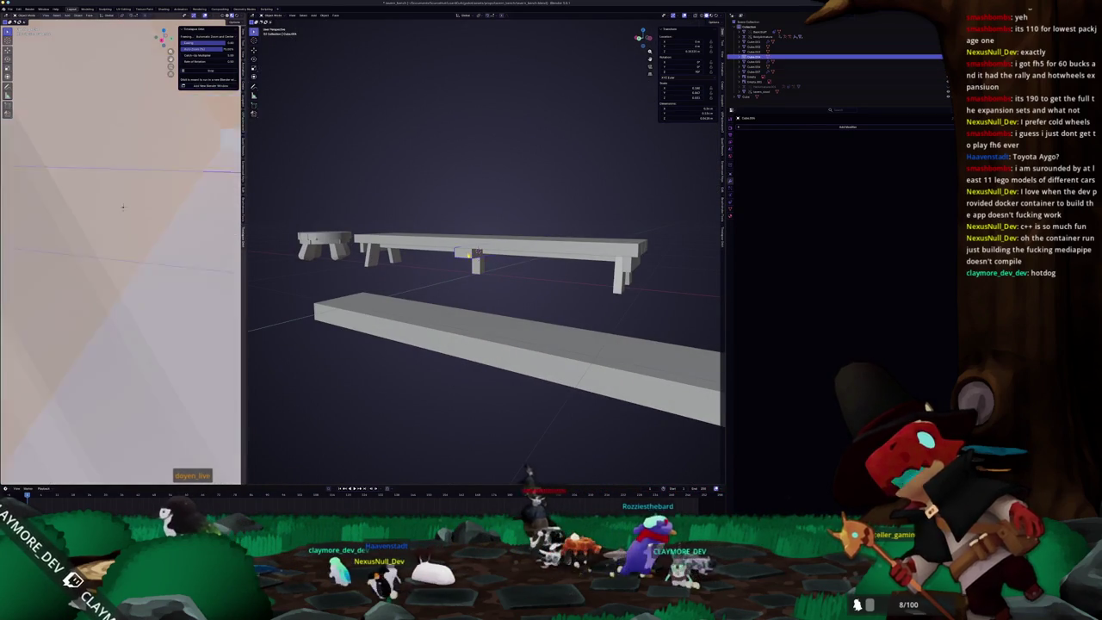
key("KP_1")
scroll(469, 254, "up", 3)
key("s")
key("z")
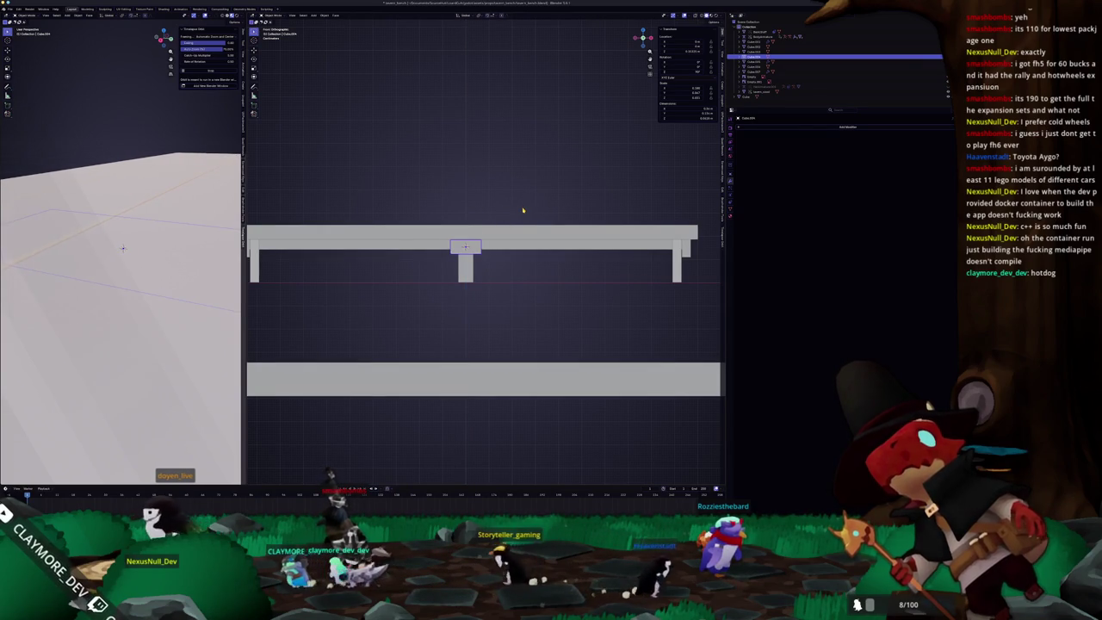
left_click(514, 231)
scroll(519, 269, "down", 1)
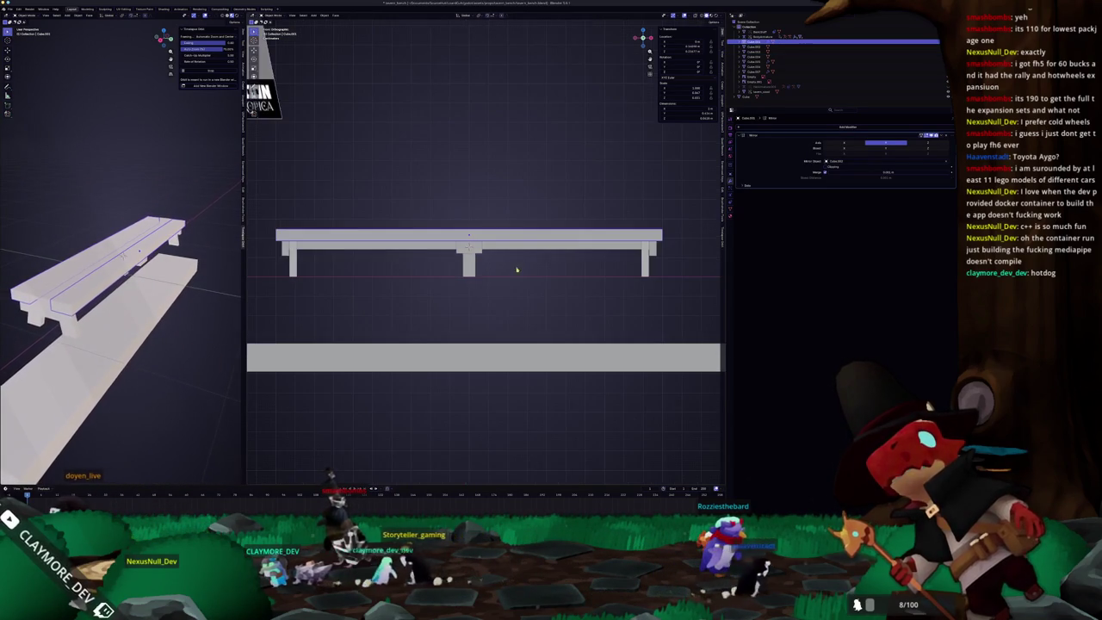
middle_click_drag(469, 248, 518, 237)
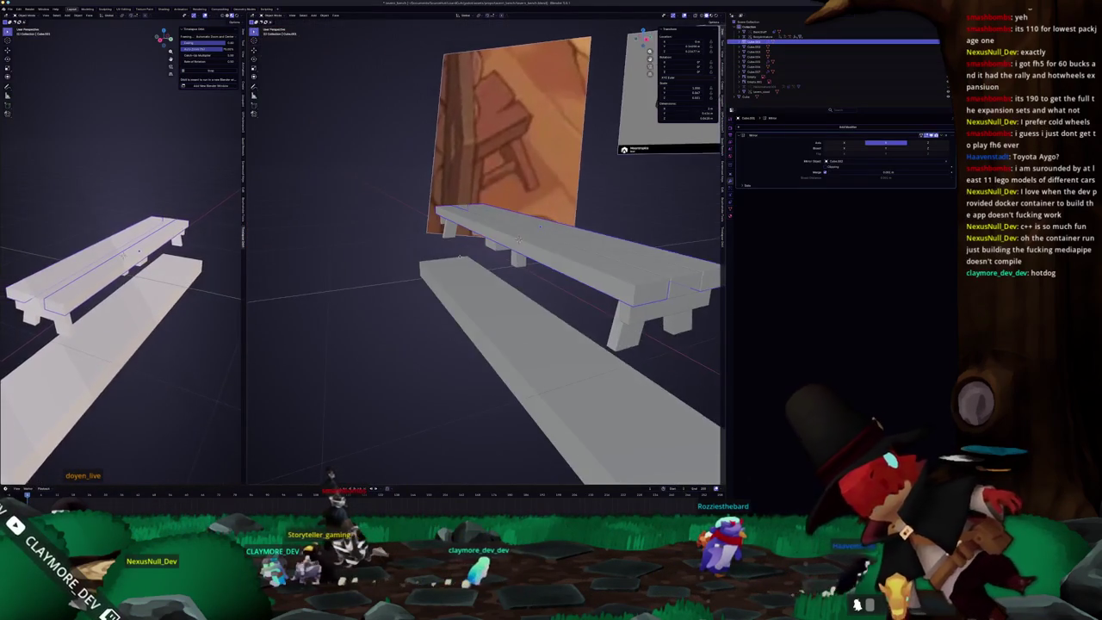
scroll(518, 238, "down", 3)
scroll(547, 248, "up", 1)
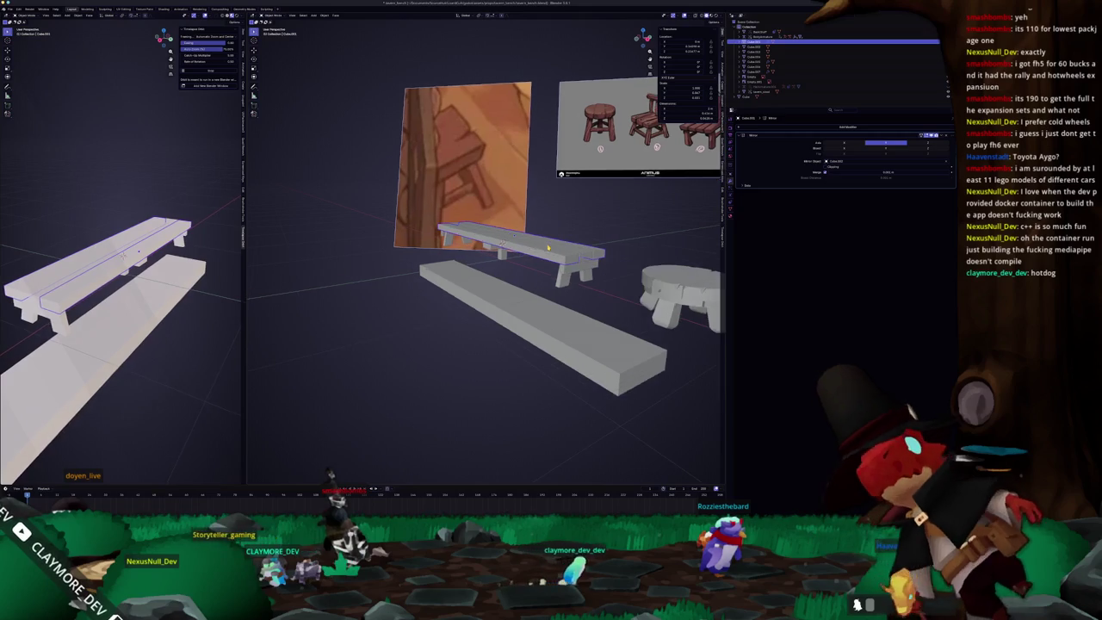
scroll(547, 248, "up", 1)
middle_click_drag(547, 248, 587, 274)
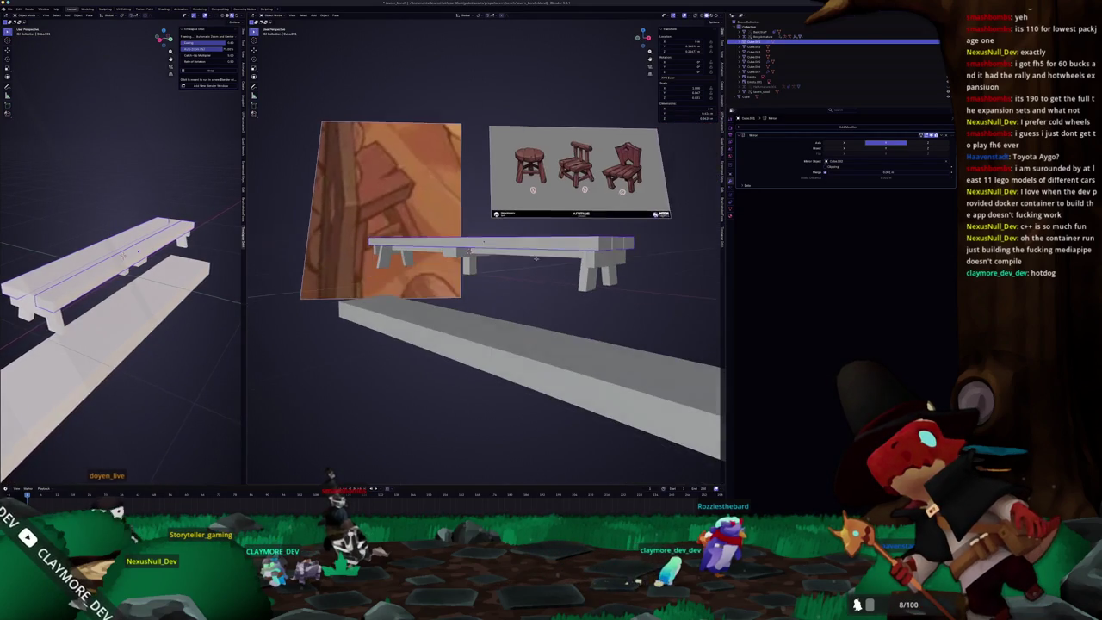
left_click(589, 276)
left_click(611, 274)
mouse_move(533, 257)
middle_mouse_down()
mouse_move(483, 262)
mouse_move(491, 255)
mouse_move(472, 244)
mouse_move(457, 270)
mouse_move(440, 265)
middle_mouse_up()
left_click(517, 263)
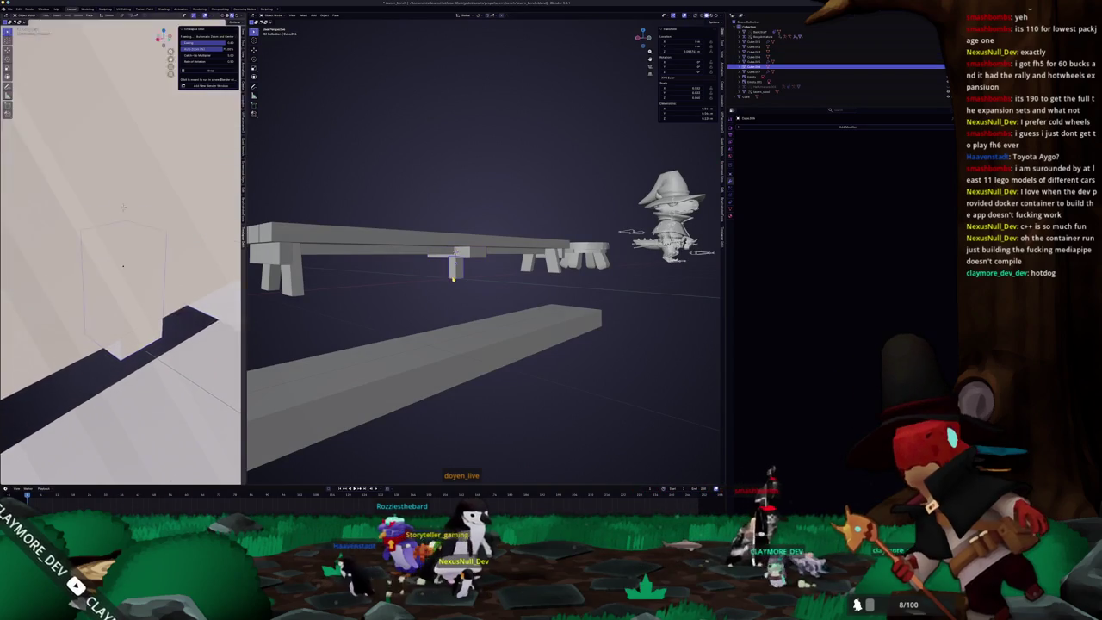
Step: Move the selected support leg along X, checking it in front and perspective views
mouse_move(452, 277)
middle_mouse_down()
mouse_move(405, 294)
mouse_move(442, 291)
middle_mouse_up()
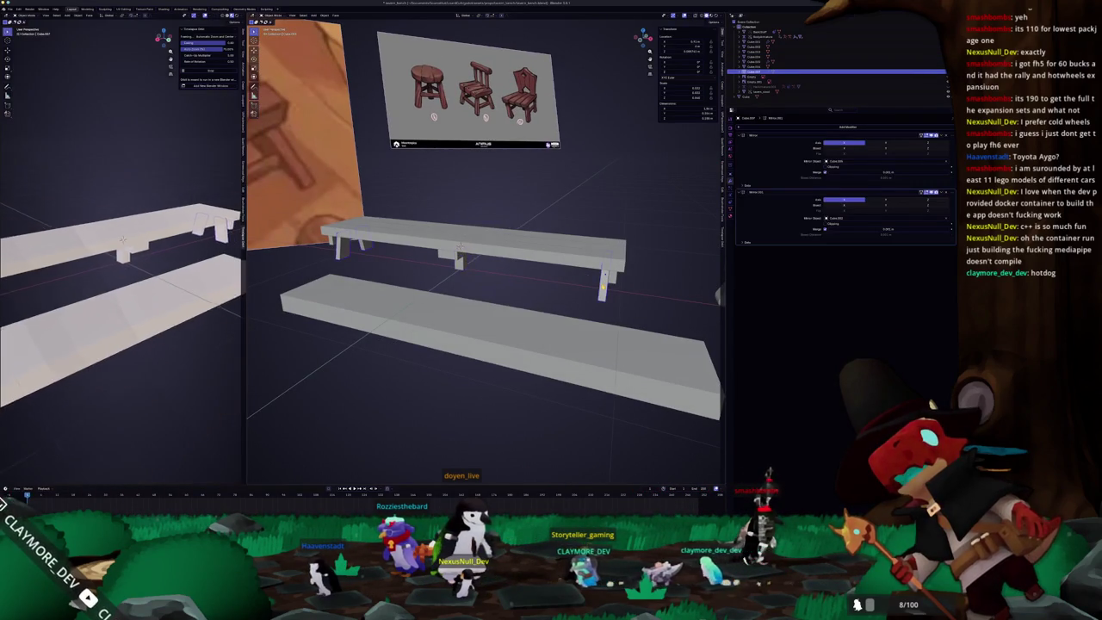
key("KP_1")
scroll(614, 283, "up", 2)
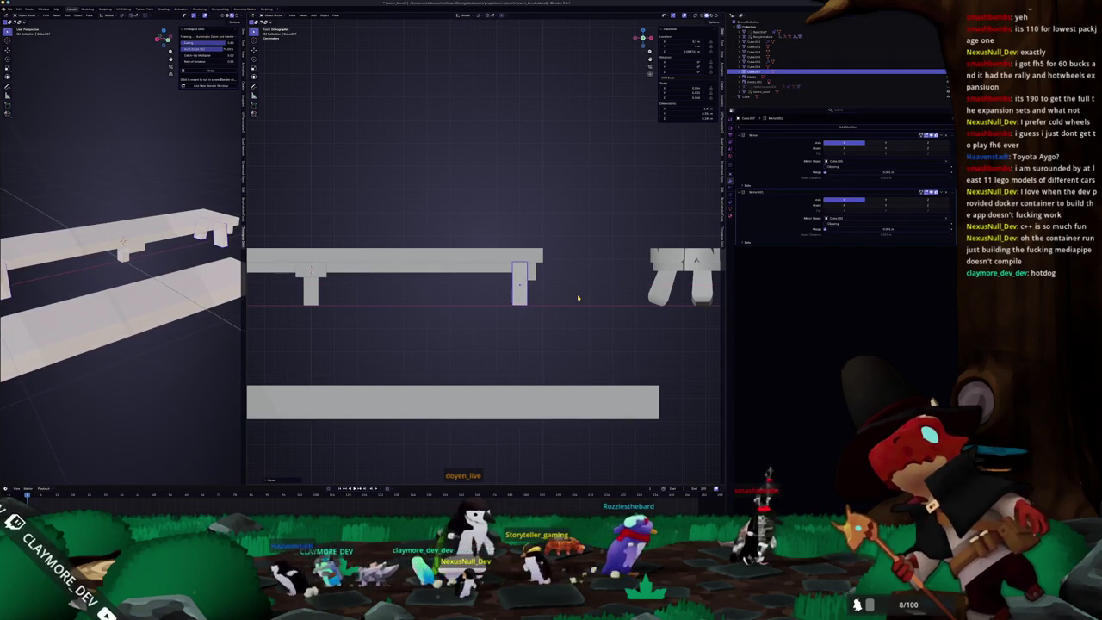
middle_click_drag(530, 276, 508, 298)
key("g")
key("x")
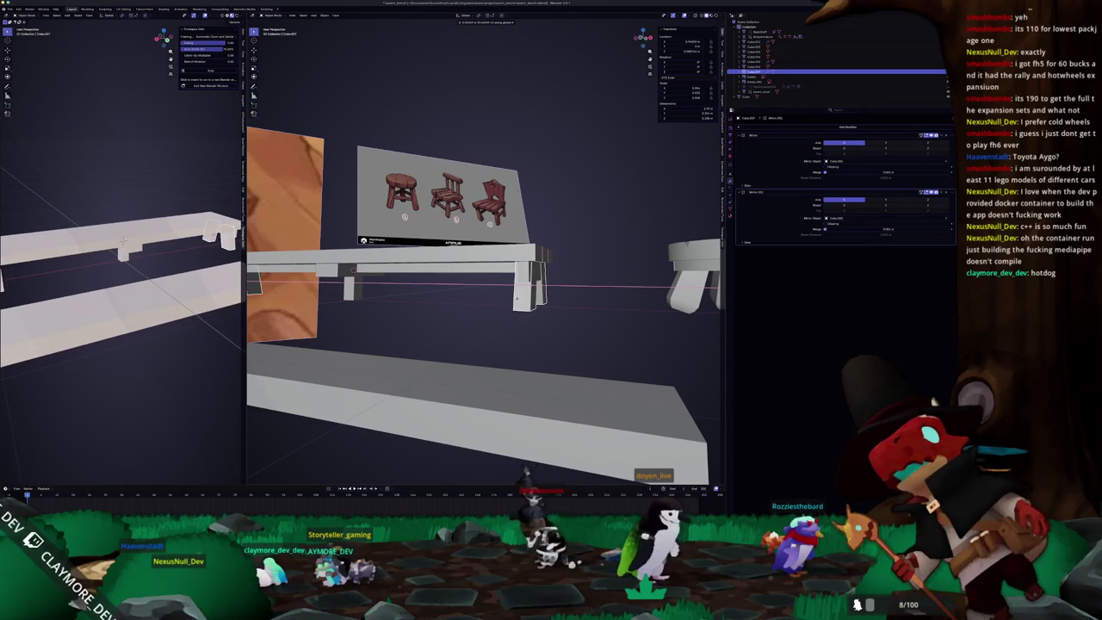
middle_click_drag(521, 293, 534, 295)
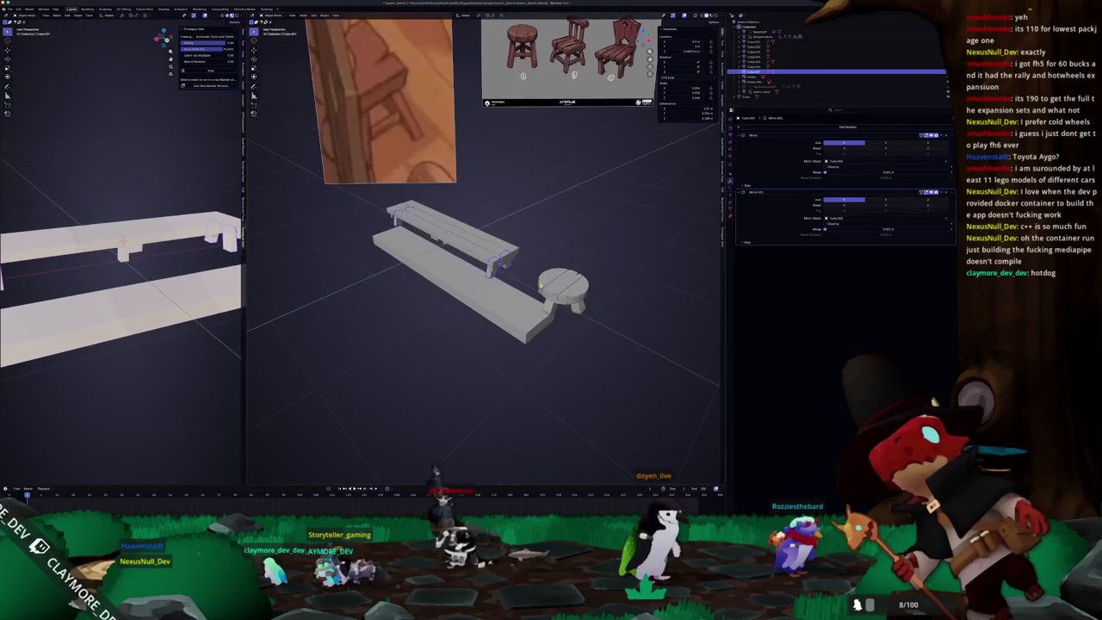
mouse_move(542, 252)
middle_mouse_down()
mouse_move(519, 301)
mouse_move(505, 292)
mouse_move(527, 274)
middle_mouse_up()
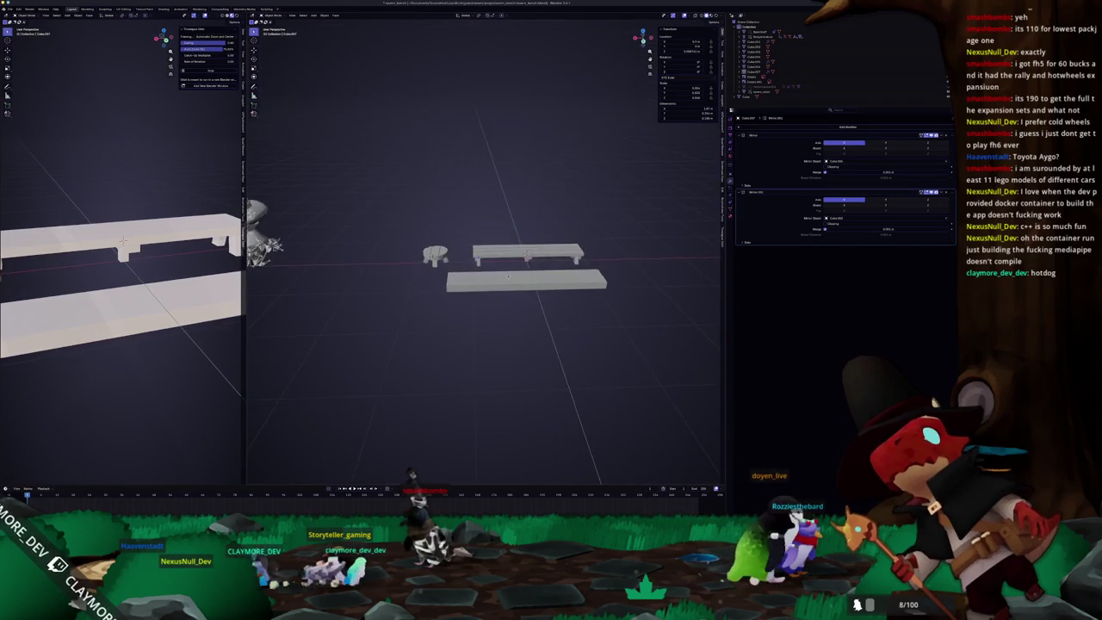
scroll(528, 274, "up", 5)
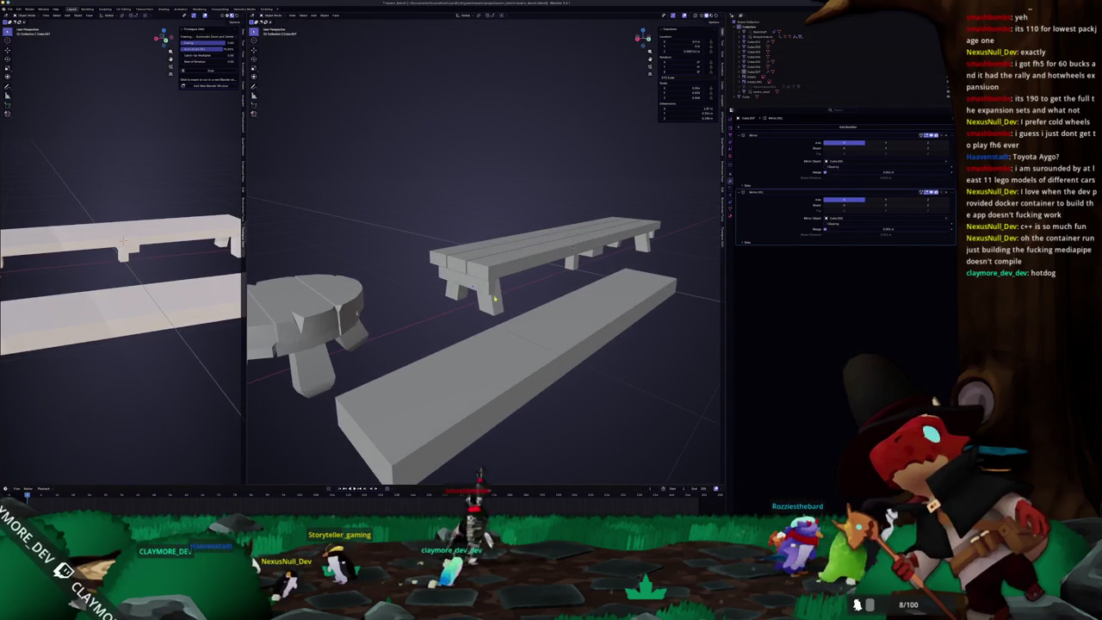
key("KP_3")
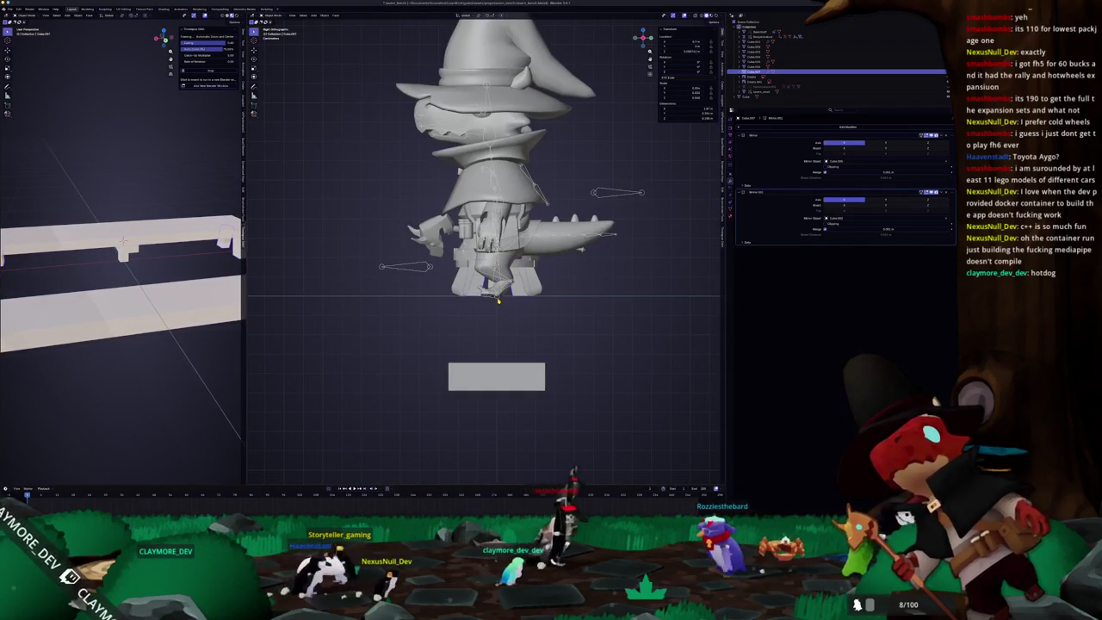
scroll(524, 295, "up", 2)
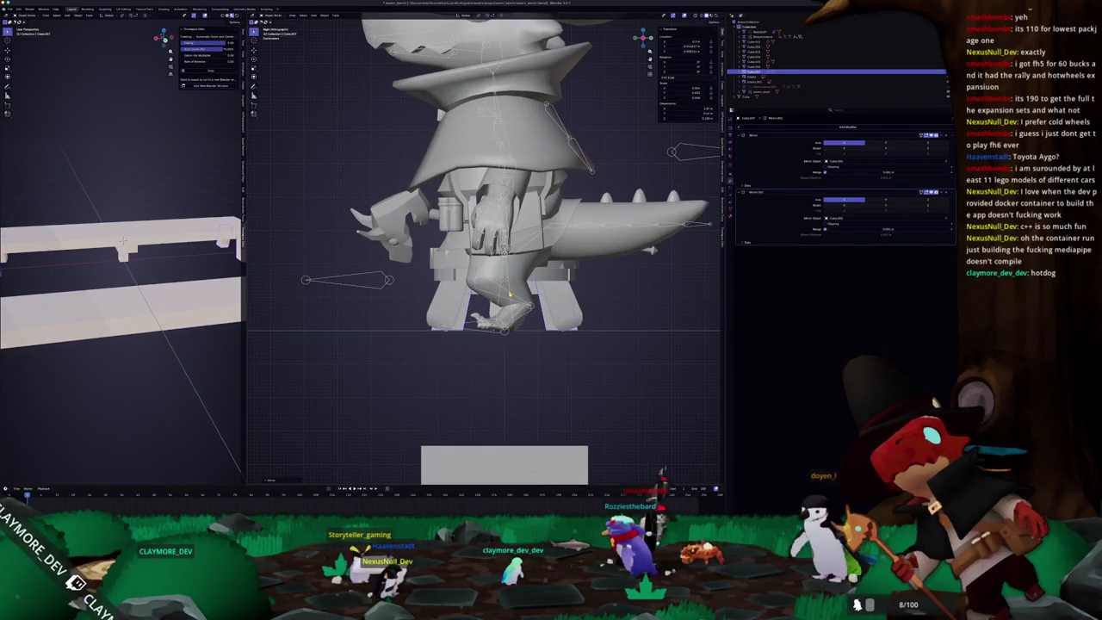
key("KP_Decimal")
scroll(493, 298, "down", 2)
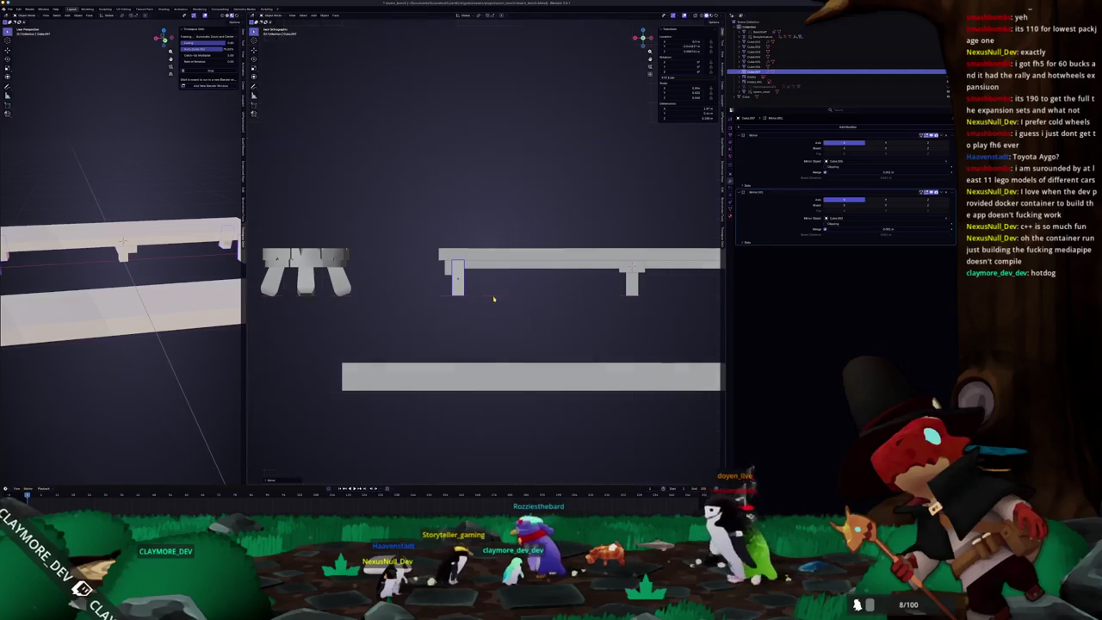
key("ctrl+KP_3")
scroll(569, 302, "up", 2)
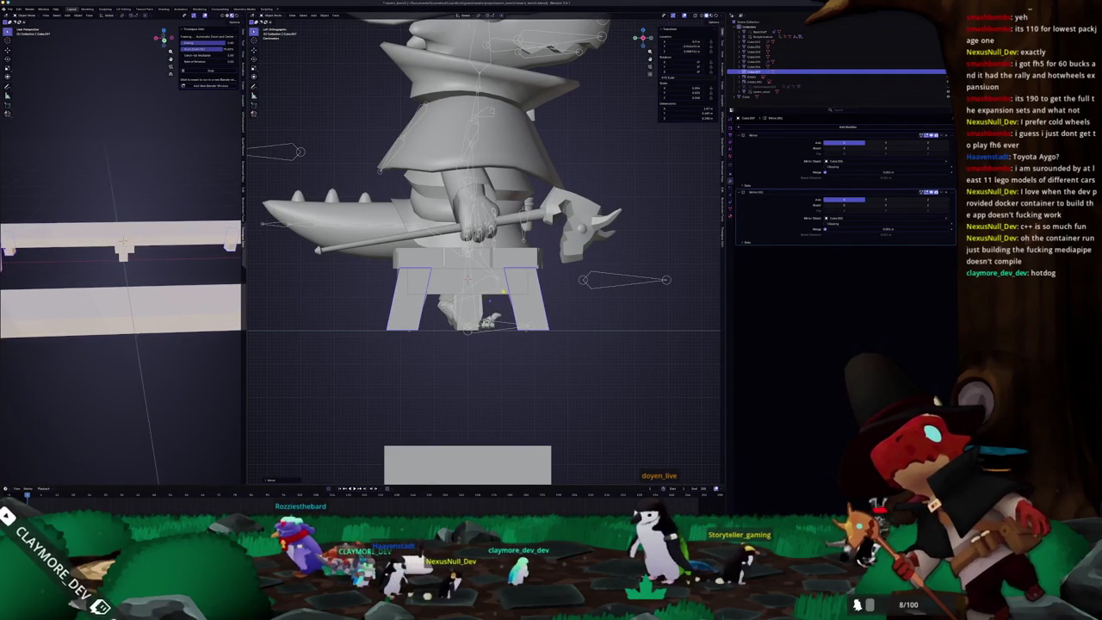
left_click(468, 280)
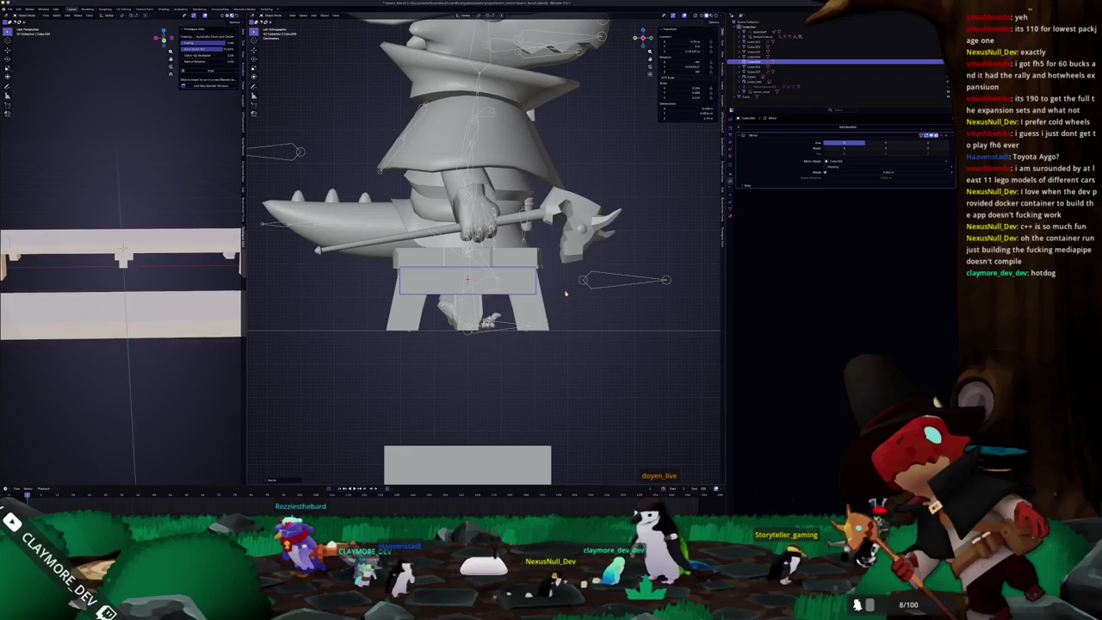
scroll(567, 293, "down", 3)
mouse_move(567, 294)
middle_mouse_down()
mouse_move(453, 306)
mouse_move(465, 276)
mouse_move(477, 284)
middle_mouse_up()
scroll(454, 307, "up", 3)
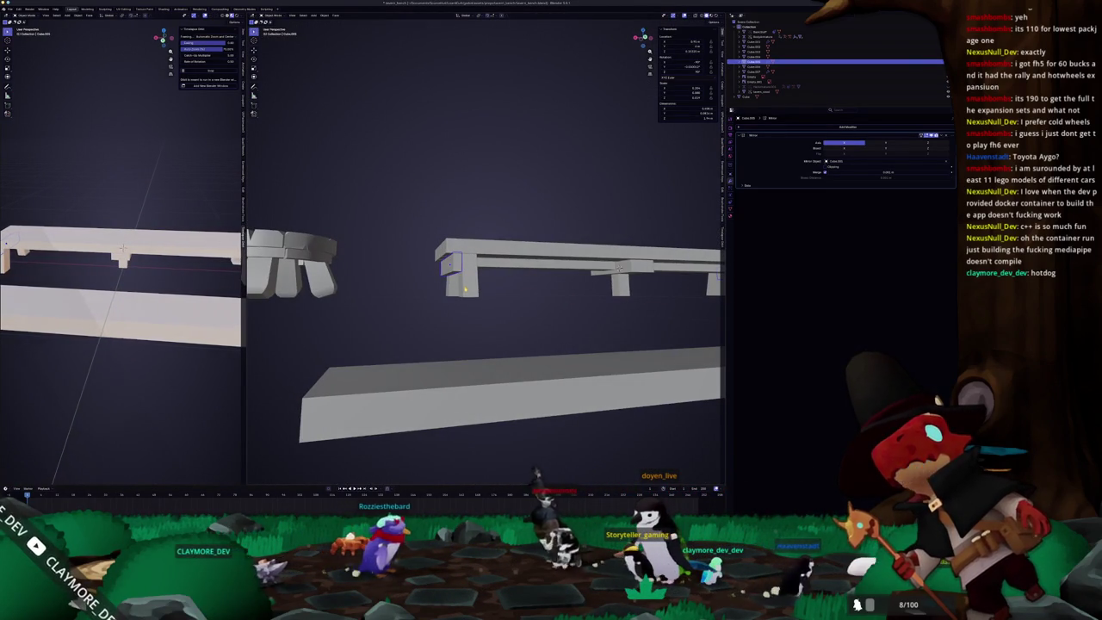
Step: Delete the selected unwanted bench parts
mouse_move(466, 289)
middle_mouse_down()
mouse_move(498, 273)
mouse_move(489, 284)
middle_mouse_up()
key("x")
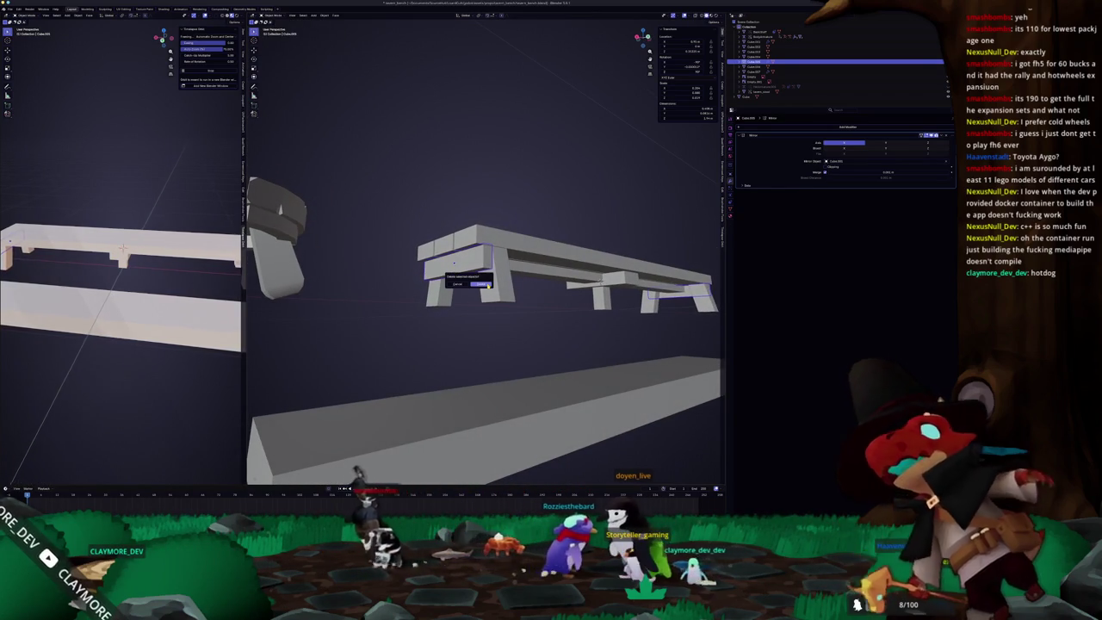
left_click(482, 284)
Step: Select the leg near the bench's right end and inspect it from several angles
left_click(602, 282)
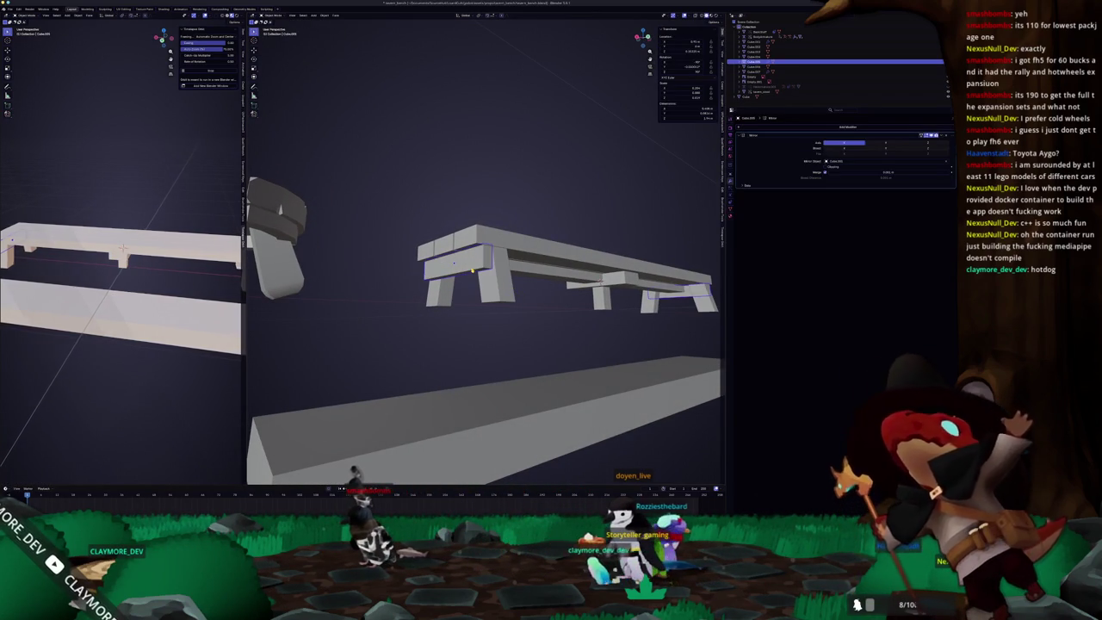
middle_click_drag(606, 286, 503, 297, "alt")
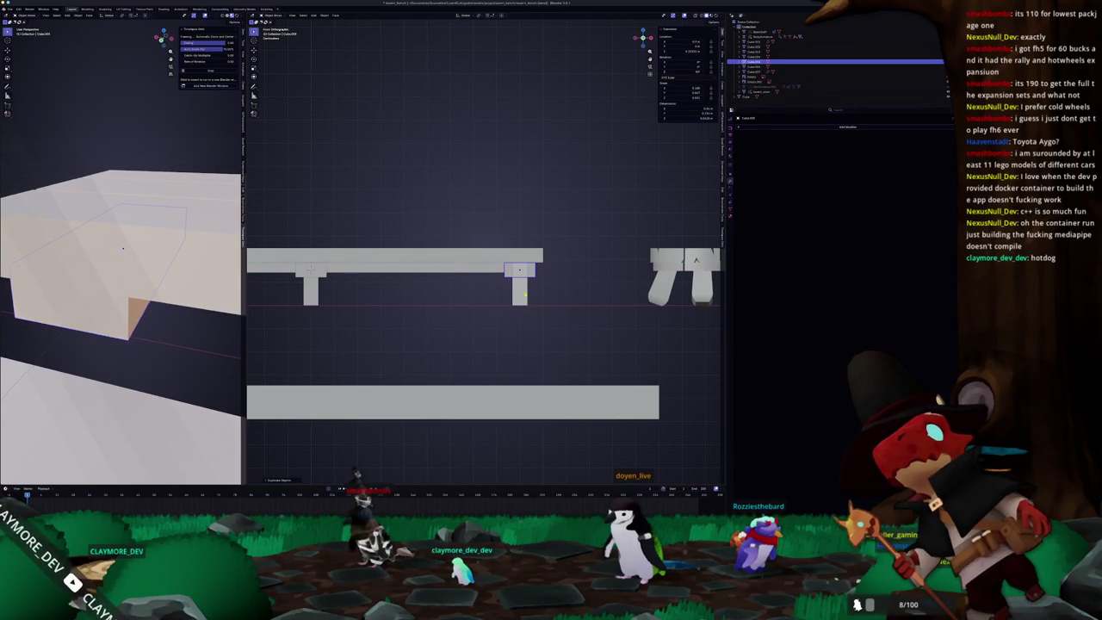
left_click(525, 295)
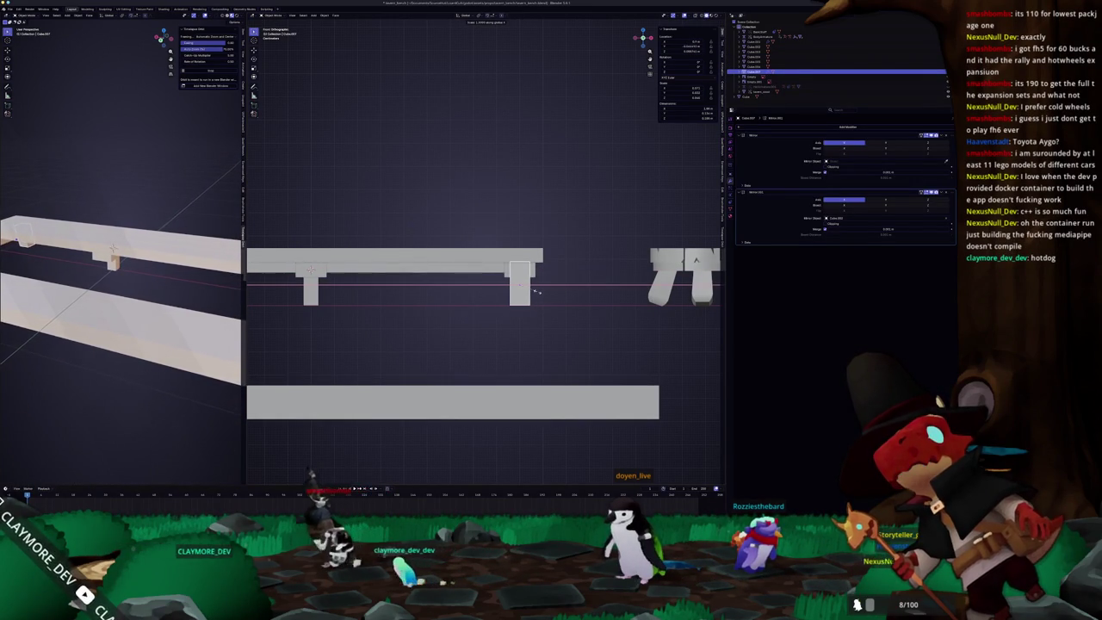
middle_click_drag(535, 292, 508, 286)
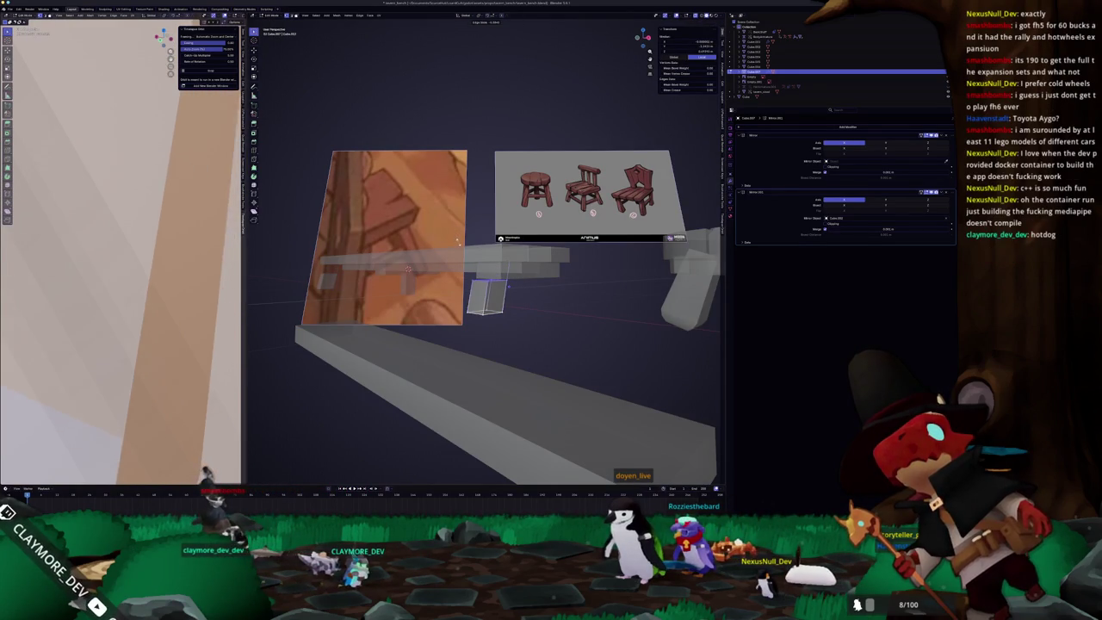
mouse_move(507, 286)
middle_mouse_down()
mouse_move(491, 301)
mouse_move(514, 317)
middle_mouse_up()
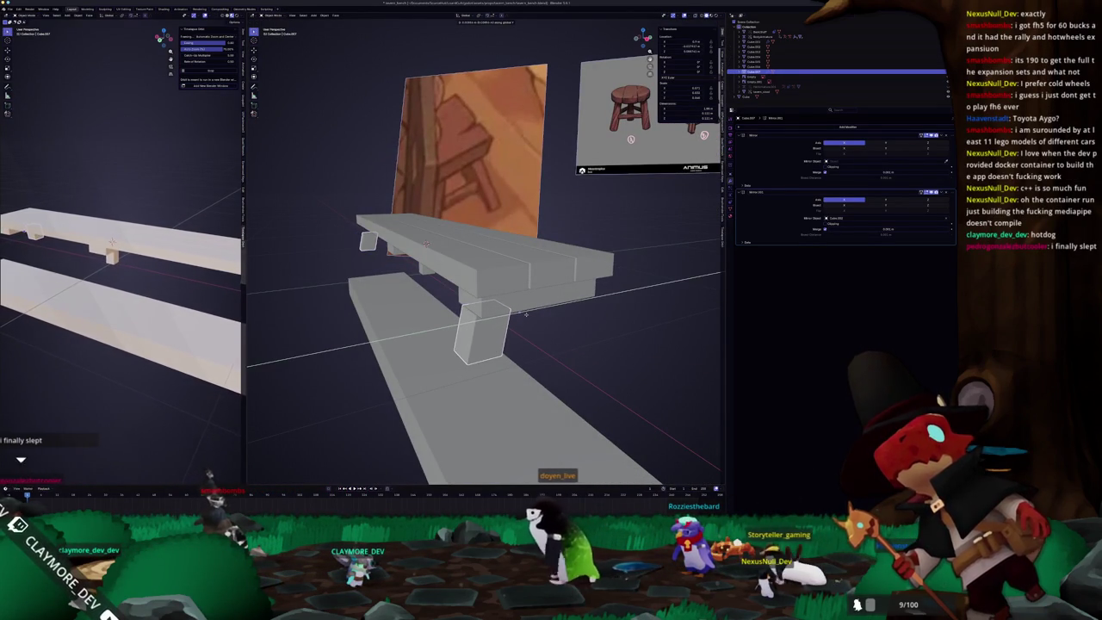
middle_click_drag(527, 314, 509, 290)
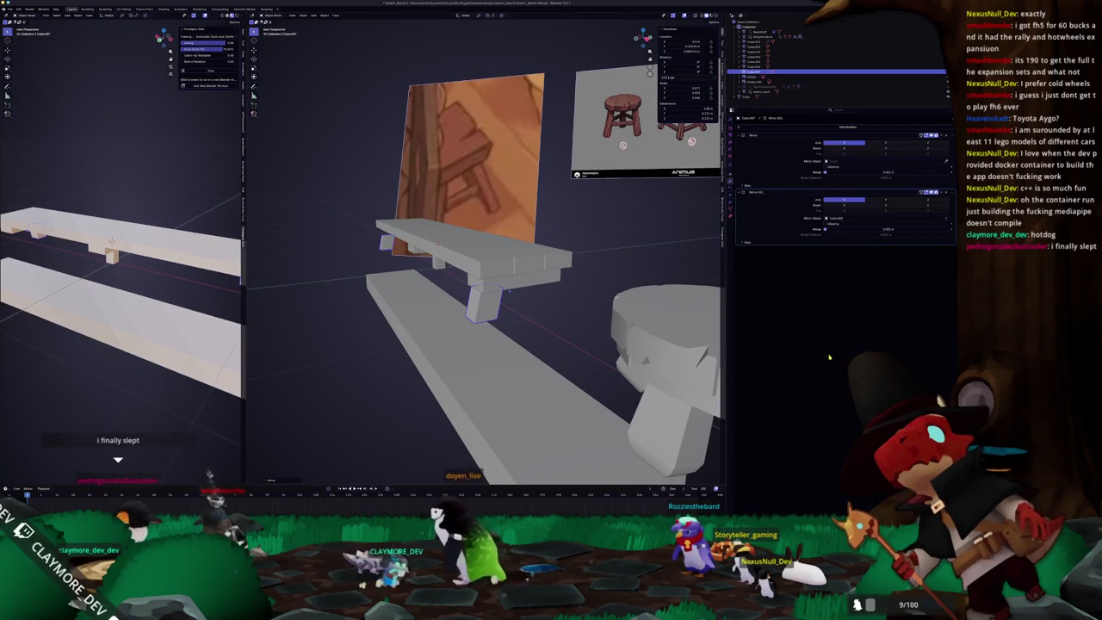
middle_click_drag(572, 297, 573, 303)
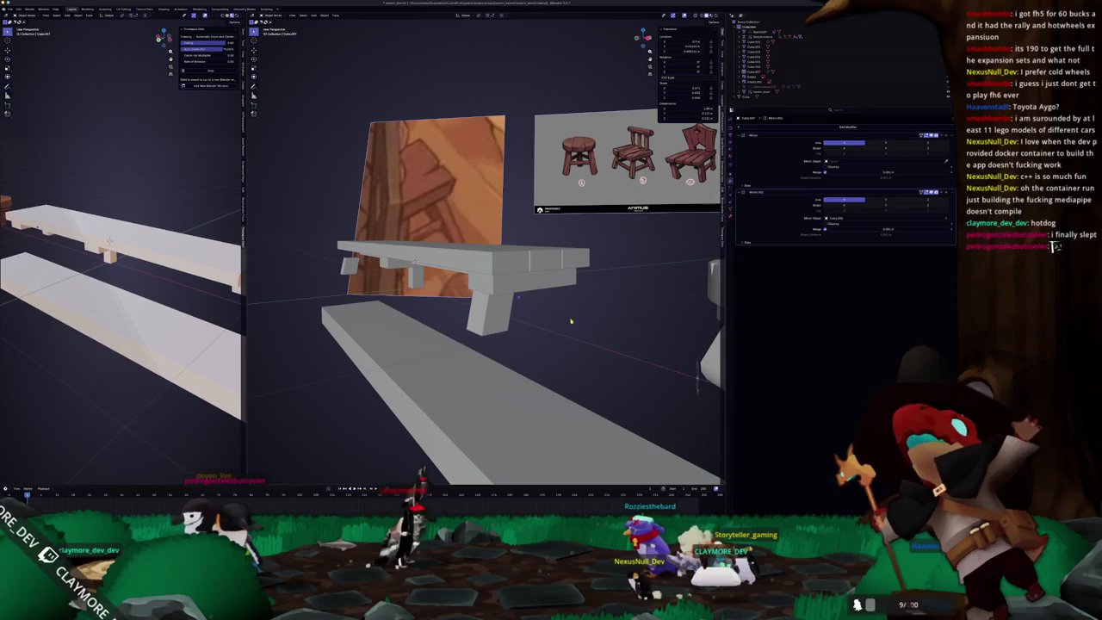
middle_click_drag(648, 322, 499, 293)
Step: Add a Mirror modifier to the bench's top board
left_click(494, 289)
left_click(848, 126)
left_click(945, 161)
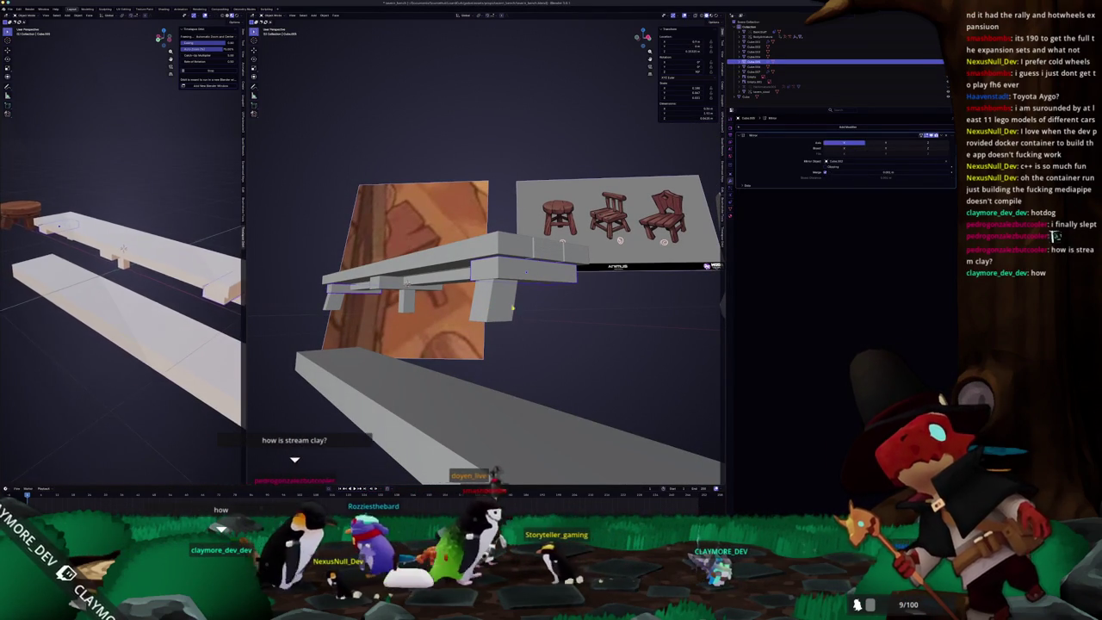
left_click(520, 305)
middle_click_drag(520, 305, 547, 310)
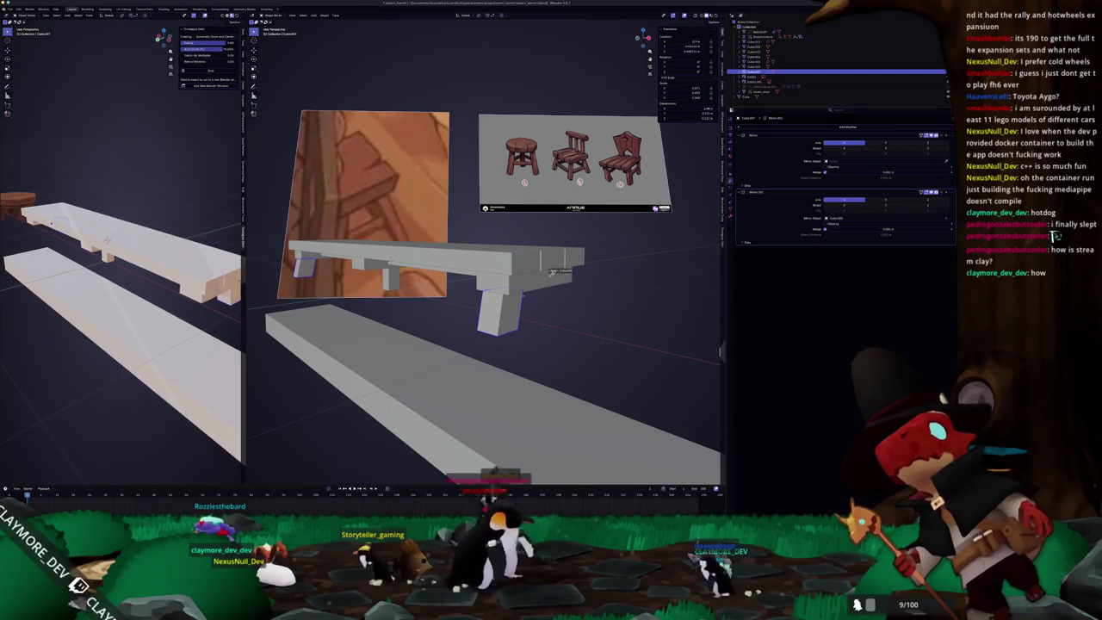
mouse_move(559, 333)
middle_mouse_down()
mouse_move(521, 303)
mouse_move(525, 293)
mouse_move(458, 320)
mouse_move(532, 315)
mouse_move(526, 299)
middle_mouse_up()
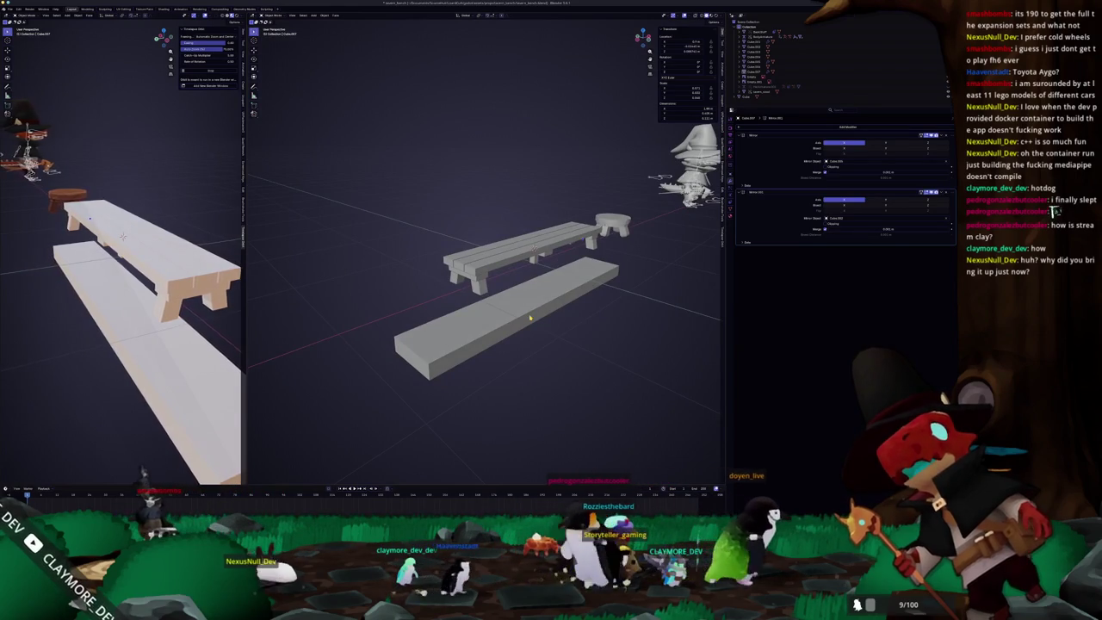
key("KP_1")
key("KP_3")
key("KP_1")
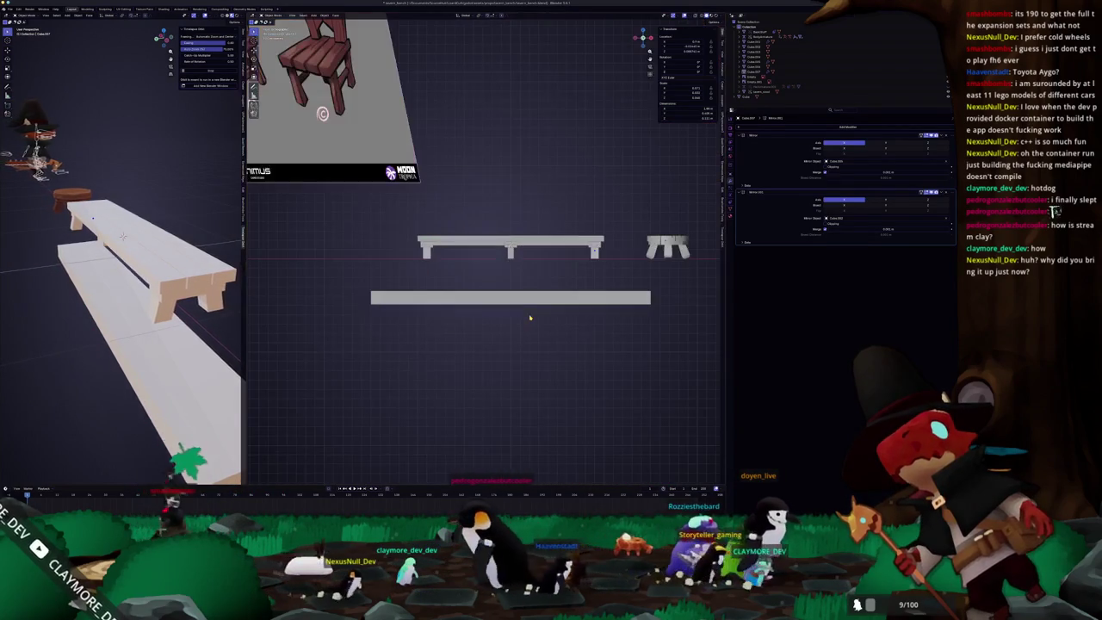
key("ctrl+KP_1")
key("KP_3")
key("KP_1")
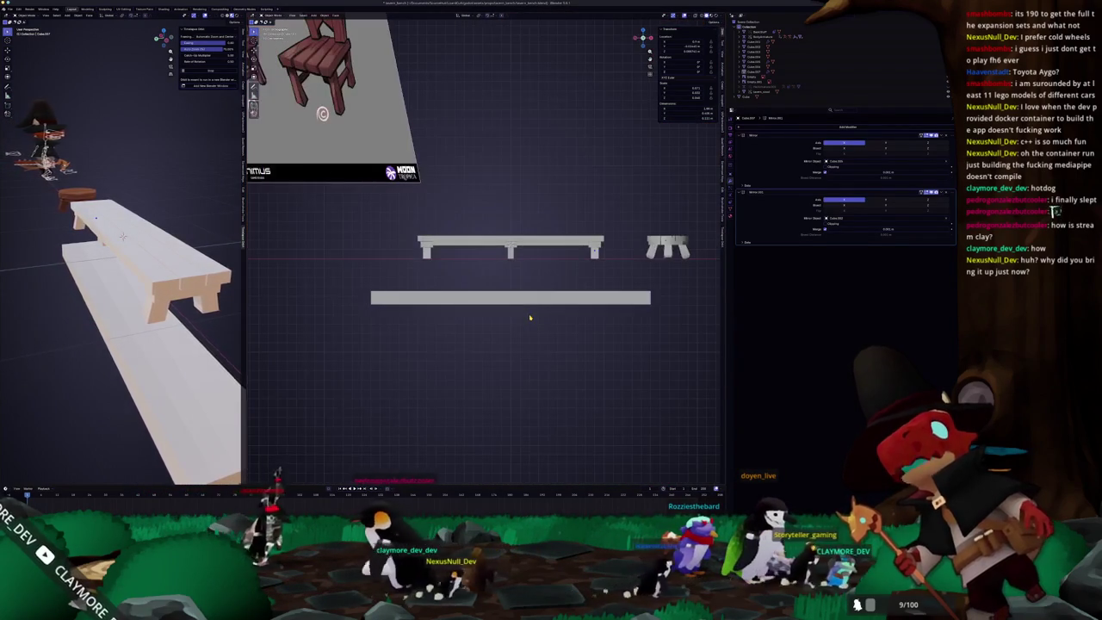
scroll(544, 272, "up", 2)
middle_click_drag(592, 276, 550, 281, "shift")
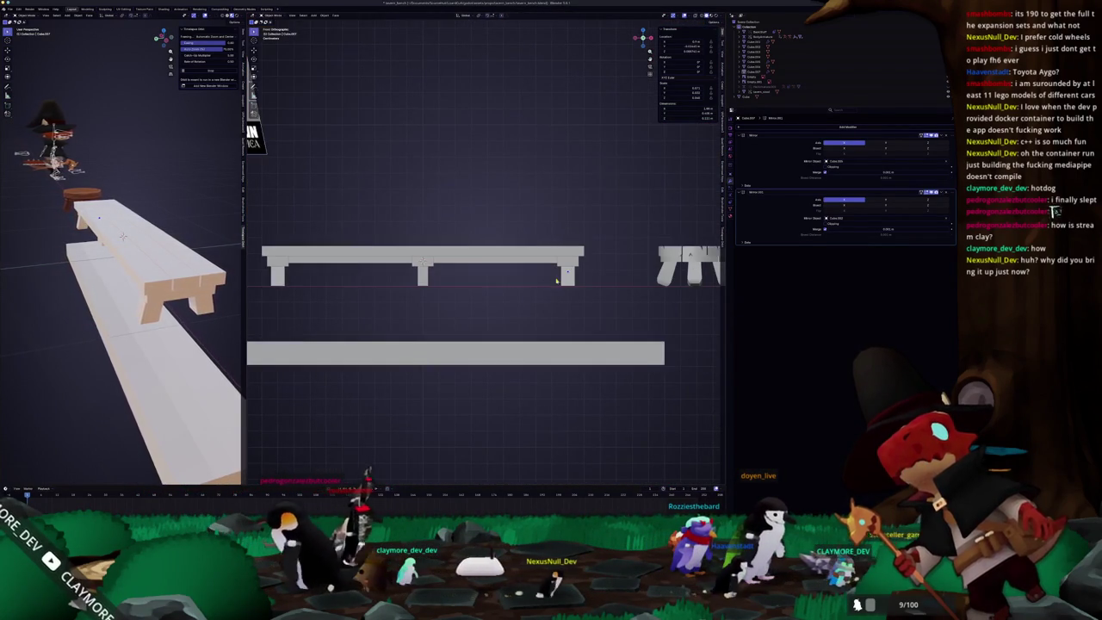
scroll(582, 281, "up", 2)
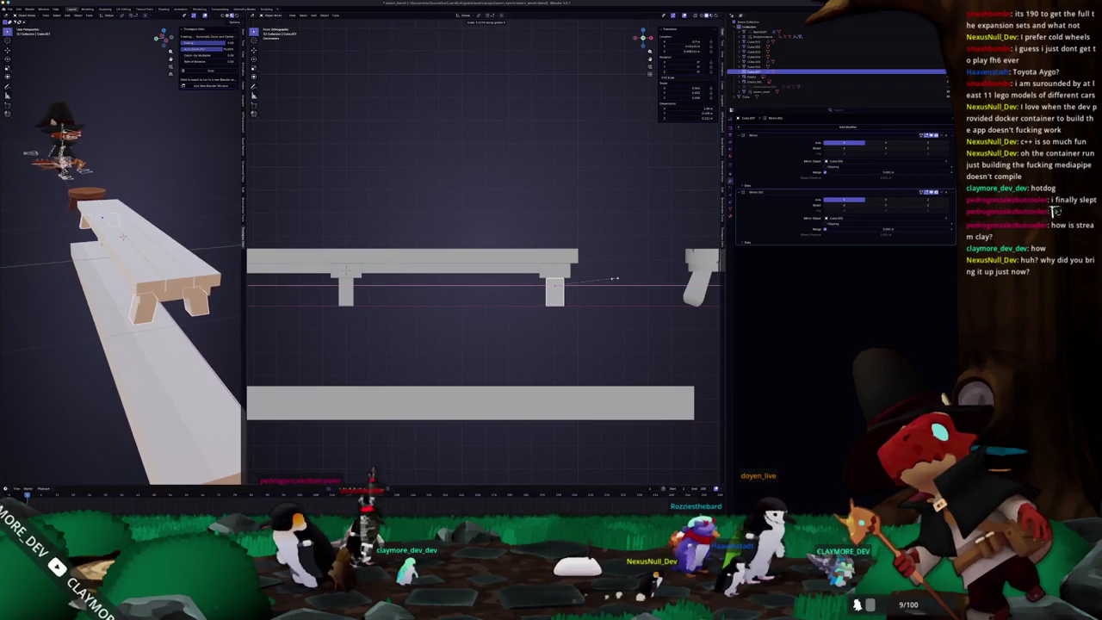
scroll(594, 281, "down", 2)
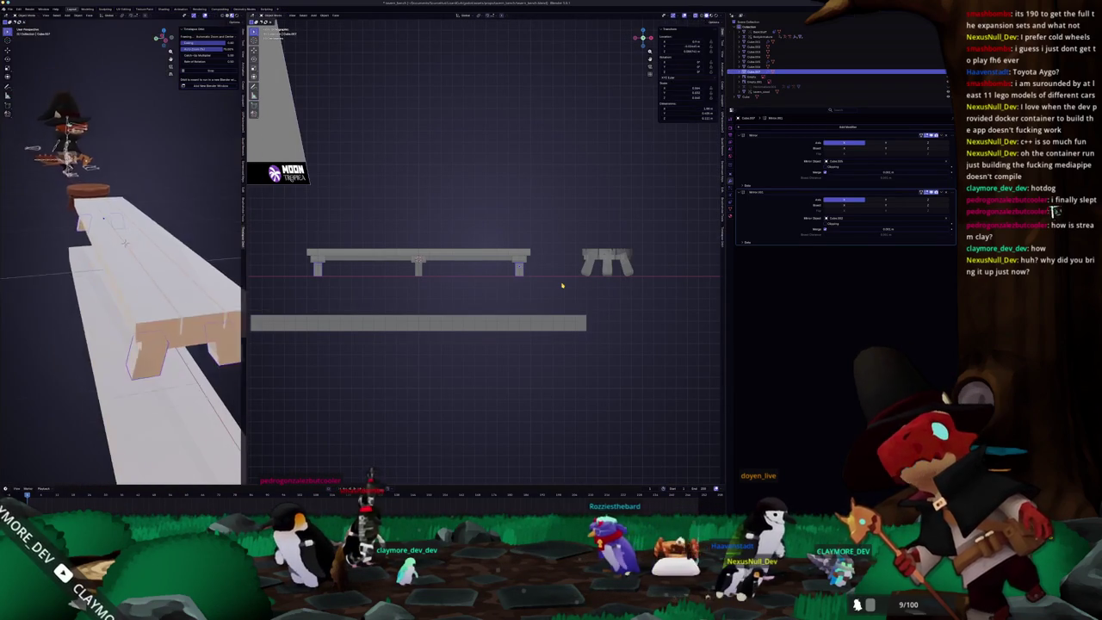
middle_click_drag(561, 285, 522, 285)
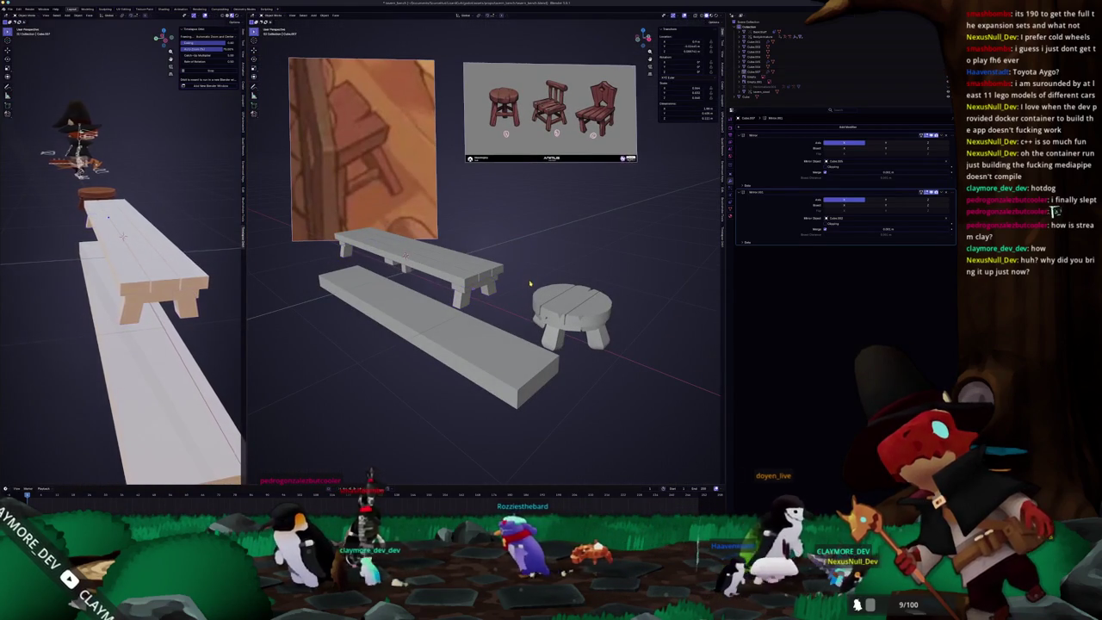
mouse_move(493, 305)
middle_mouse_down()
mouse_move(447, 305)
mouse_move(462, 262)
mouse_move(463, 332)
middle_mouse_up()
key("ctrl+z")
scroll(463, 332, "down", 3)
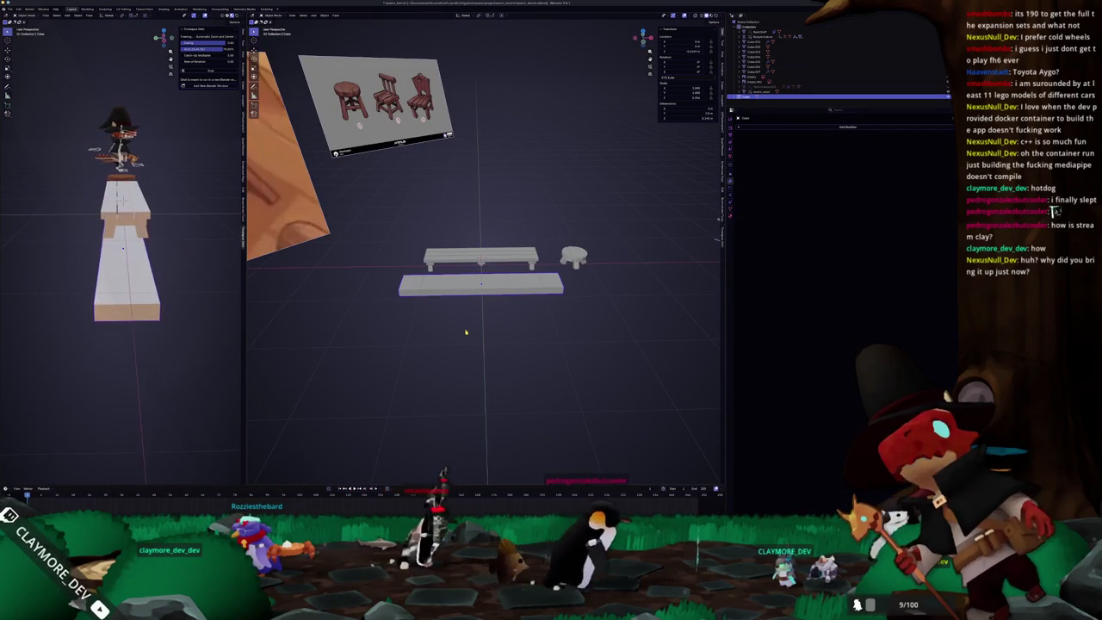
key("KP_7")
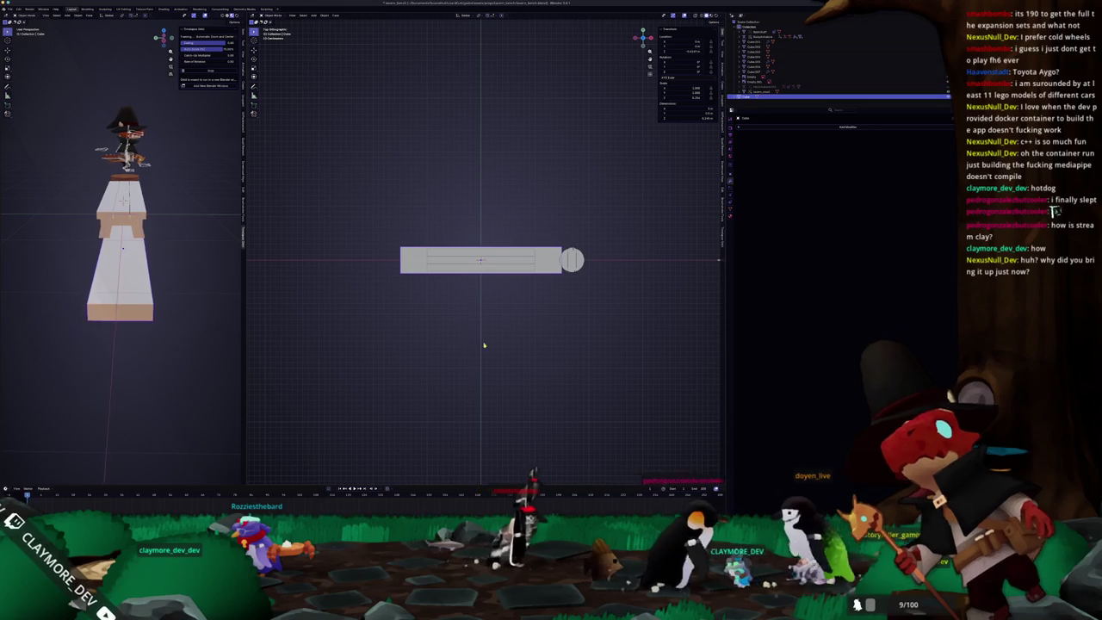
middle_click_drag(509, 347, 528, 343)
left_click(571, 262)
key("shift+d")
key("x")
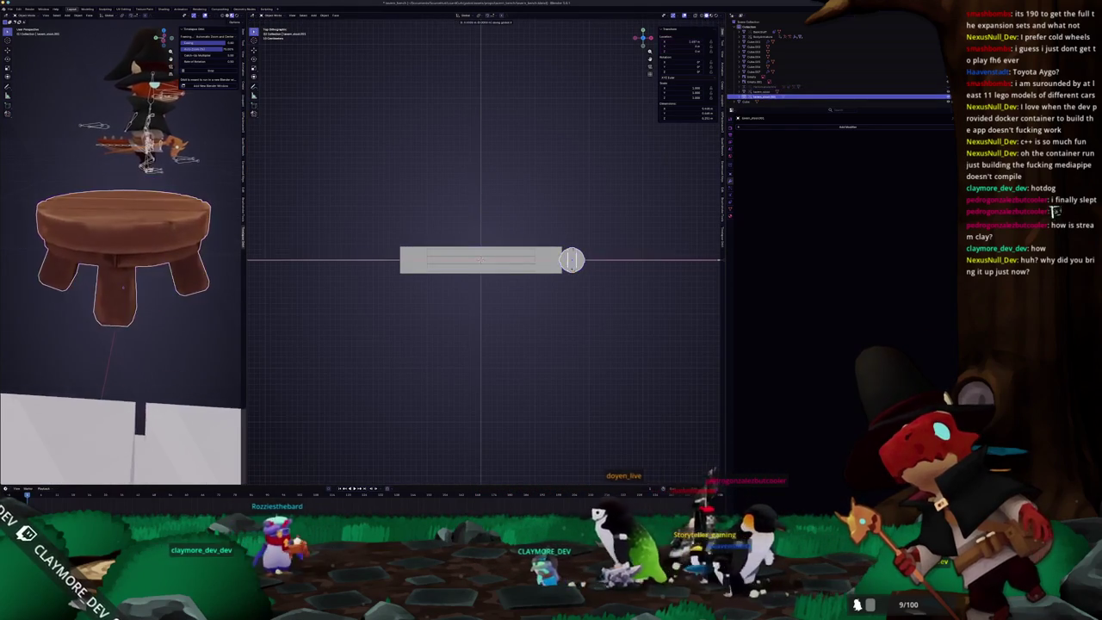
left_click(442, 259)
key("x")
left_click(444, 274)
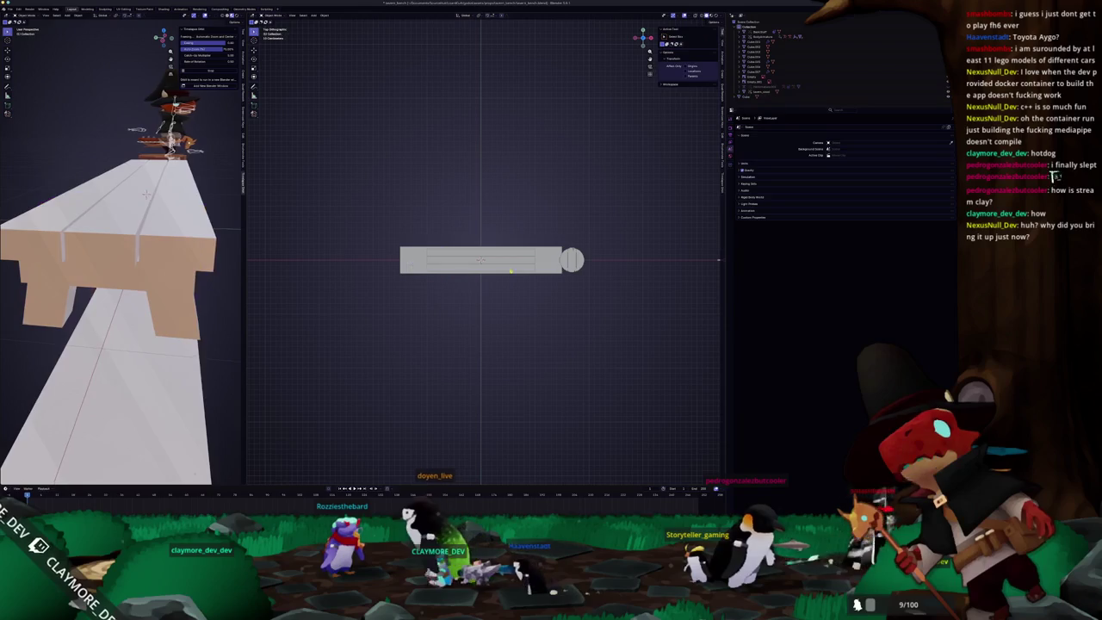
middle_click_drag(452, 274, 535, 308)
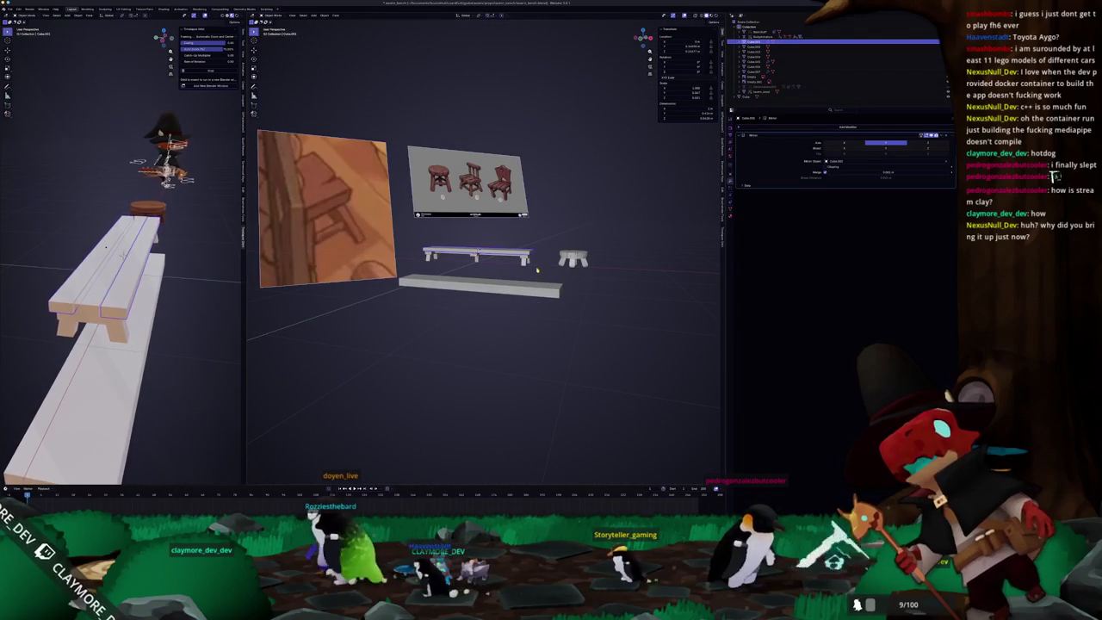
Step: Lengthen the bench seat by moving its end along X in top view
left_click(512, 247)
key("KP_Decimal")
key("Tab")
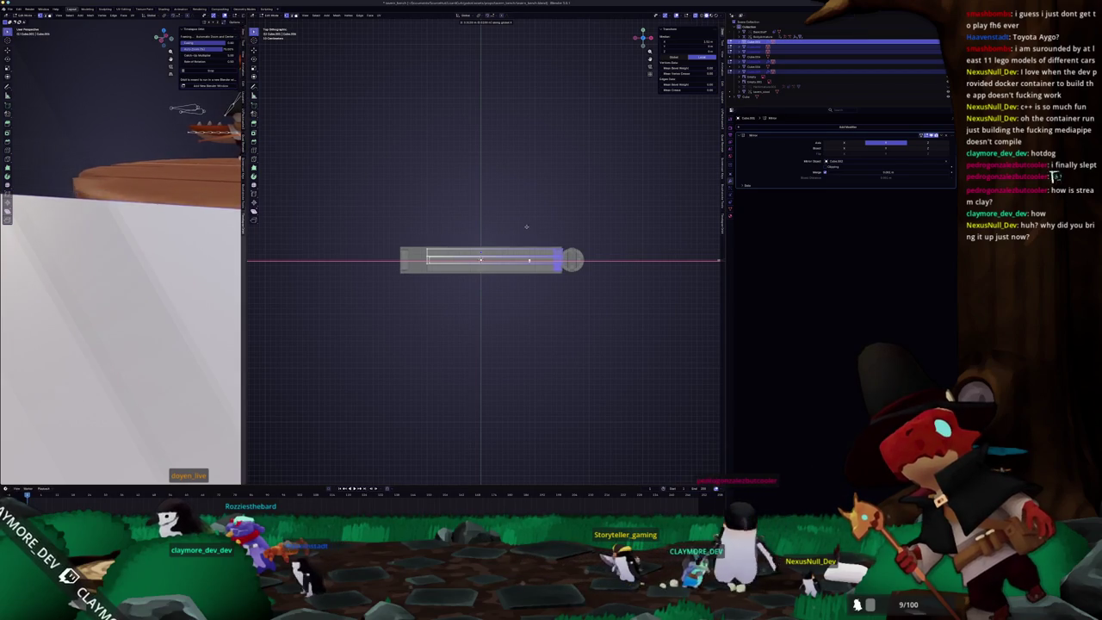
middle_click_drag(526, 226, 556, 254)
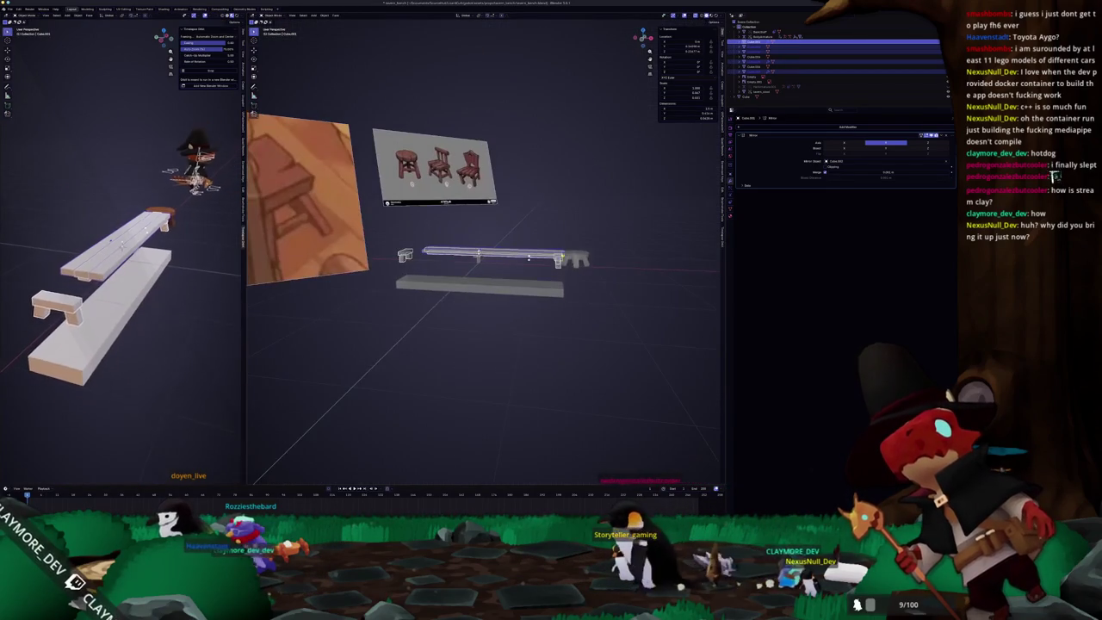
scroll(481, 265, "up", 2)
scroll(508, 269, "up", 2)
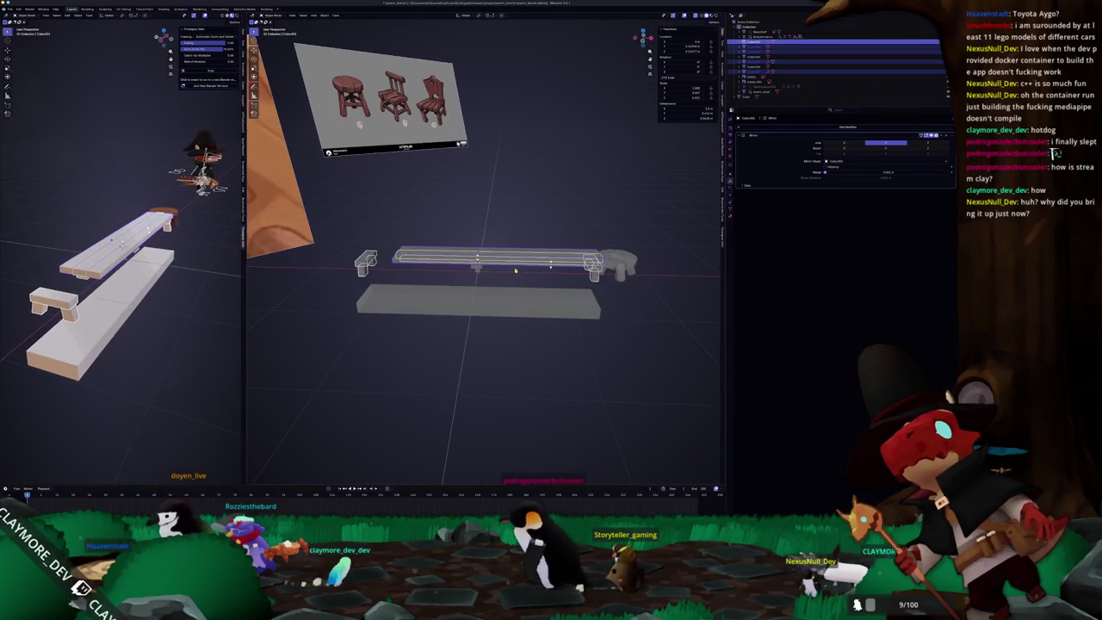
key("KP_7")
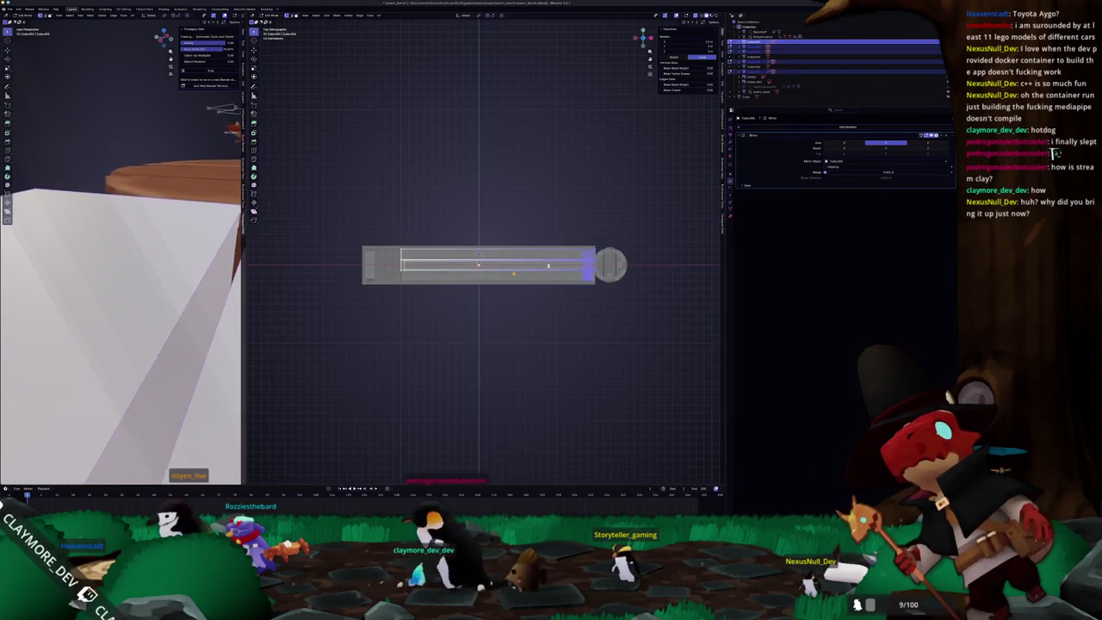
key("g")
key("x")
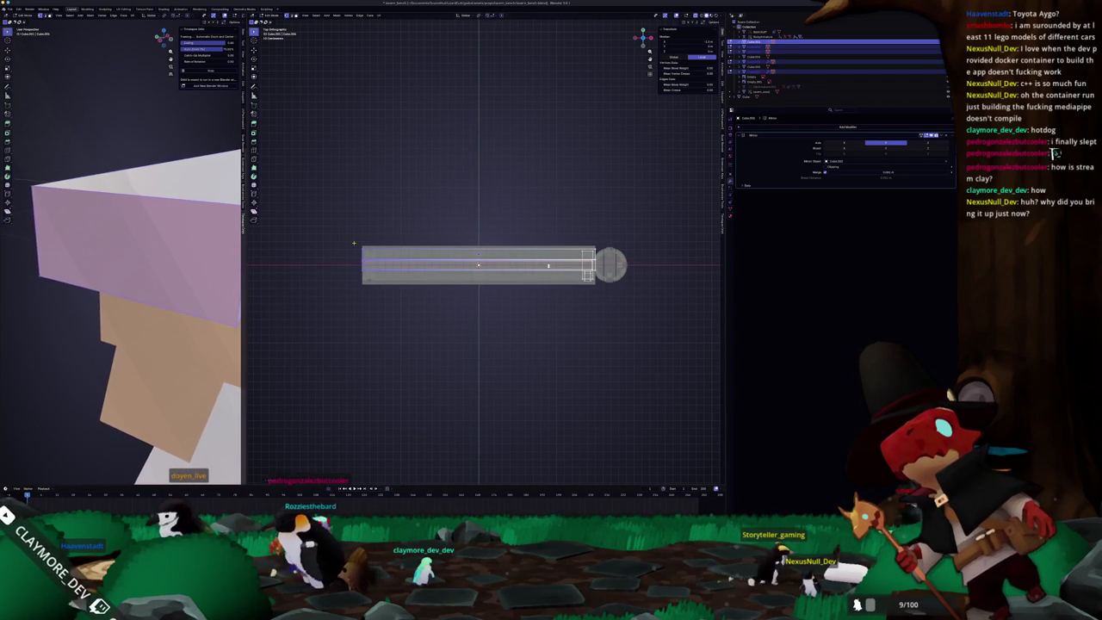
left_click(548, 265)
middle_click_drag(547, 265, 551, 262)
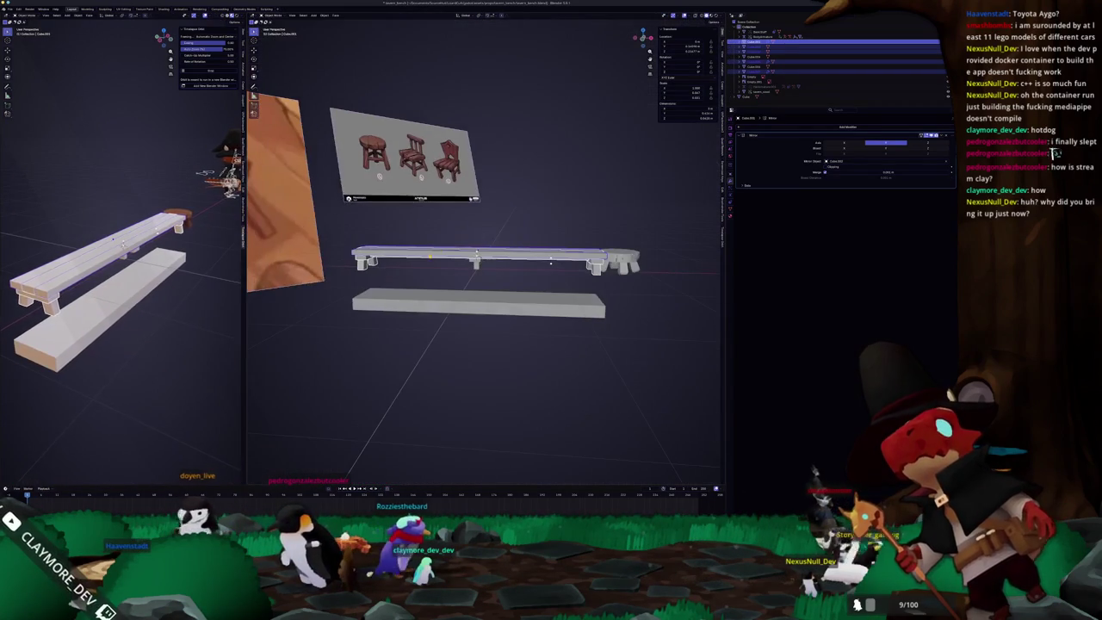
Step: Apply all transforms to the bench, then reselect it with its mirror modifiers
key("ctrl+a")
left_click(519, 235)
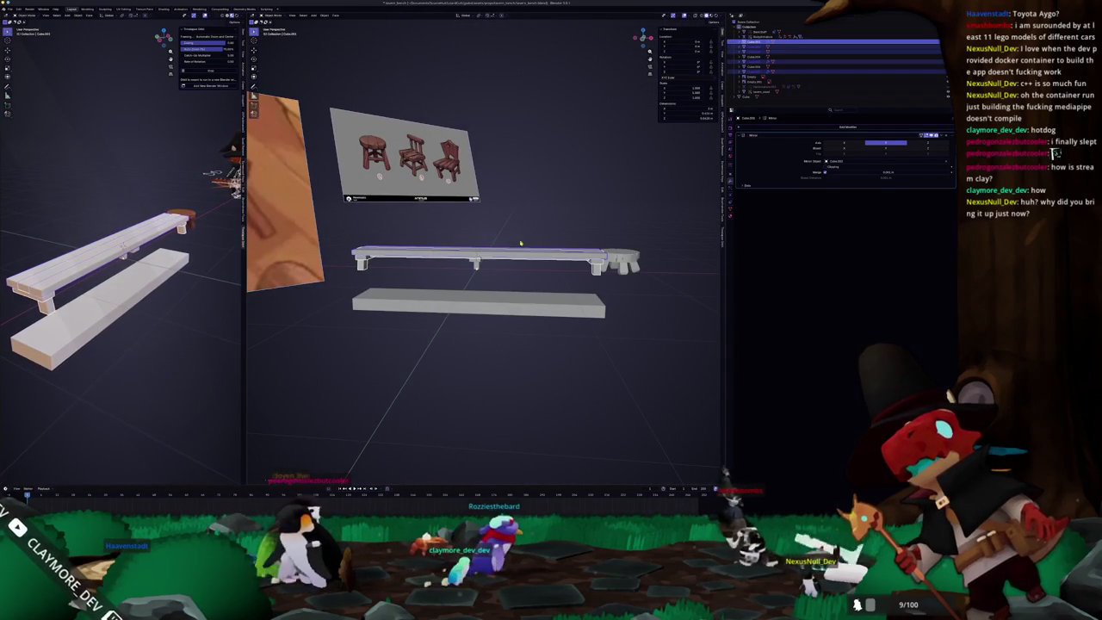
left_click(555, 236)
middle_click_drag(555, 235, 517, 264)
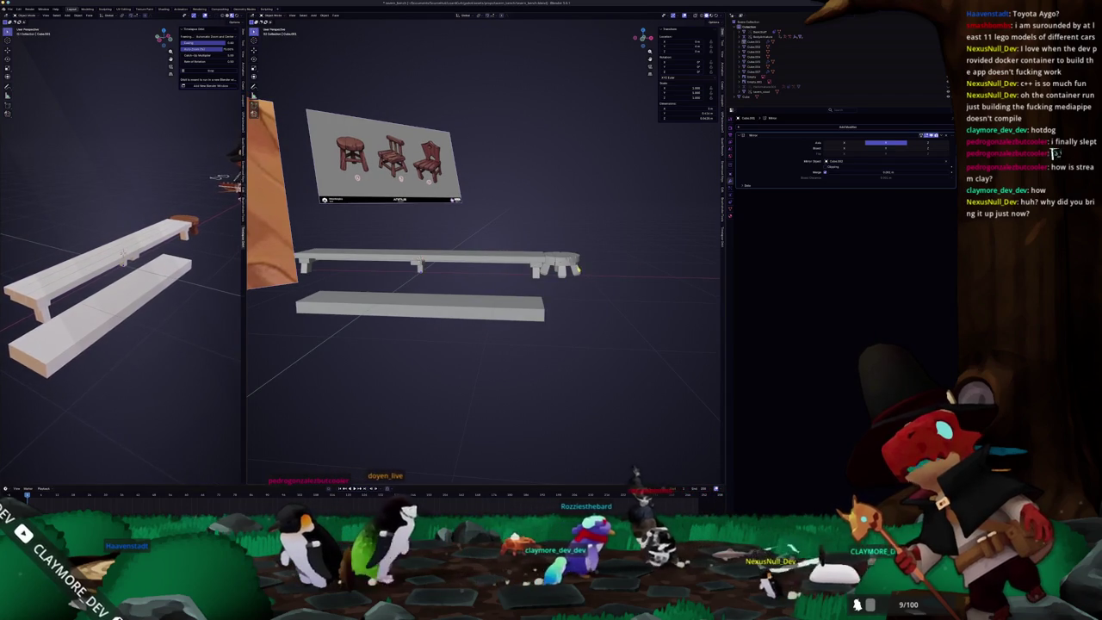
left_click(564, 270)
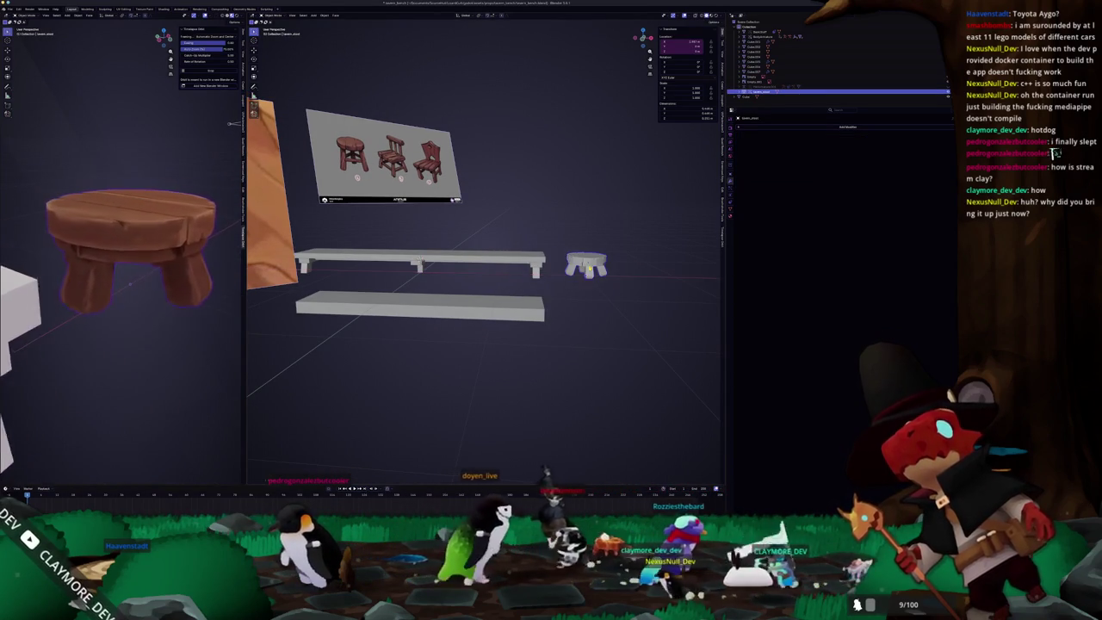
left_click(538, 269)
key("KP_1")
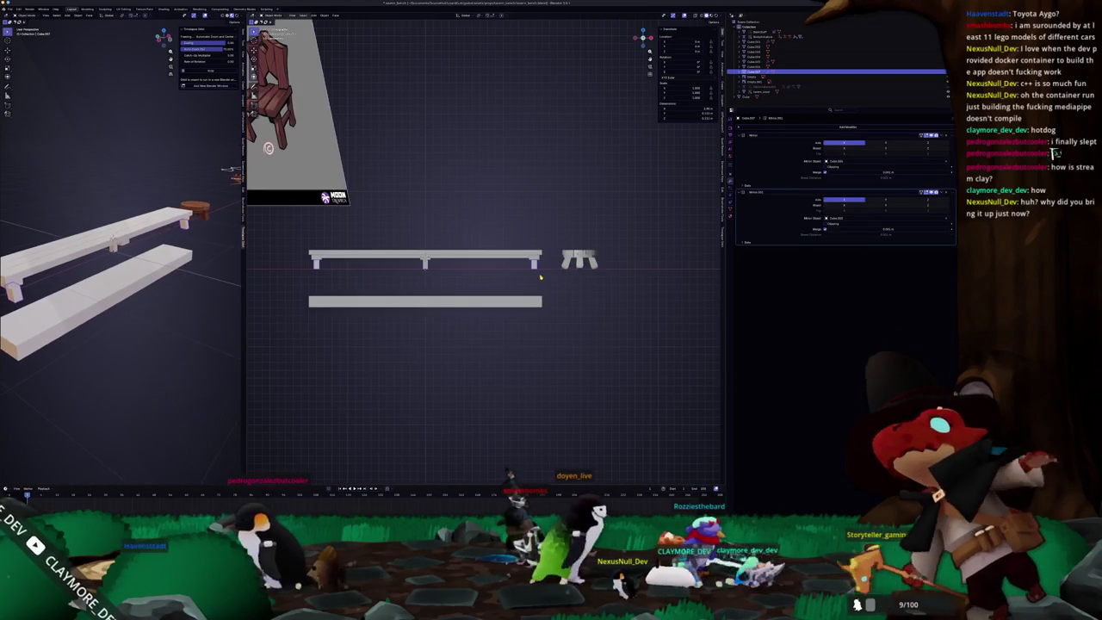
Step: Scale the bench's support block slightly in side view with X-ray on
scroll(541, 277, "up", 5)
middle_click_drag(540, 276, 515, 277, "shift")
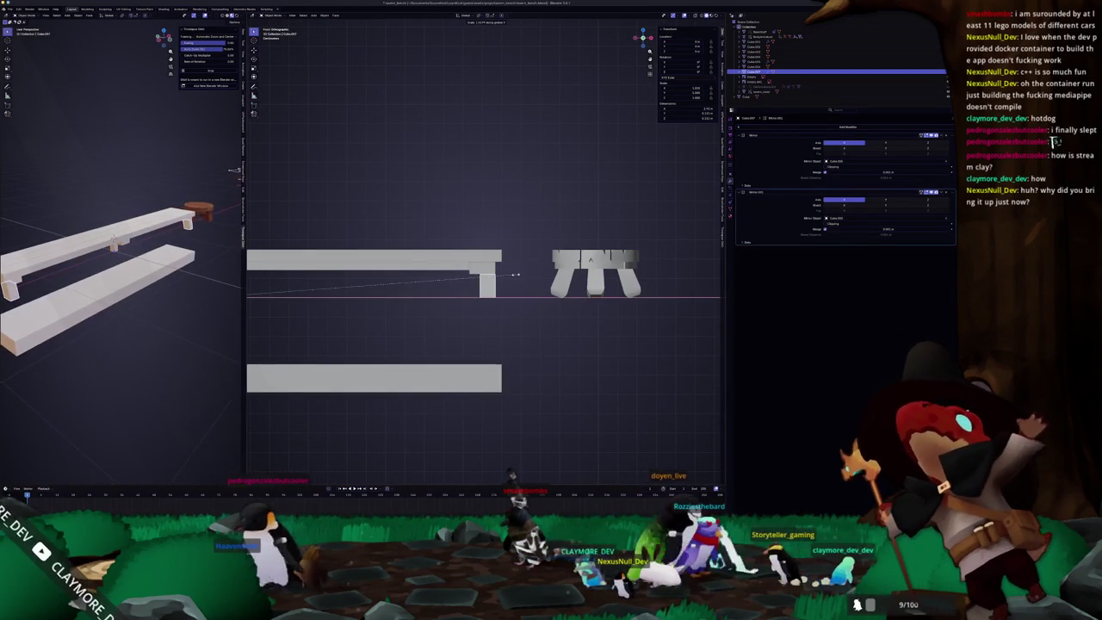
key("Tab")
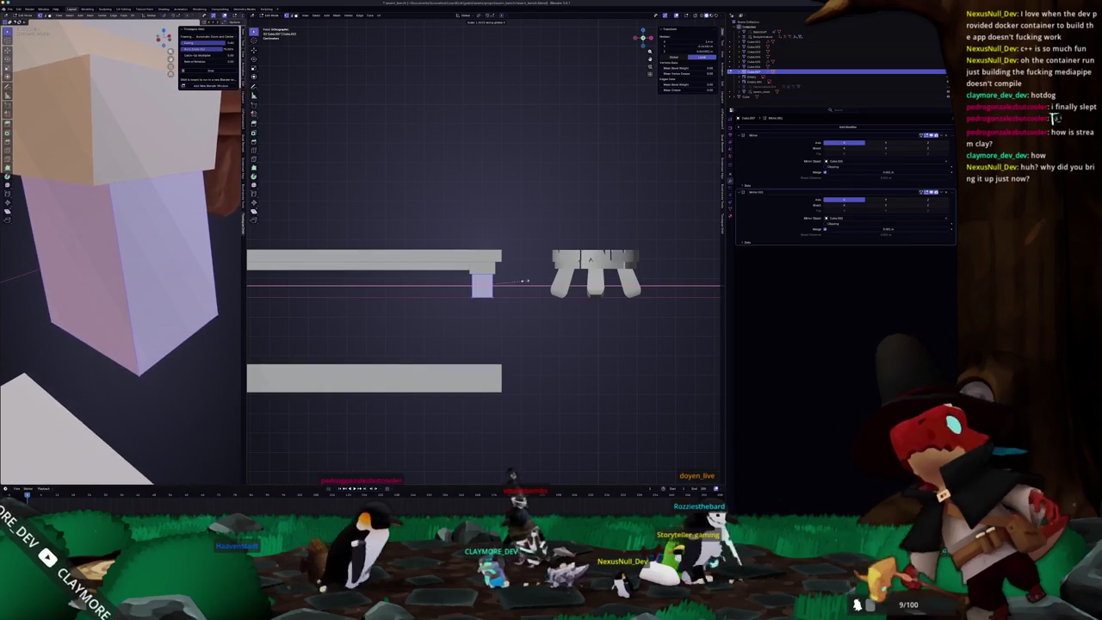
middle_click_drag(482, 284, 534, 258)
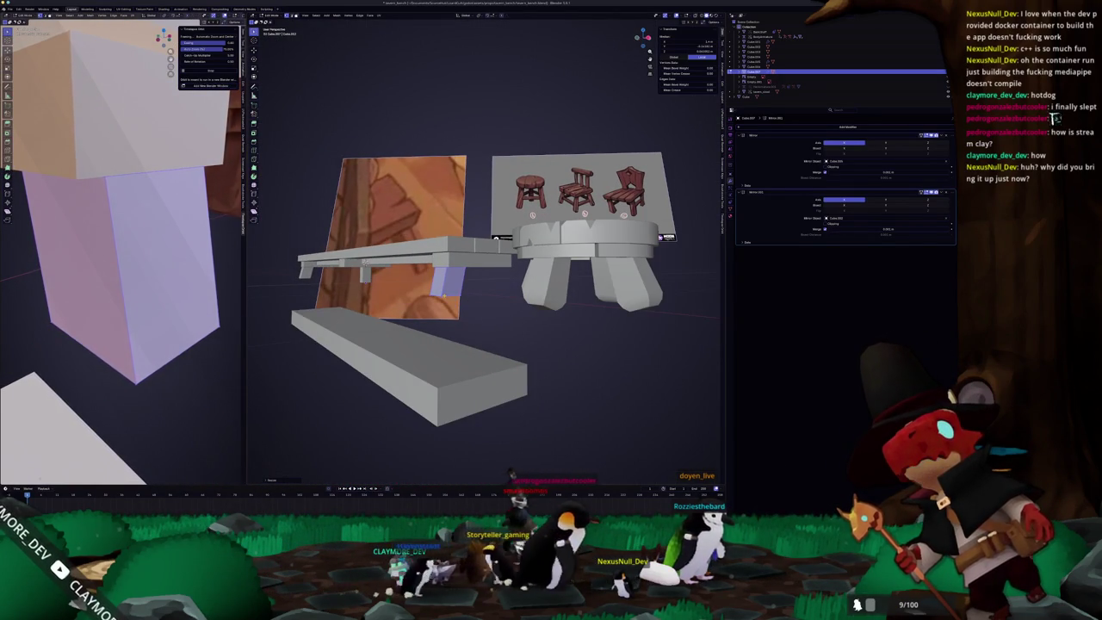
key("KP_1")
key("ctrl+KP_1")
key("KP_3")
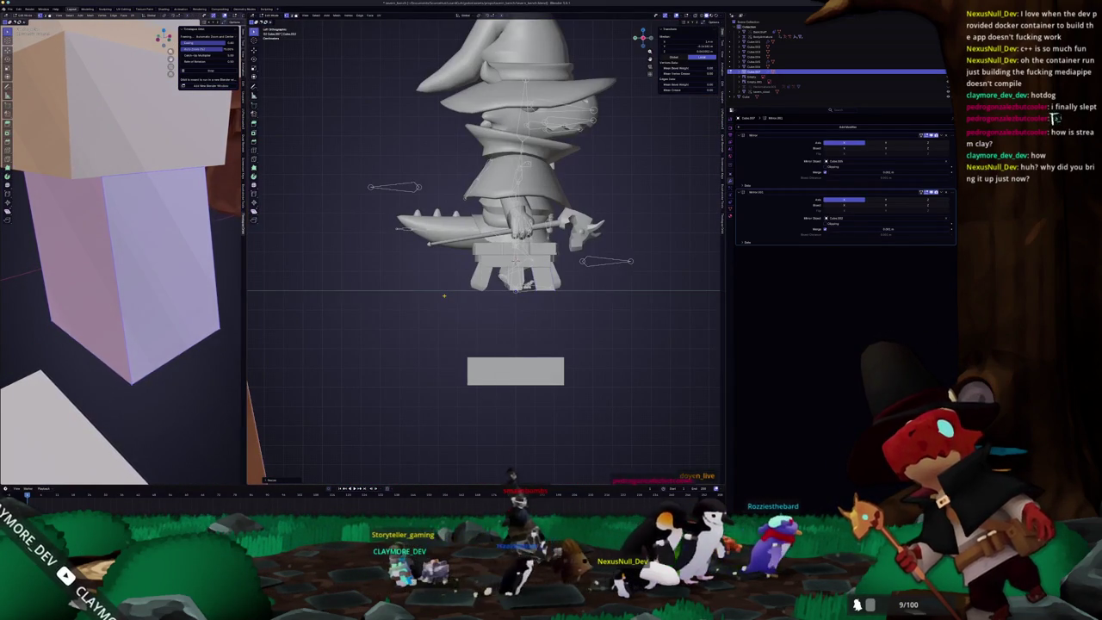
scroll(444, 295, "up", 3)
key("alt+z")
scroll(568, 325, "up", 2)
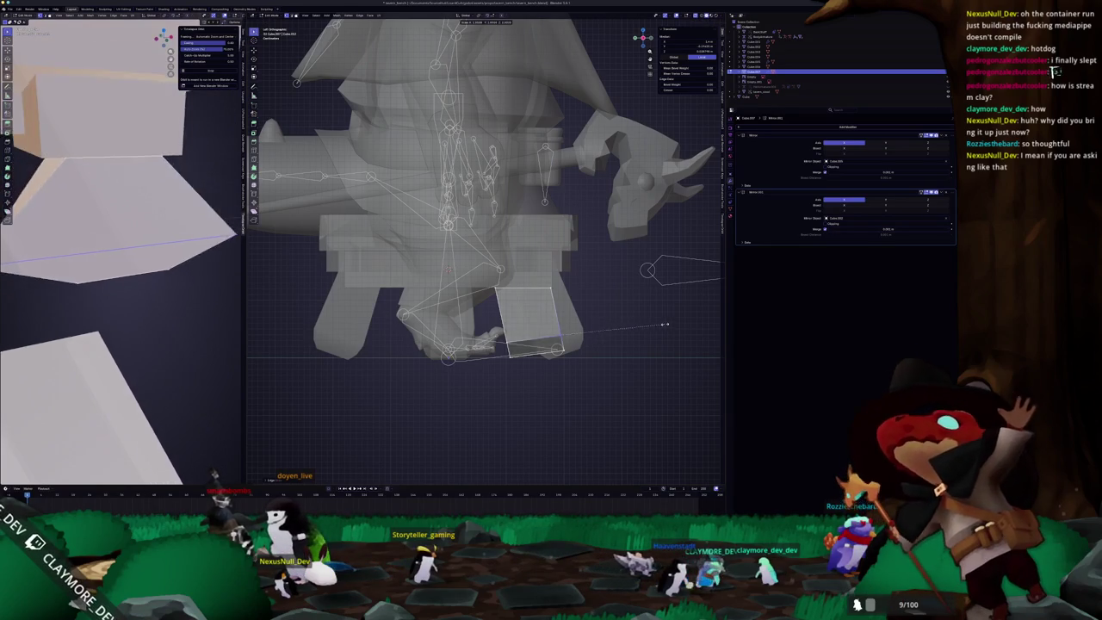
key("s")
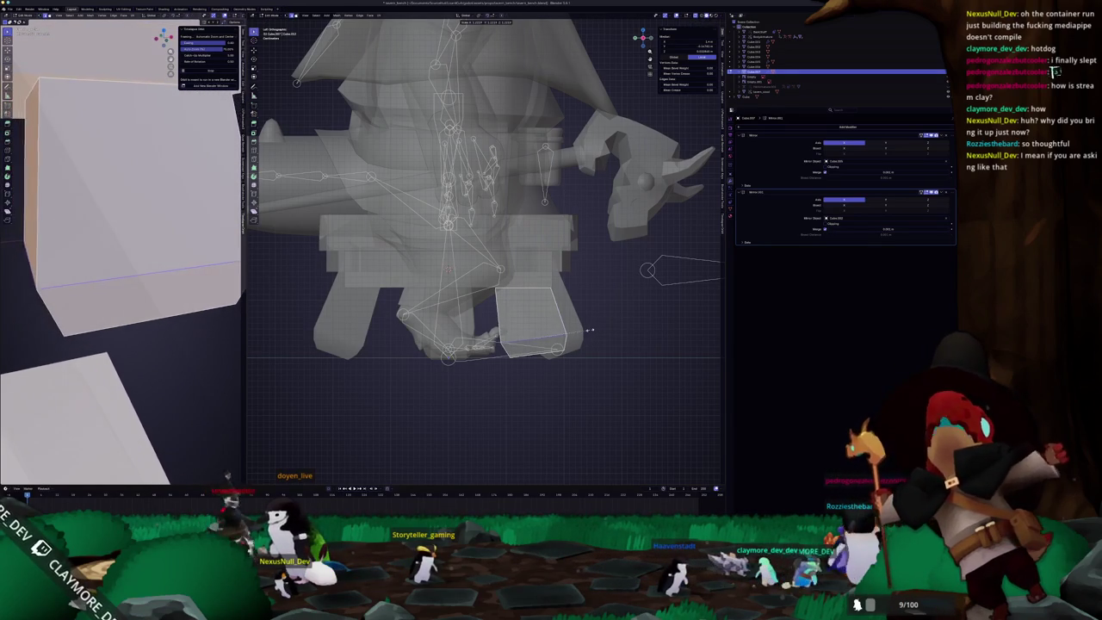
Step: Bevel the support block's selected edge loop into a band
mouse_move(589, 330)
middle_mouse_down()
mouse_move(492, 331)
mouse_move(713, 257)
mouse_move(711, 291)
middle_mouse_up()
scroll(492, 331, "up", 5)
key("Tab")
key("ctrl+b")
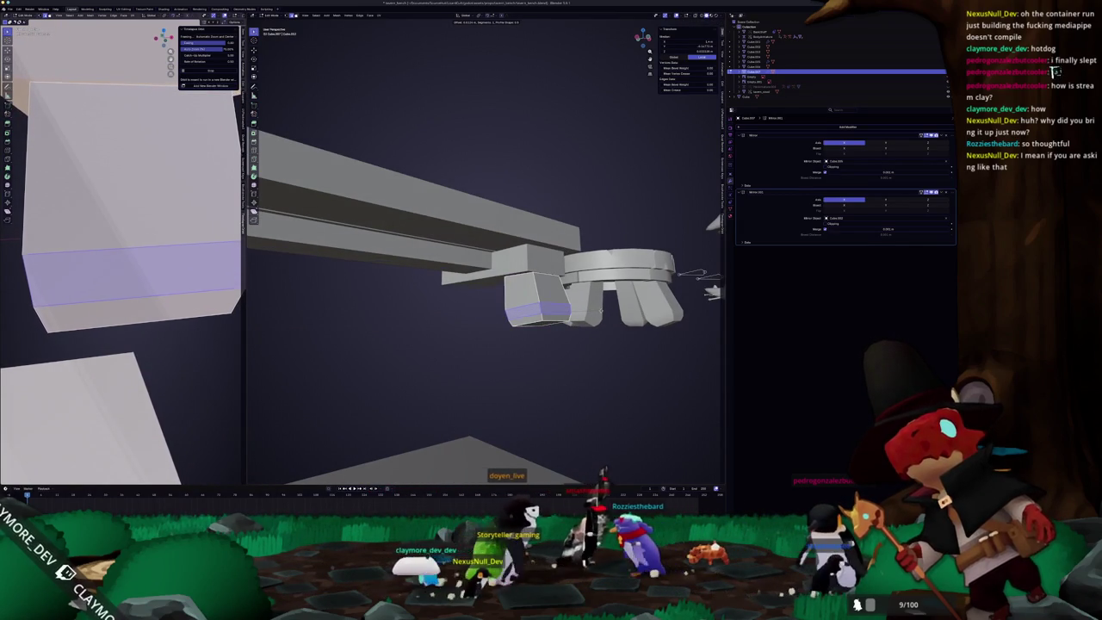
key("Tab")
Step: Give the bench Smooth by Angle shading
scroll(603, 284, "down", 4)
middle_click_drag(602, 284, 499, 291)
right_click(502, 282)
left_click(490, 284)
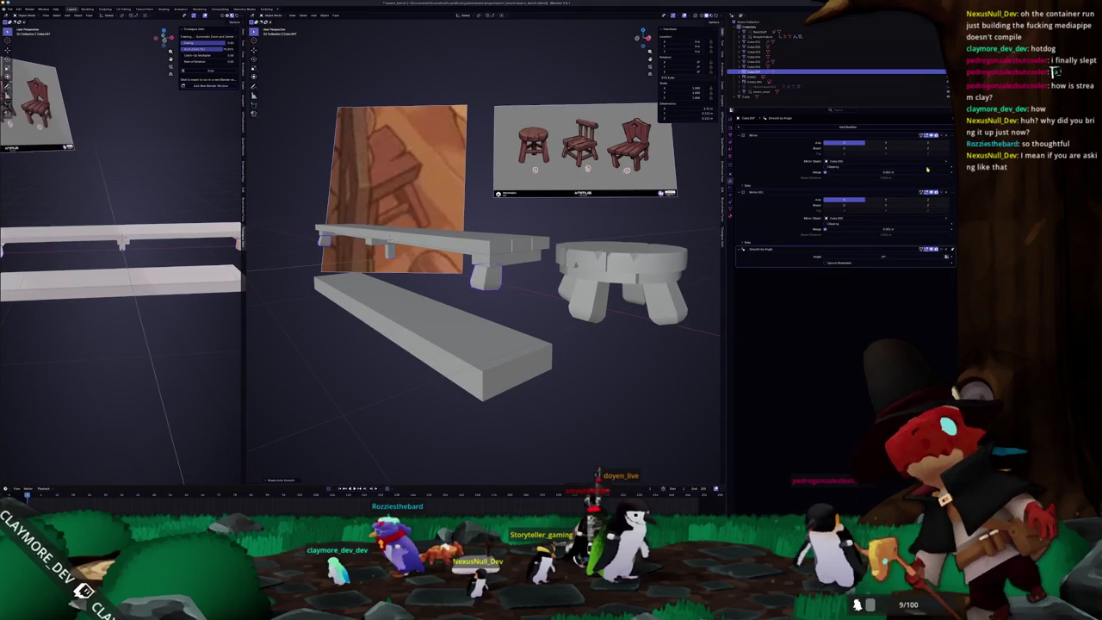
Step: Mirror the bench legs along Y as well and settle on the front view
left_click(885, 200)
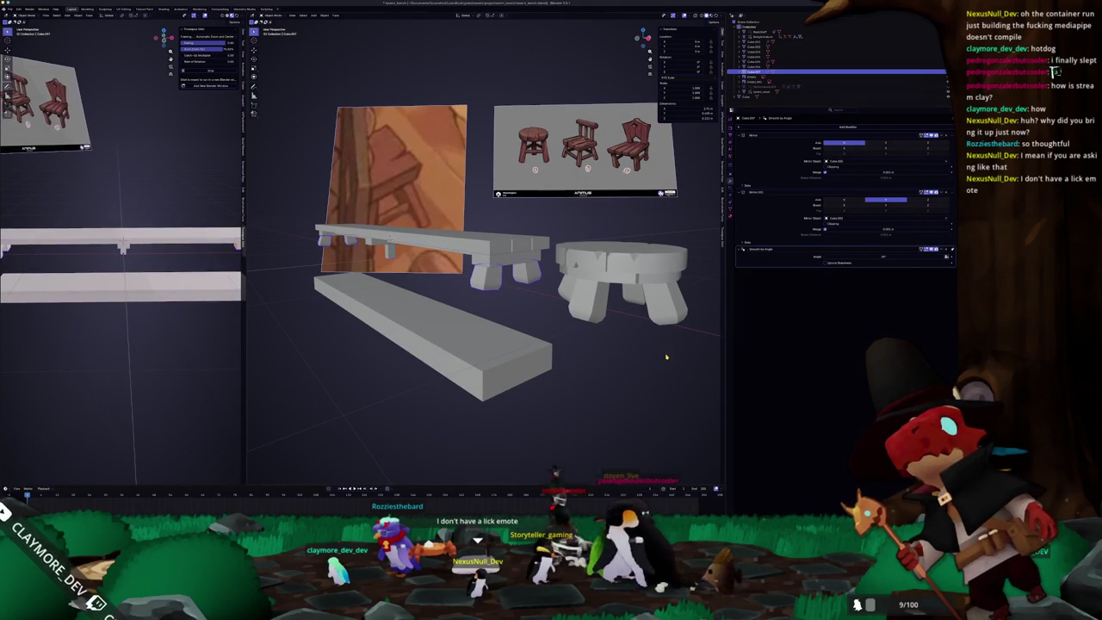
key("KP_1")
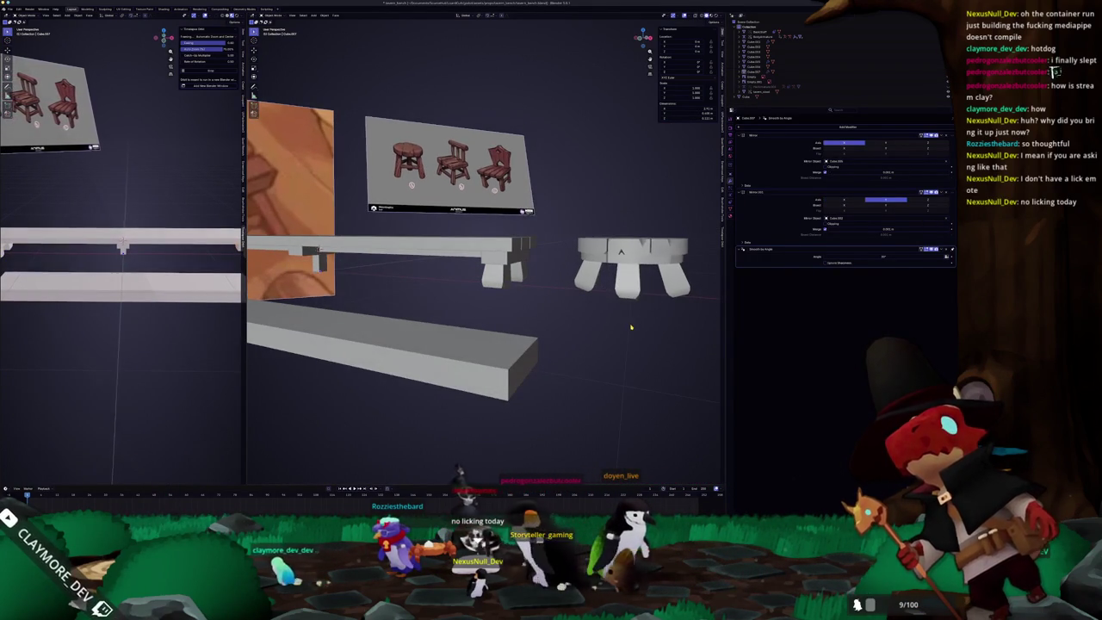
key("KP_3")
key("ctrl+KP_1")
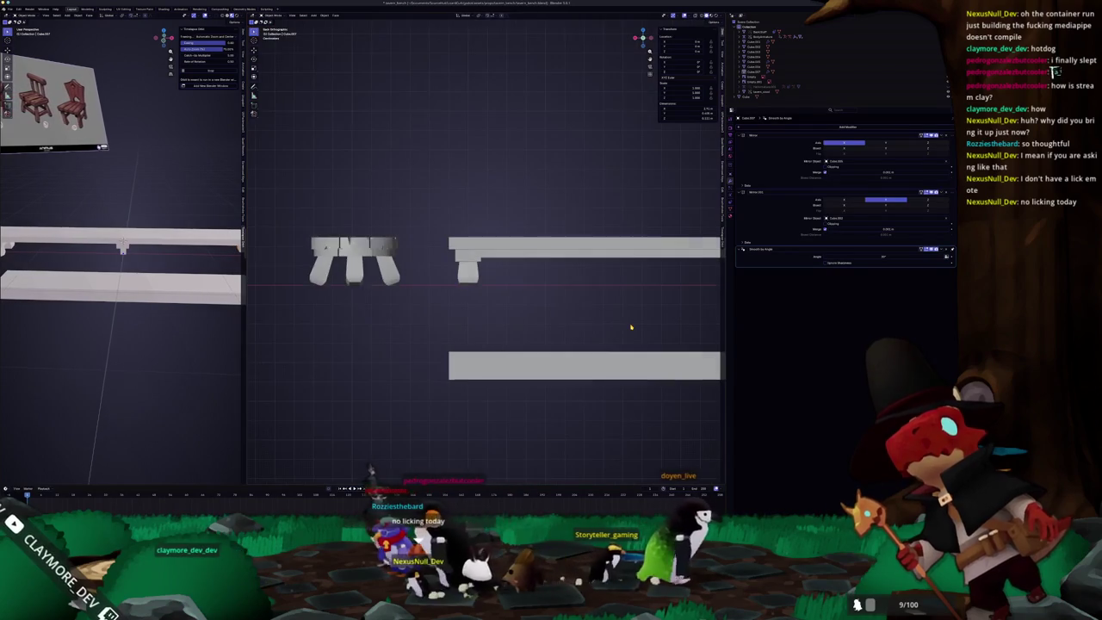
key("KP_3")
key("KP_1")
key("ctrl+KP_3")
key("KP_1")
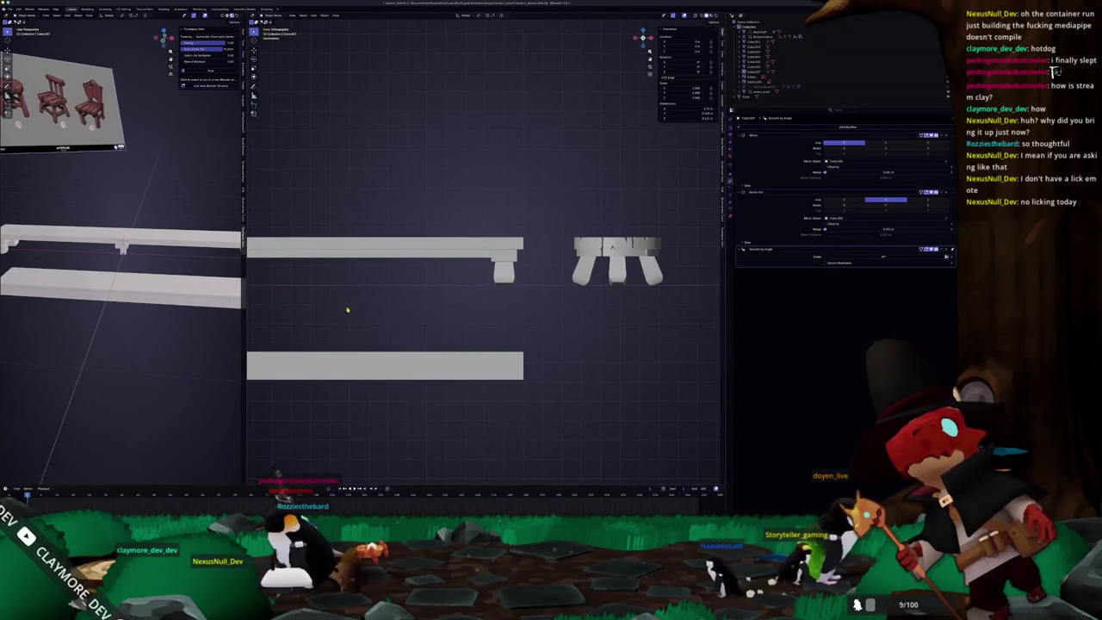
scroll(338, 313, "up", 2)
scroll(411, 290, "up", 2)
Step: Resize the support block under the seat plank
key("s")
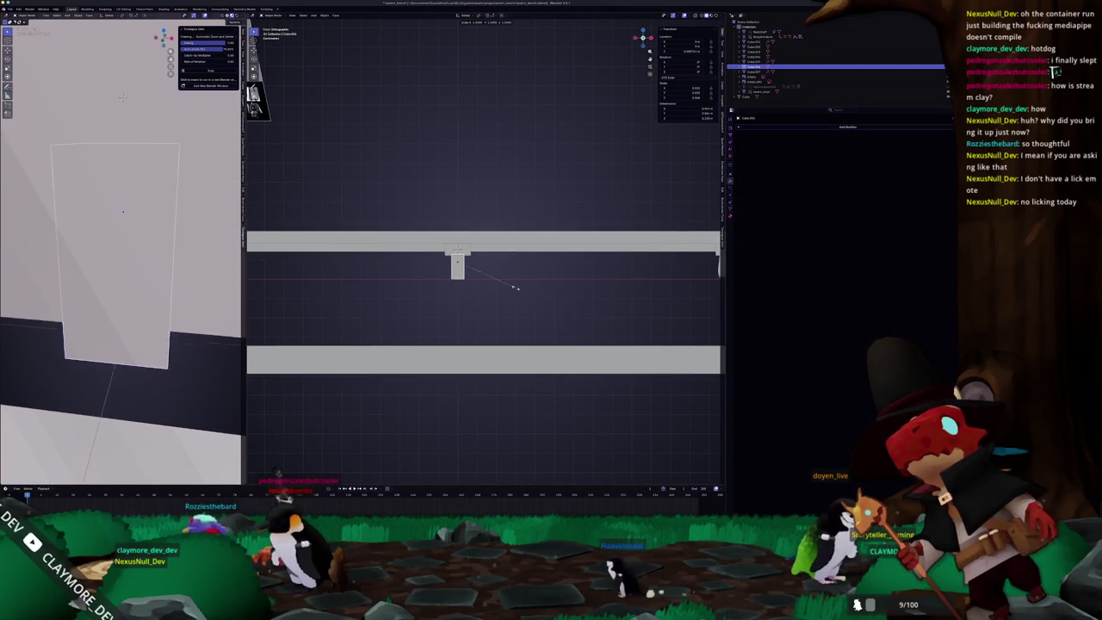
left_click(544, 284)
key("Tab")
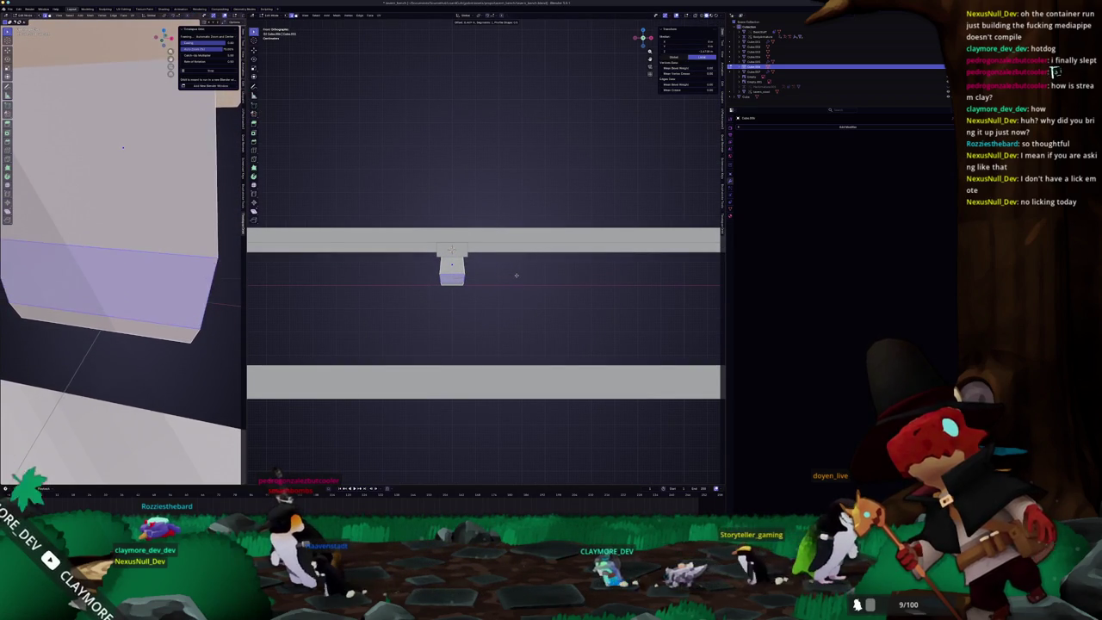
key("Tab")
Step: Bevel the support block's edges in Edit Mode
right_click(514, 275)
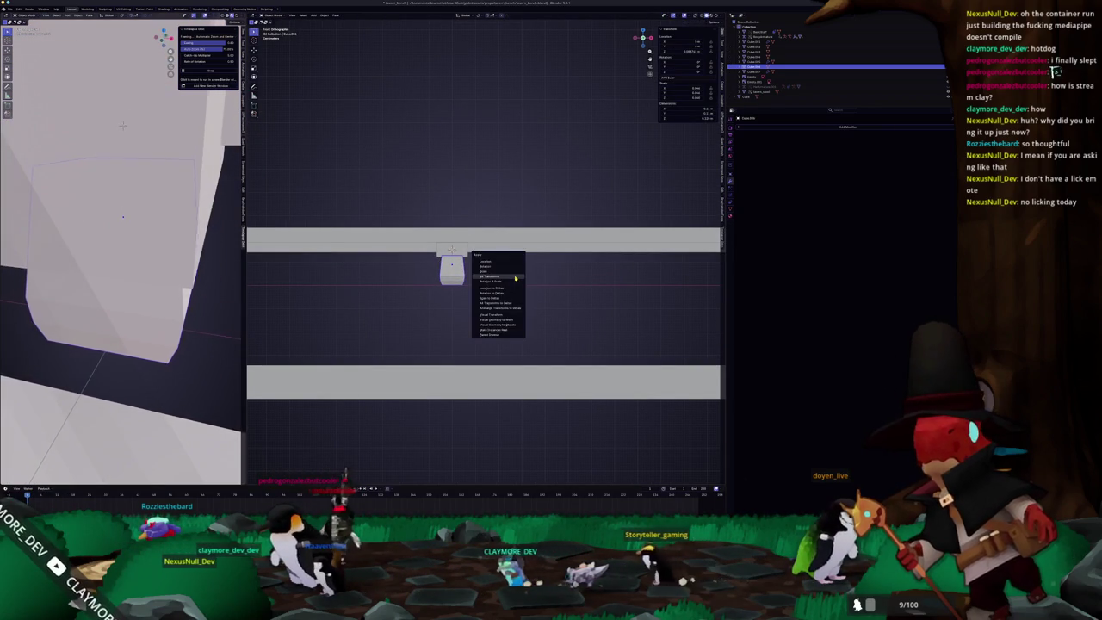
key("Escape")
key("Tab")
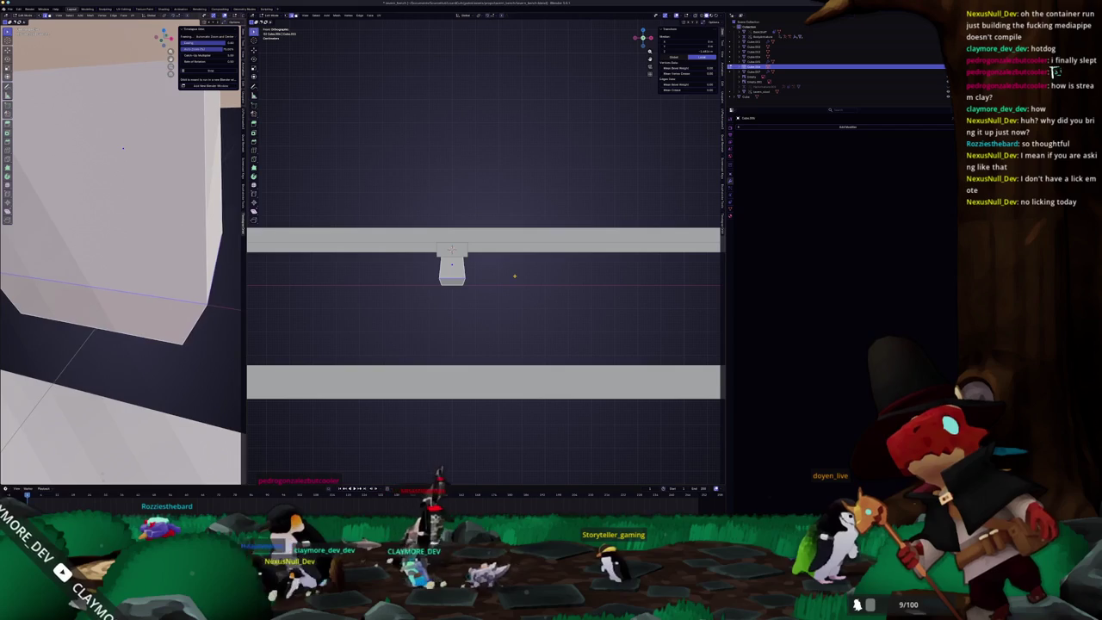
key("ctrl+b")
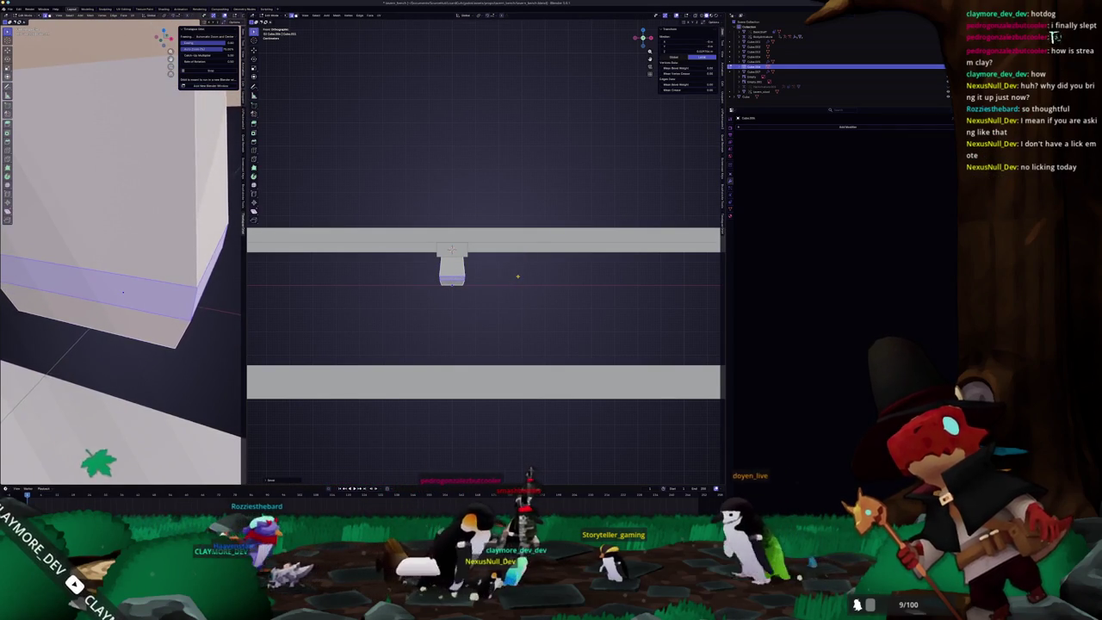
left_click(518, 277)
Step: Return to Object Mode and orbit out to a perspective view of the benches
key("Tab")
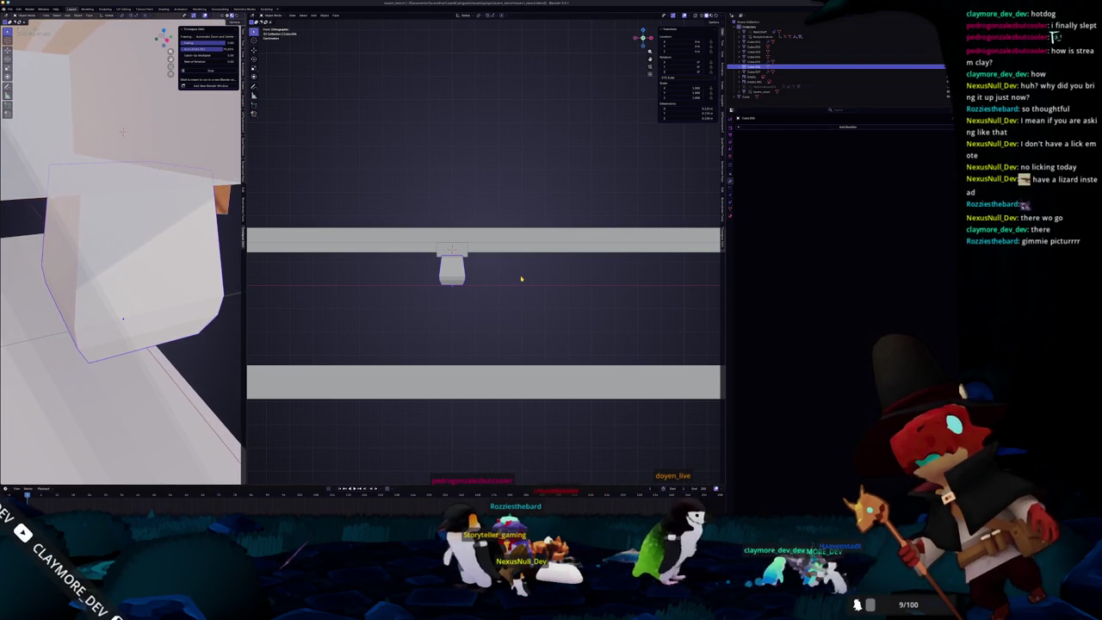
scroll(521, 278, "down", 3)
mouse_move(521, 278)
middle_mouse_down()
mouse_move(583, 342)
mouse_move(434, 300)
middle_mouse_up()
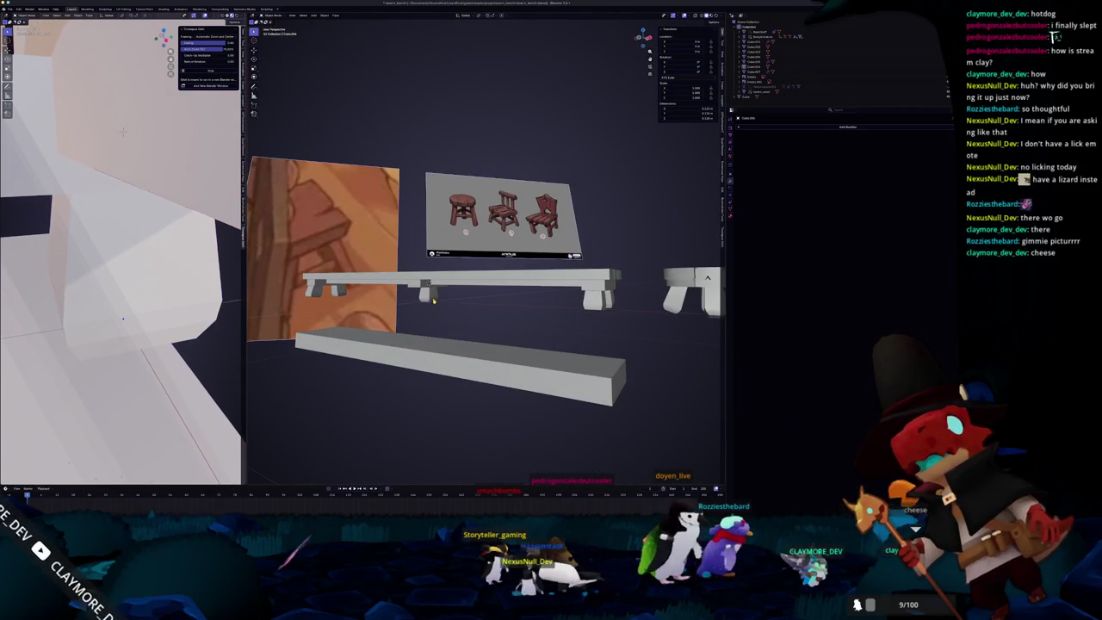
Step: Delete the unwanted object and copy a support block -1 along X
left_click(427, 299)
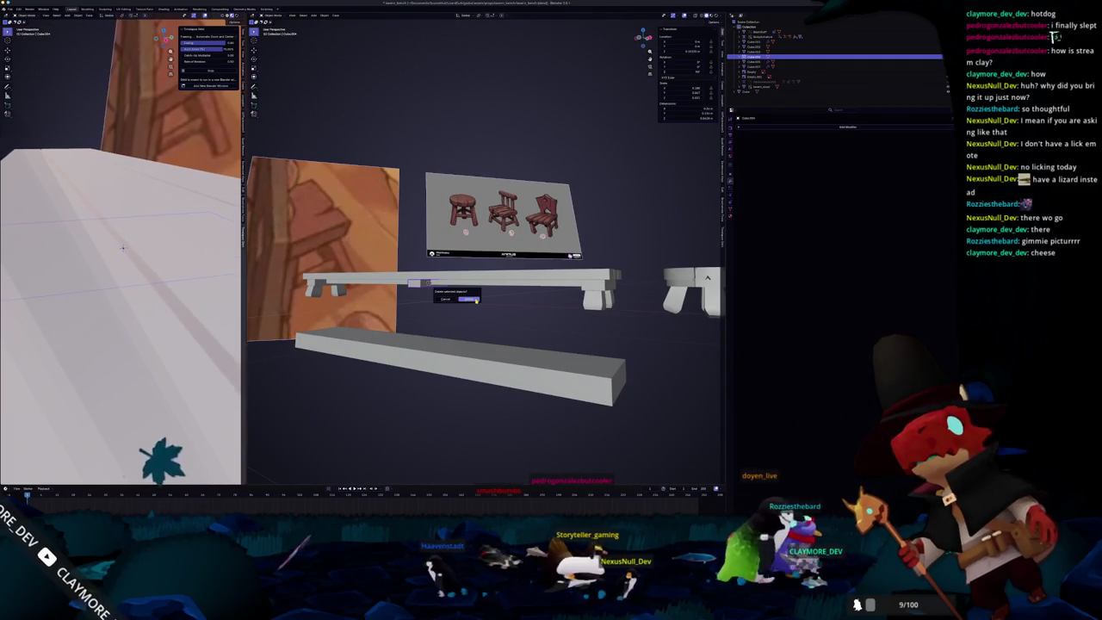
left_click(608, 301)
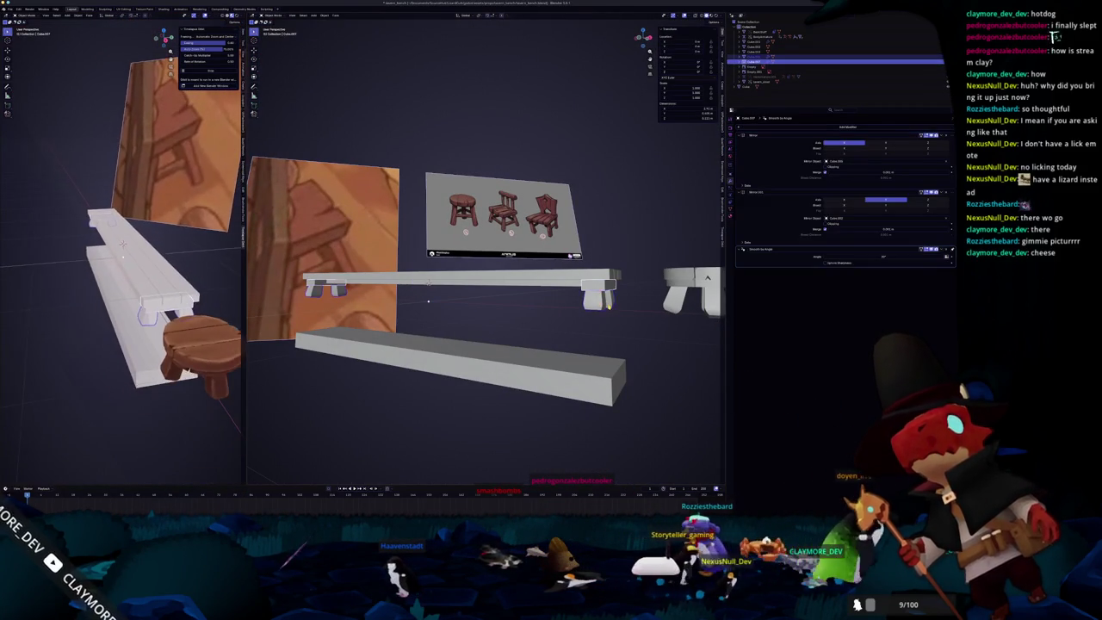
key("KP_1")
key("shift+d")
type("x-1")
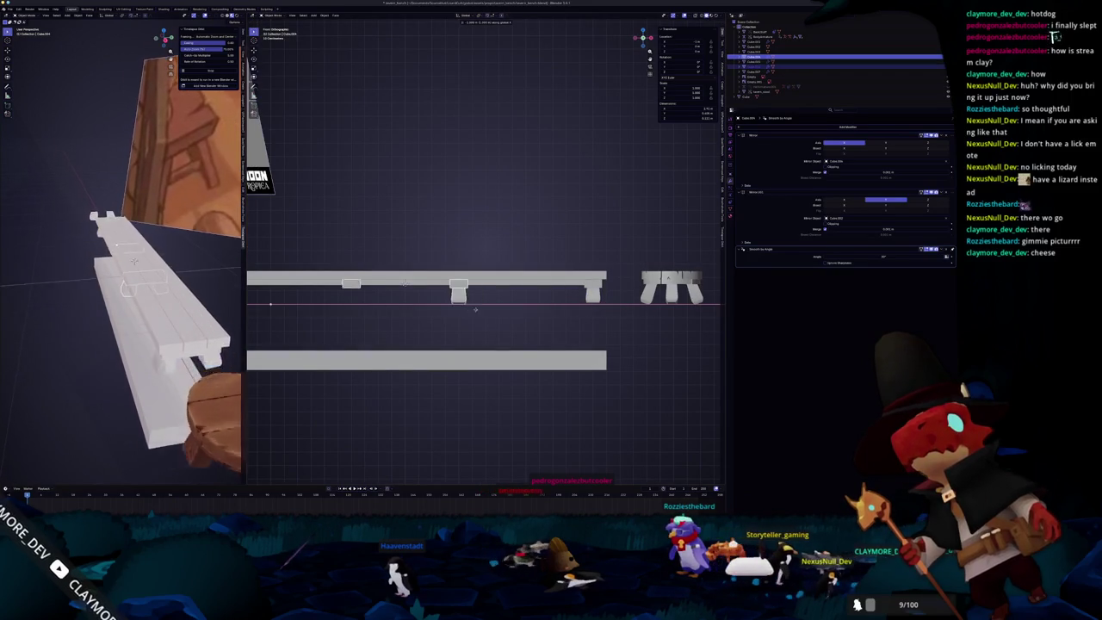
Step: Give the copied block a Mirror modifier and review it from front and perspective
scroll(517, 293, "down", 2)
scroll(551, 291, "down", 1)
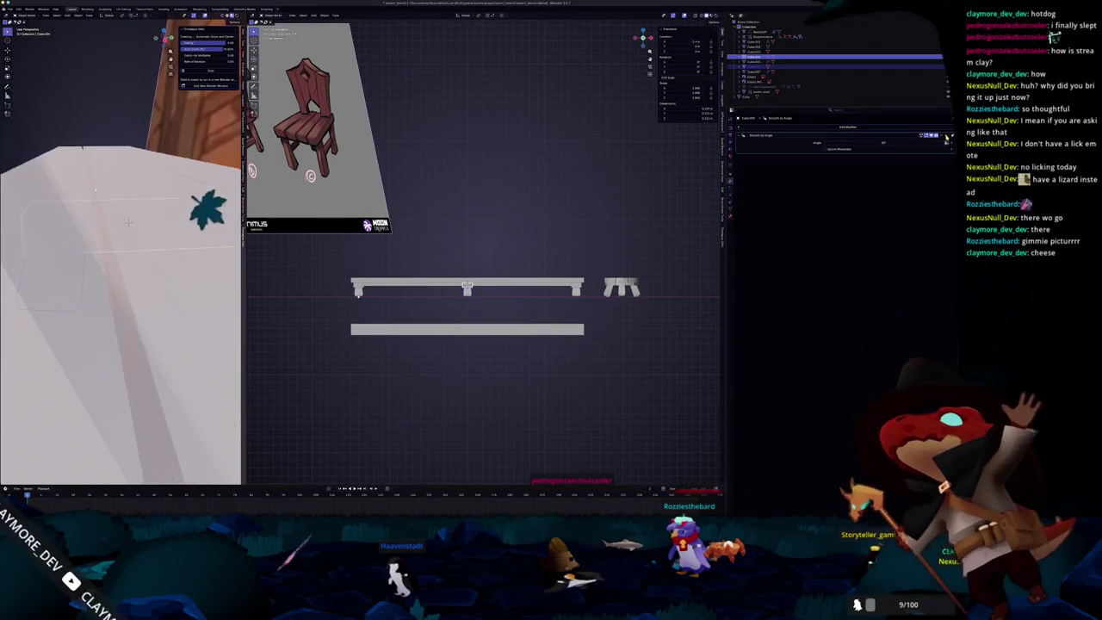
mouse_move(622, 238)
middle_mouse_down()
mouse_move(590, 252)
mouse_move(616, 247)
middle_mouse_up()
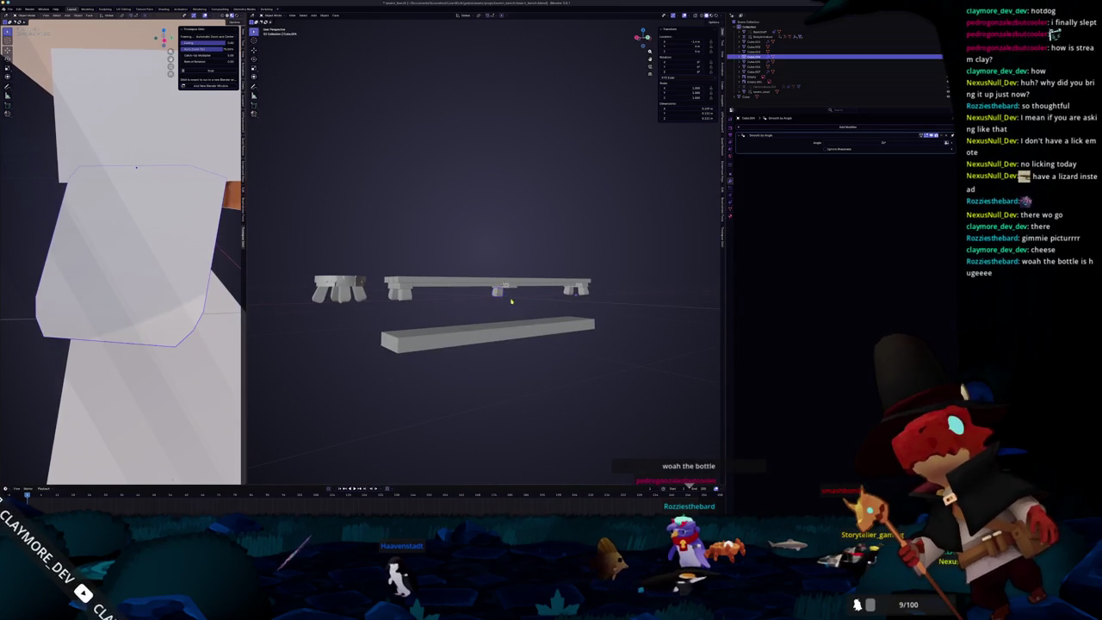
middle_click_drag(511, 300, 532, 296)
middle_click_drag(609, 263, 620, 261)
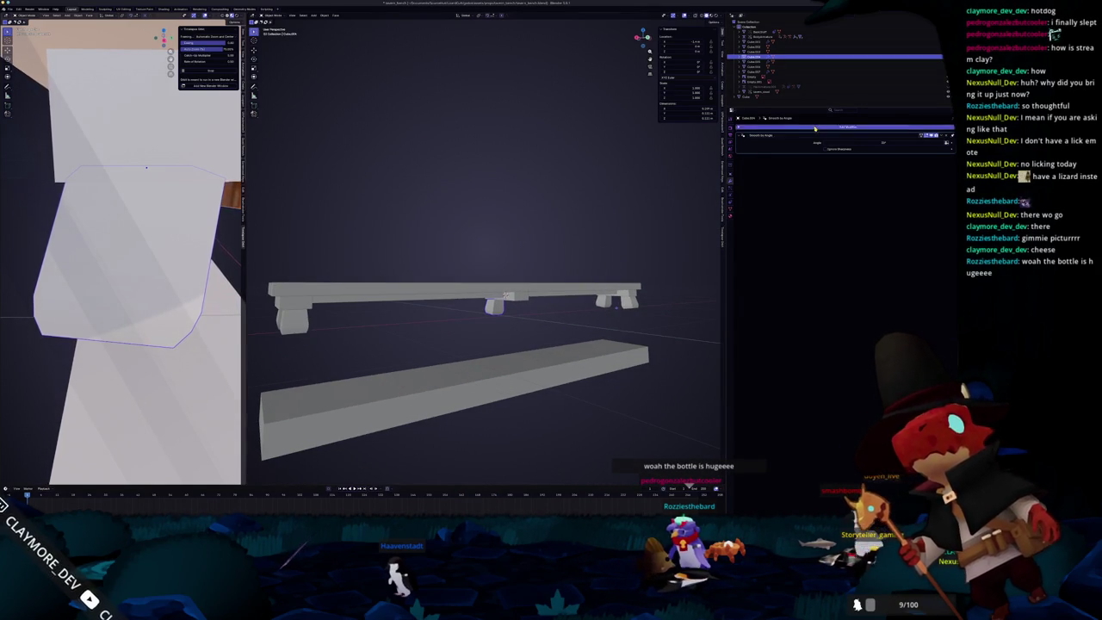
left_click(839, 137)
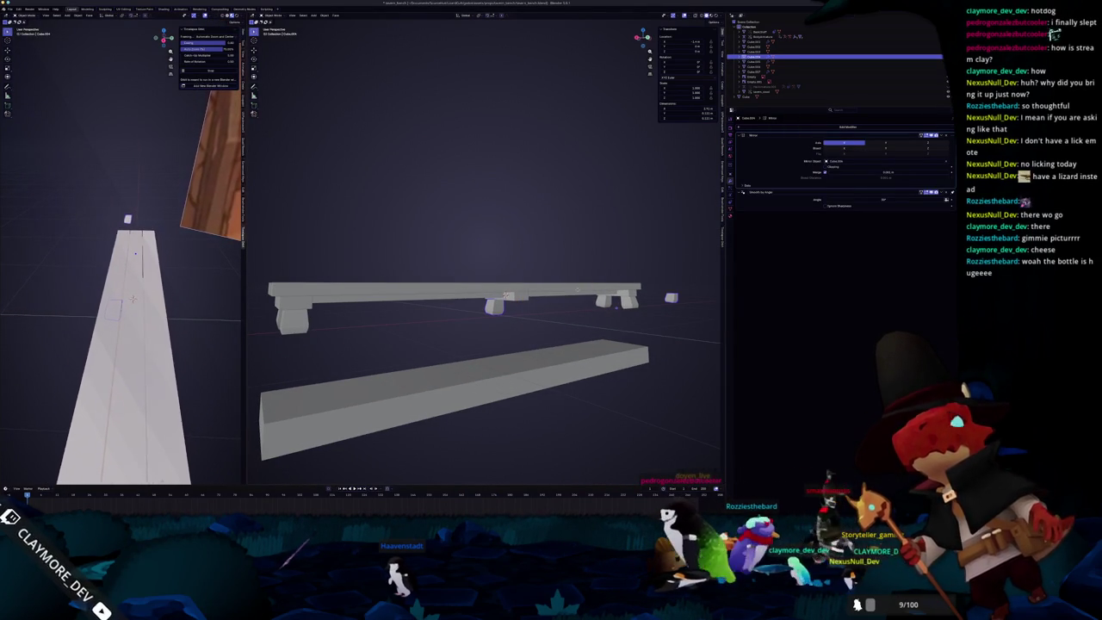
middle_click_drag(579, 290, 602, 284)
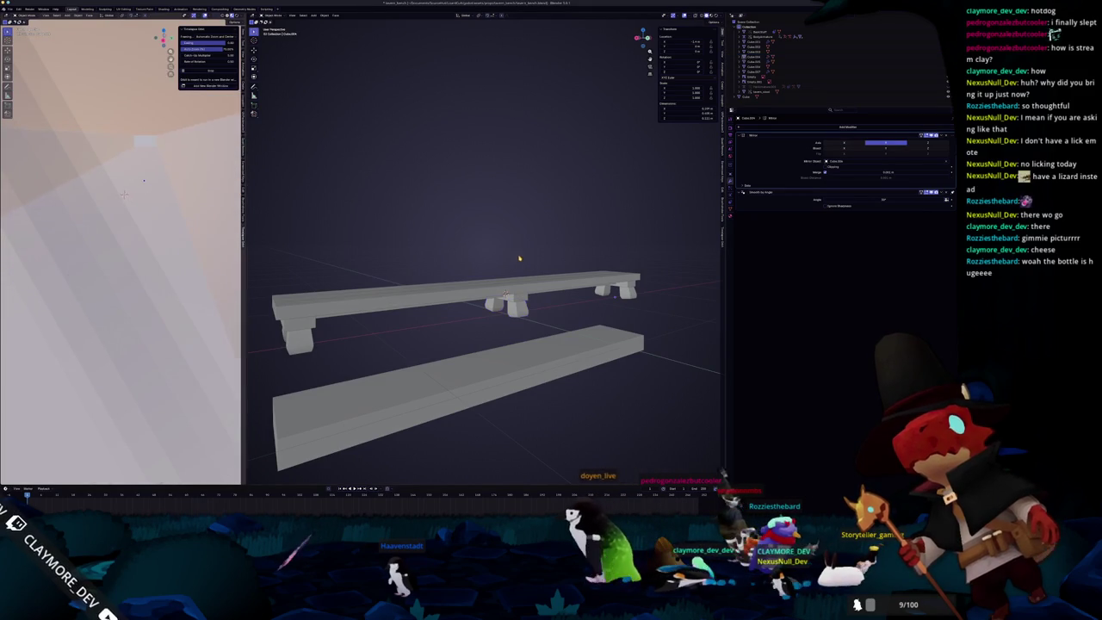
middle_click_drag(518, 258, 579, 290)
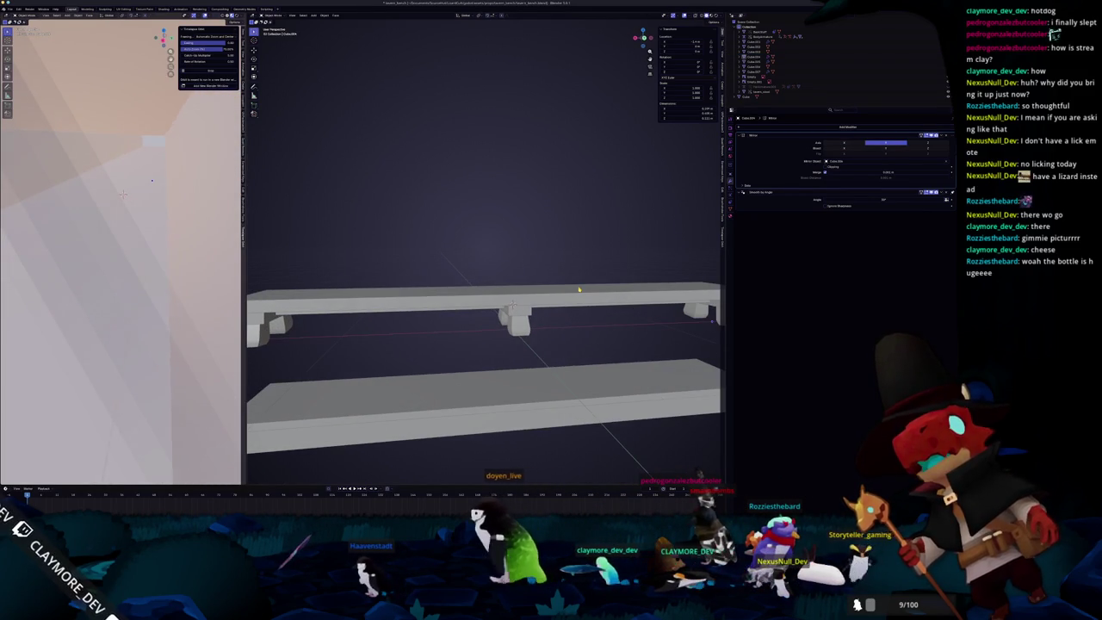
key("KP_1")
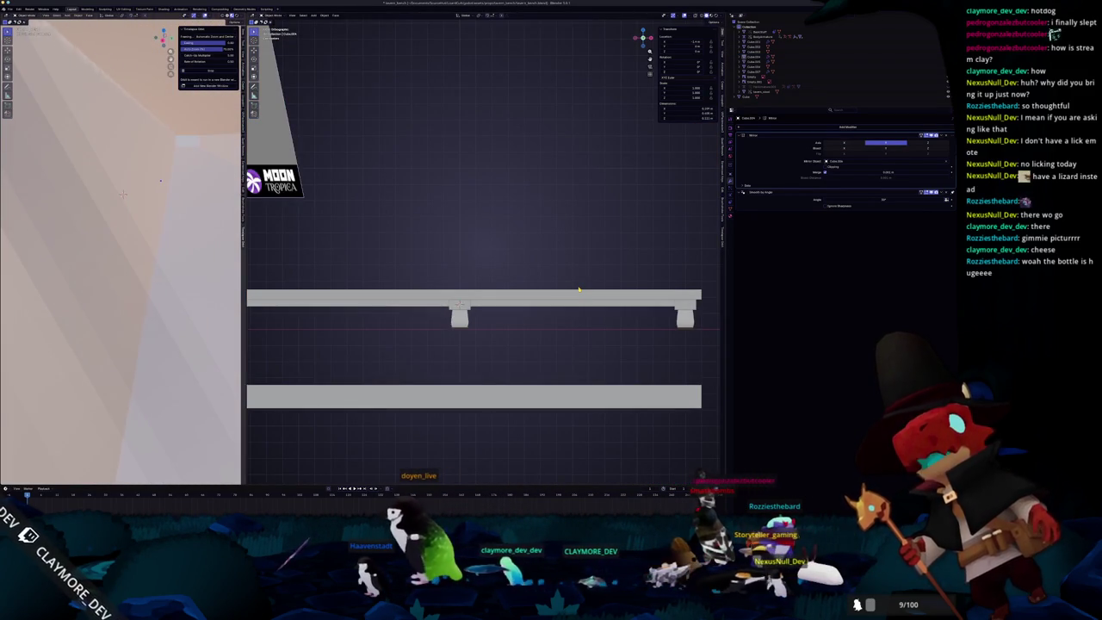
scroll(579, 290, "down", 3)
mouse_move(579, 290)
middle_mouse_down()
mouse_move(551, 258)
mouse_move(517, 284)
mouse_move(590, 323)
mouse_move(555, 295)
mouse_move(580, 285)
middle_mouse_up()
scroll(551, 258, "up", 5)
Step: Shift the upper bench's part along Y, then box-select all its pieces
left_click(554, 293)
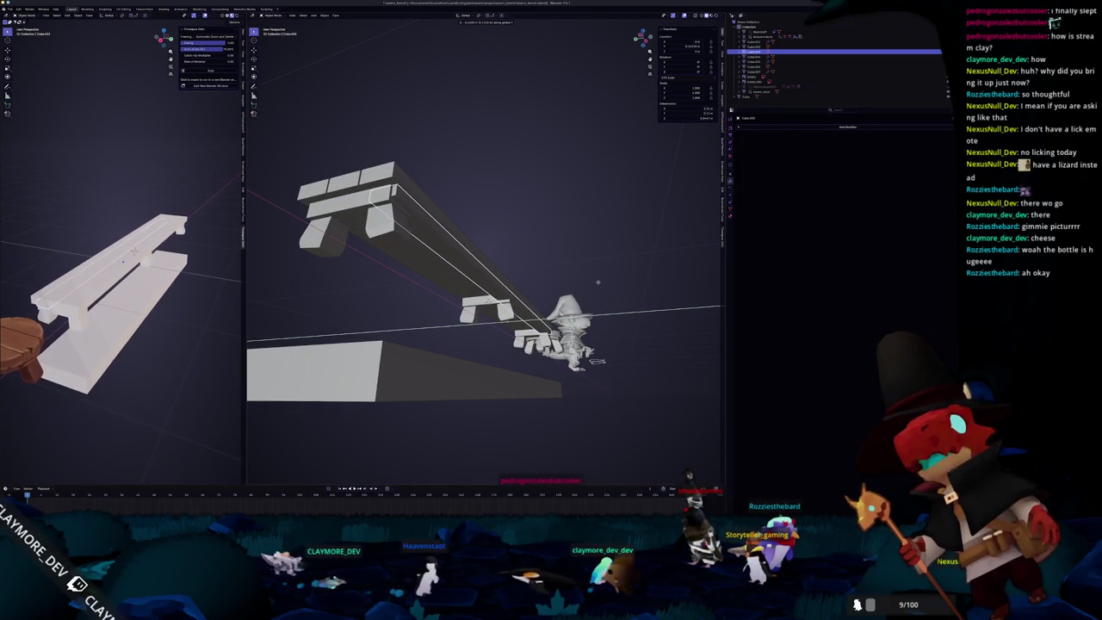
mouse_move(585, 284)
middle_mouse_down()
mouse_move(557, 309)
mouse_move(559, 345)
mouse_move(520, 291)
mouse_move(489, 288)
mouse_move(510, 288)
middle_mouse_up()
scroll(529, 289, "up", 5)
key("y")
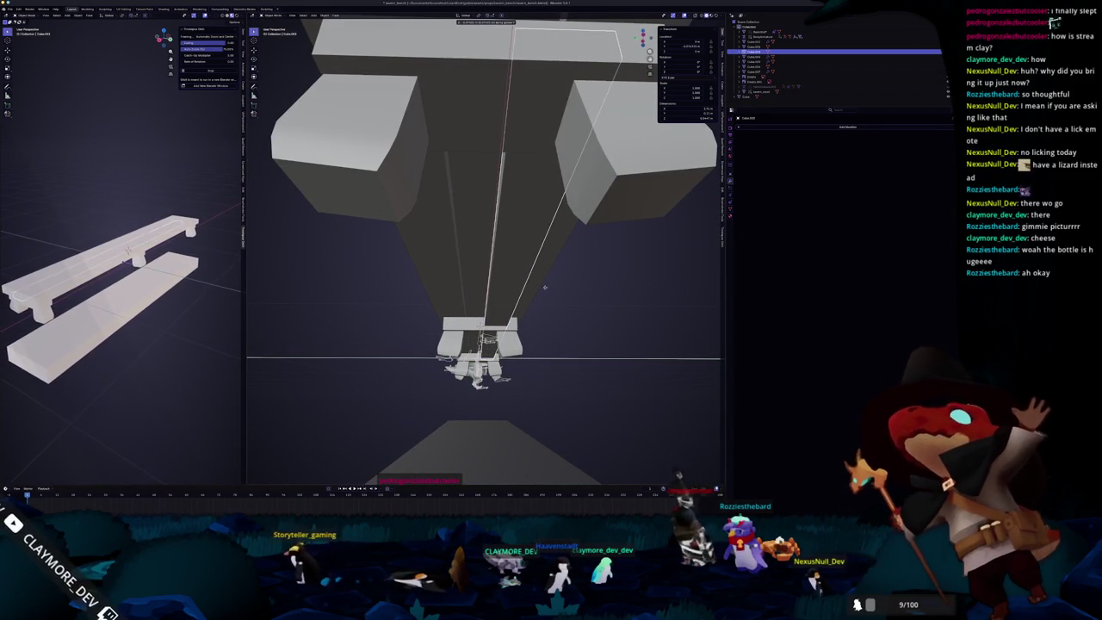
mouse_move(544, 290)
middle_mouse_down()
mouse_move(508, 288)
mouse_move(439, 350)
mouse_move(451, 357)
mouse_move(451, 340)
mouse_move(470, 345)
middle_mouse_up()
scroll(516, 286, "down", 3)
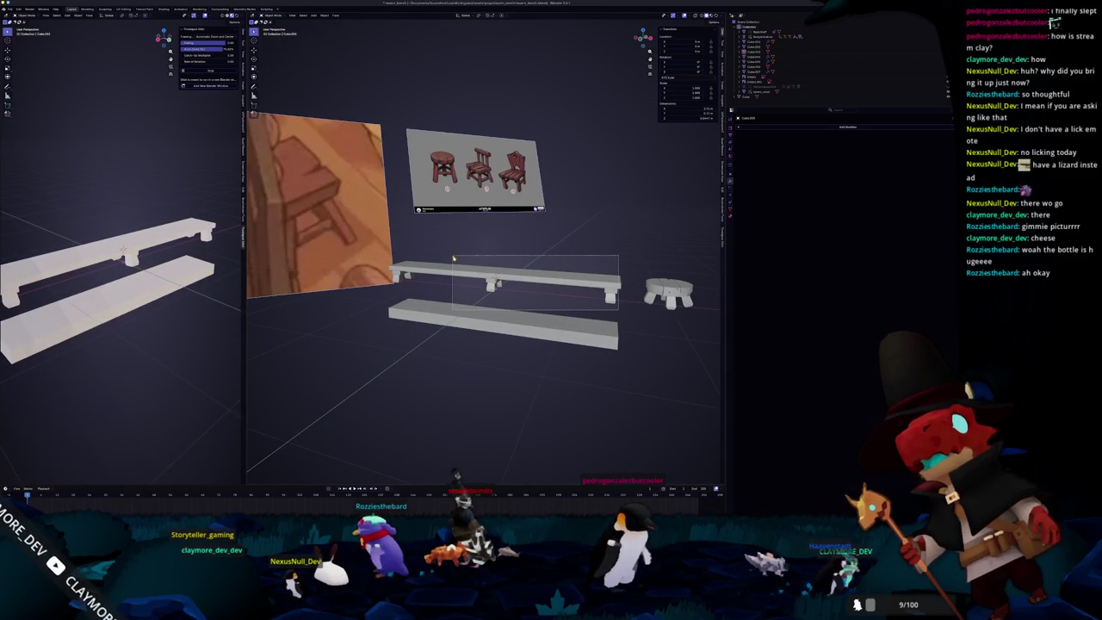
left_click_drag(453, 256, 453, 257)
middle_click_drag(453, 256, 565, 295)
mouse_move(448, 255)
middle_mouse_down()
mouse_move(534, 287)
mouse_move(558, 262)
mouse_move(442, 296)
middle_mouse_up()
key("ctrl+a")
Step: Apply the bench's transforms and delete the loose lower plank
left_click(557, 261)
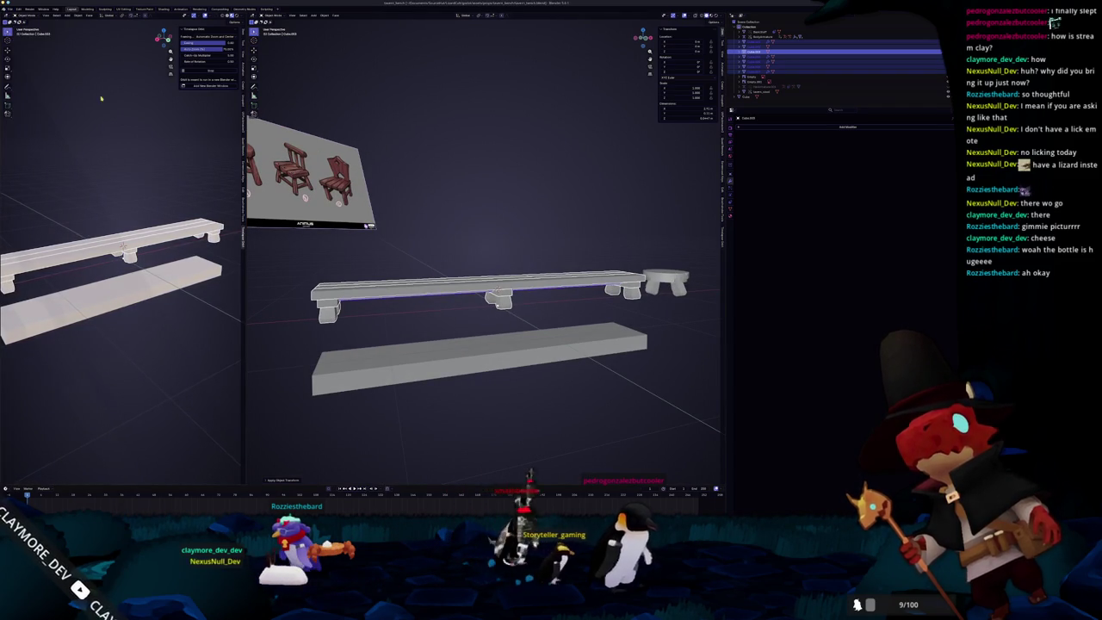
left_click(569, 347)
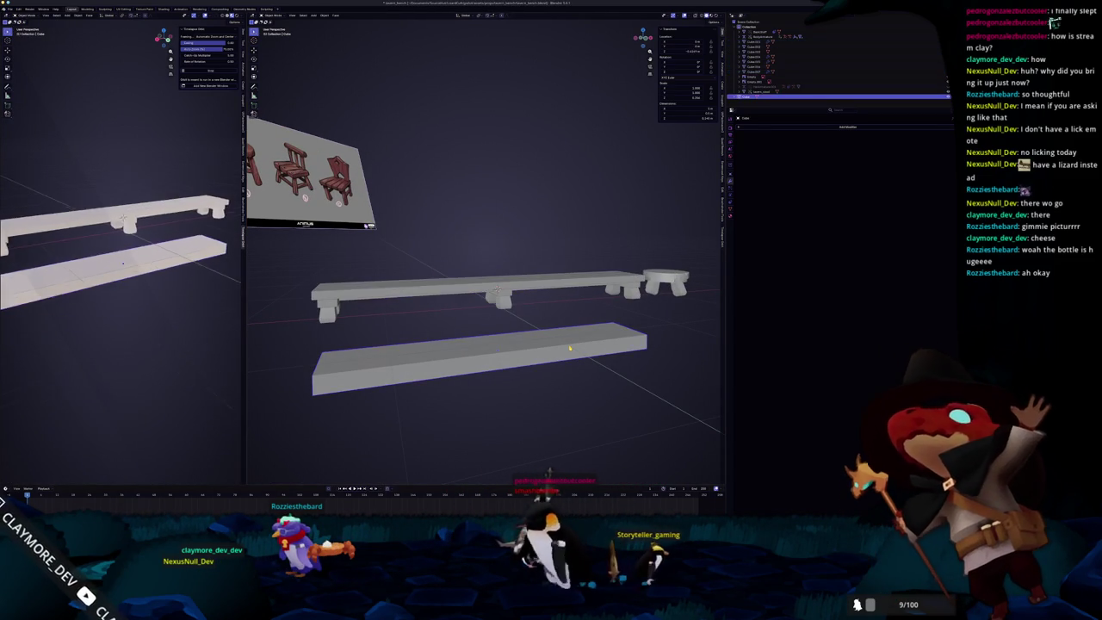
left_click(569, 347)
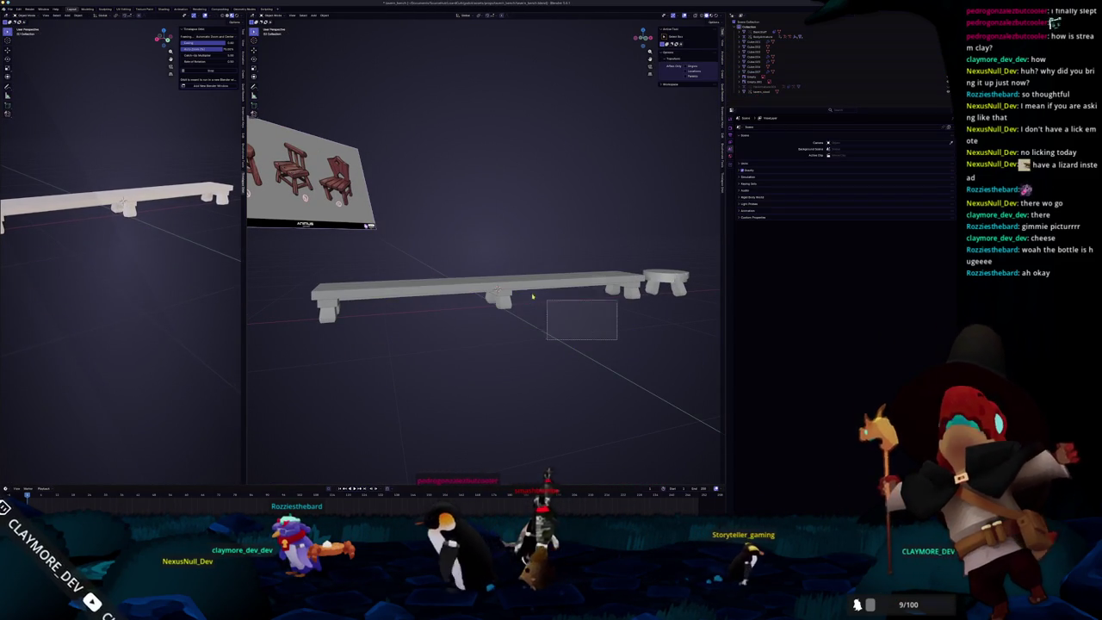
Step: Convert the bench parts to a mesh, join them into one object and apply all transforms
left_click_drag(568, 312, 517, 275)
middle_click_drag(516, 276, 545, 302)
key("ctrl+a")
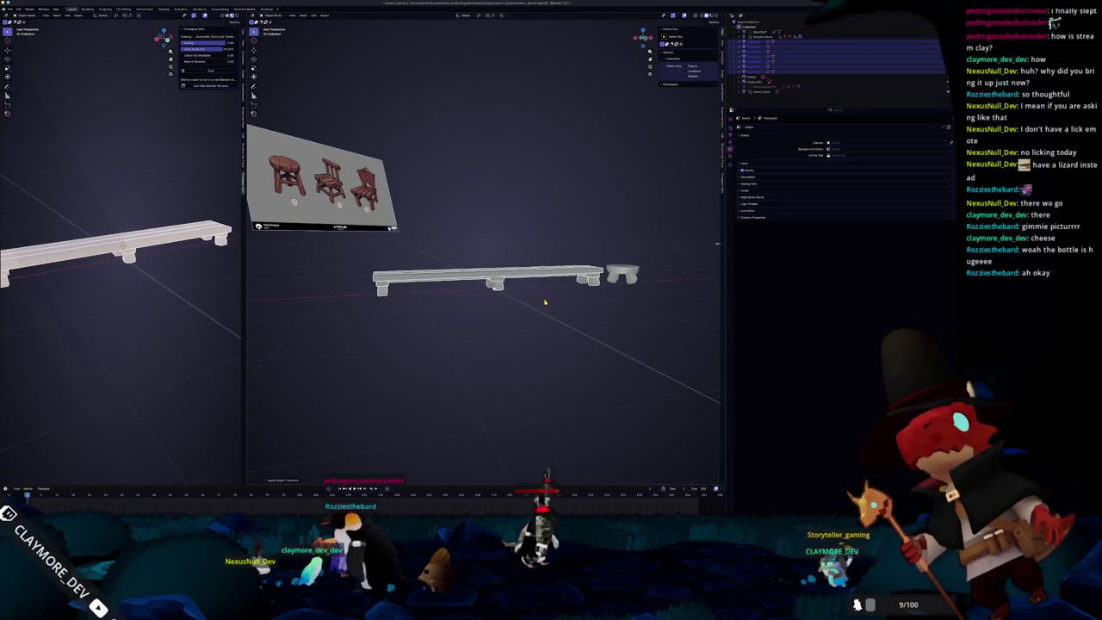
middle_click_drag(445, 325, 476, 304)
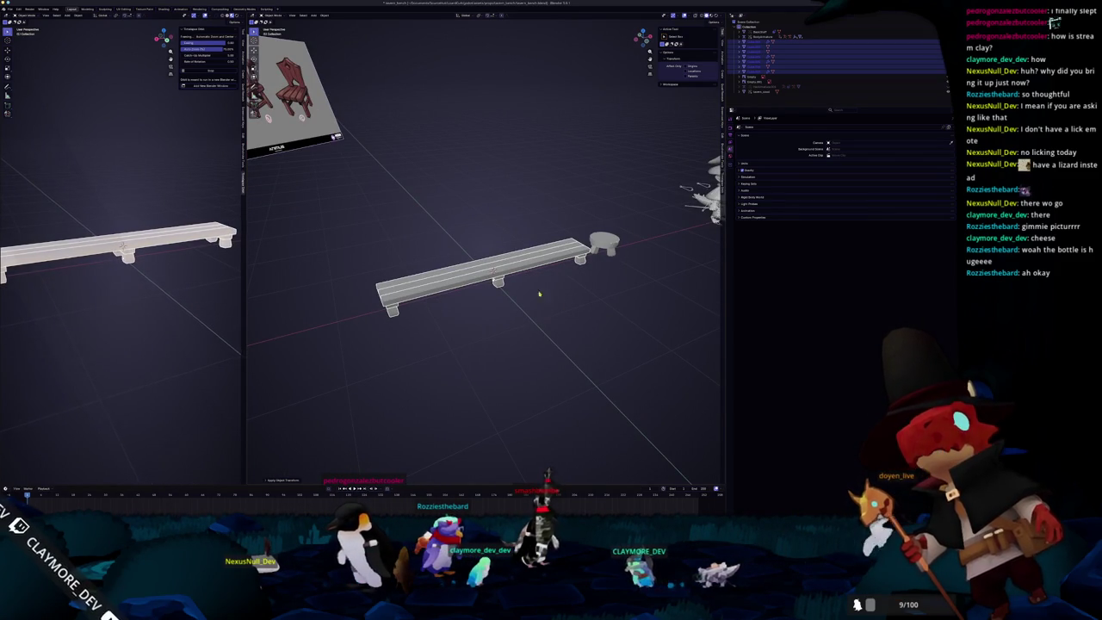
left_click(503, 273)
left_click(525, 288)
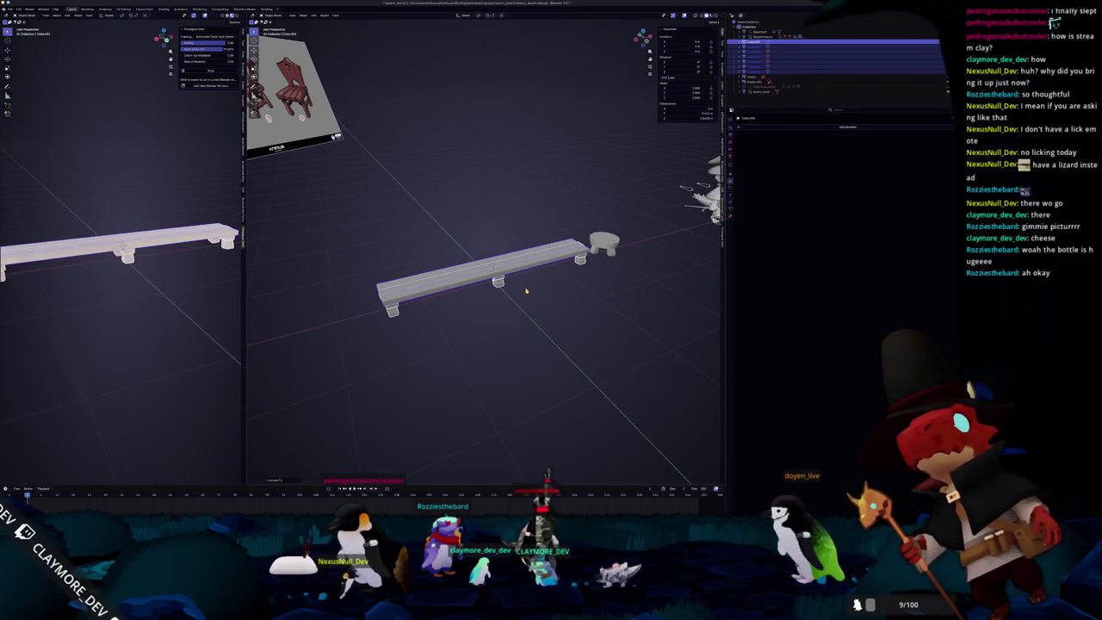
key("ctrl+j")
left_click(525, 290)
scroll(452, 304, "up", 2)
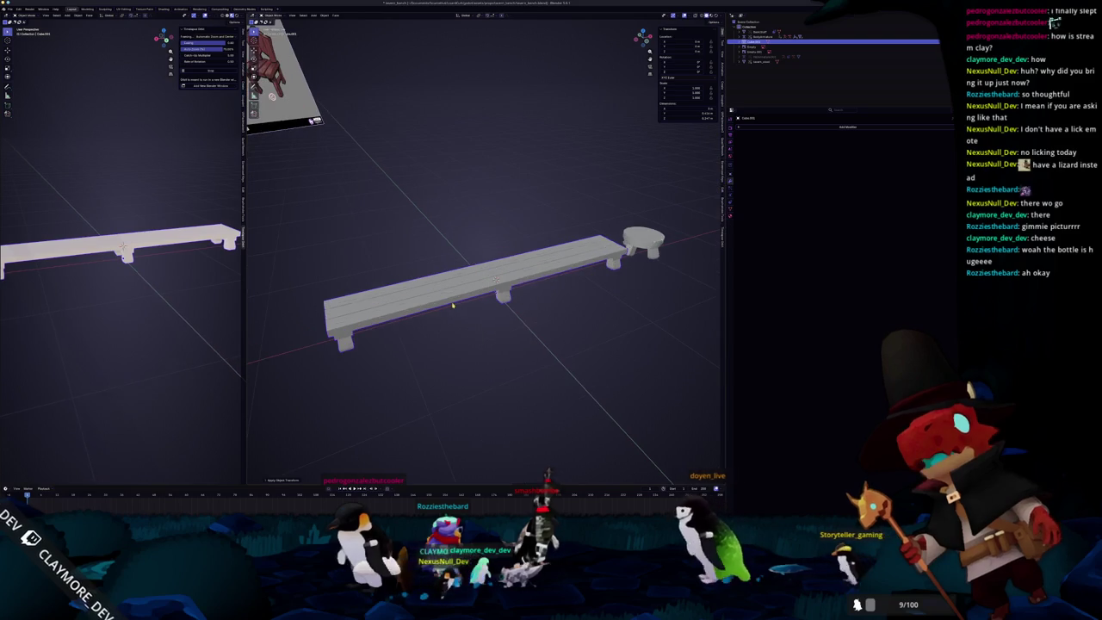
Step: In Edit Mode, select the front plank-end corner vertices and bevel them into a chip
key("KP_7")
key("Tab")
mouse_move(509, 303)
middle_mouse_down("shift")
mouse_move(442, 310)
mouse_move(415, 267)
mouse_move(465, 274)
mouse_move(443, 232)
middle_mouse_up("shift")
scroll(430, 269, "up", 3)
scroll(448, 271, "down", 3)
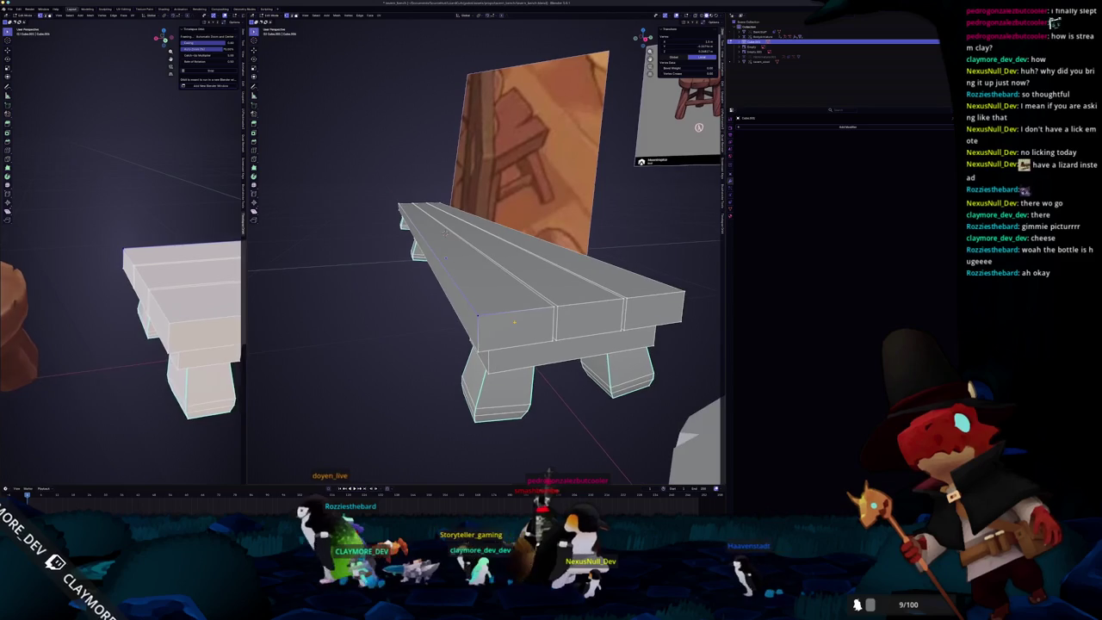
left_click(478, 316)
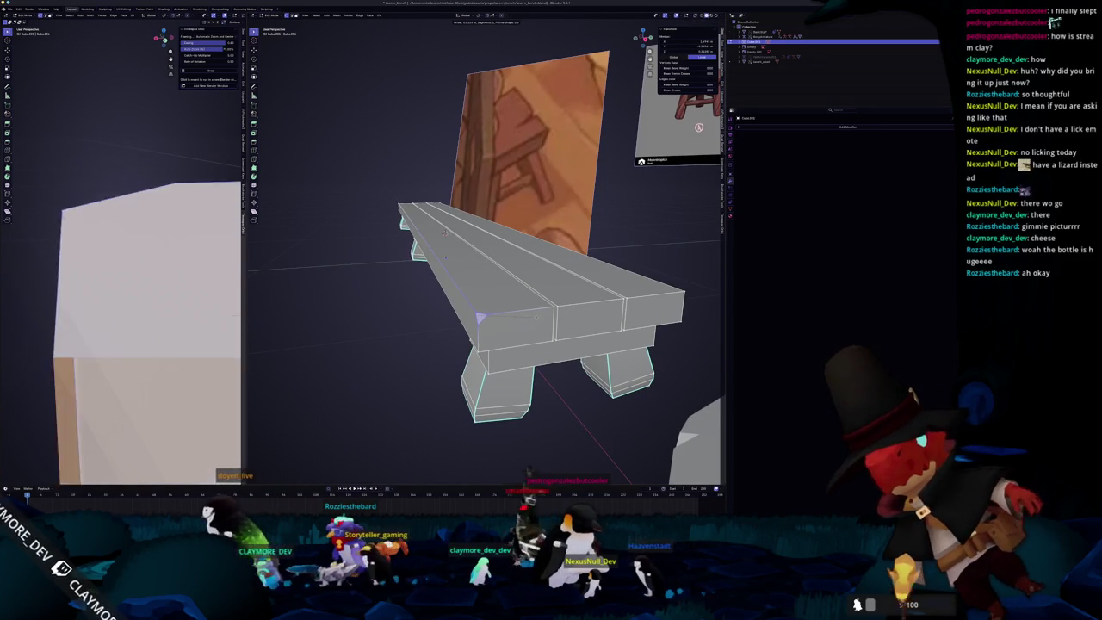
middle_click_drag(444, 234, 482, 237)
left_click(465, 342)
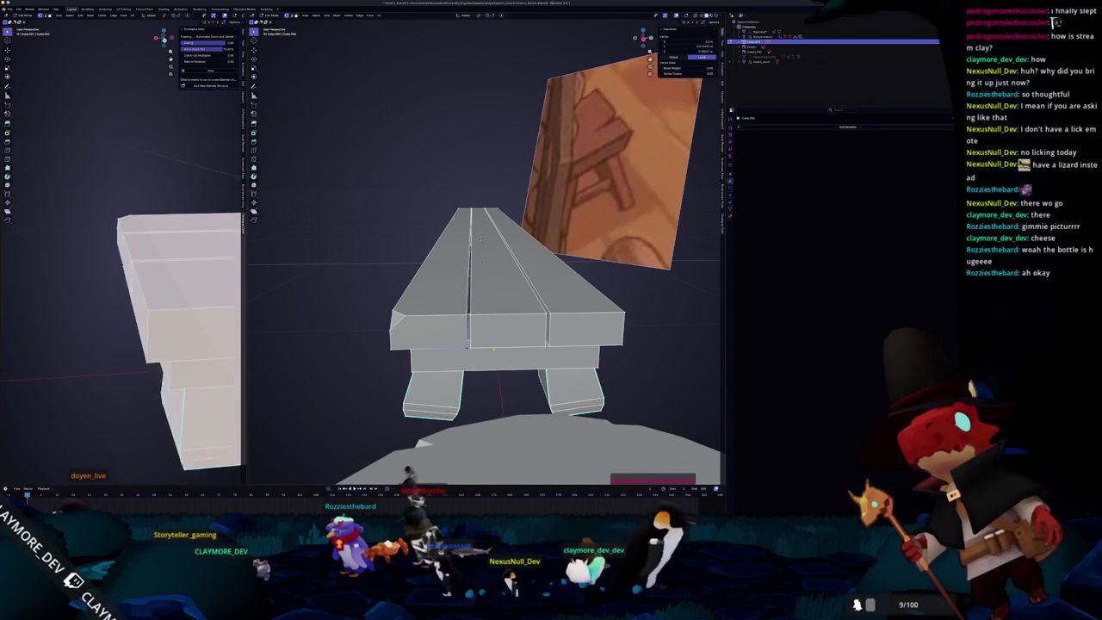
left_click(544, 345, "shift")
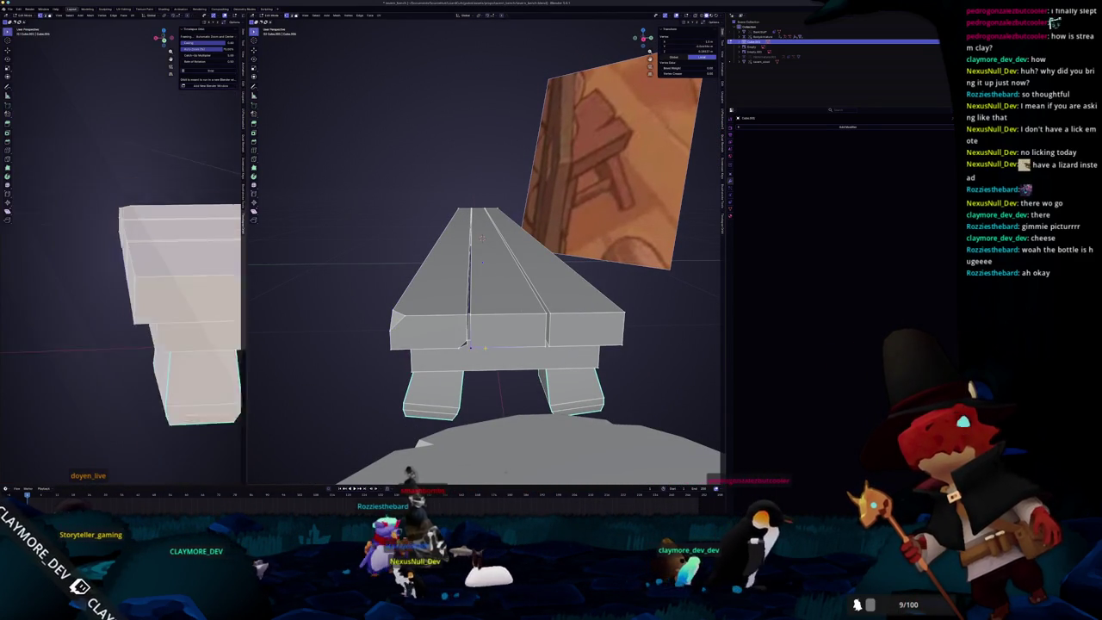
left_click(489, 210, "ctrl")
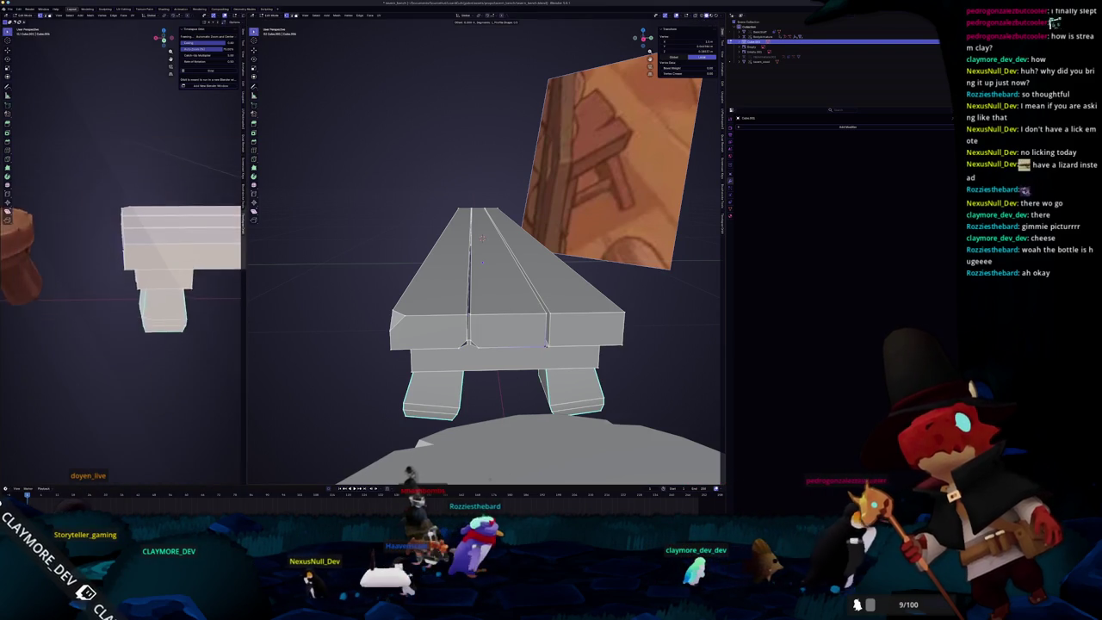
left_click(623, 346)
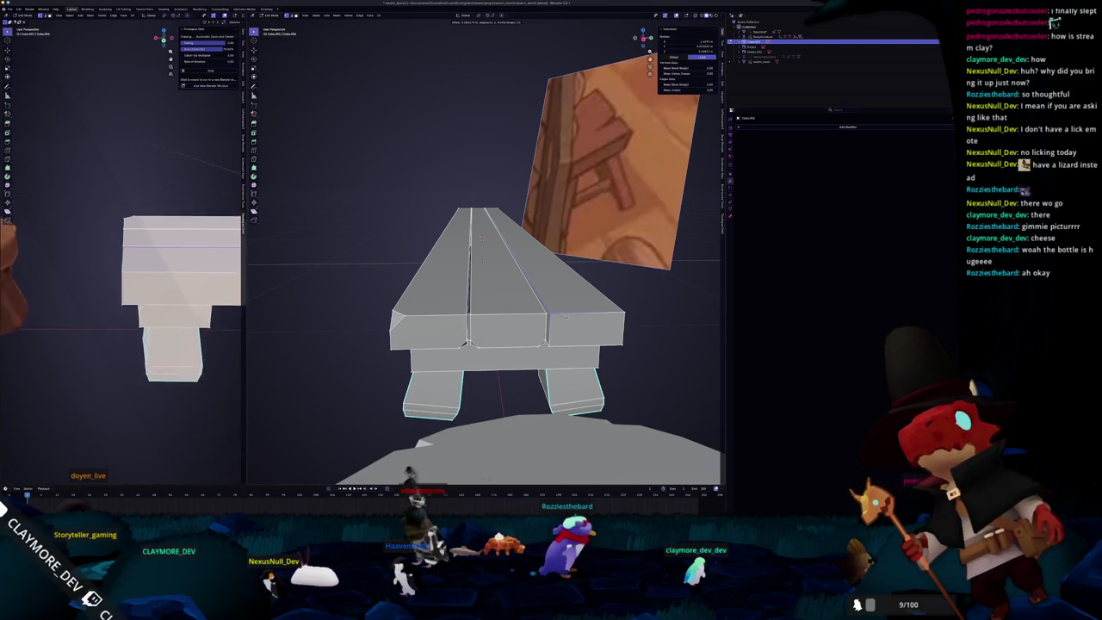
left_click(624, 313)
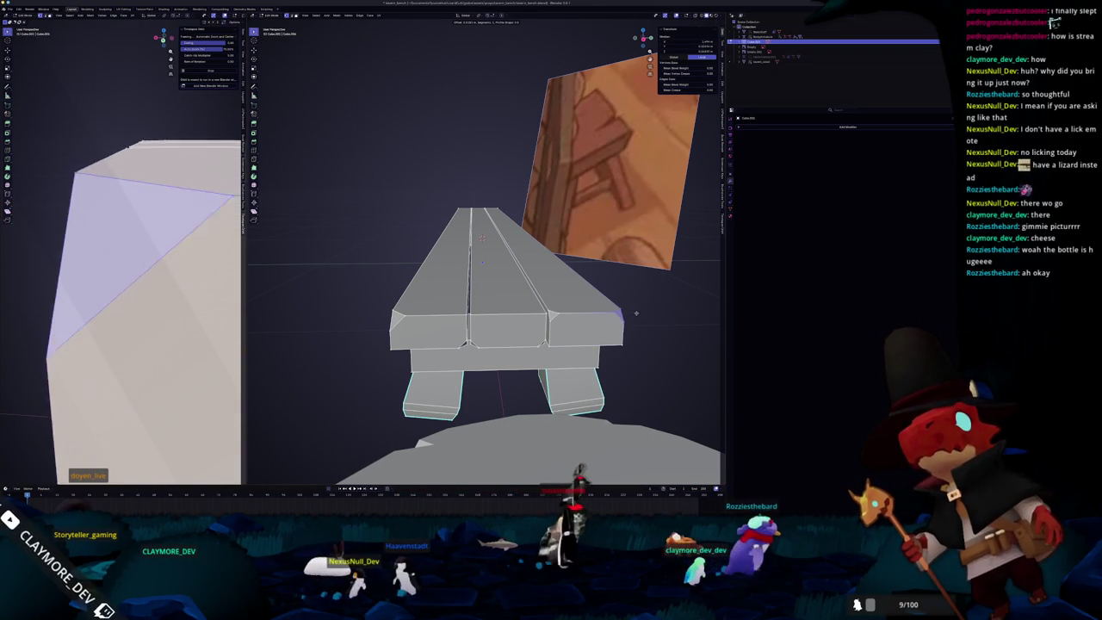
middle_click_drag(632, 314, 753, 333)
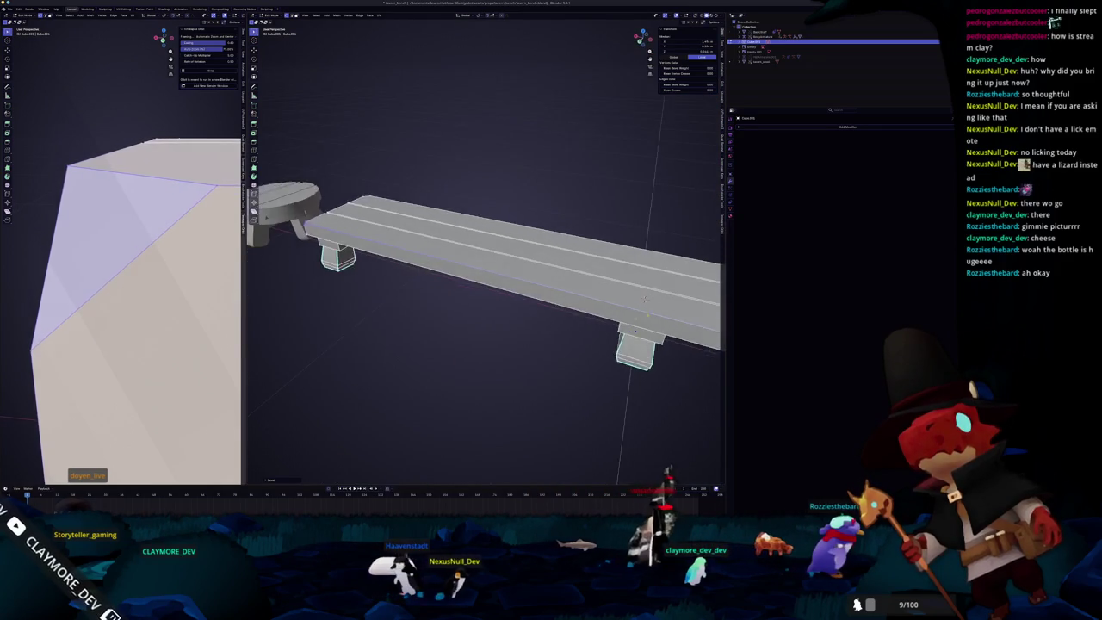
middle_click_drag(673, 342, 650, 338)
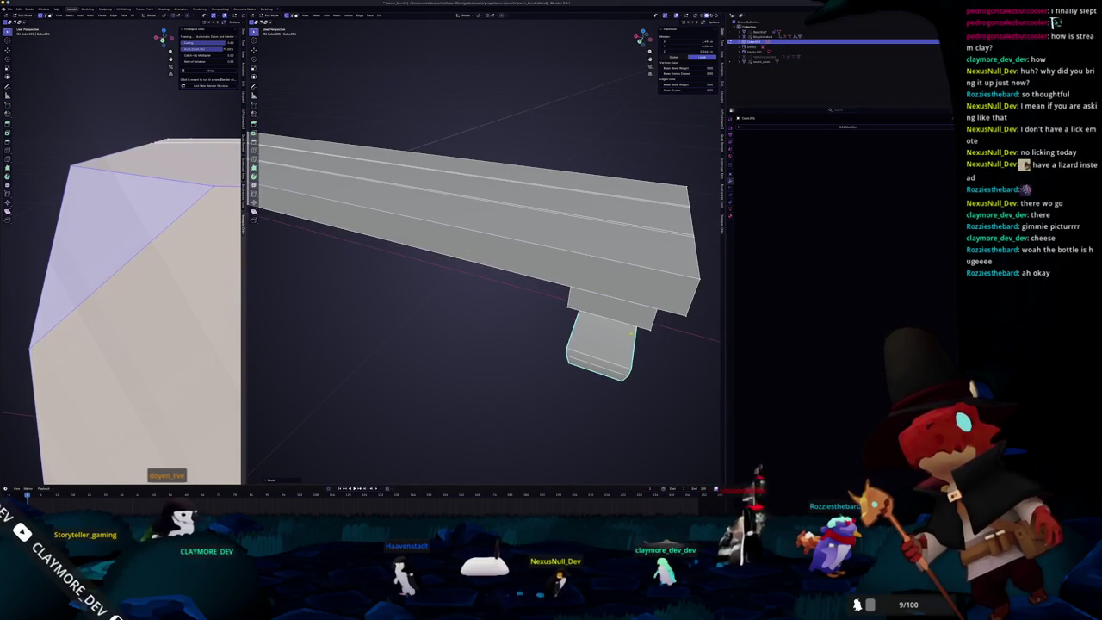
scroll(482, 258, "down", 3)
middle_click_drag(482, 259, 448, 258)
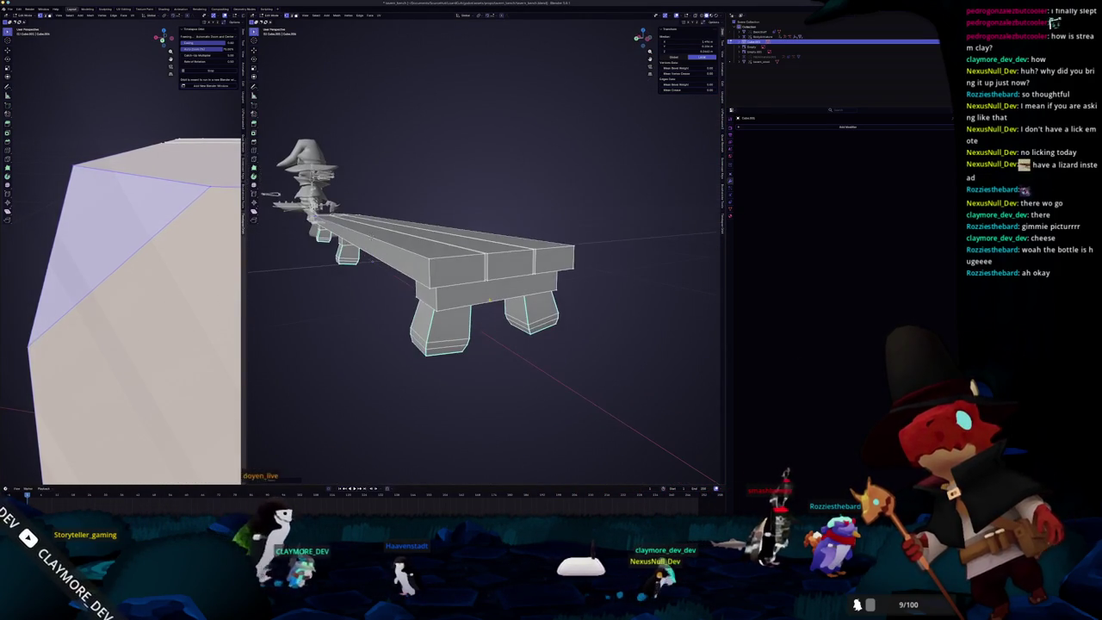
middle_click_drag(372, 234, 353, 235)
key("ctrl+b")
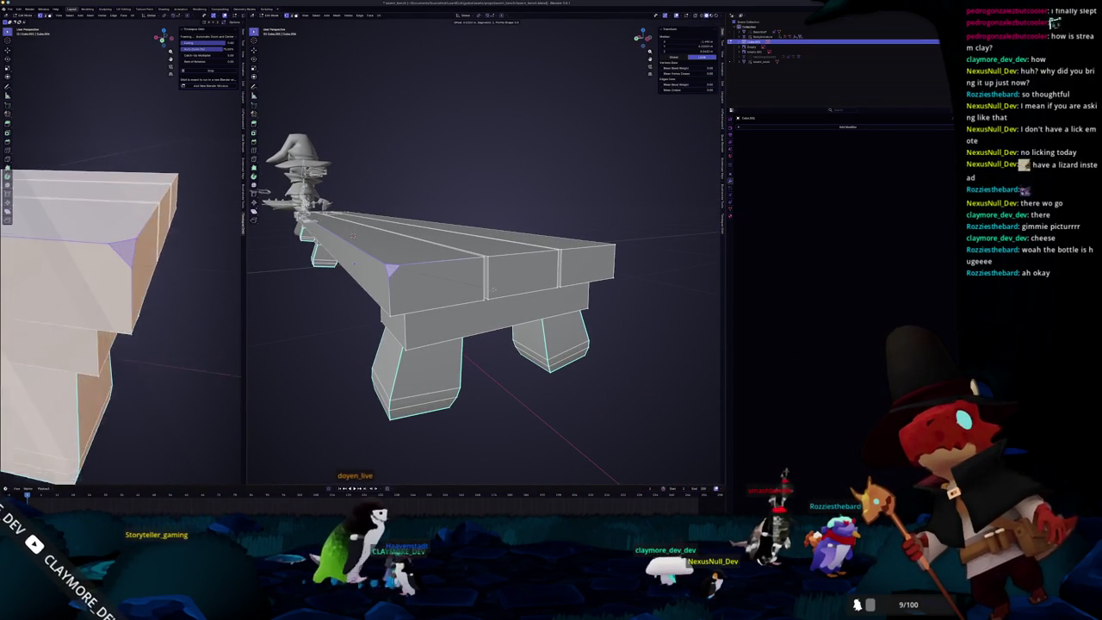
Step: Select further plank-end edges and far-corner vertices, then return to Object Mode
left_click(488, 258)
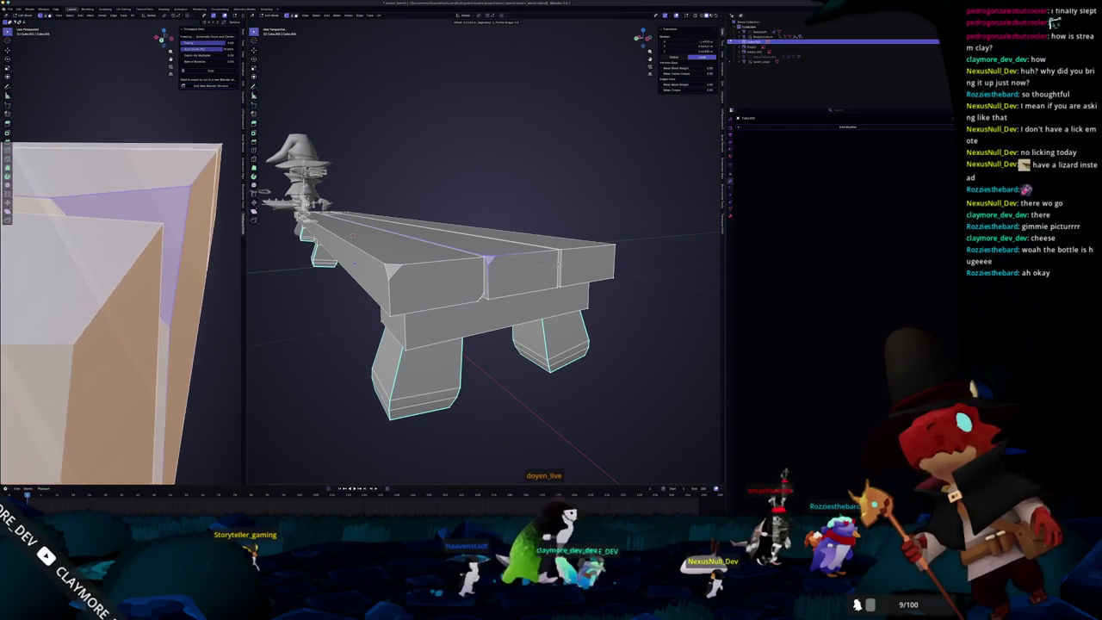
left_click(525, 252)
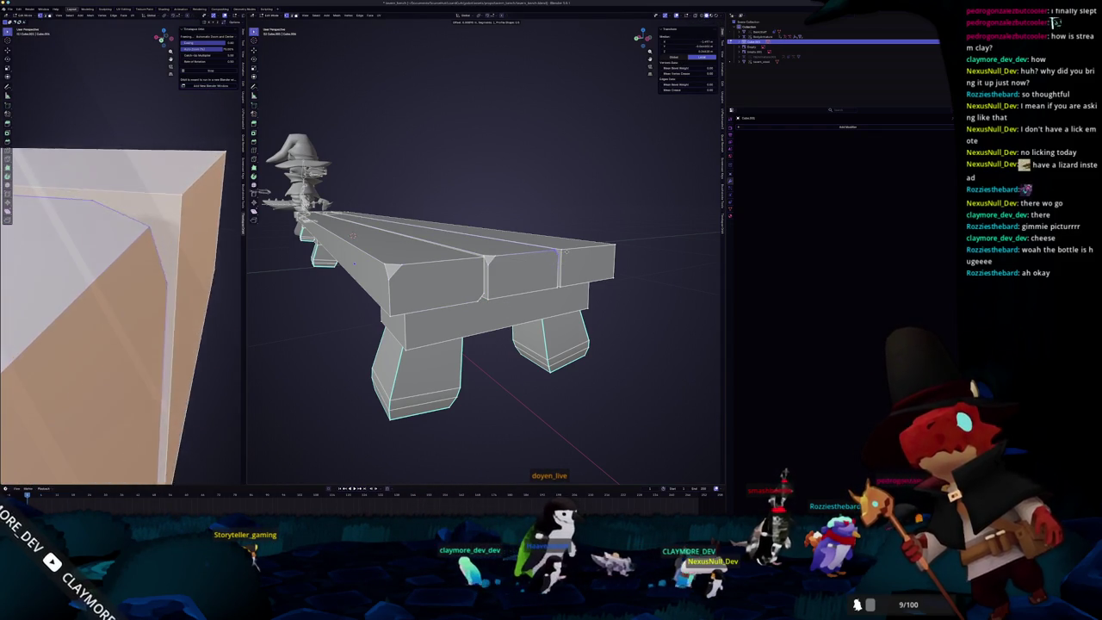
left_click(609, 251)
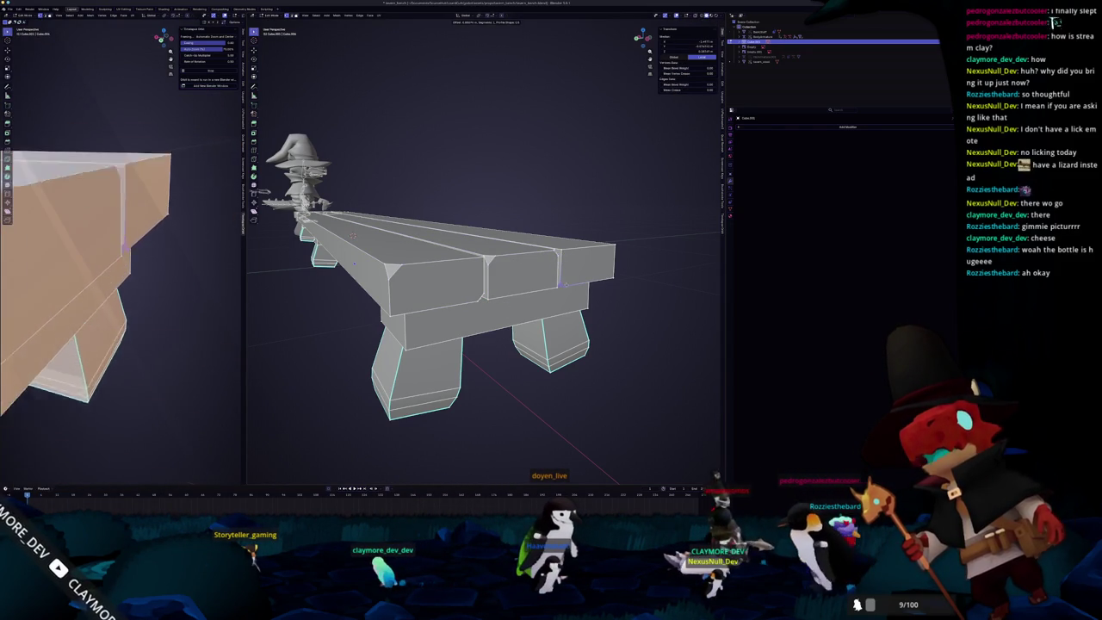
left_click(617, 247)
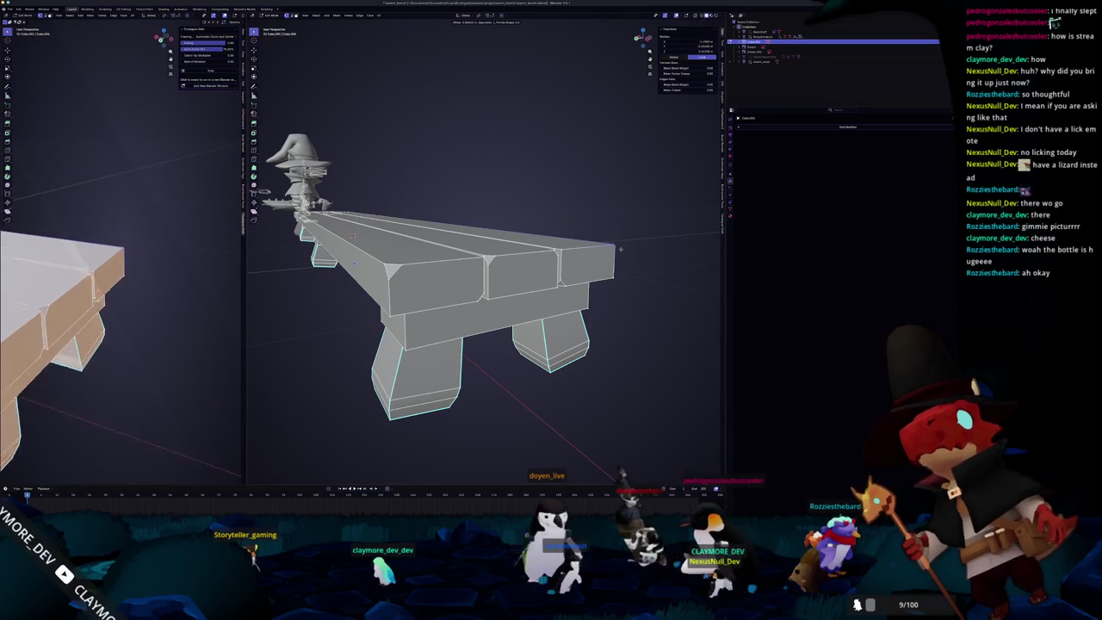
key("Tab")
scroll(559, 302, "down", 4)
Step: Enter Edit Mode on the bench and frame it beside the reference images
mouse_move(559, 301)
middle_mouse_down()
mouse_move(558, 325)
mouse_move(624, 245)
middle_mouse_up()
key("Tab")
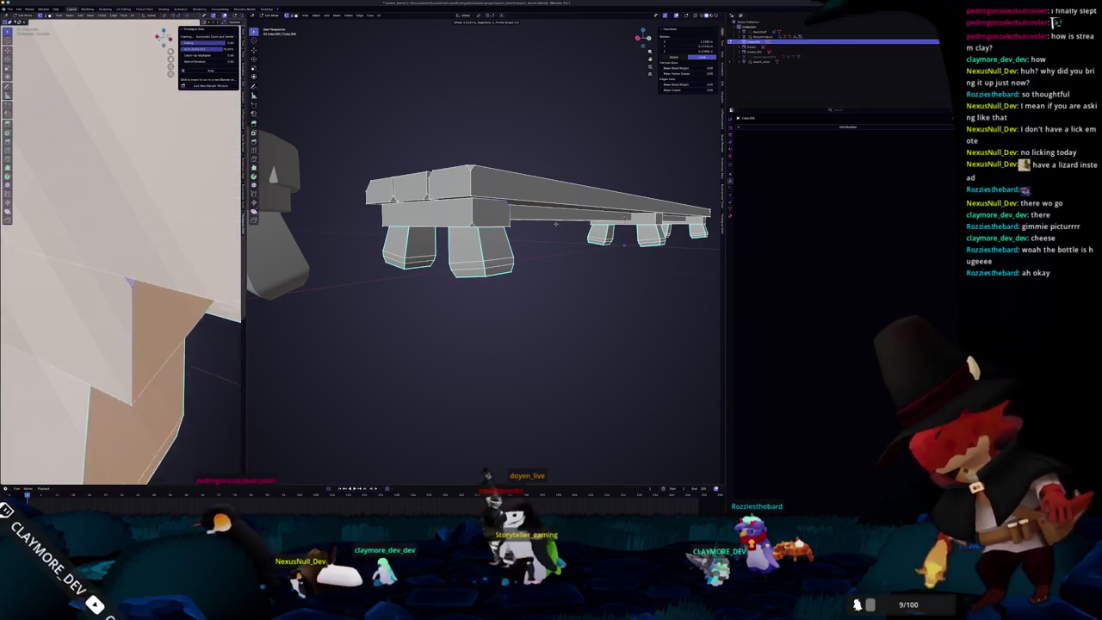
scroll(548, 222, "down", 5)
mouse_move(547, 223)
middle_mouse_down()
mouse_move(336, 272)
mouse_move(341, 255)
middle_mouse_up()
scroll(336, 272, "up", 3)
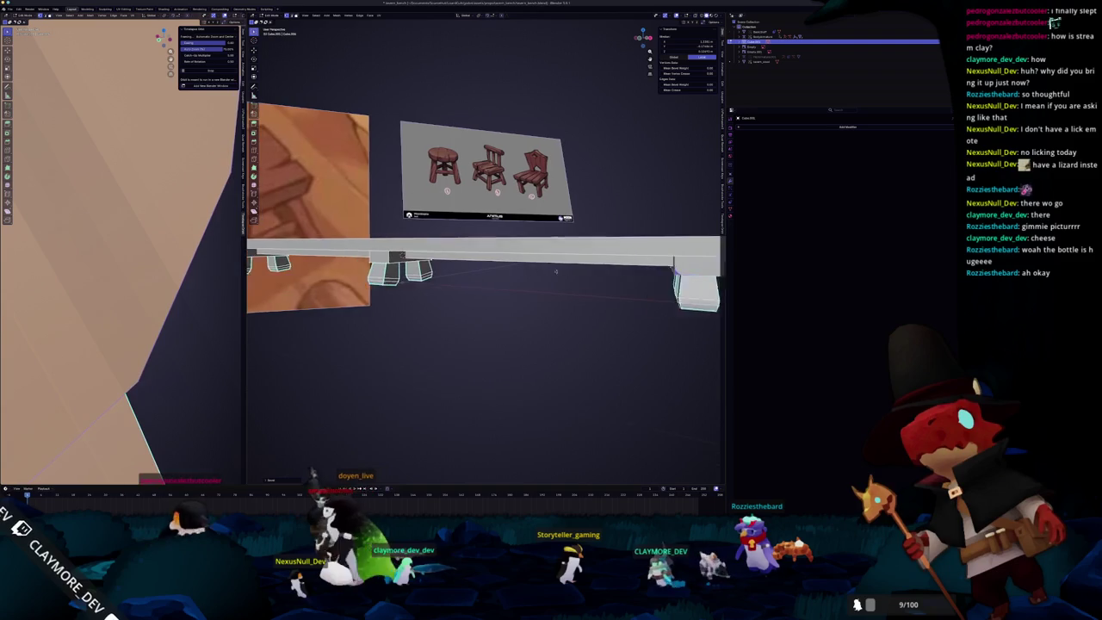
middle_click_drag(470, 270, 448, 267)
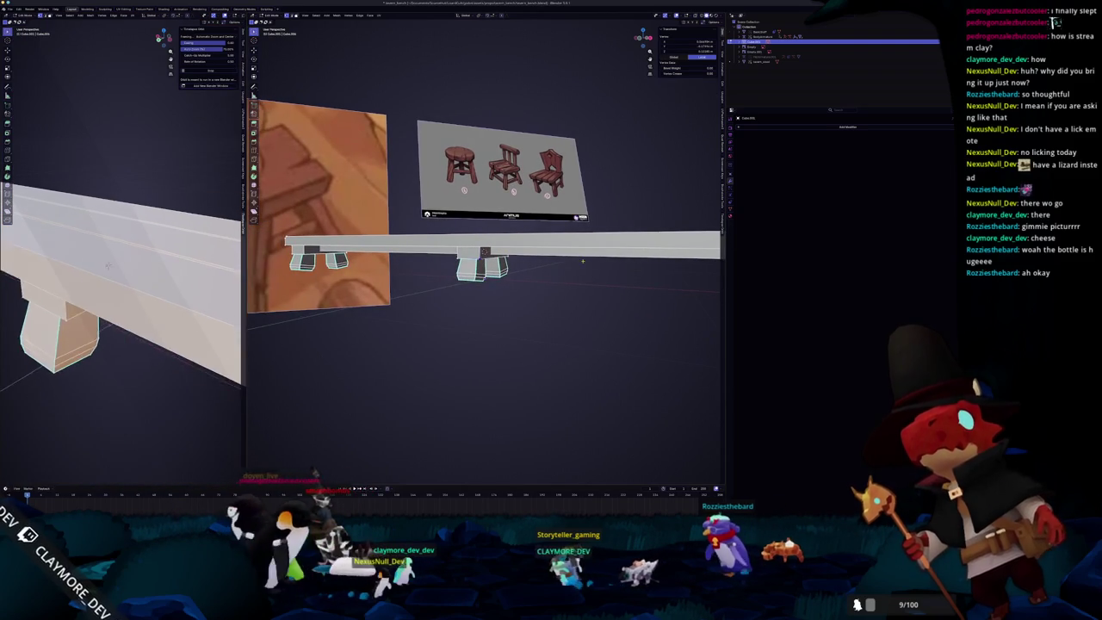
scroll(482, 258, "up", 5)
Step: Close in on the middle support block, bevel its edges, and zoom out
middle_click_drag(482, 259, 499, 241)
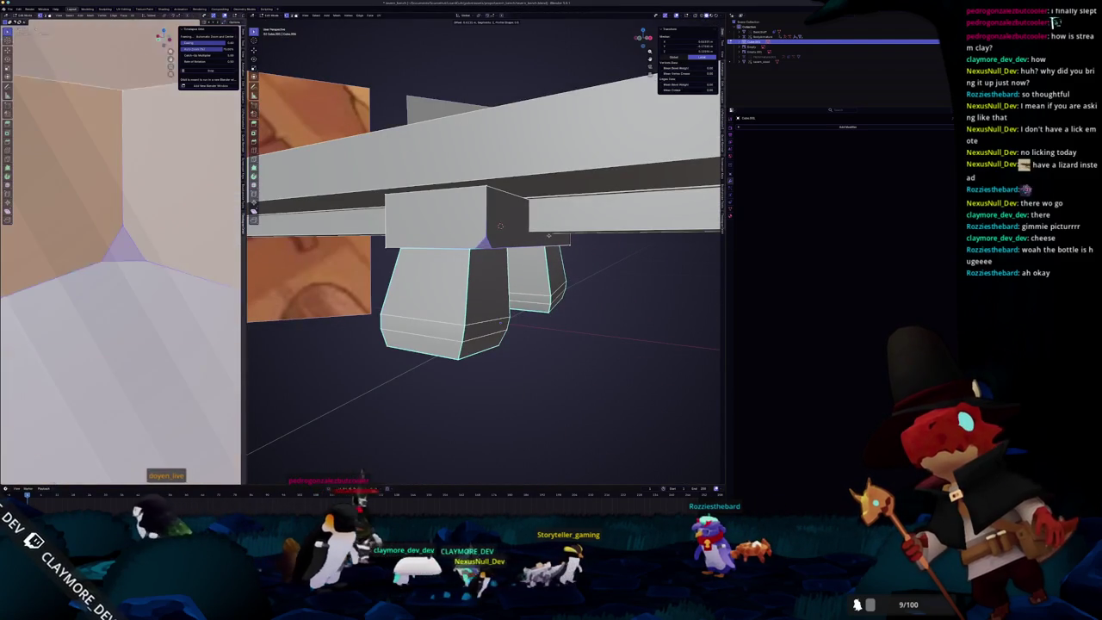
scroll(482, 258, "down", 3)
scroll(482, 259, "down", 2)
scroll(482, 258, "down", 2)
middle_click_drag(482, 258, 516, 249)
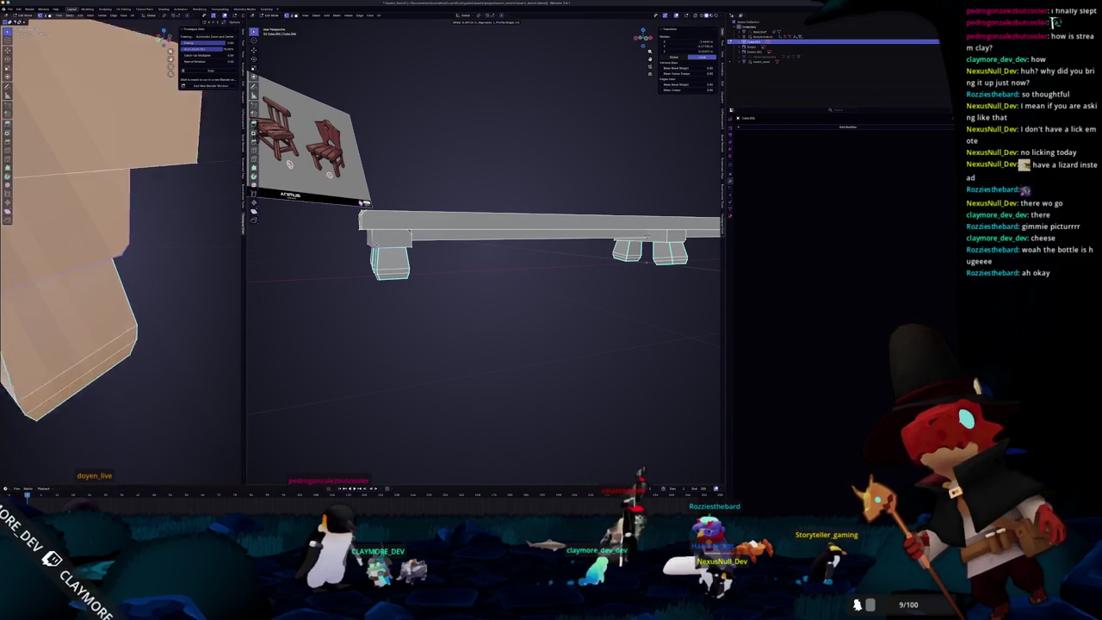
middle_click_drag(482, 258, 534, 241)
middle_click_drag(704, 472, 727, 474)
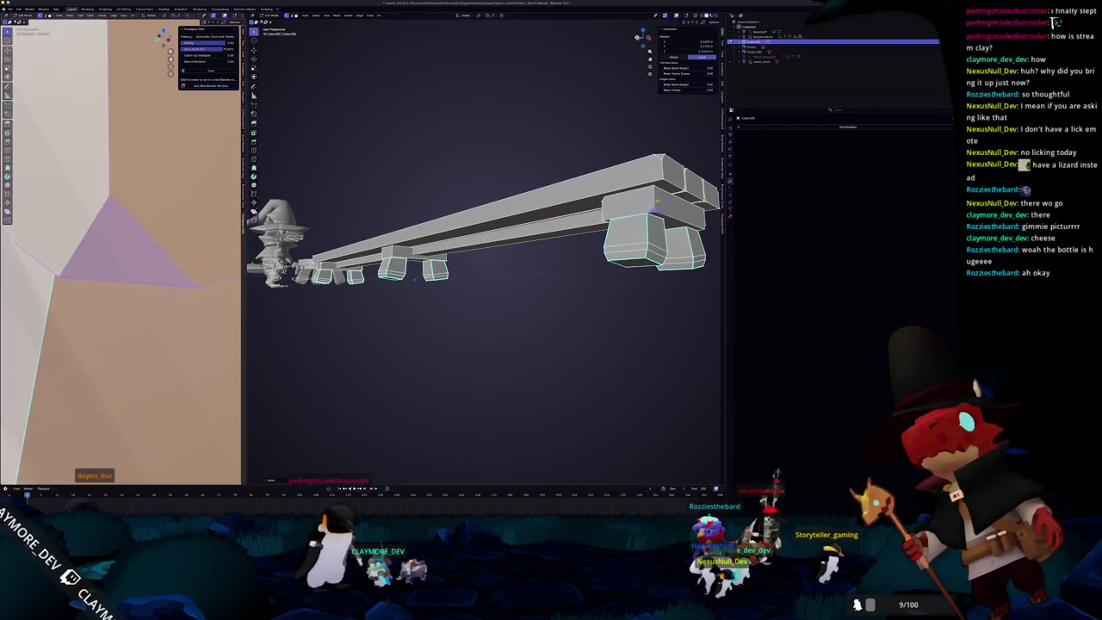
middle_click_drag(727, 473, 699, 474)
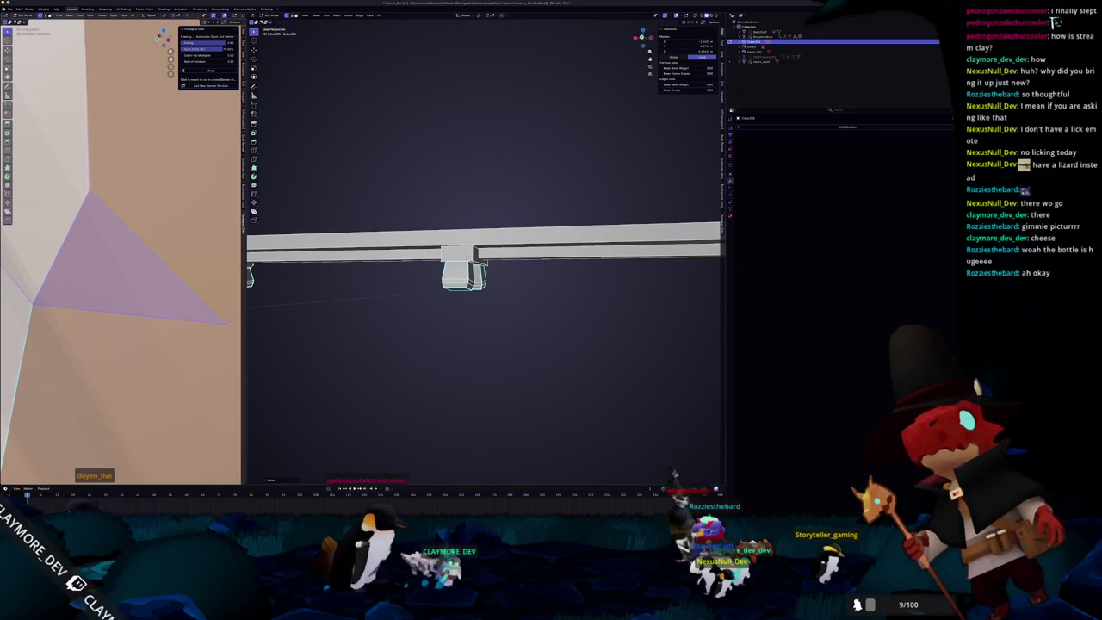
key("ctrl+b")
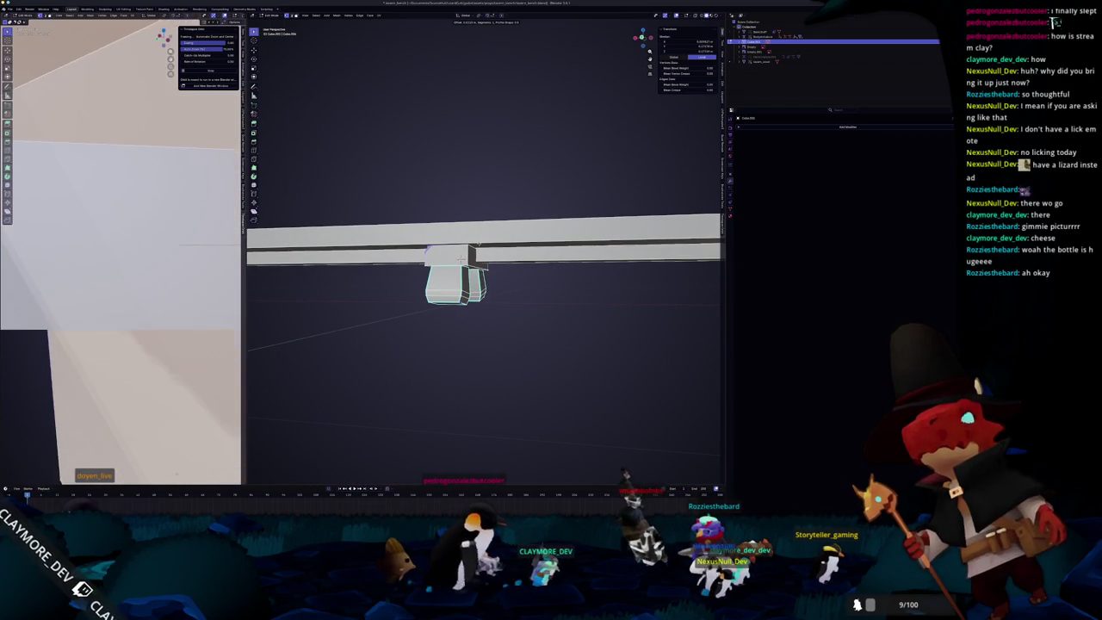
scroll(460, 256, "down", 5)
middle_click_drag(460, 255, 557, 269)
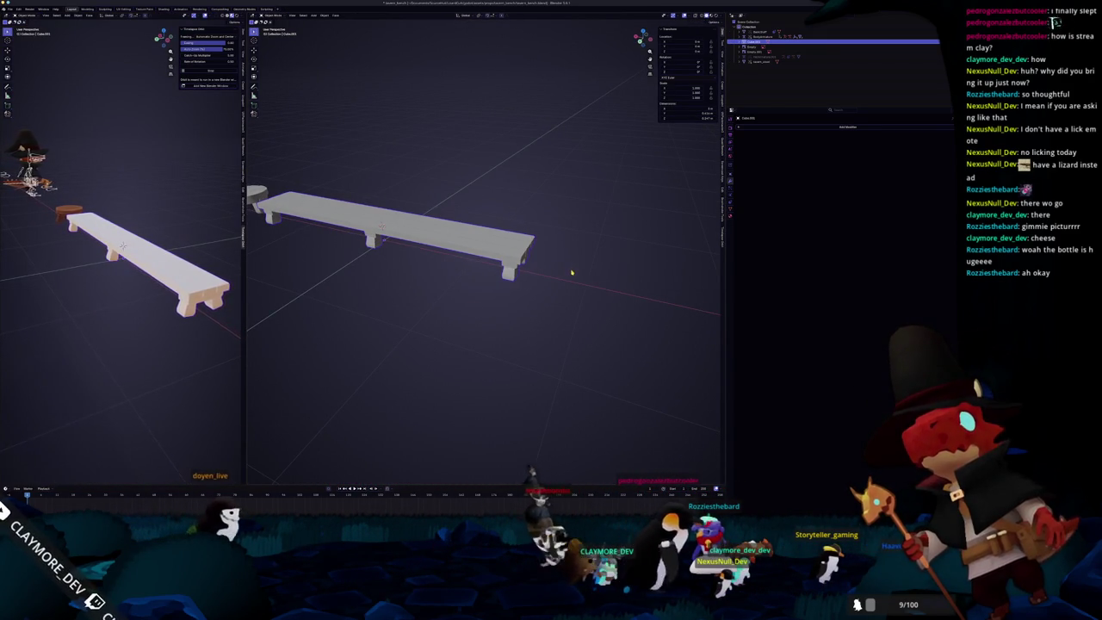
Step: Enter Edit Mode and orbit in close along the length of the plank seat
key("Tab")
scroll(597, 277, "up", 5)
middle_click_drag(597, 277, 495, 295)
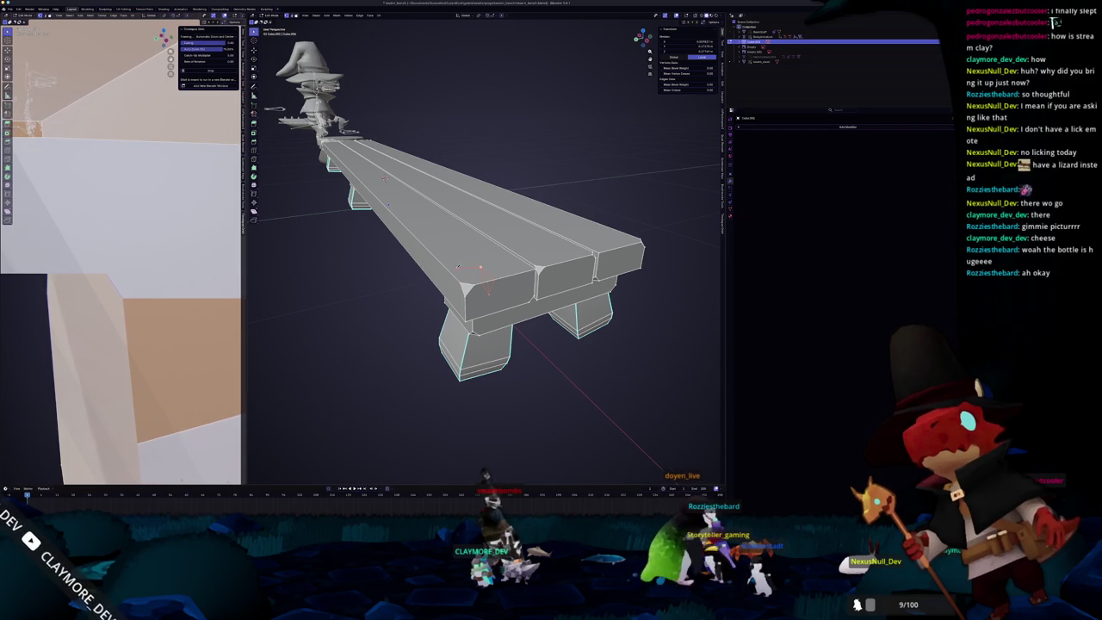
middle_click_drag(384, 178, 442, 203)
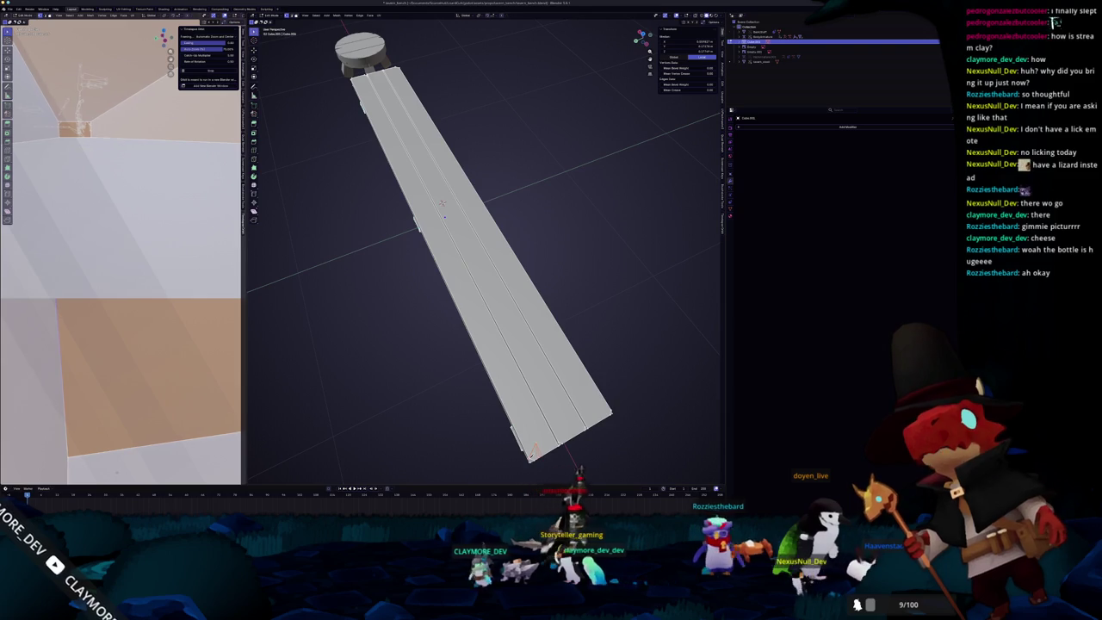
middle_click_drag(441, 203, 422, 107)
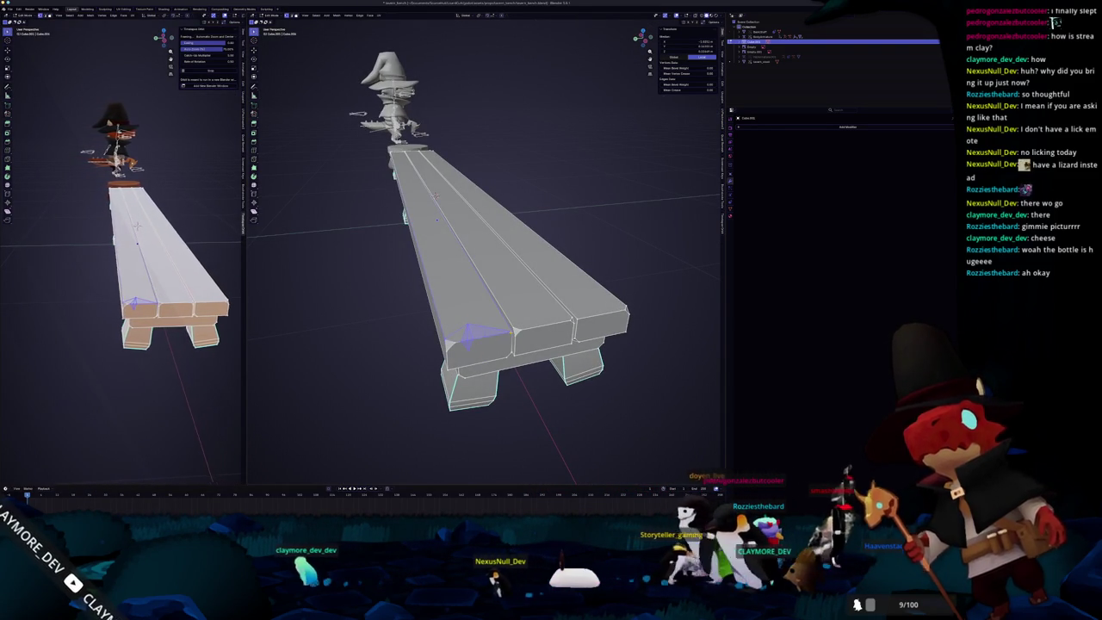
scroll(135, 227, "up", 3)
scroll(142, 207, "up", 2)
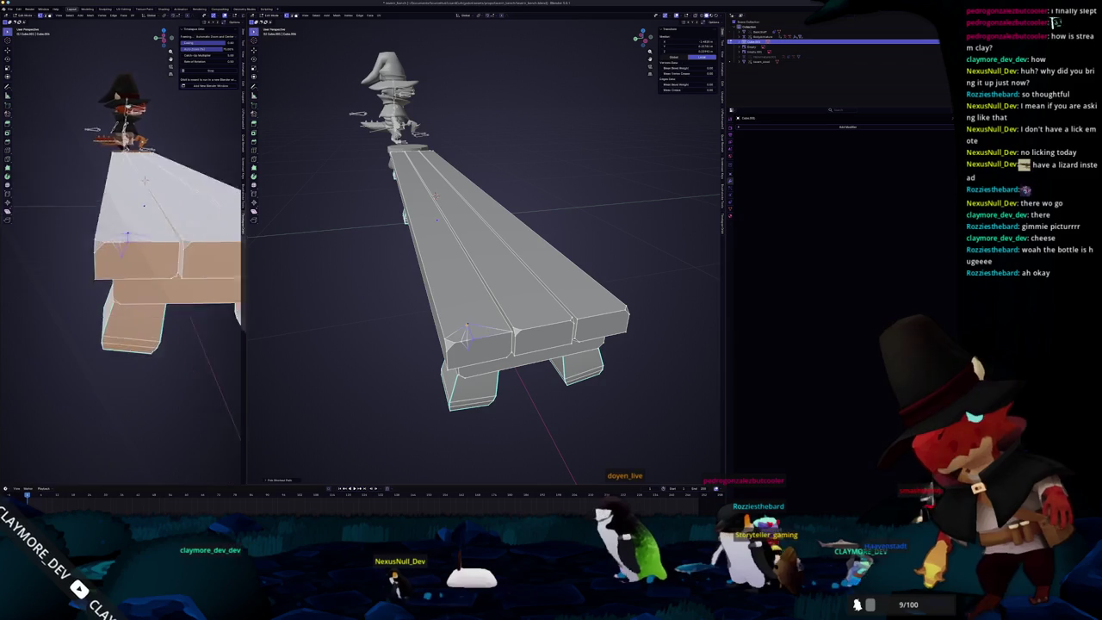
scroll(148, 185, "up", 3)
scroll(155, 160, "up", 3)
scroll(152, 173, "down", 5)
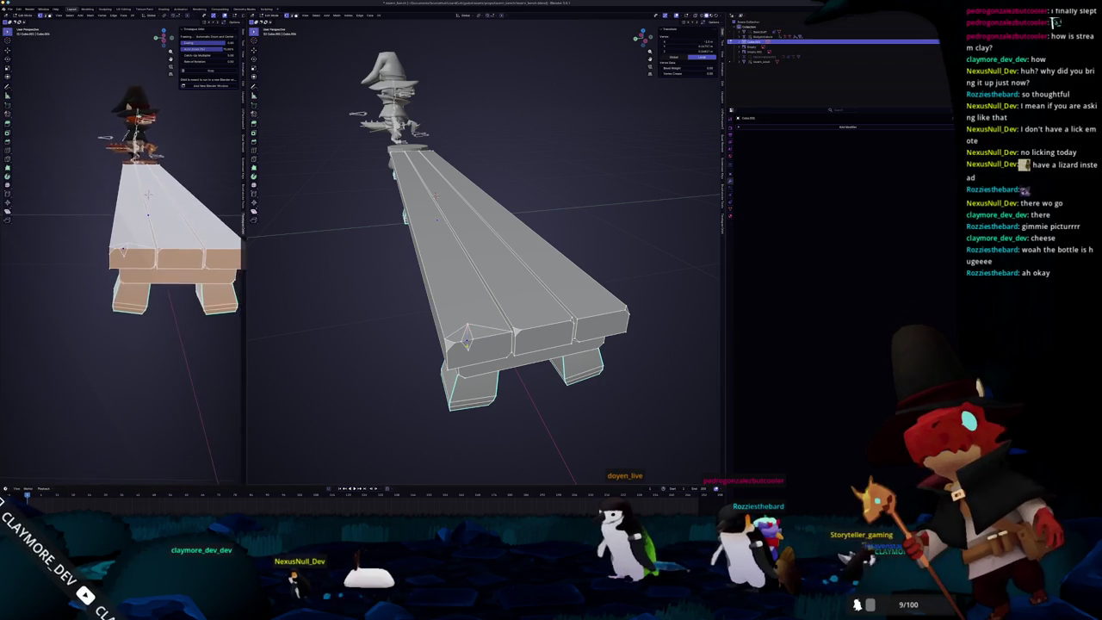
scroll(153, 187, "up", 4)
scroll(164, 172, "up", 1)
scroll(173, 160, "up", 2)
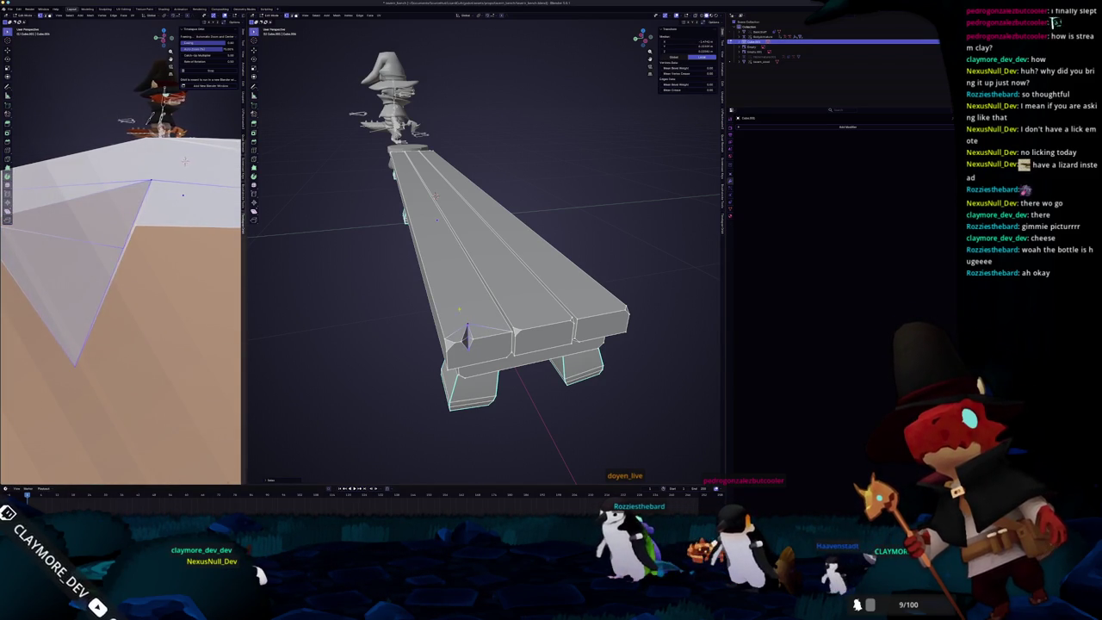
middle_click_drag(482, 258, 396, 258)
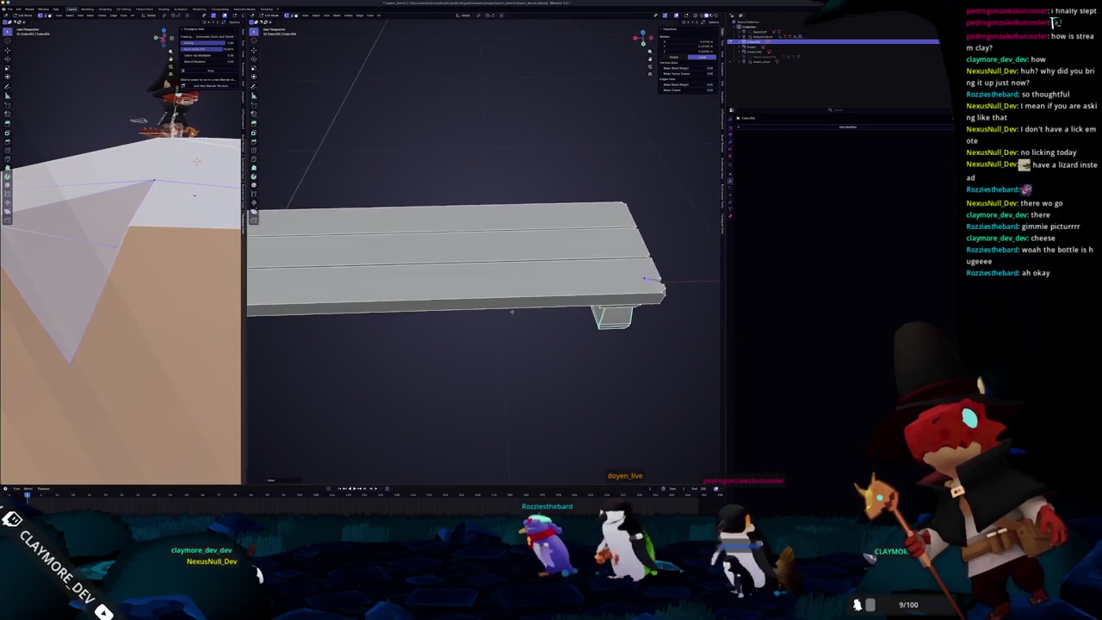
middle_click_drag(574, 265, 463, 305)
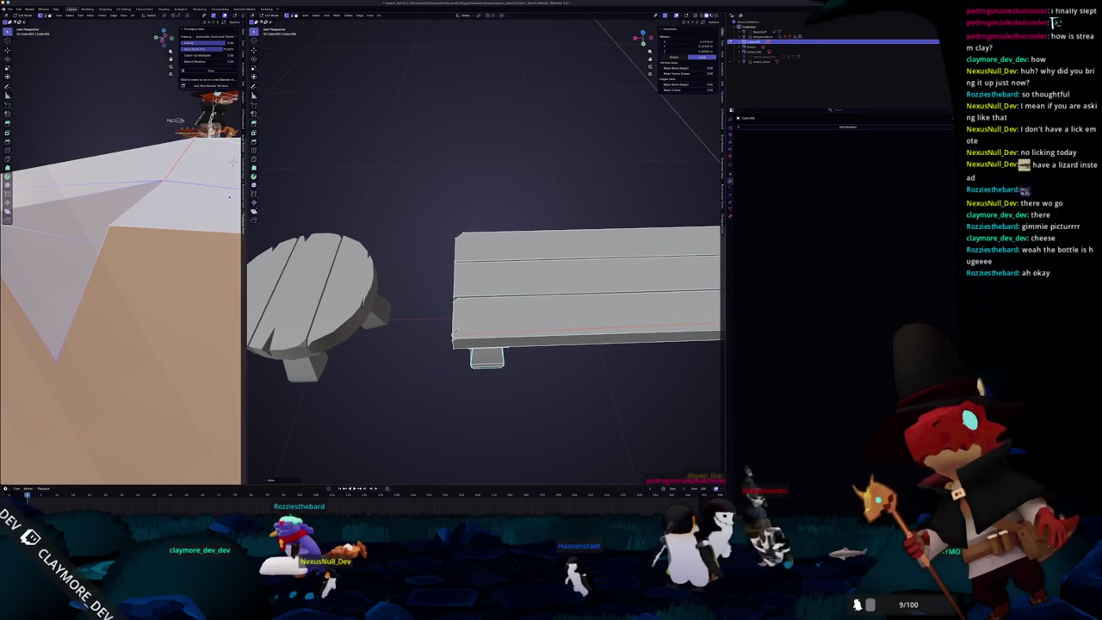
mouse_move(464, 305)
middle_mouse_down()
mouse_move(482, 284)
mouse_move(467, 241)
middle_mouse_up()
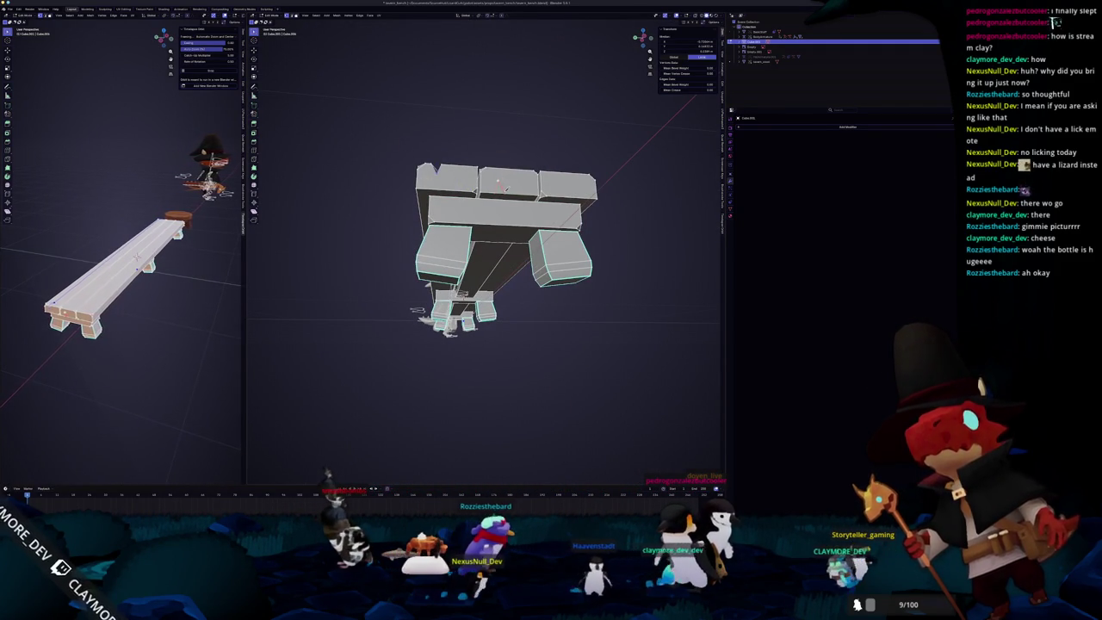
Step: In front orthographic view, box-select the bench legs and refine the selection
right_click(435, 232)
left_click(434, 258)
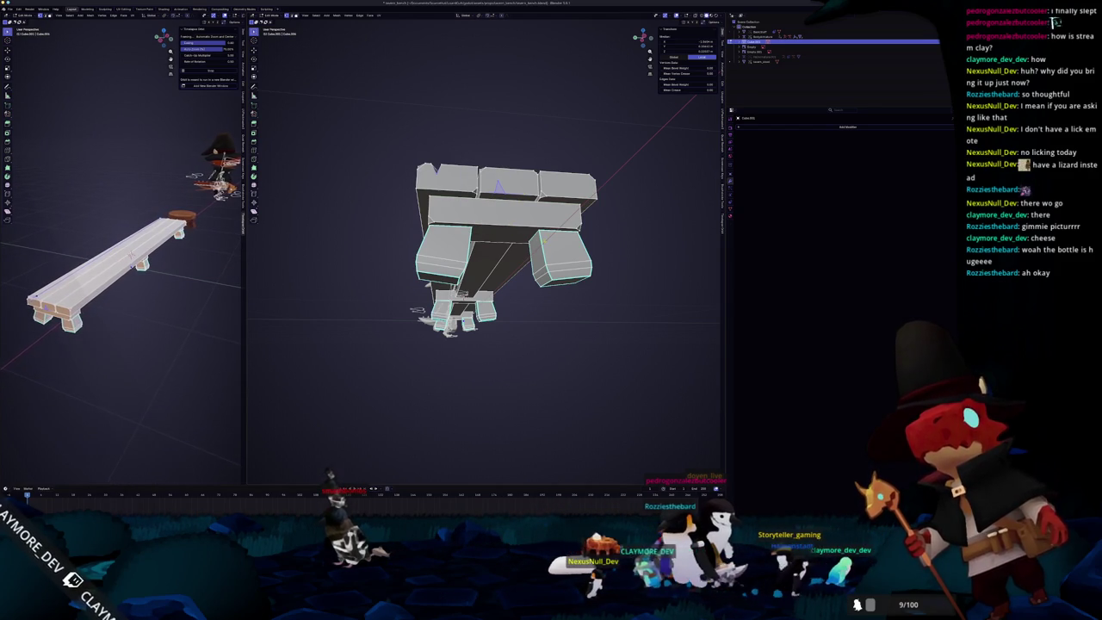
middle_click_drag(516, 258, 551, 284)
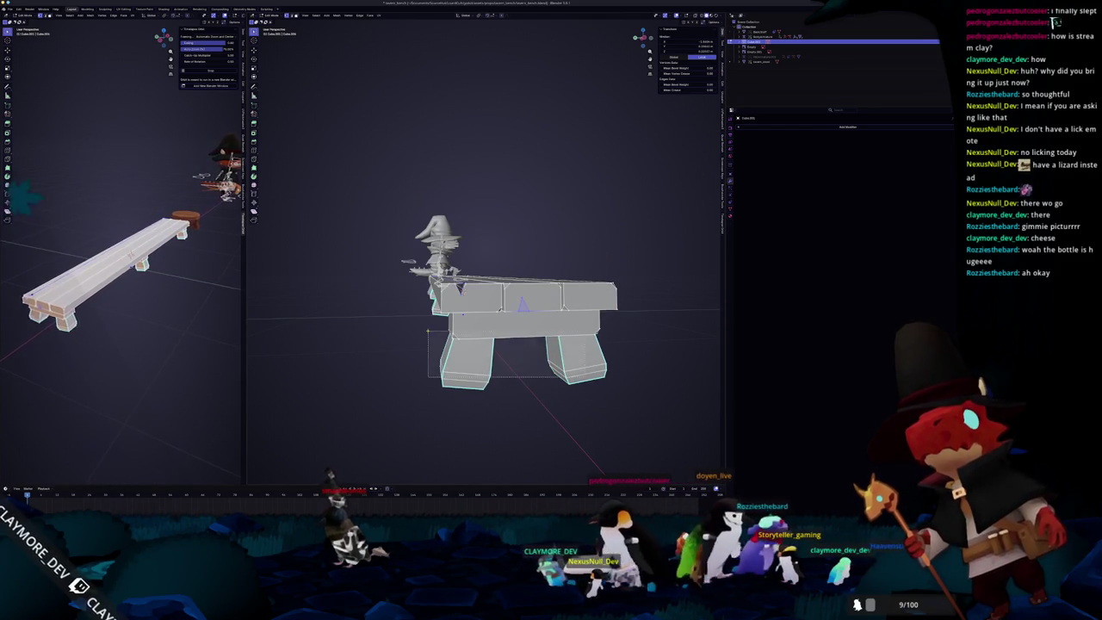
key("KP_1")
scroll(519, 344, "down", 4)
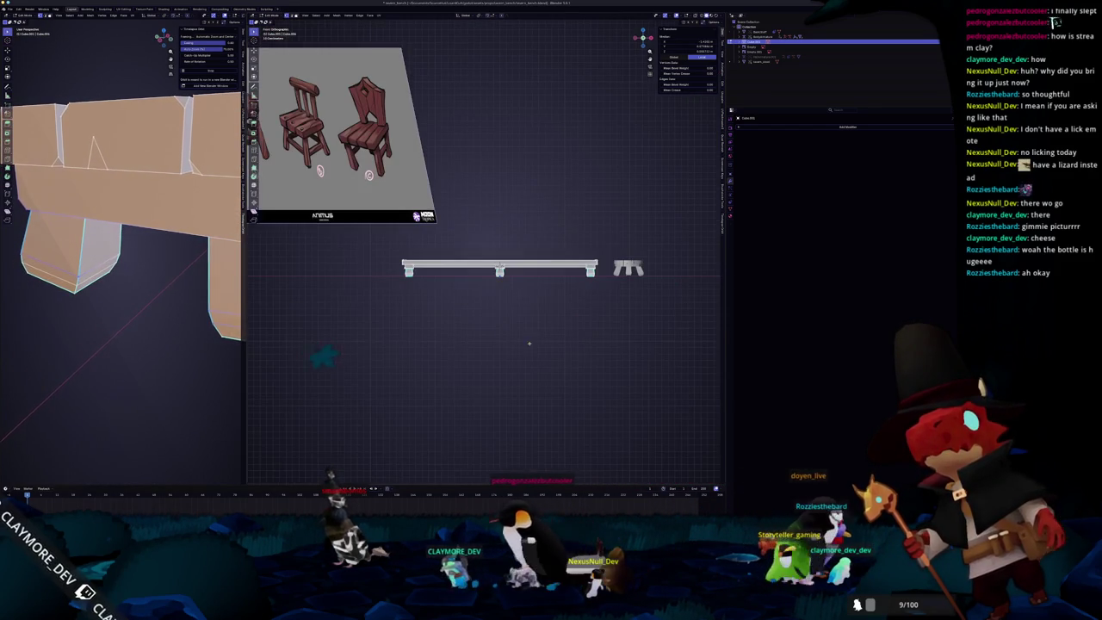
left_click_drag(573, 280, 383, 267)
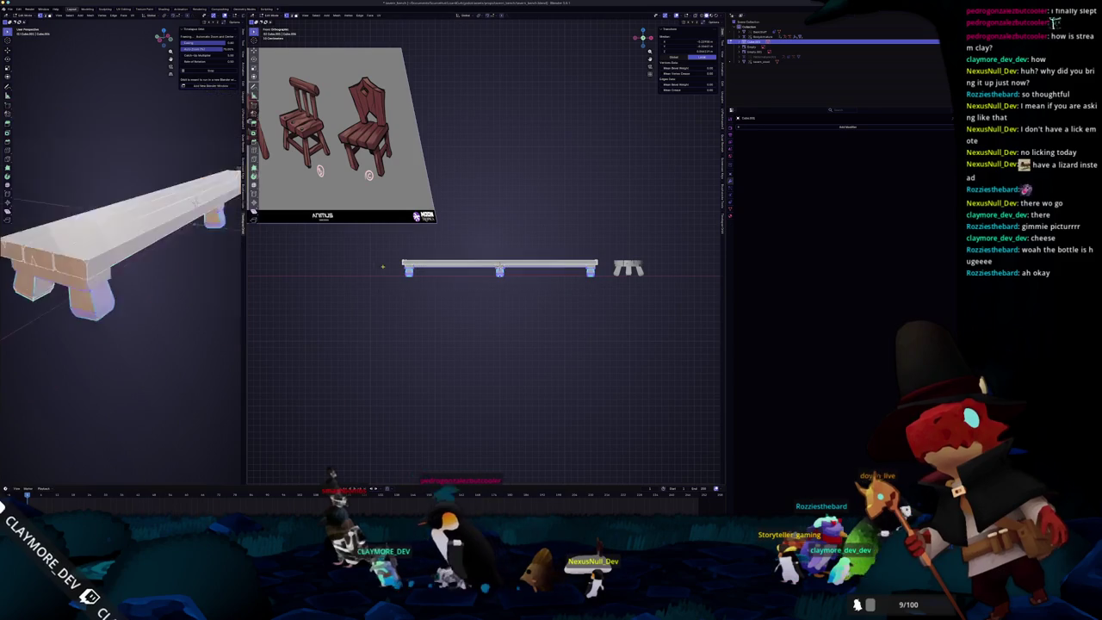
left_click(433, 304)
scroll(551, 288, "up", 1)
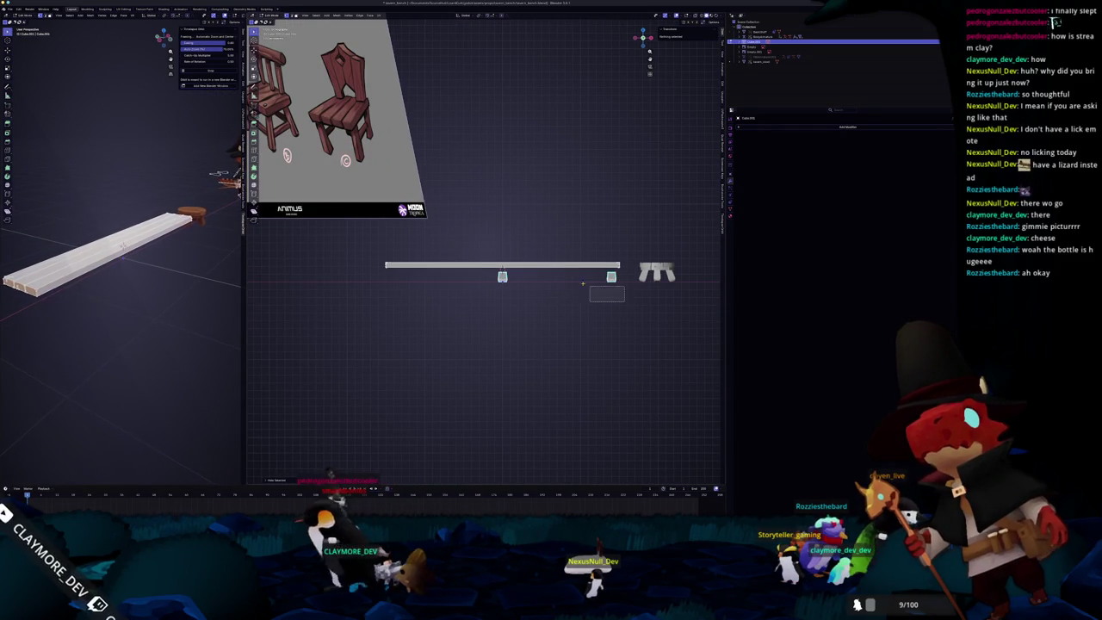
left_click_drag(483, 269, 490, 276)
key("alt+a")
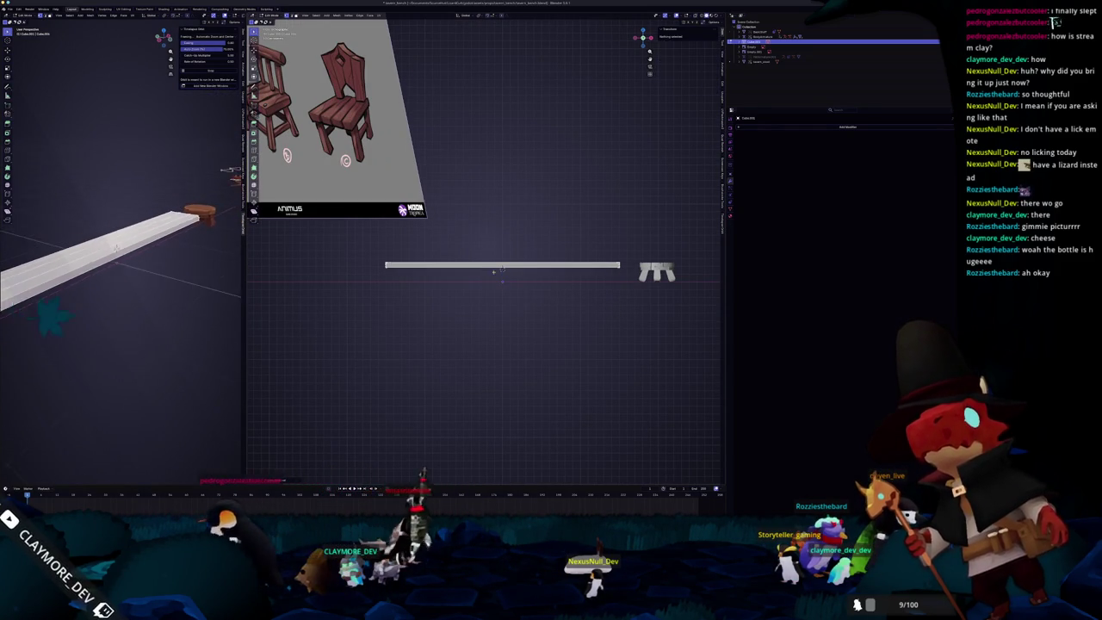
mouse_move(517, 285)
middle_mouse_down()
mouse_move(579, 258)
mouse_move(482, 241)
middle_mouse_up()
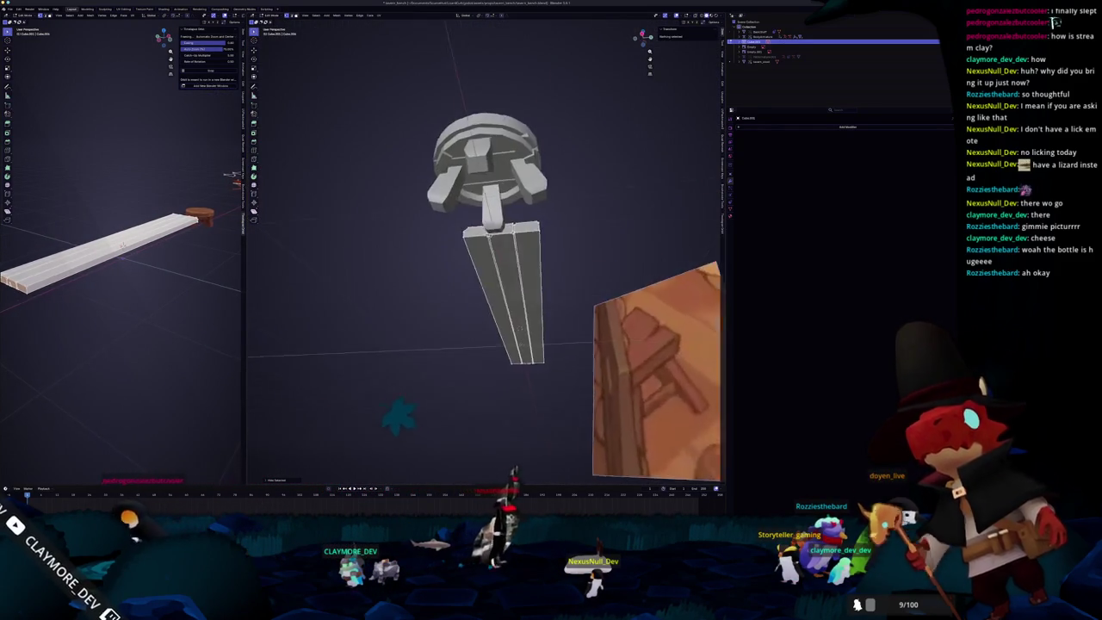
left_click(456, 216)
Step: Isolate the plank seat in Local View, select all its geometry and frame it
key("KP_Divide")
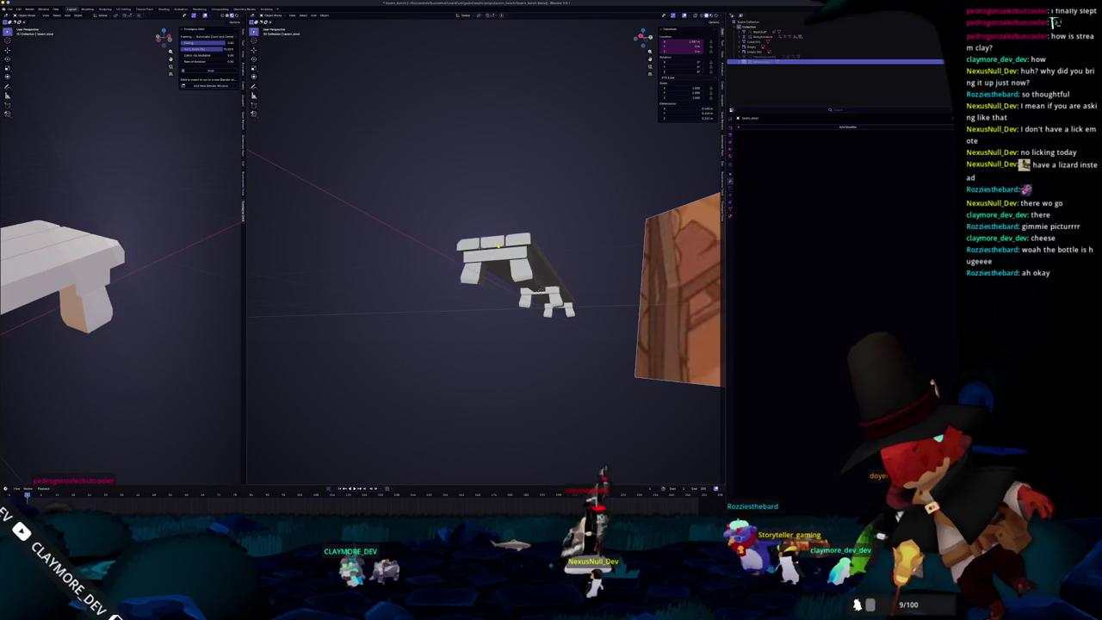
middle_click_drag(539, 244, 370, 274)
key("a")
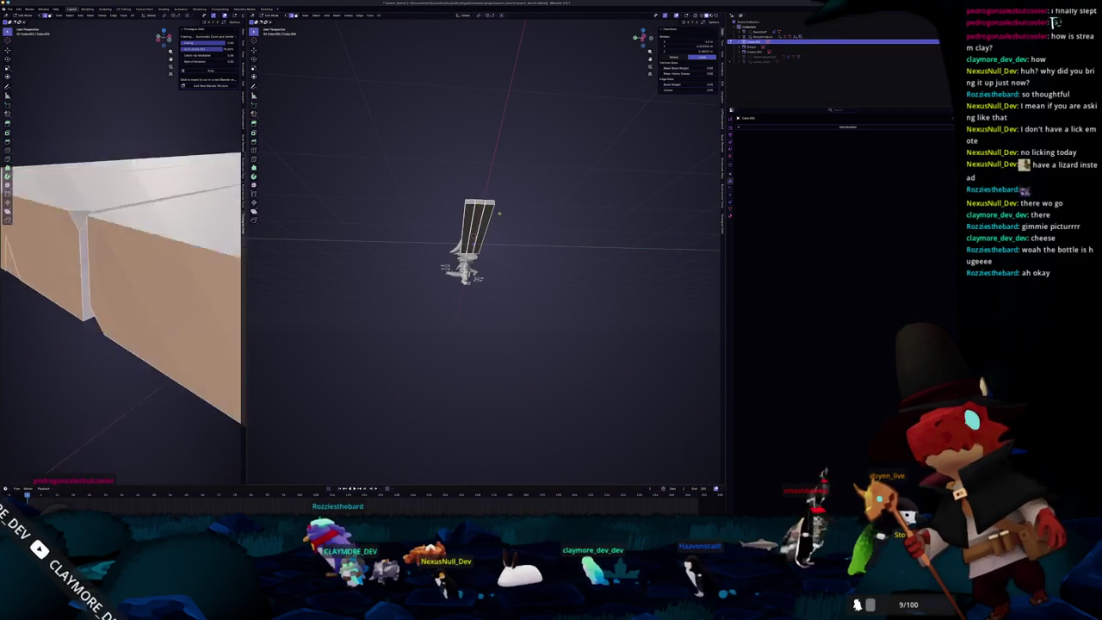
key("KP_Decimal")
middle_click_drag(461, 237, 459, 214)
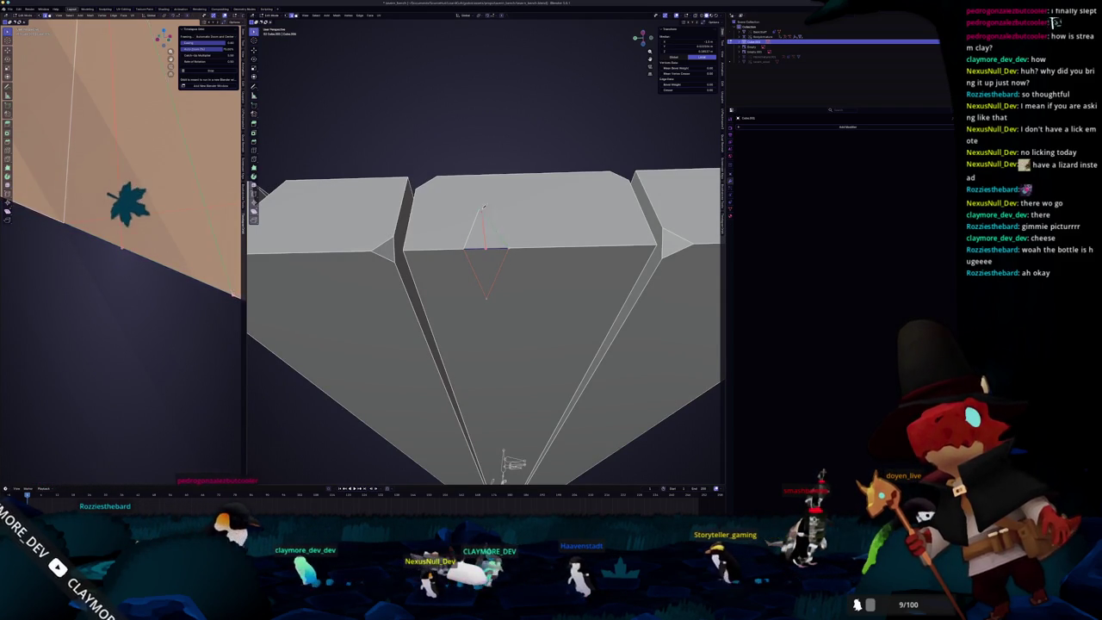
Step: Inspect the notch's triangle face, tip vertex and edge, then view the seat from below
left_click(488, 285)
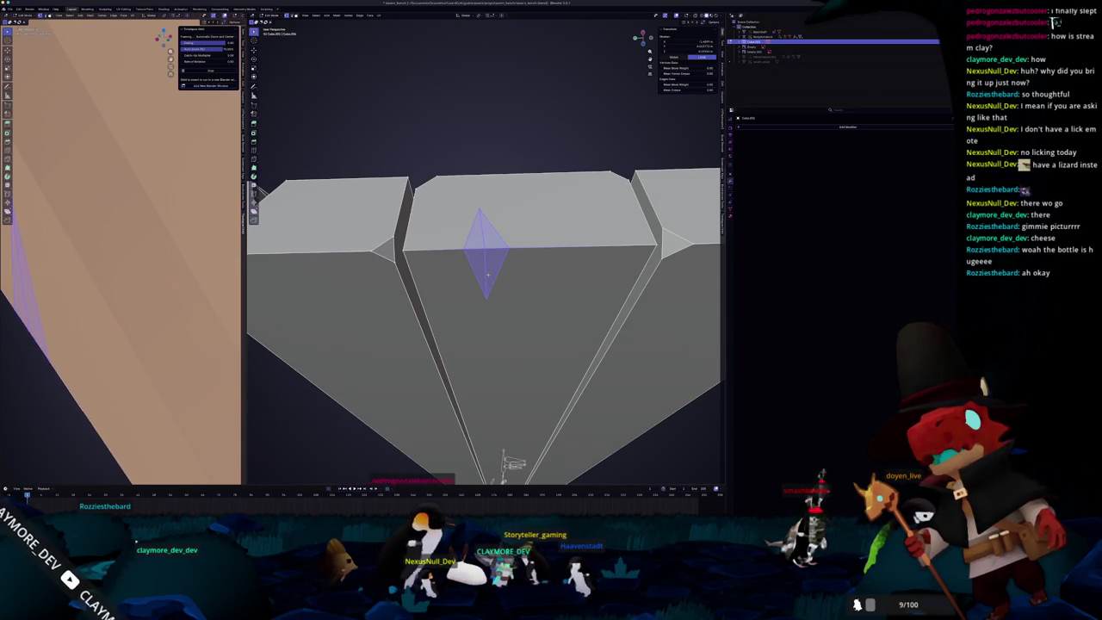
left_click(488, 296)
left_click(479, 209, "shift")
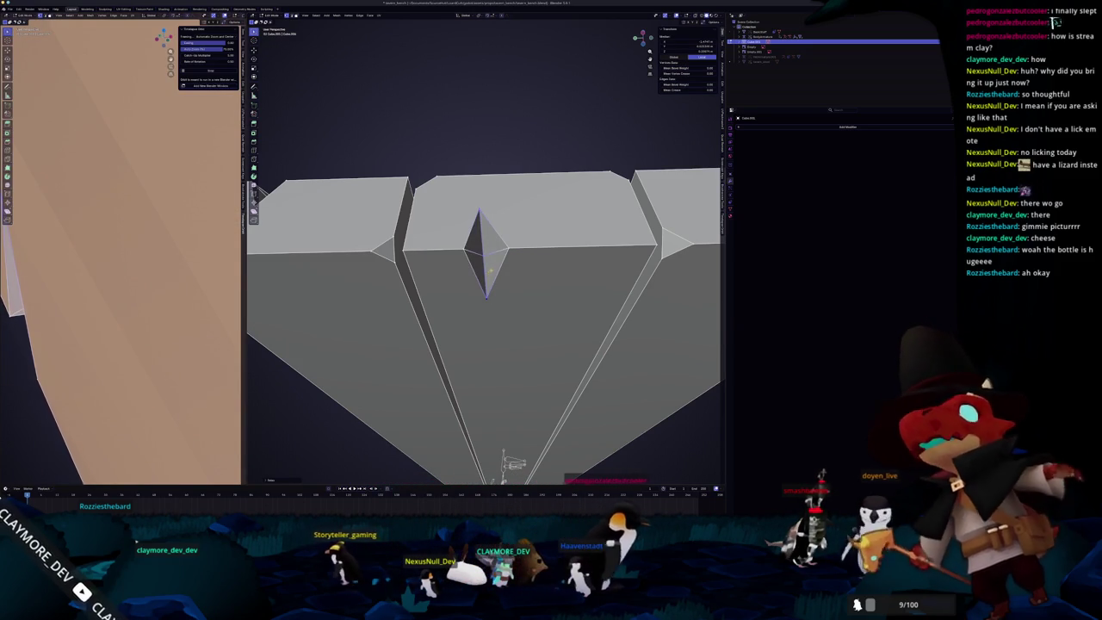
middle_click_drag(480, 209, 480, 208)
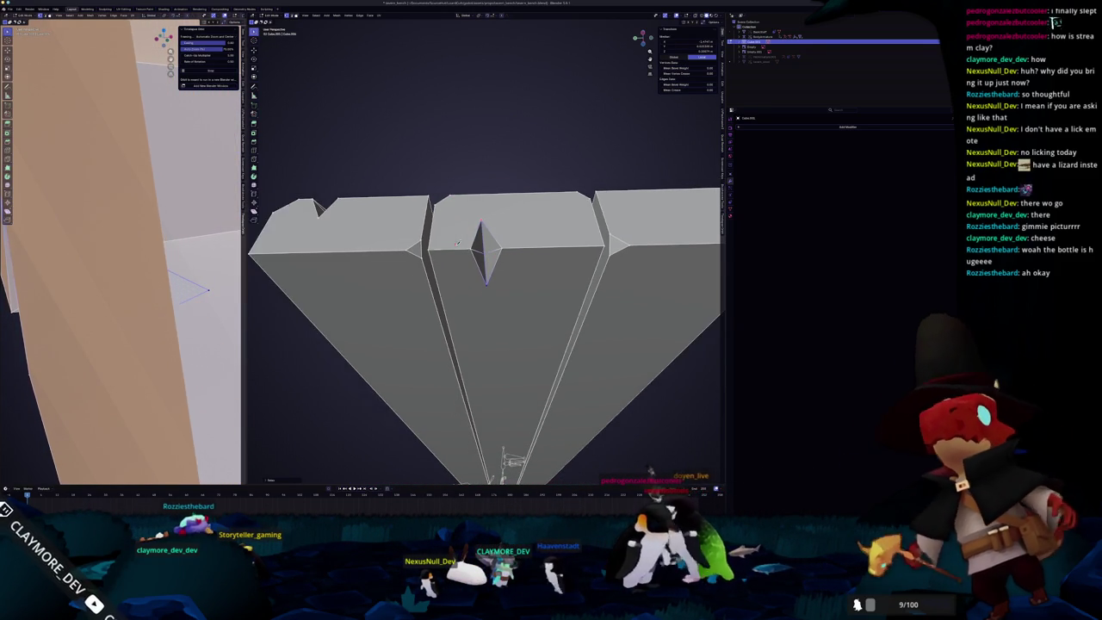
middle_click_drag(456, 238, 374, 433)
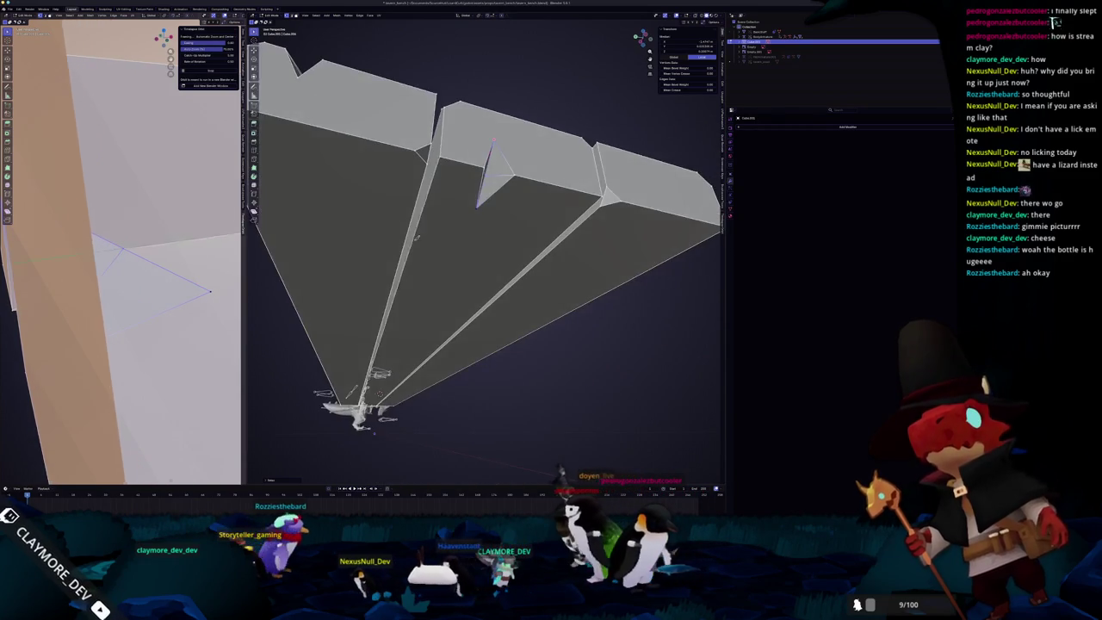
scroll(374, 433, "down", 3)
key("Tab")
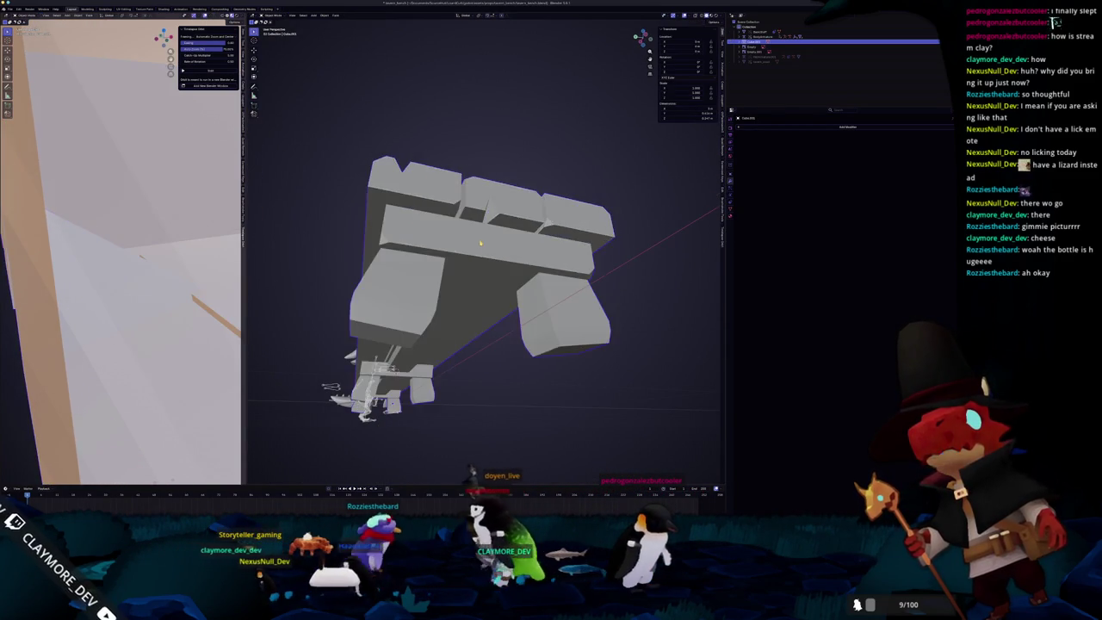
key("Tab")
middle_click_drag(480, 244, 487, 243)
Step: Apply Shade Auto Smooth to the seat object, adding a Smooth by Angle modifier
key("Tab")
right_click(507, 198)
left_click(509, 187)
key("Tab")
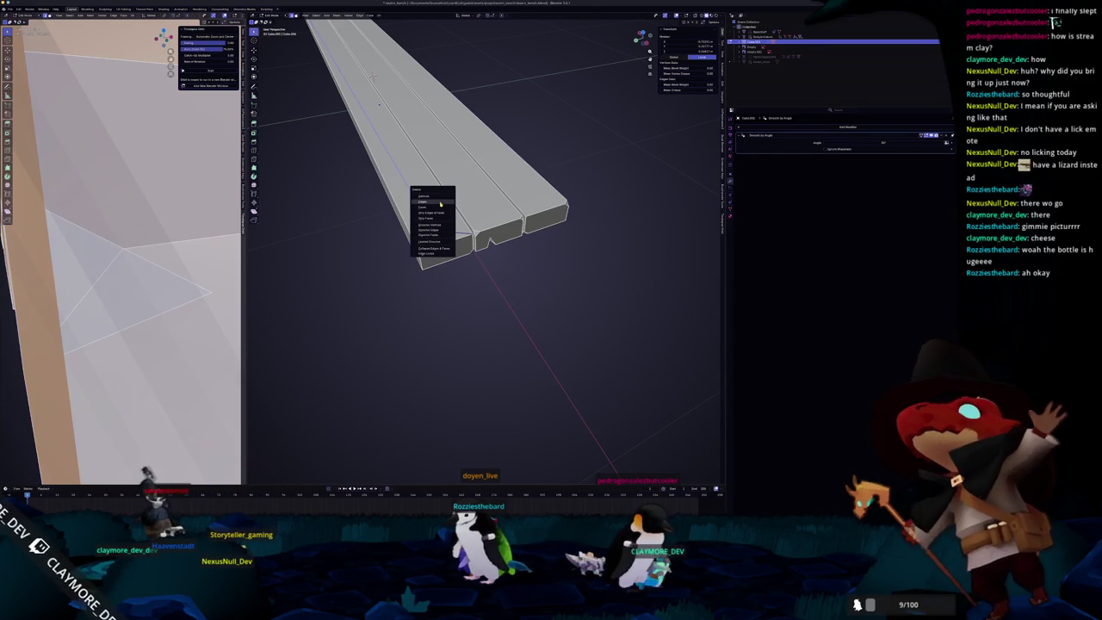
key("Tab")
mouse_move(433, 244)
middle_mouse_down()
mouse_move(423, 217)
mouse_move(460, 193)
mouse_move(464, 233)
mouse_move(453, 232)
mouse_move(465, 198)
mouse_move(472, 234)
mouse_move(460, 238)
middle_mouse_up()
left_click(458, 227)
right_click(453, 231)
left_click(450, 232)
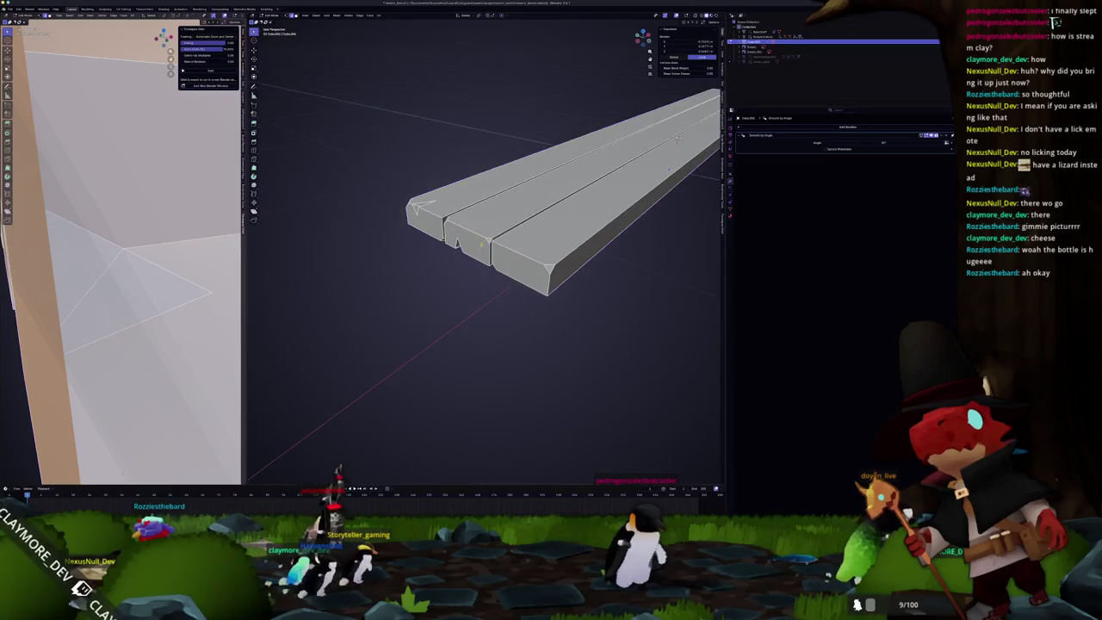
key("Tab")
middle_click_drag(608, 252, 496, 225)
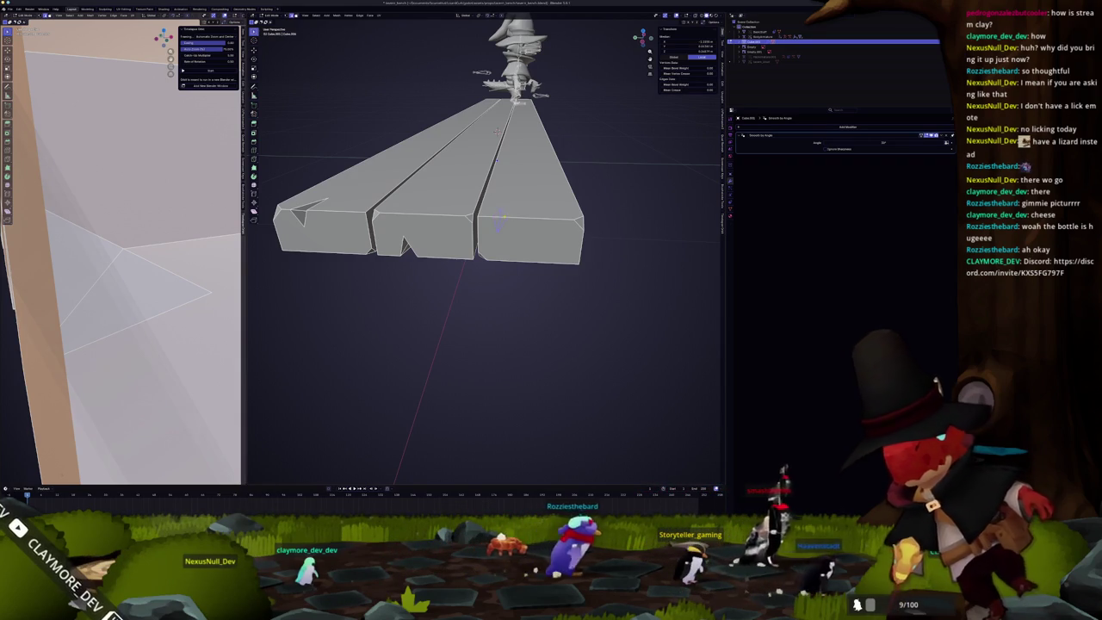
Step: Select an edge on the plank's front end and check the whole bench in Object Mode
scroll(501, 215, "up", 2)
left_click(506, 203)
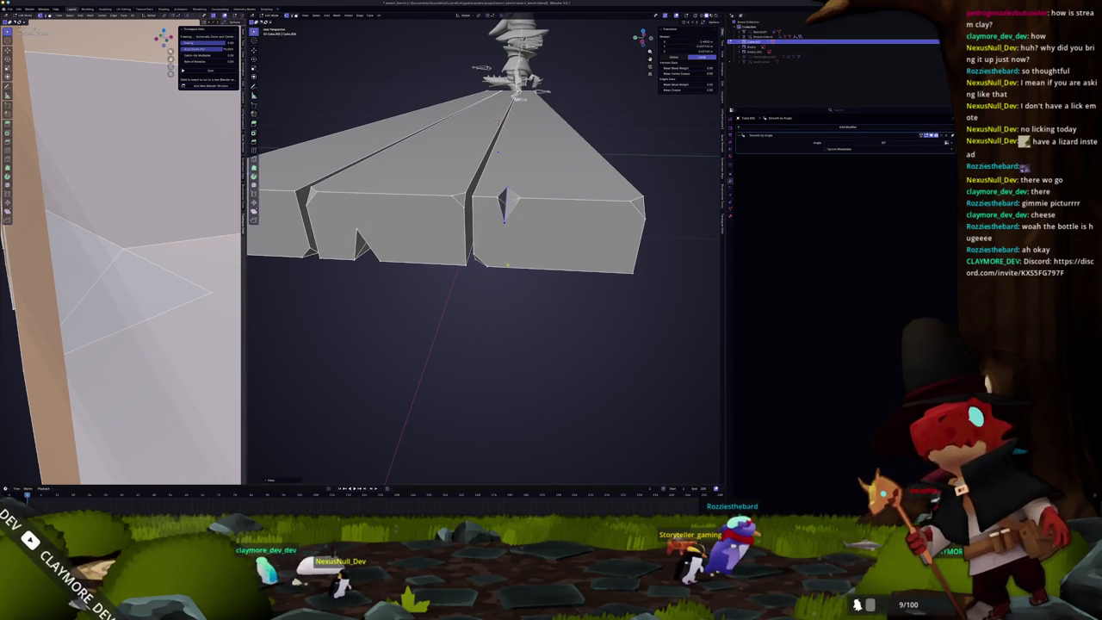
key("Tab")
scroll(504, 205, "down", 4)
mouse_move(504, 205)
middle_mouse_down()
mouse_move(451, 284)
mouse_move(559, 252)
mouse_move(564, 201)
middle_mouse_up()
key("Tab")
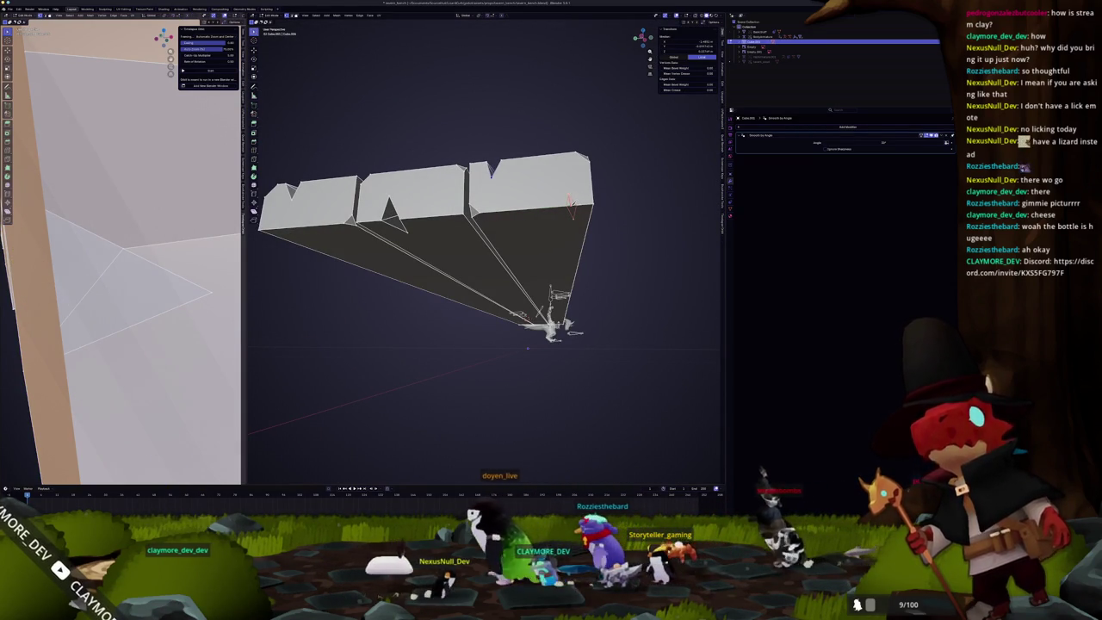
Step: Select a vertex at the plank's right end, undo it, and inspect the planks in Object Mode
left_click(571, 210)
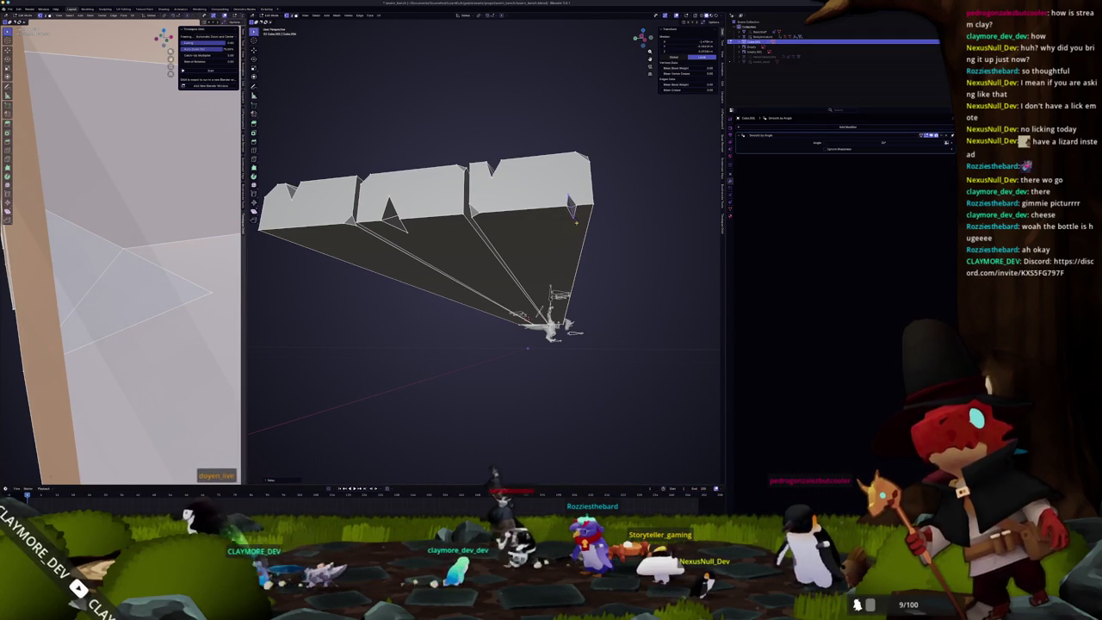
key("ctrl+z")
mouse_move(492, 230)
middle_mouse_down()
mouse_move(415, 240)
mouse_move(450, 232)
mouse_move(483, 262)
middle_mouse_up()
key("Tab")
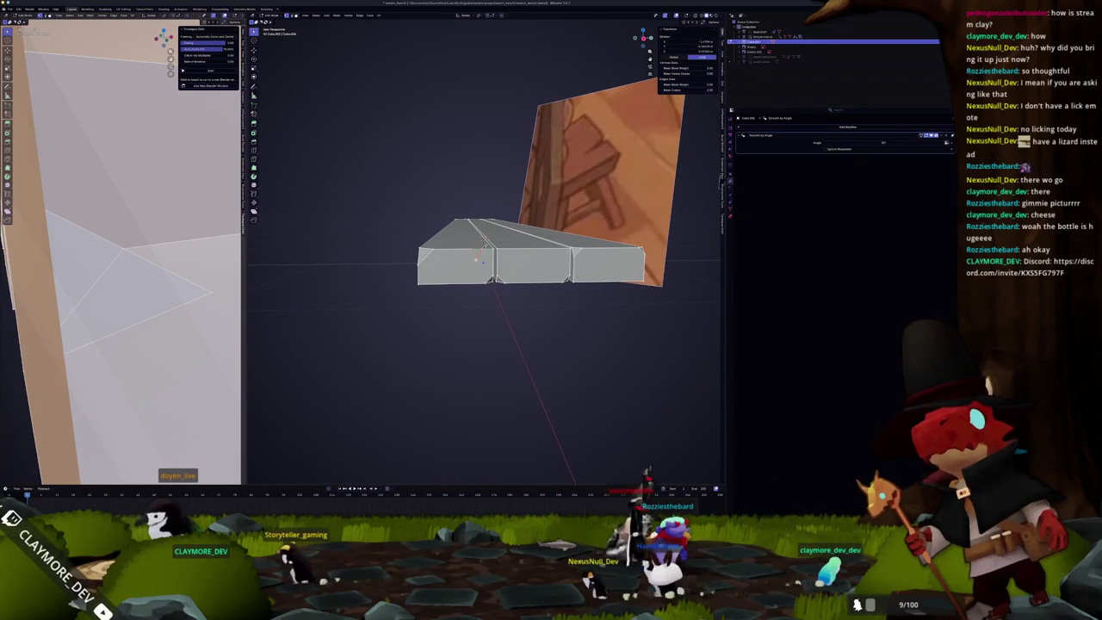
middle_click_drag(483, 262, 463, 334)
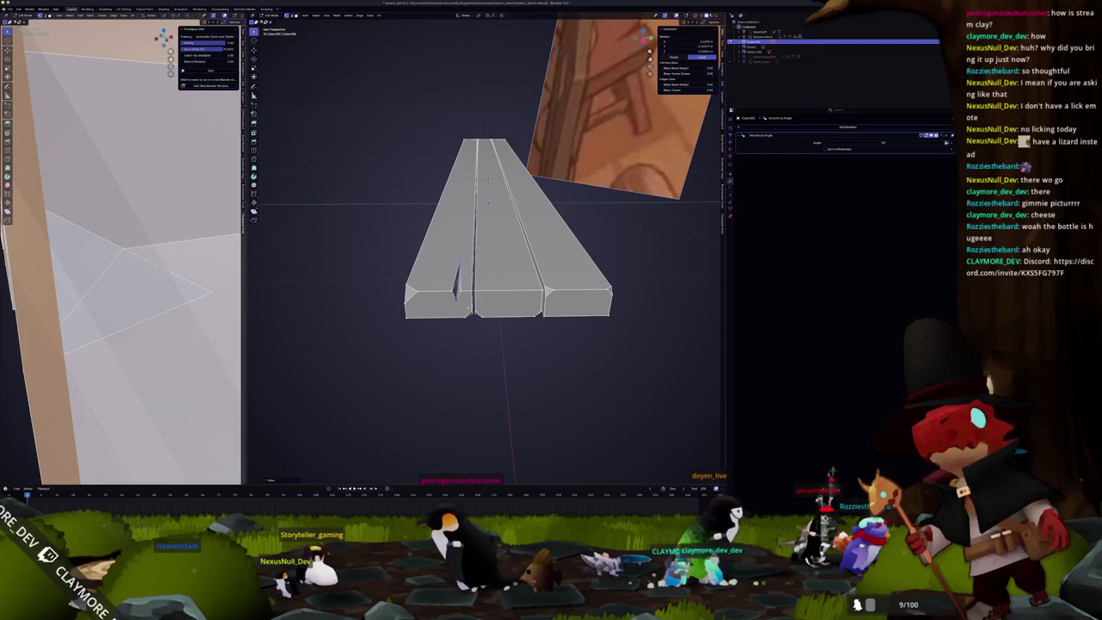
key("Tab")
middle_click_drag(469, 308, 475, 318)
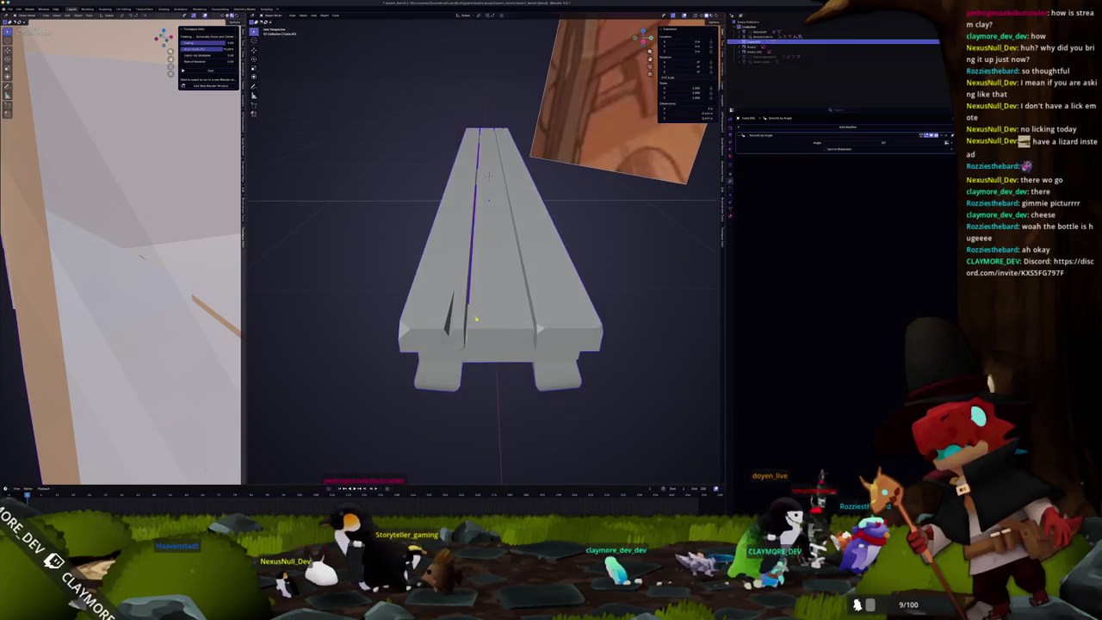
key("Tab")
scroll(475, 319, "up", 2)
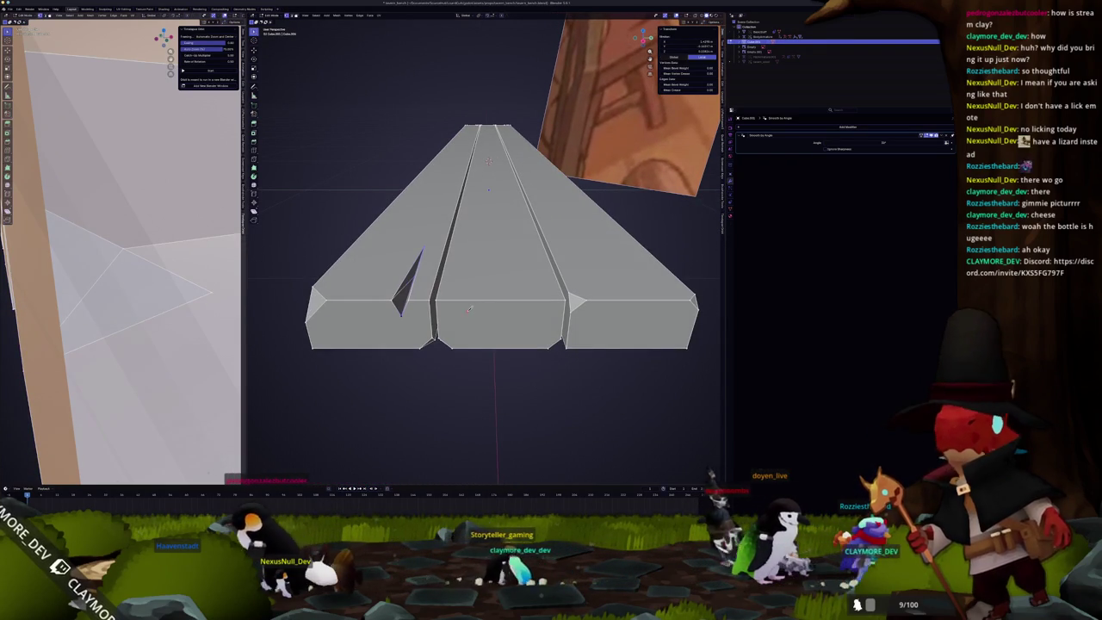
mouse_move(467, 336)
middle_mouse_down()
mouse_move(474, 299)
mouse_move(473, 316)
middle_mouse_up()
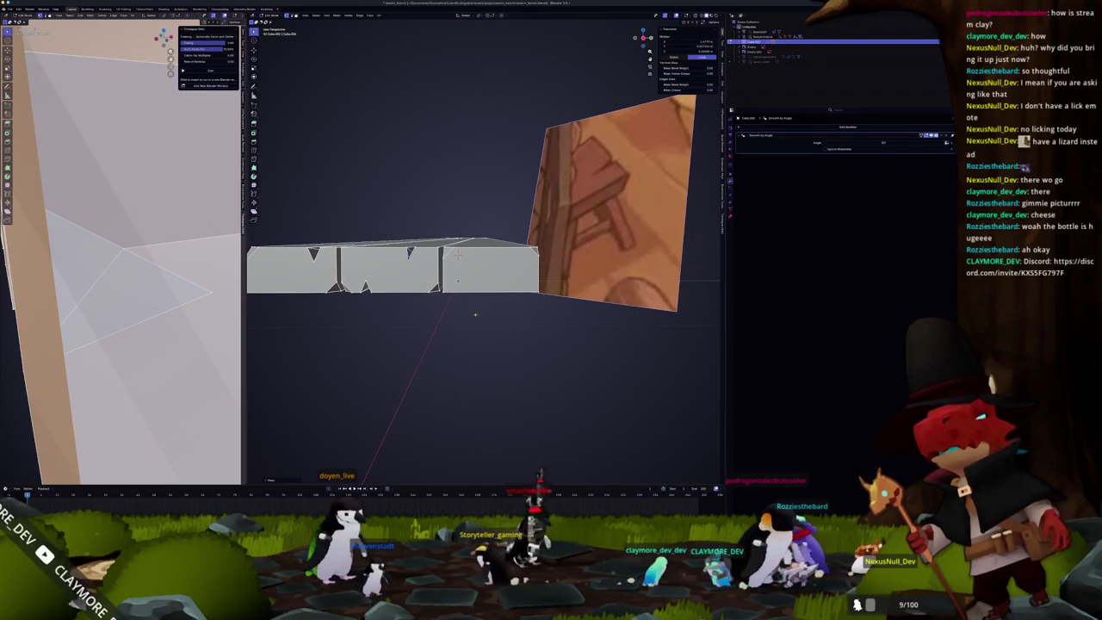
middle_click_drag(472, 260, 453, 312)
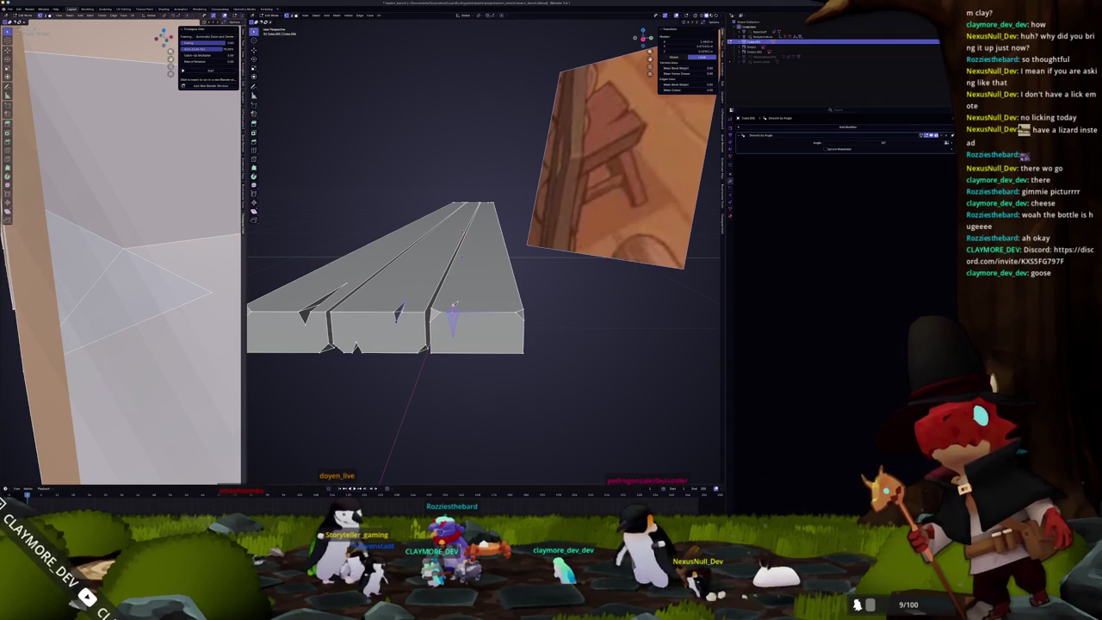
left_click(452, 308)
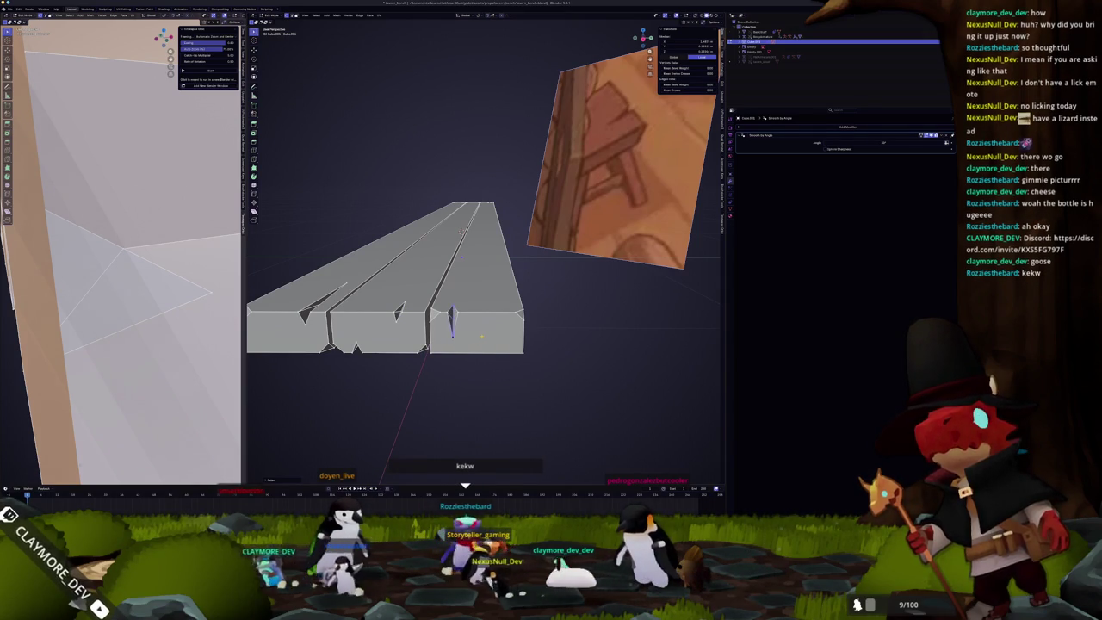
key("Tab")
scroll(473, 327, "down", 5)
mouse_move(484, 337)
middle_mouse_down()
mouse_move(463, 376)
mouse_move(479, 362)
middle_mouse_up()
key("Tab")
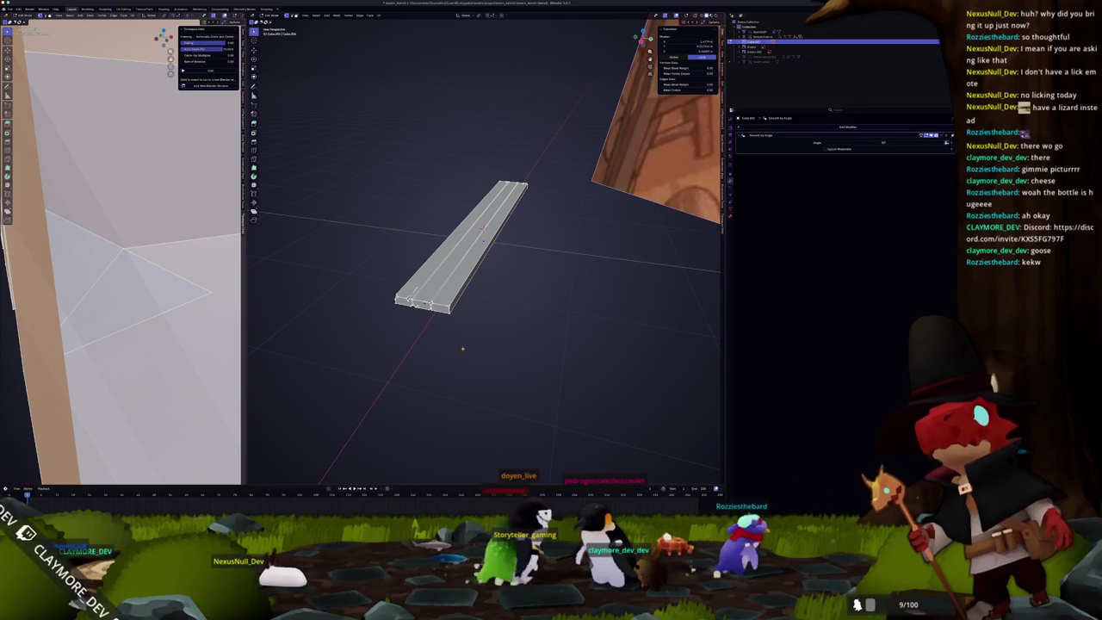
scroll(465, 258, "up", 3)
middle_click_drag(465, 259, 482, 293)
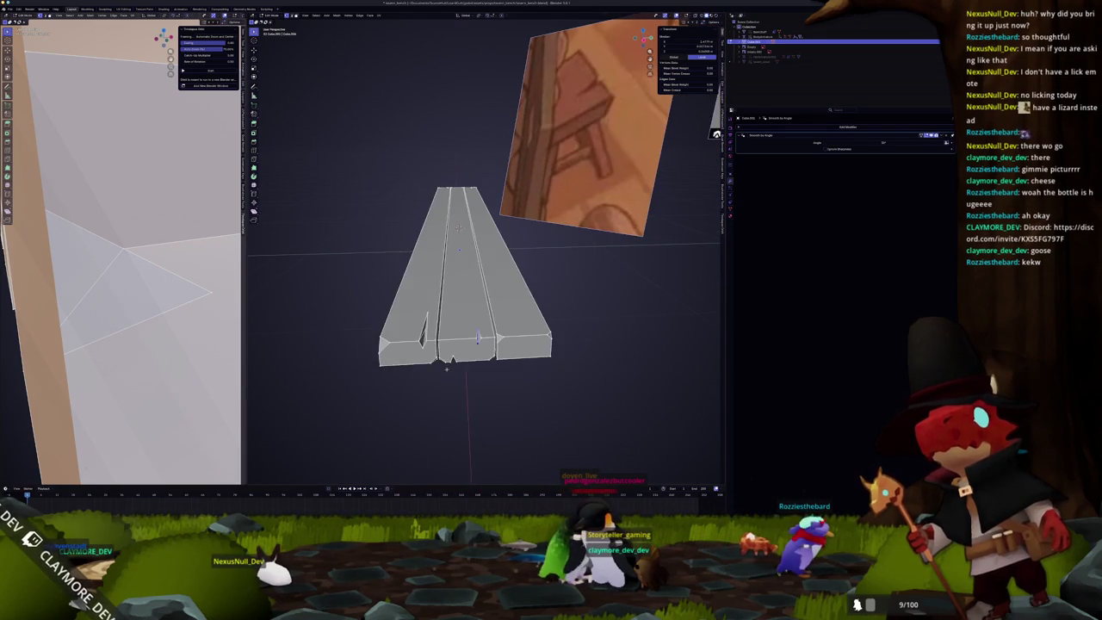
left_click(472, 392)
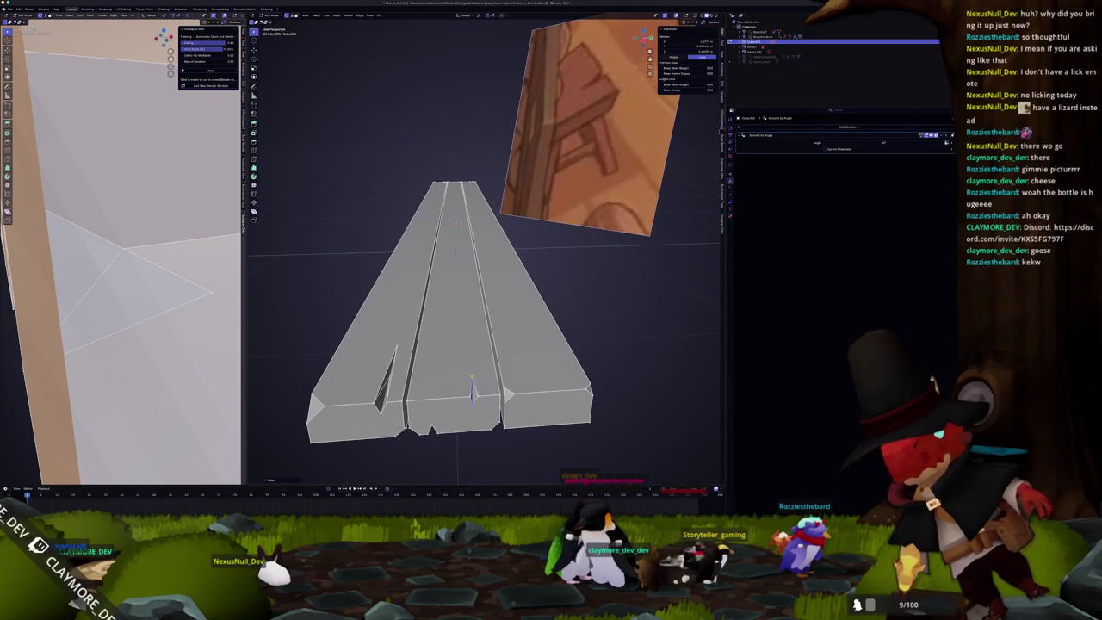
middle_click_drag(471, 389, 493, 299)
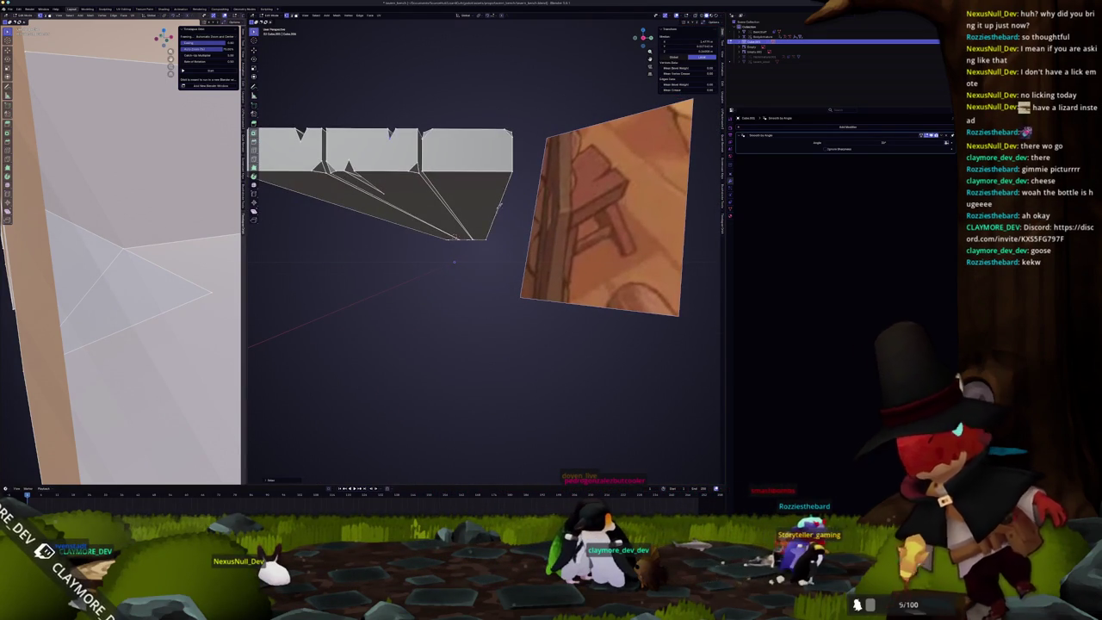
left_click(482, 169)
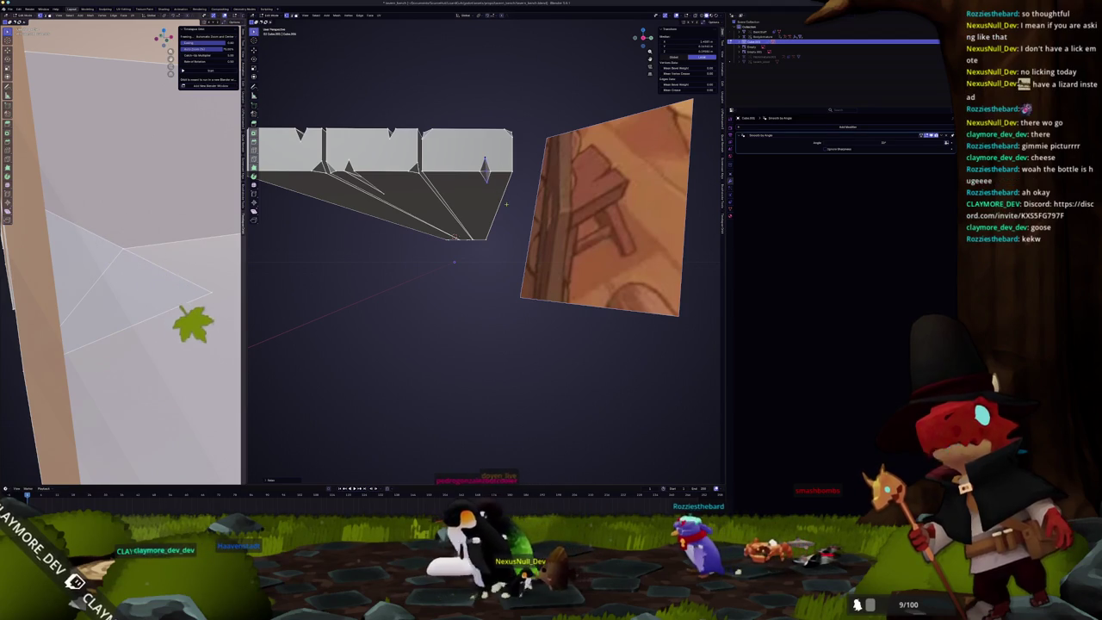
key("Tab")
mouse_move(461, 212)
middle_mouse_down()
mouse_move(491, 225)
mouse_move(597, 213)
mouse_move(447, 245)
middle_mouse_up()
scroll(490, 225, "down", 3)
key("Tab")
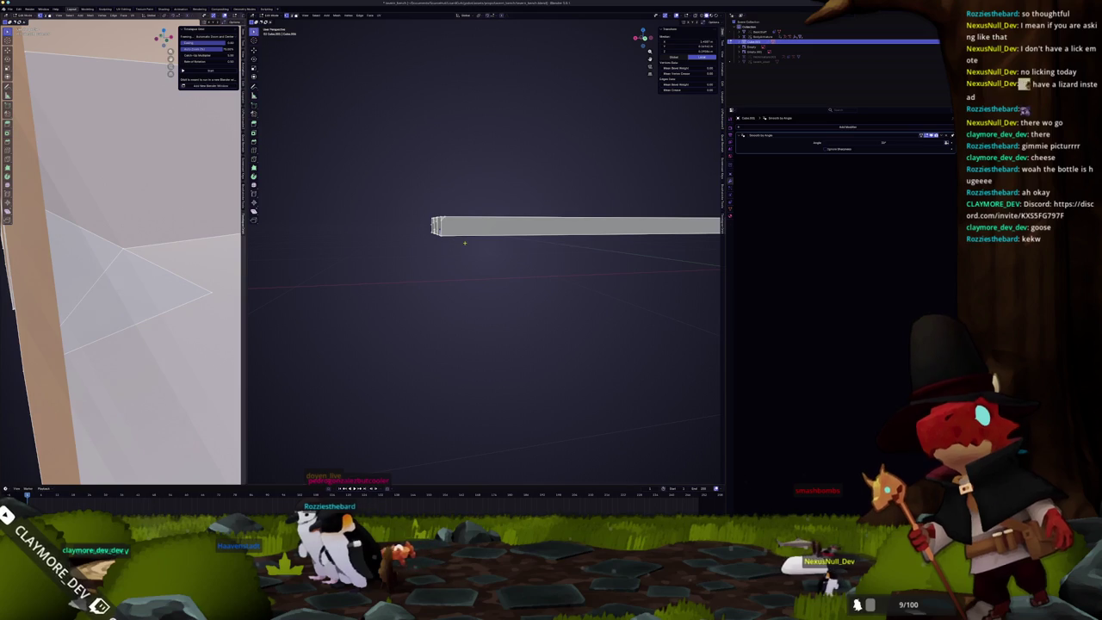
key("alt+h")
Step: Select the top slab face of the bench seat
key("a")
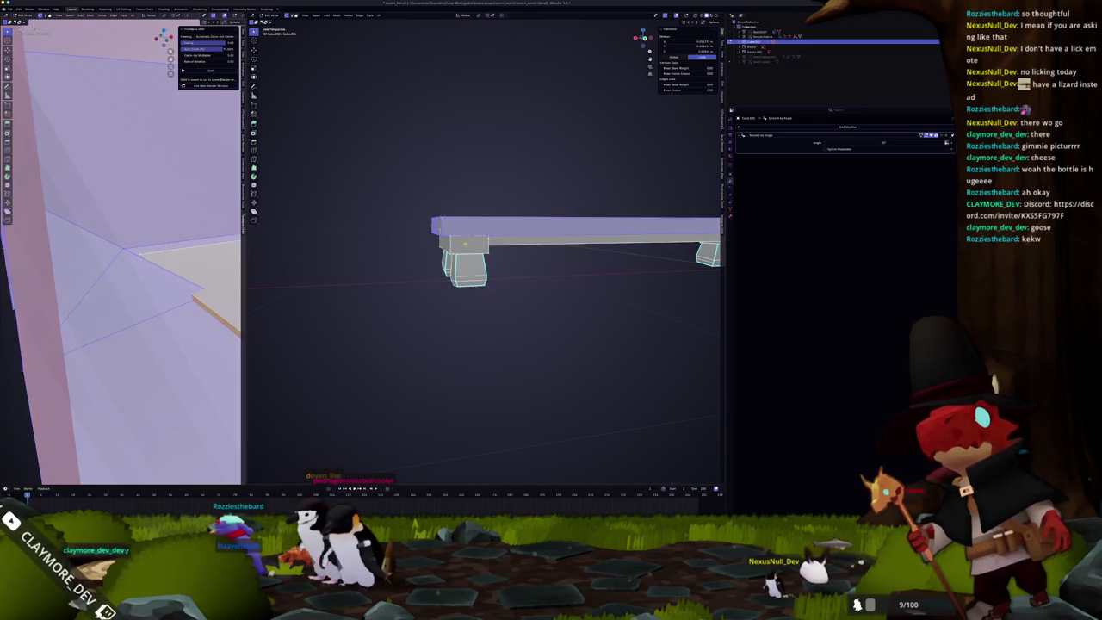
key("alt+a")
key("a")
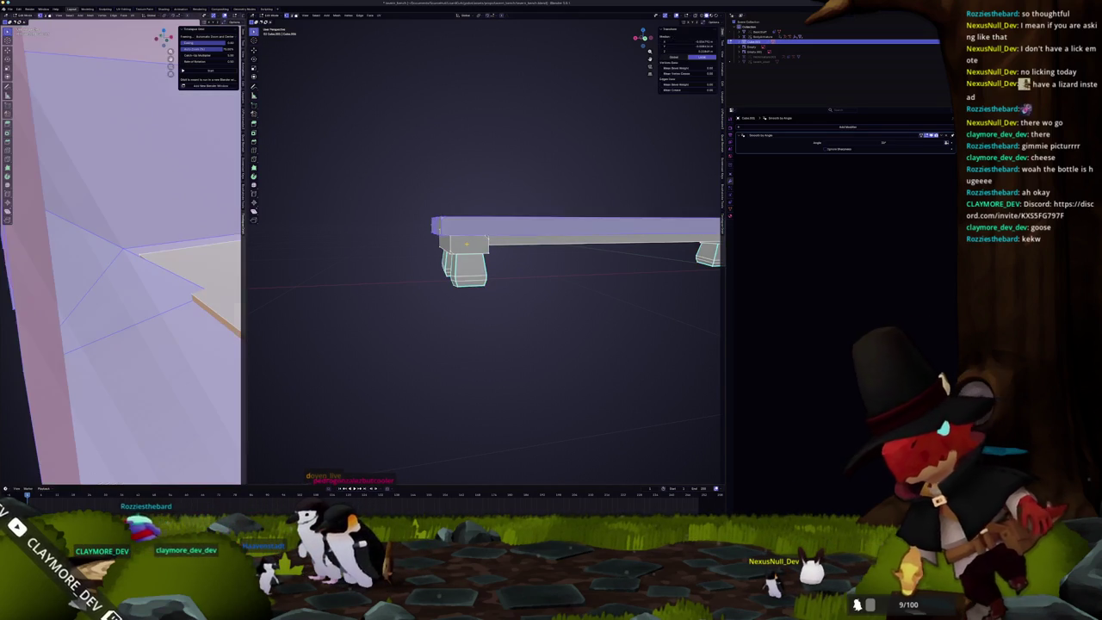
middle_click_drag(482, 249, 516, 254)
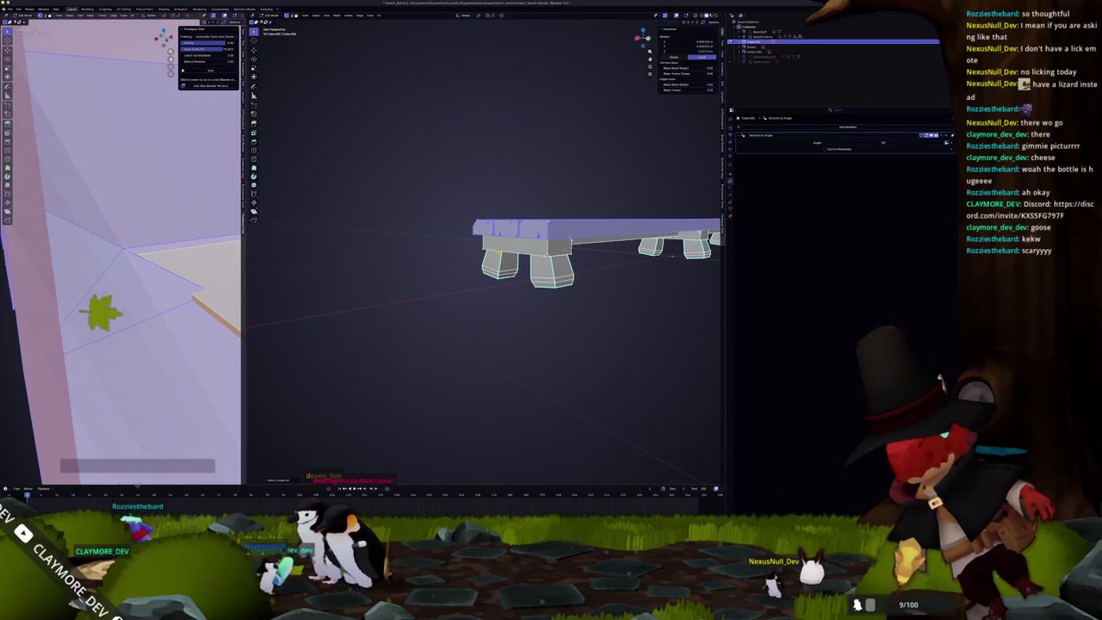
key("alt+a")
middle_click_drag(516, 258, 550, 284)
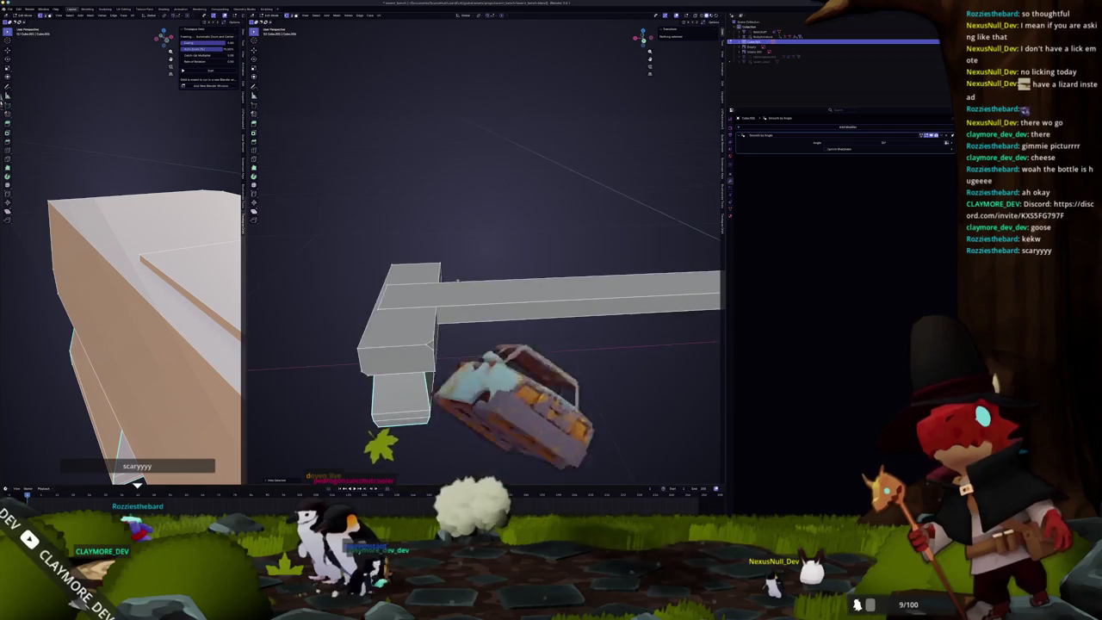
left_click(575, 238)
middle_click_drag(575, 238, 616, 248)
Step: Select the whole plank top and scale it to stretch it along its length
scroll(615, 248, "up", 2)
key("l")
key("s")
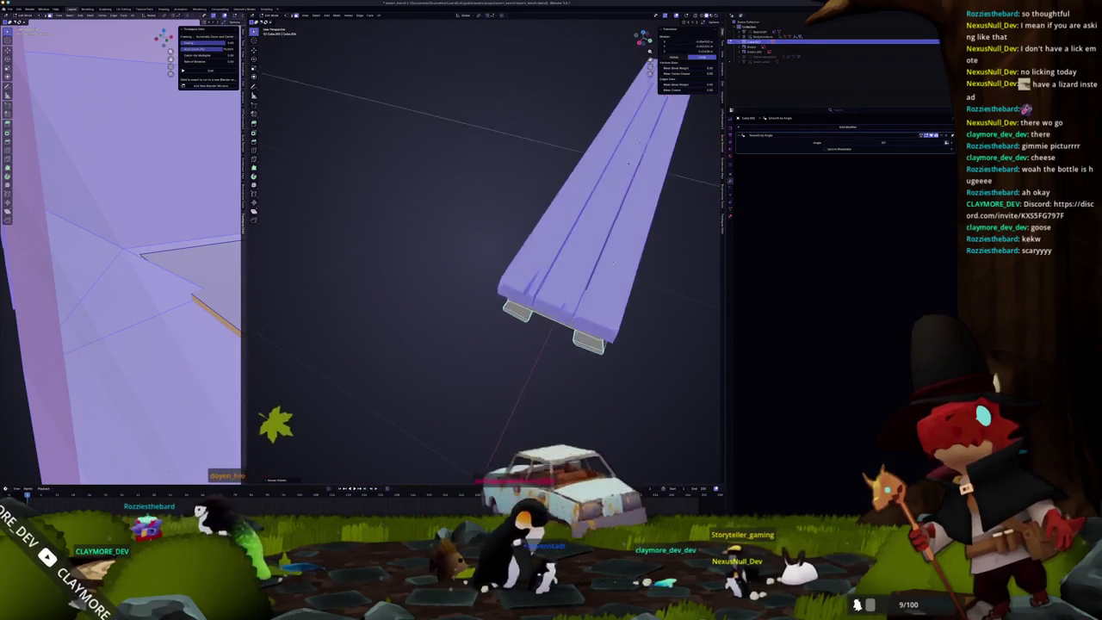
left_click(611, 267)
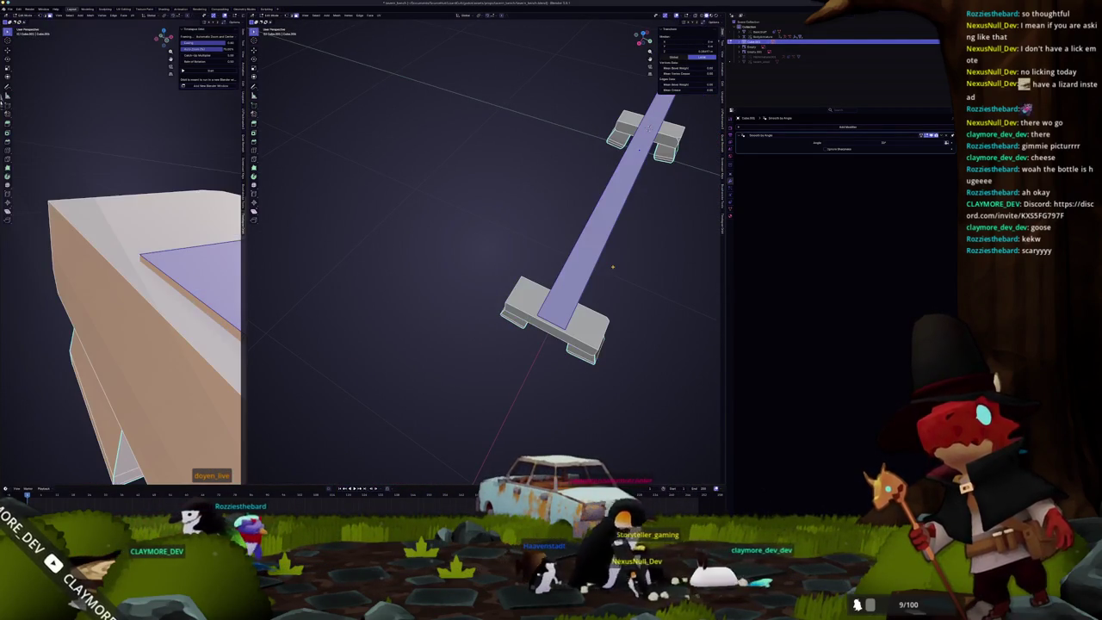
right_click(613, 269)
left_click(608, 244)
Step: Delete the selected extra support blocks beneath the beam
mouse_move(608, 245)
middle_mouse_down()
mouse_move(566, 286)
mouse_move(541, 266)
mouse_move(445, 281)
middle_mouse_up()
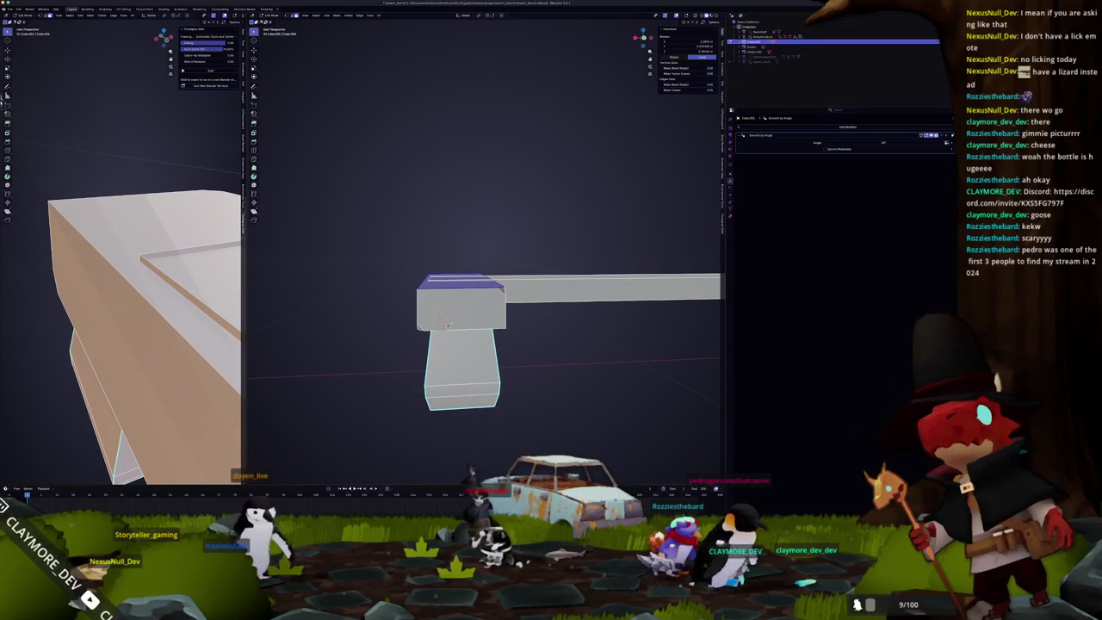
middle_click_drag(442, 314, 392, 231)
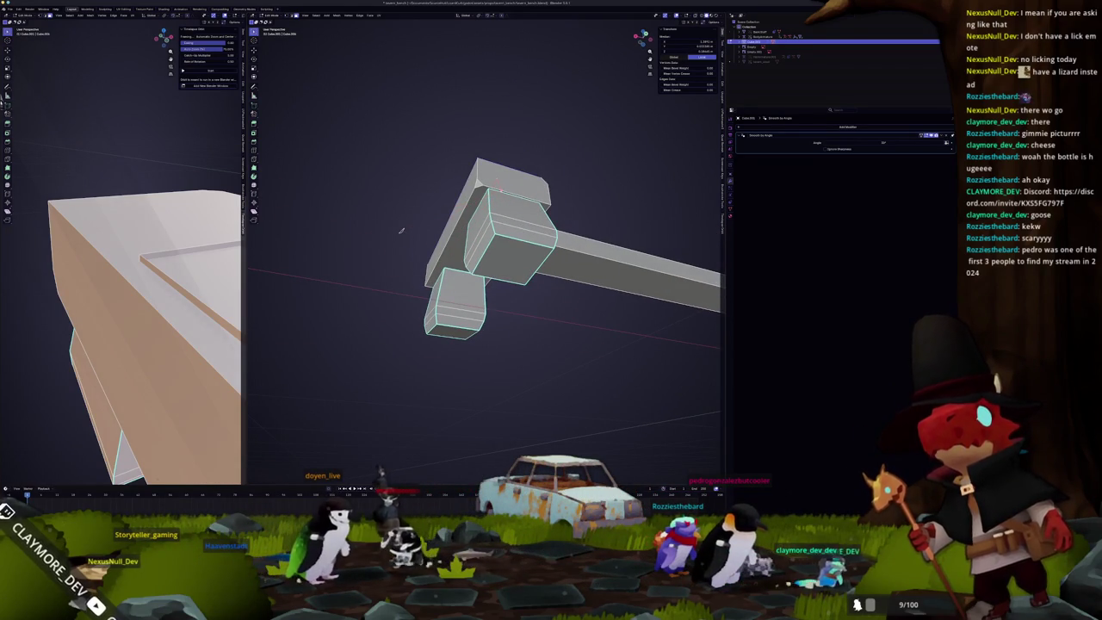
mouse_move(482, 258)
middle_mouse_down()
mouse_move(482, 310)
mouse_move(556, 313)
middle_mouse_up()
middle_click_drag(482, 302, 559, 303)
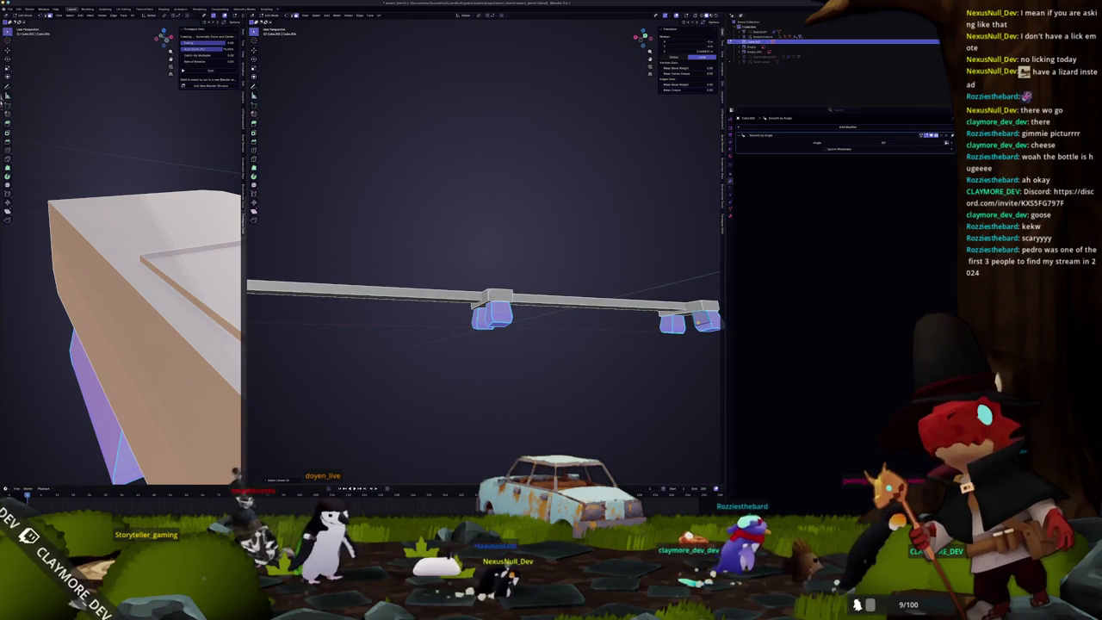
key("Delete")
Step: Select a vertex and an edge on the end support block
mouse_move(482, 301)
middle_mouse_down()
mouse_move(551, 293)
mouse_move(443, 269)
mouse_move(471, 320)
middle_mouse_up()
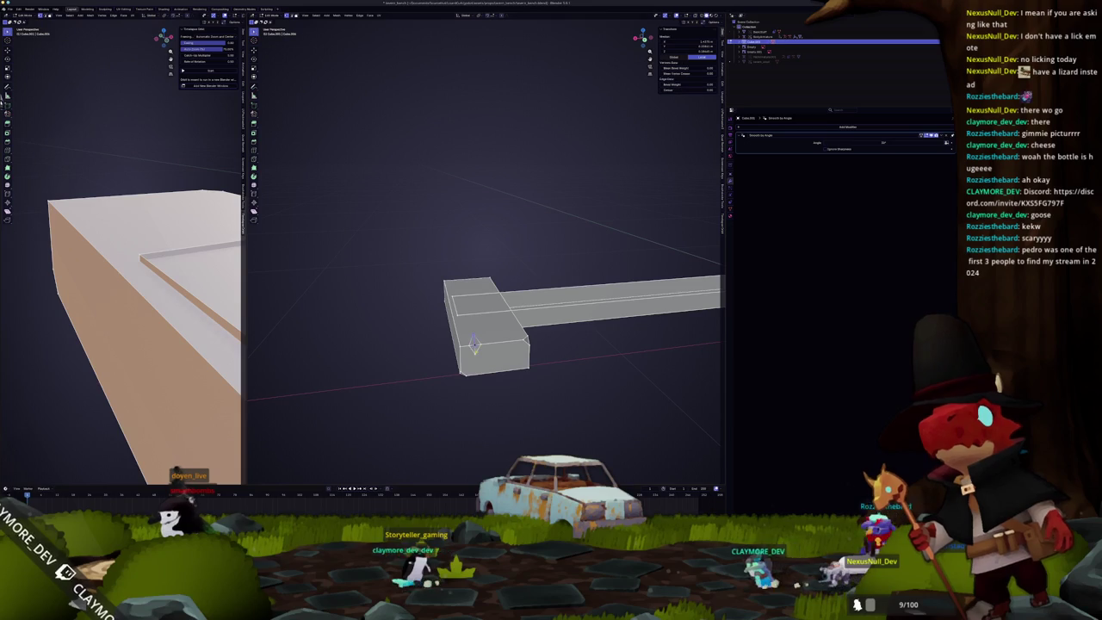
middle_click_drag(482, 327, 568, 344)
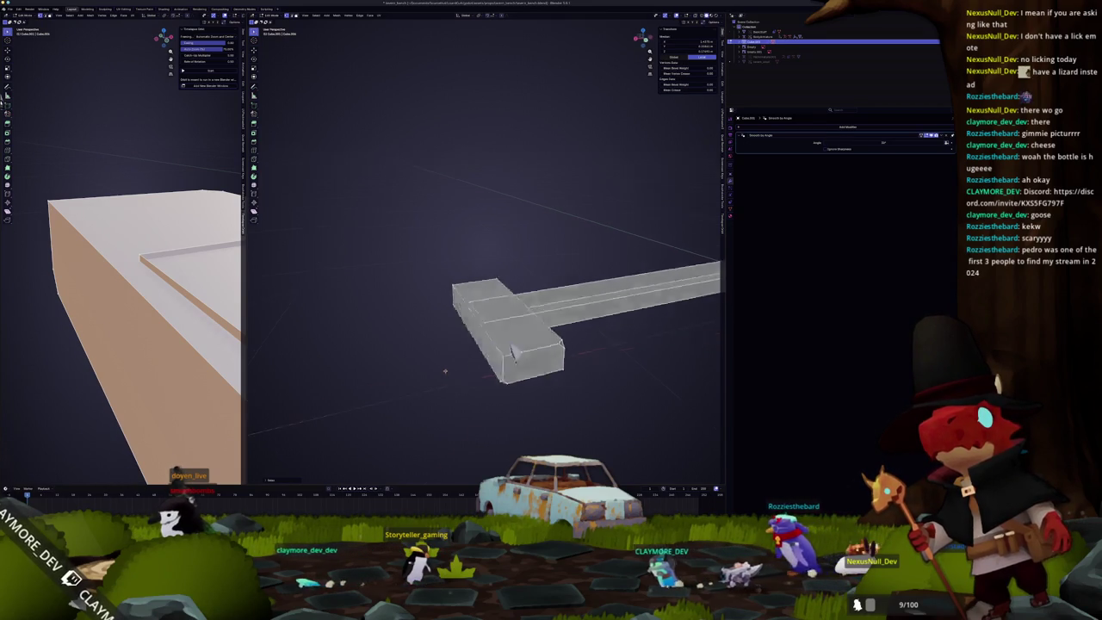
mouse_move(492, 340)
middle_mouse_down()
mouse_move(513, 340)
mouse_move(512, 356)
middle_mouse_up()
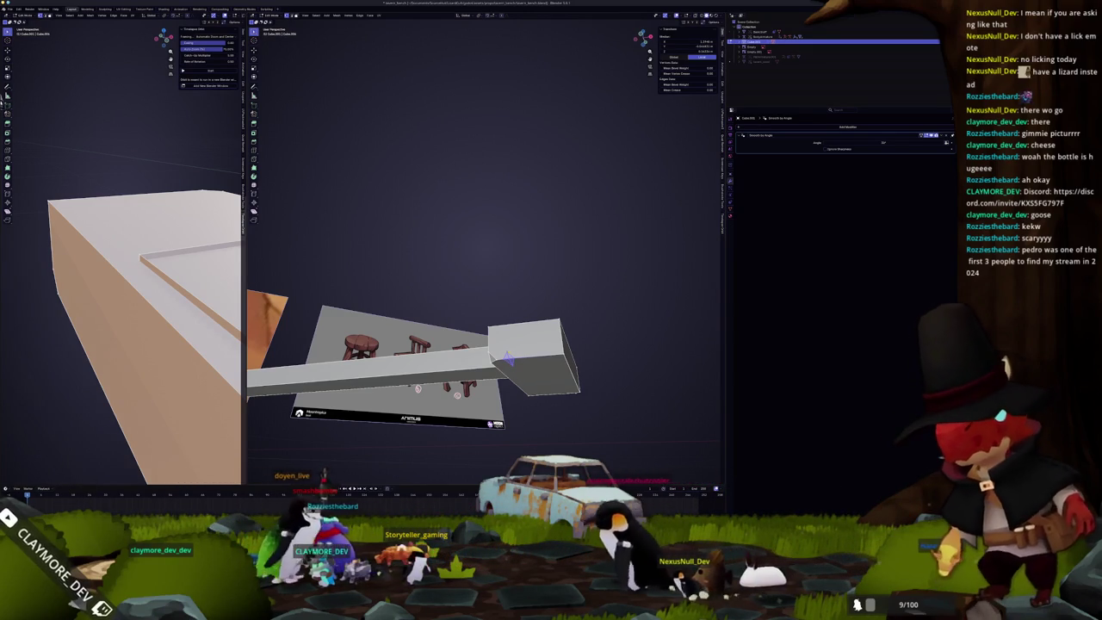
left_click(508, 359)
left_click(508, 358, "shift")
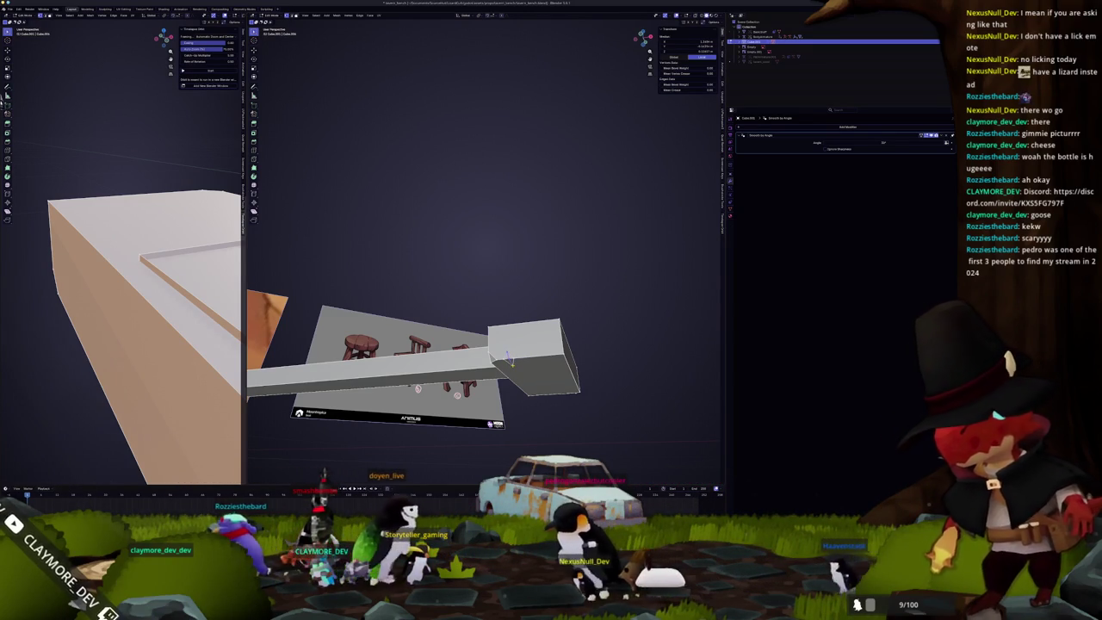
Step: Extend the selection across more of the box-shaped end block
key("Tab")
mouse_move(508, 359)
middle_mouse_down()
mouse_move(384, 355)
mouse_move(394, 334)
middle_mouse_up()
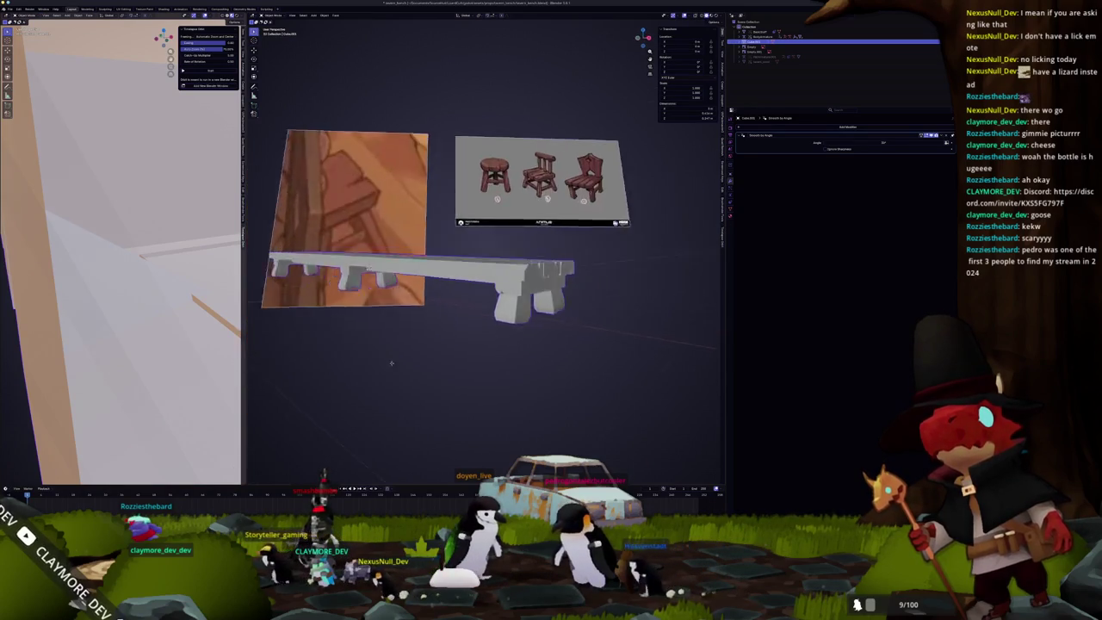
scroll(394, 334, "up", 3)
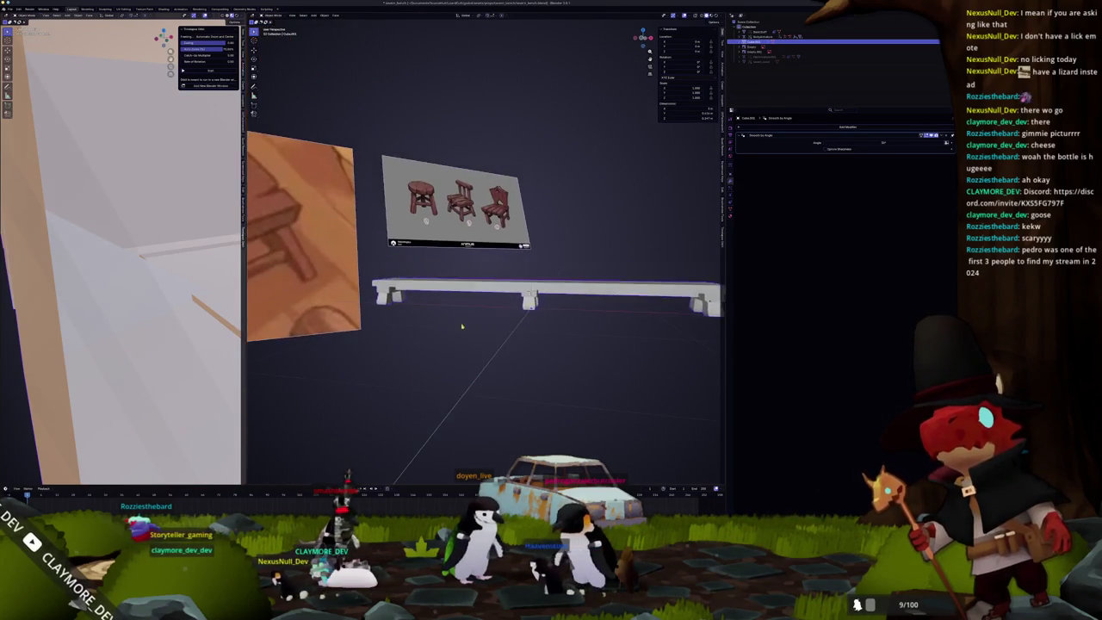
key("Tab")
mouse_move(394, 334)
middle_mouse_down()
mouse_move(514, 346)
mouse_move(561, 395)
middle_mouse_up()
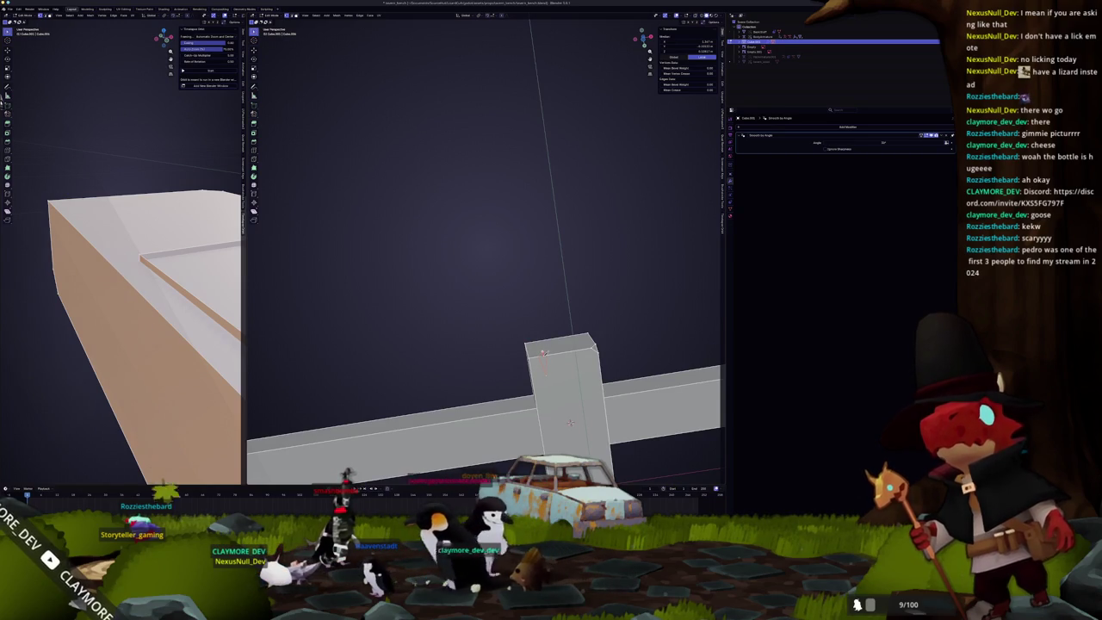
left_click(570, 422, "shift")
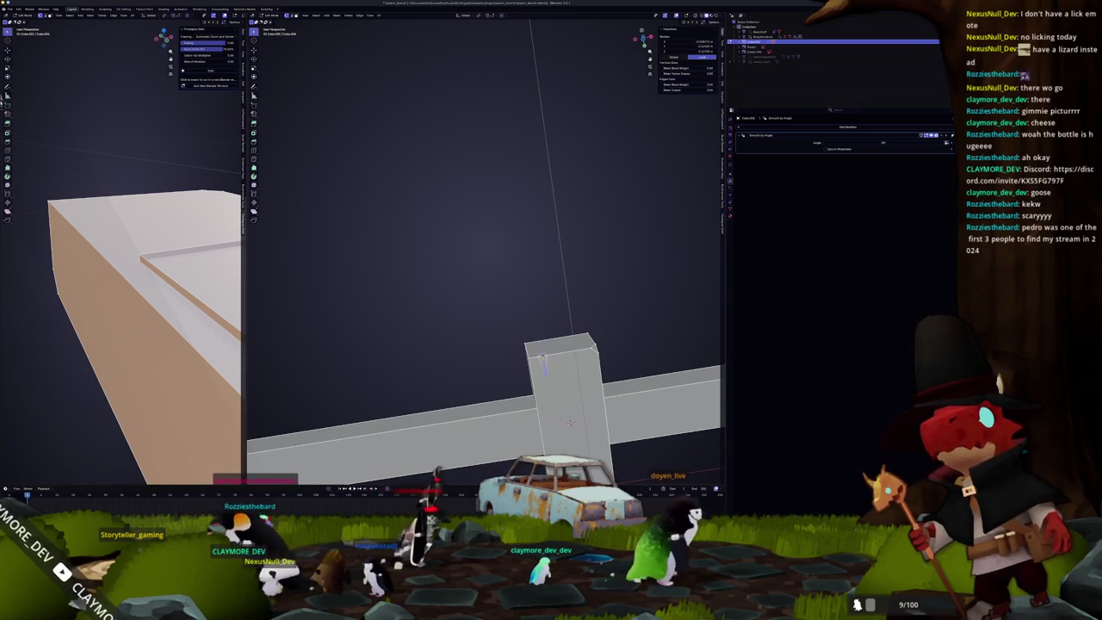
mouse_move(570, 422)
middle_mouse_down()
mouse_move(466, 374)
mouse_move(491, 393)
middle_mouse_up()
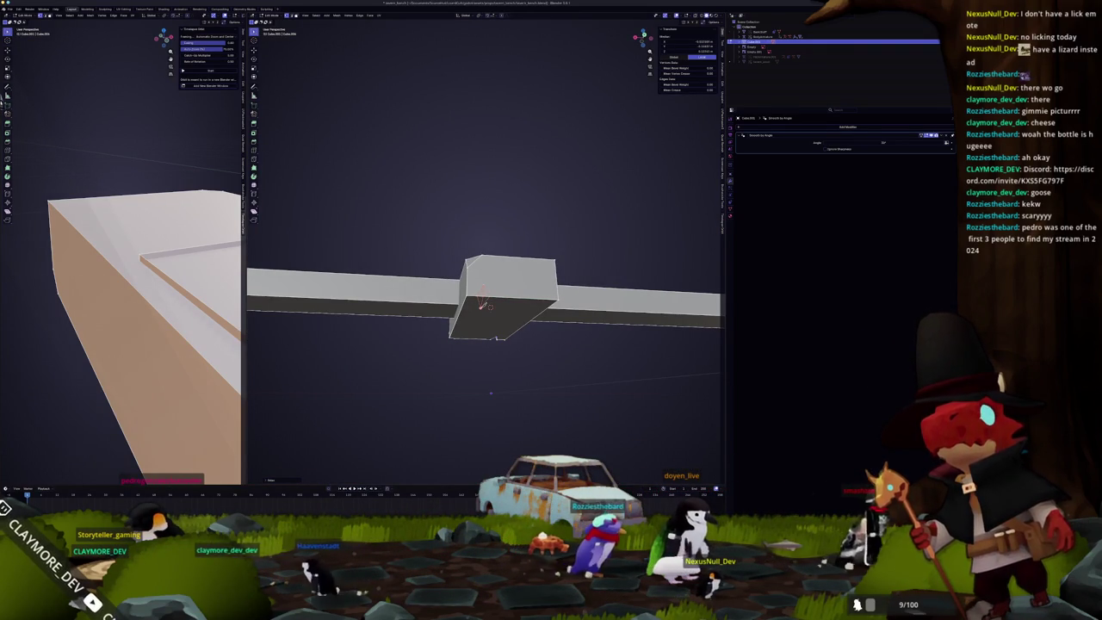
left_click(482, 294)
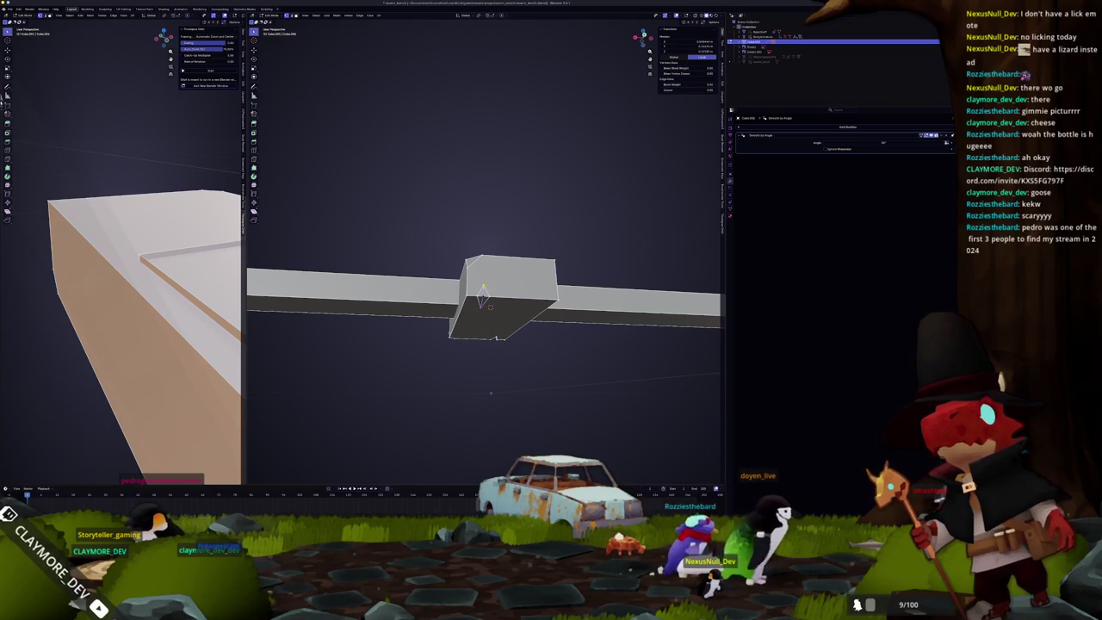
Step: In Object Mode, rotate the whole bench around the Z axis
key("Tab")
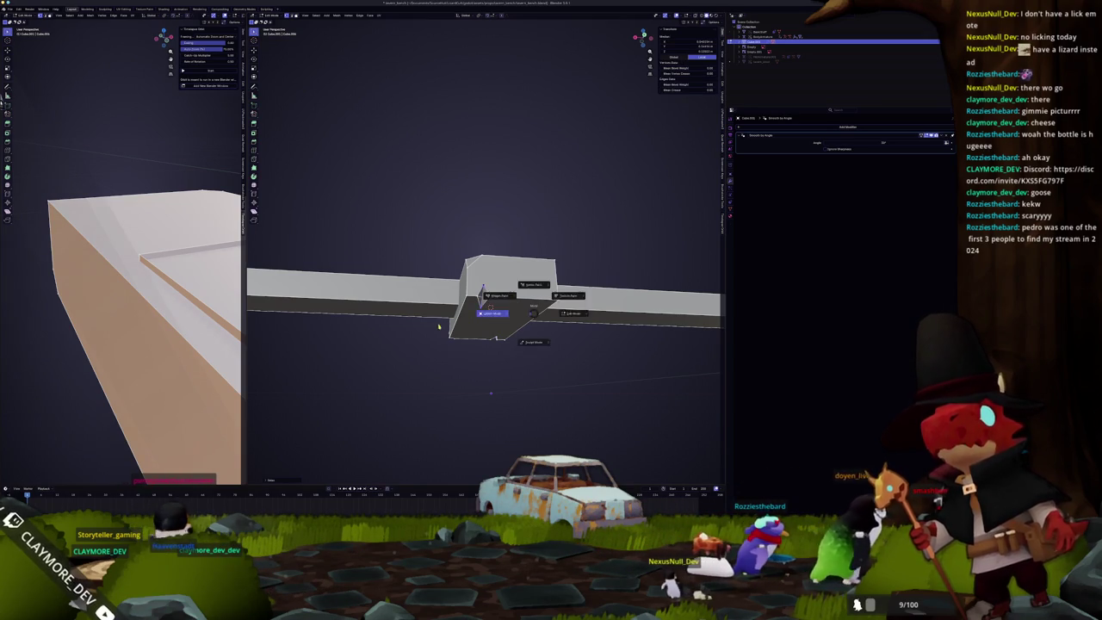
scroll(508, 310, "down", 6)
key("r")
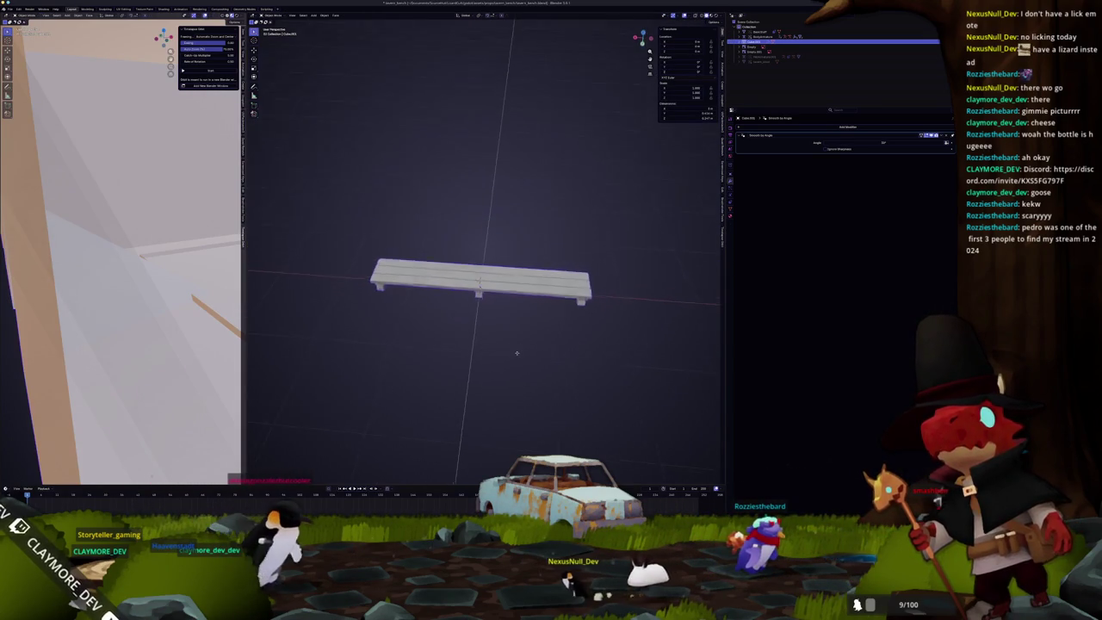
key("z")
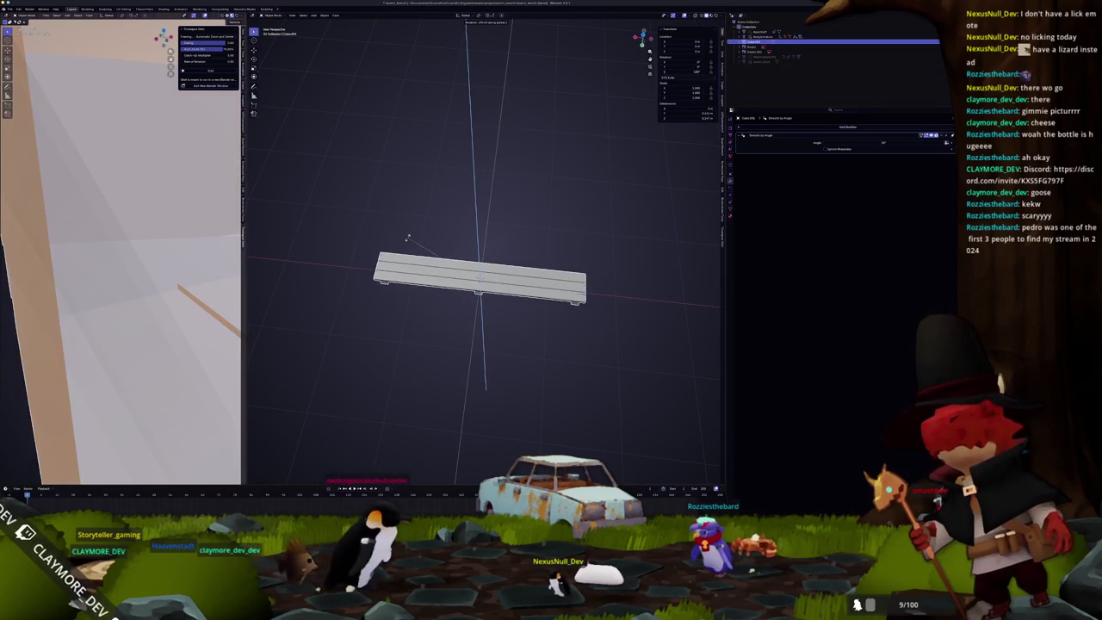
left_click(408, 237)
middle_click_drag(408, 237, 548, 307)
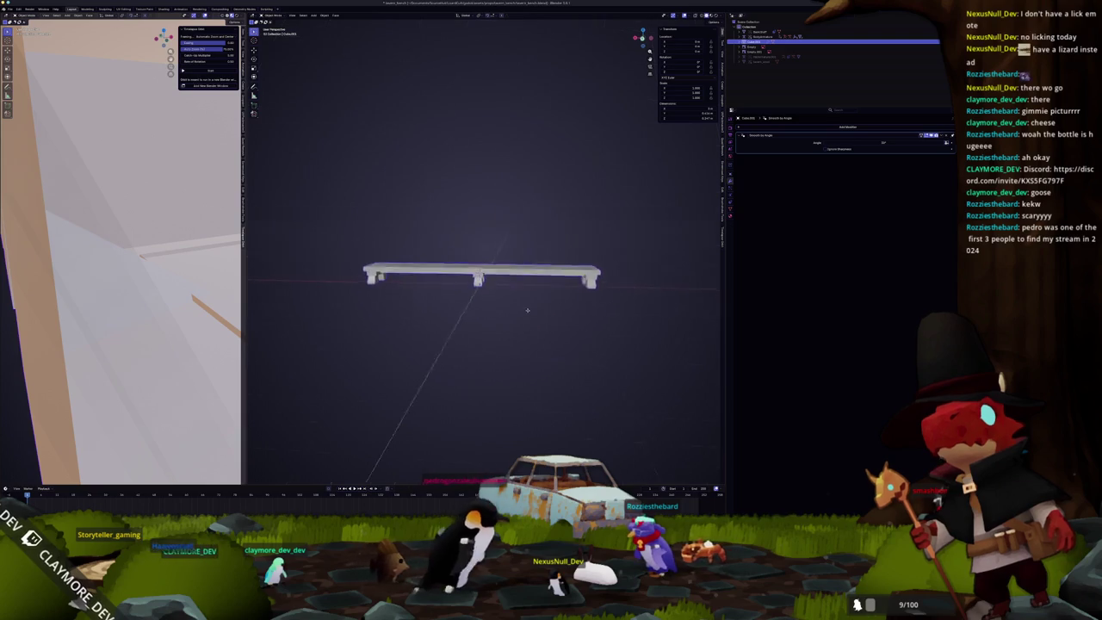
key("Tab")
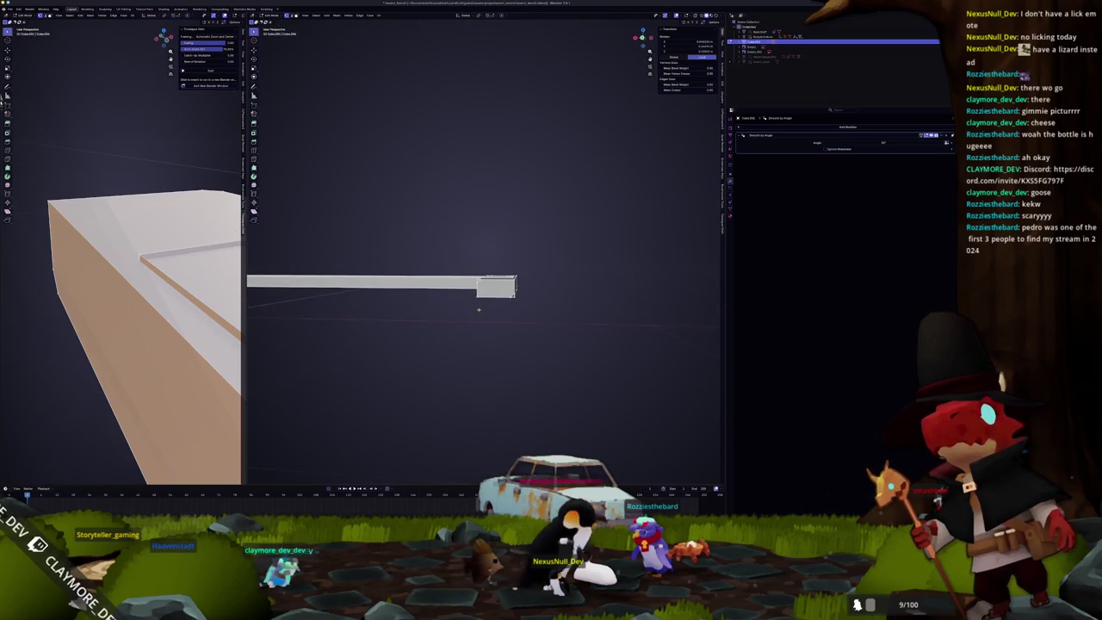
middle_click_drag(484, 330, 484, 321)
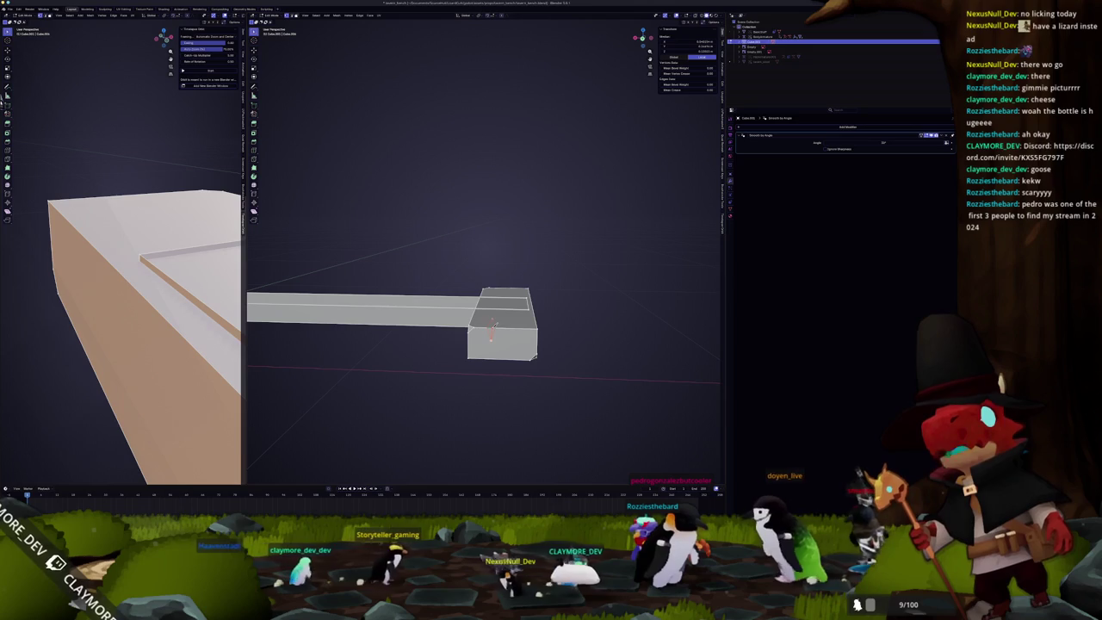
Step: Select and inspect the chipped, notched corners at the seat end
left_click(491, 328)
middle_click_drag(491, 328, 497, 306)
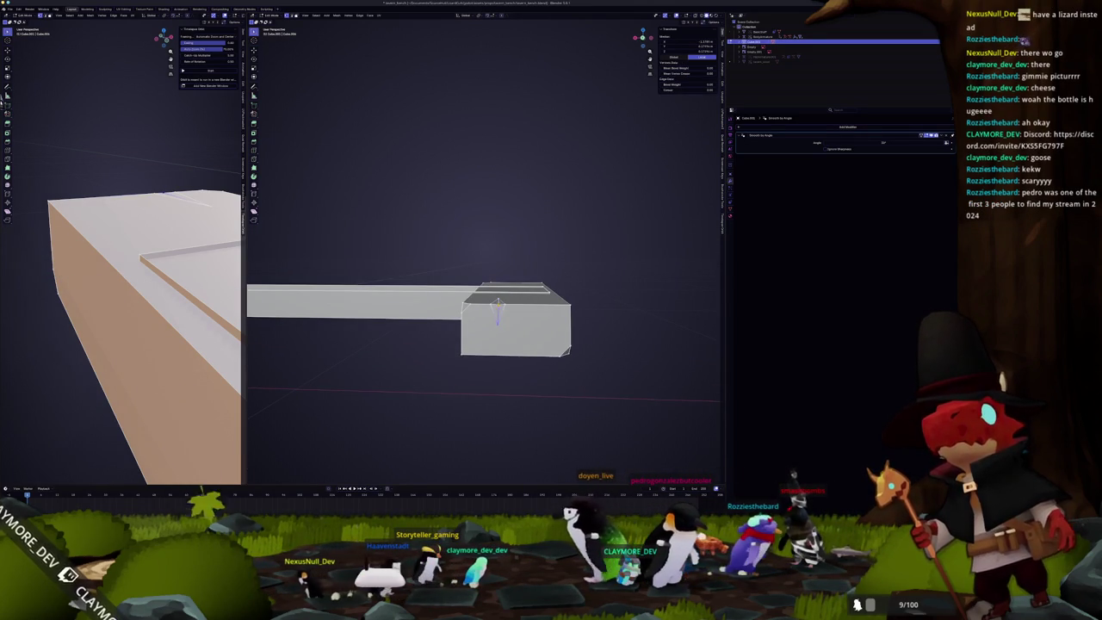
middle_click_drag(497, 306, 492, 305)
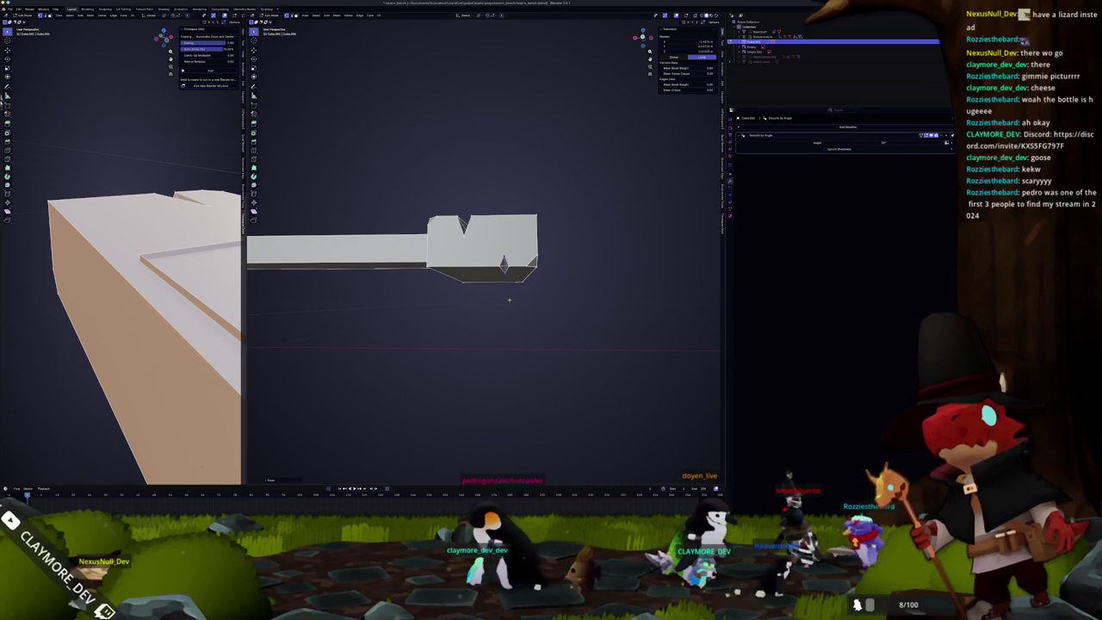
mouse_move(511, 297)
middle_mouse_down()
mouse_move(404, 276)
mouse_move(426, 237)
mouse_move(429, 250)
middle_mouse_up()
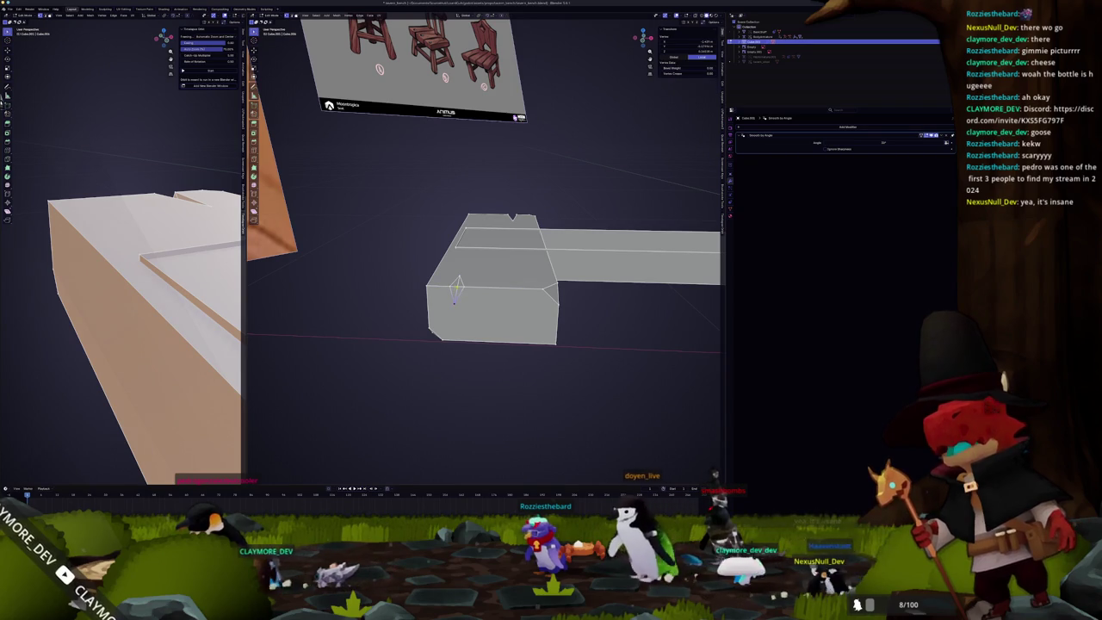
mouse_move(455, 287)
middle_mouse_down()
mouse_move(482, 302)
mouse_move(475, 274)
middle_mouse_up()
Step: Show the bench alone in local view and enter Edit Mode with nothing selected
scroll(461, 293, "down", 3)
key("KP_Divide")
key("Tab")
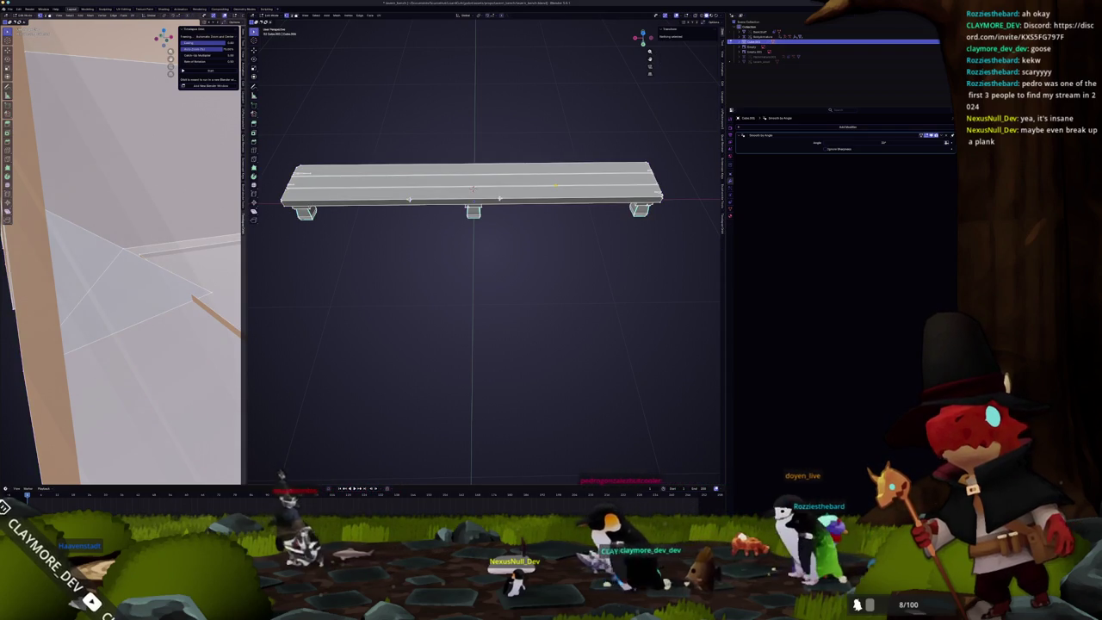
Step: Select the middle plank's top face and view it from directly above
left_click(474, 178)
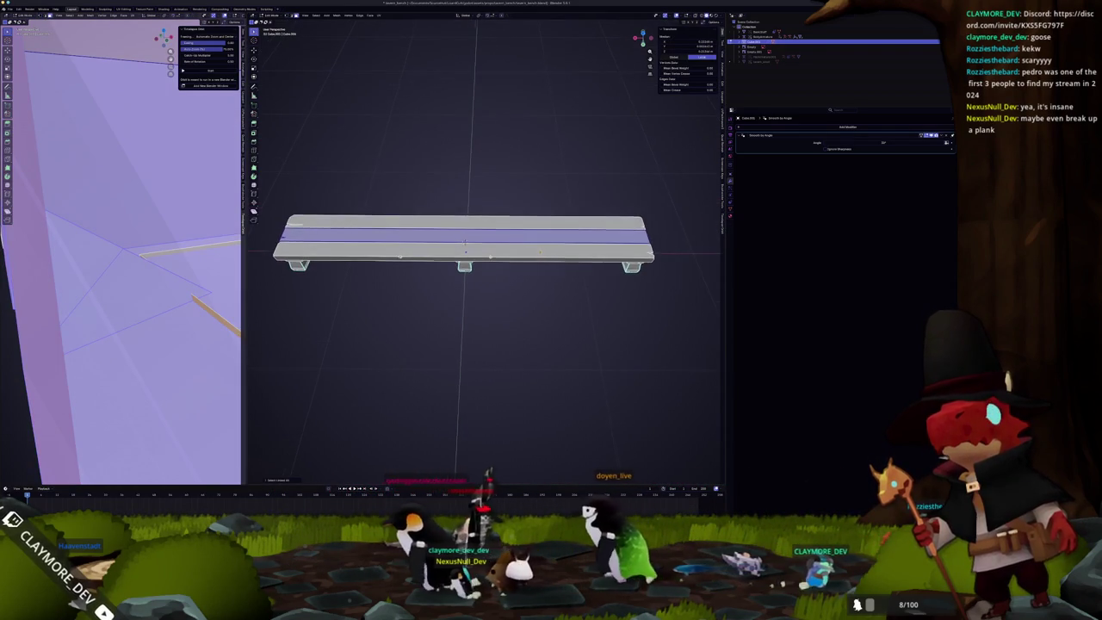
key("KP_7")
scroll(486, 252, "up", 2)
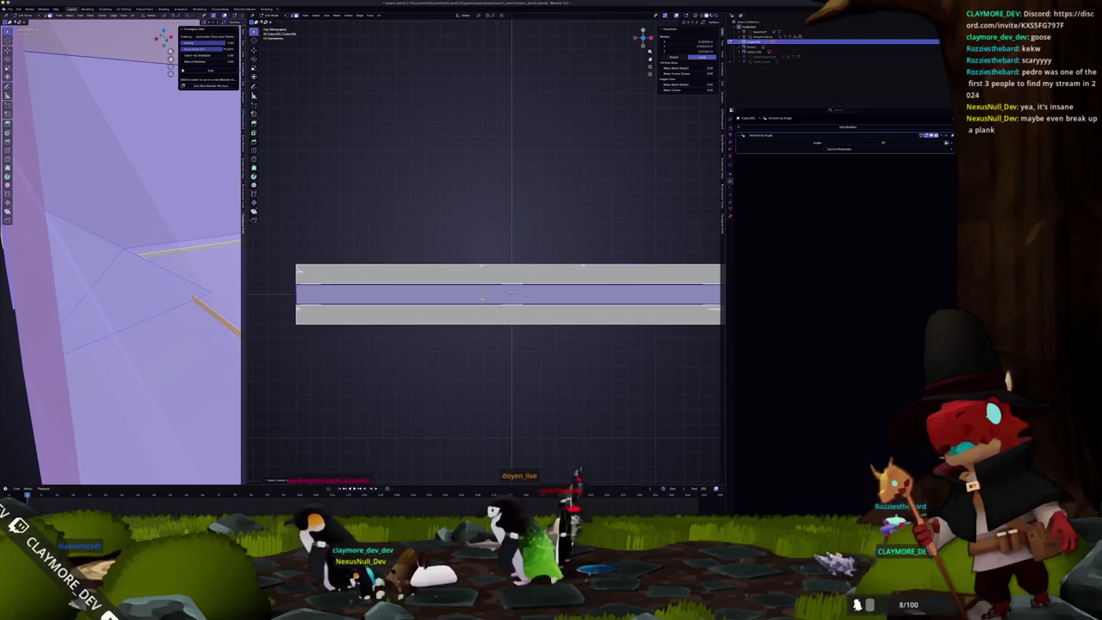
middle_click_drag(486, 252, 523, 222, "shift")
scroll(508, 271, "up", 1)
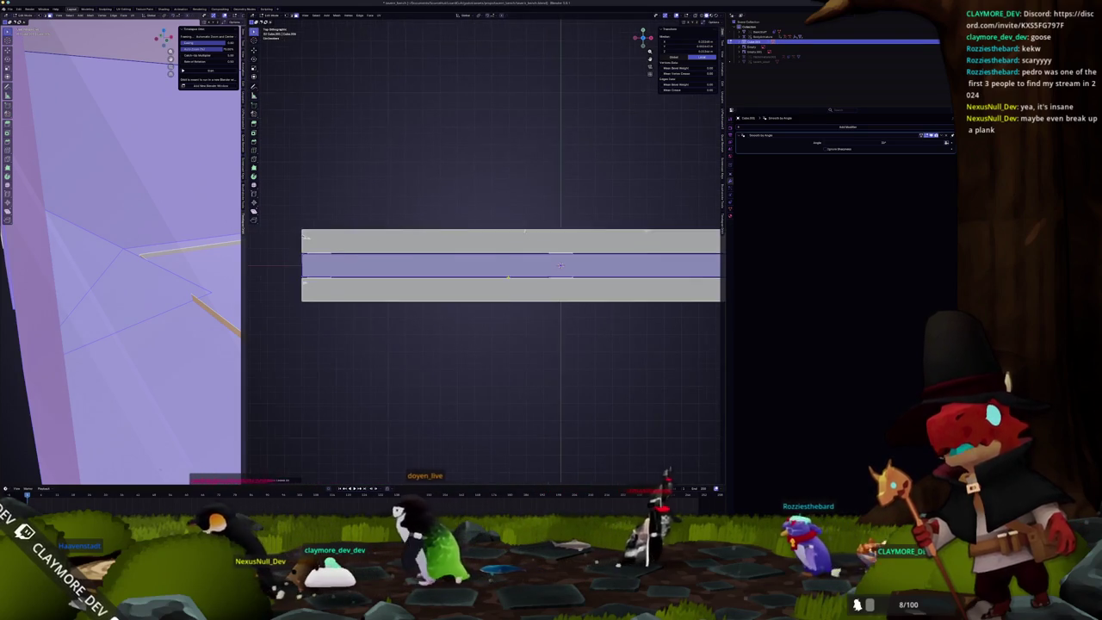
scroll(508, 284, "down", 2)
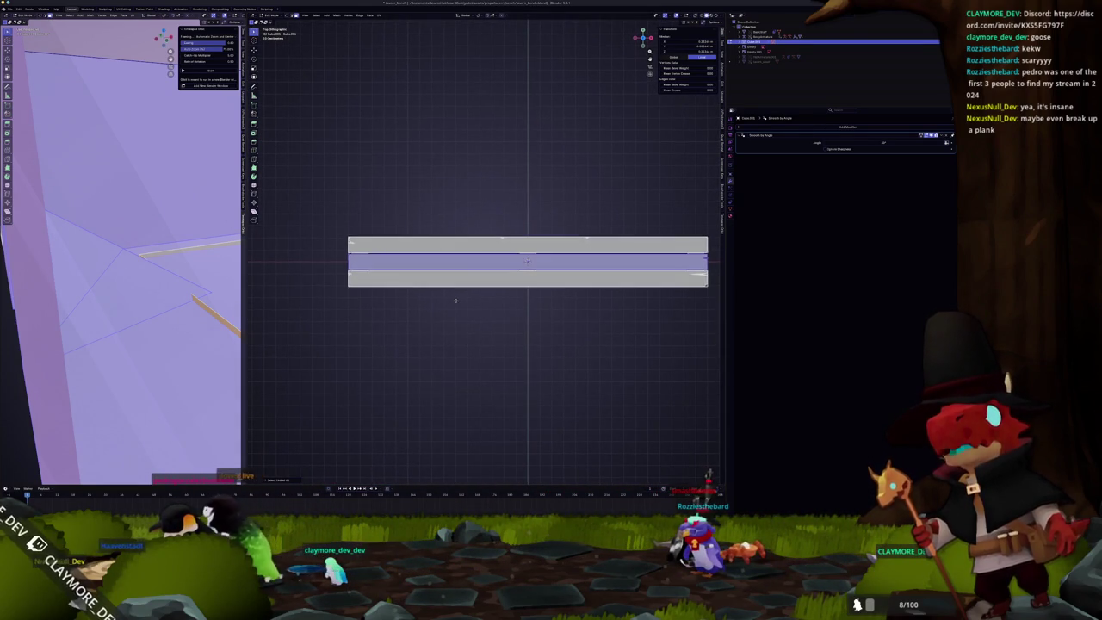
scroll(460, 298, "up", 1)
scroll(536, 265, "up", 1)
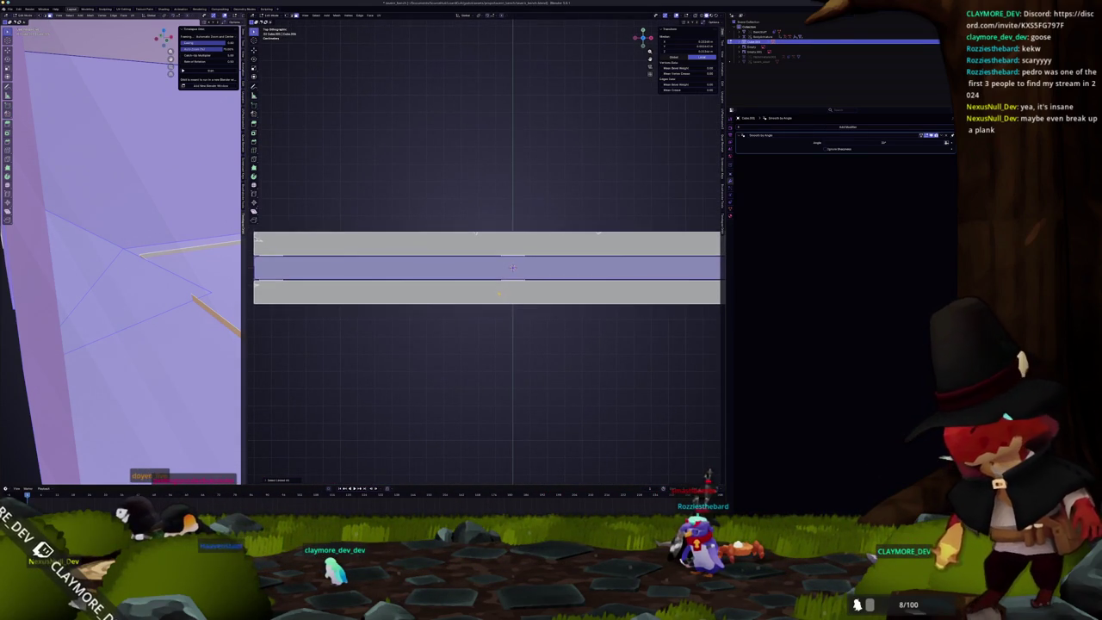
Step: Cut a slanted line across the middle plank with the Knife tool from F3 search
key("F3")
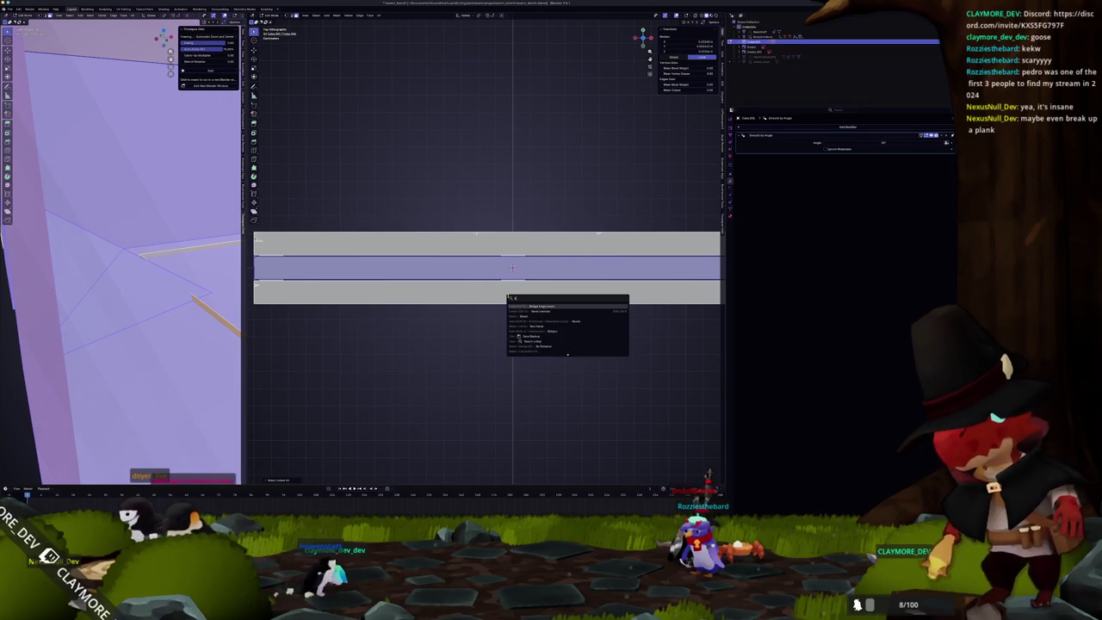
key("Return")
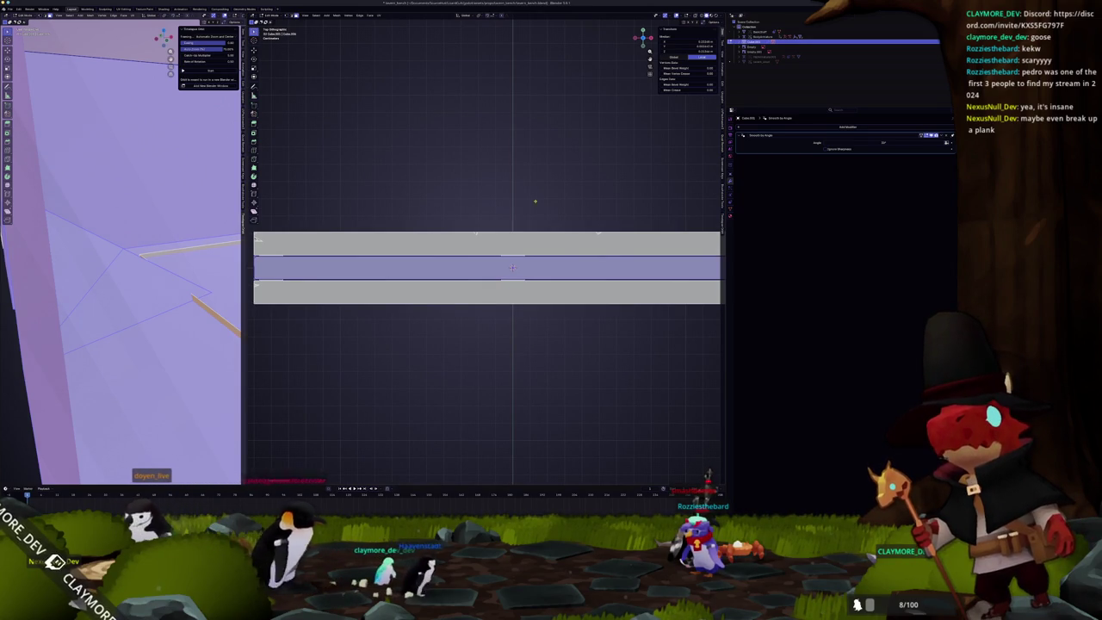
key("Return")
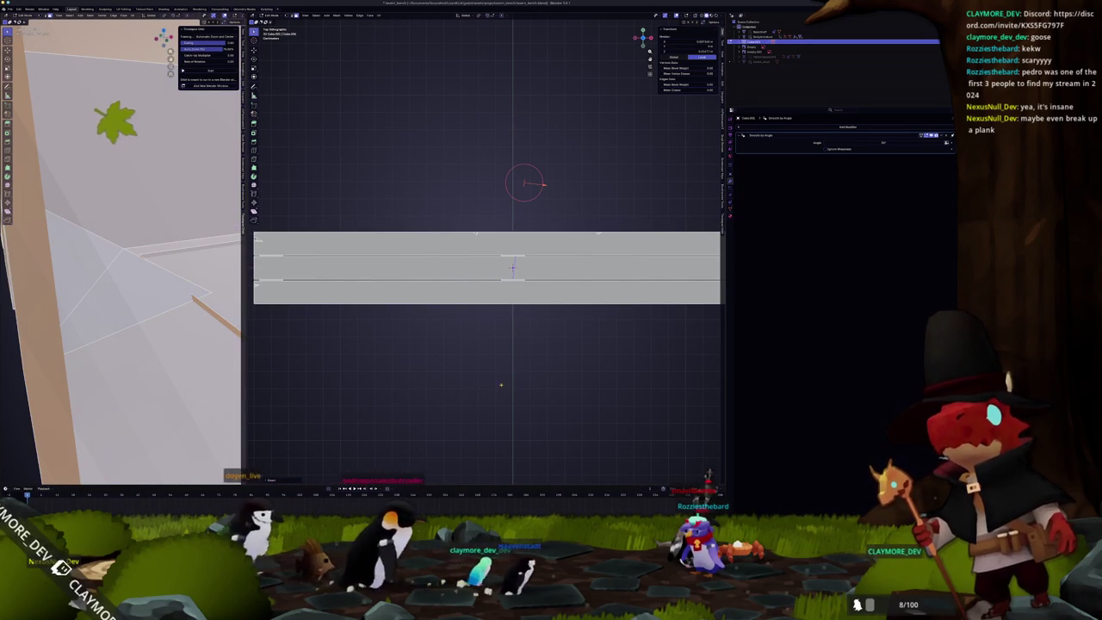
left_click(497, 384)
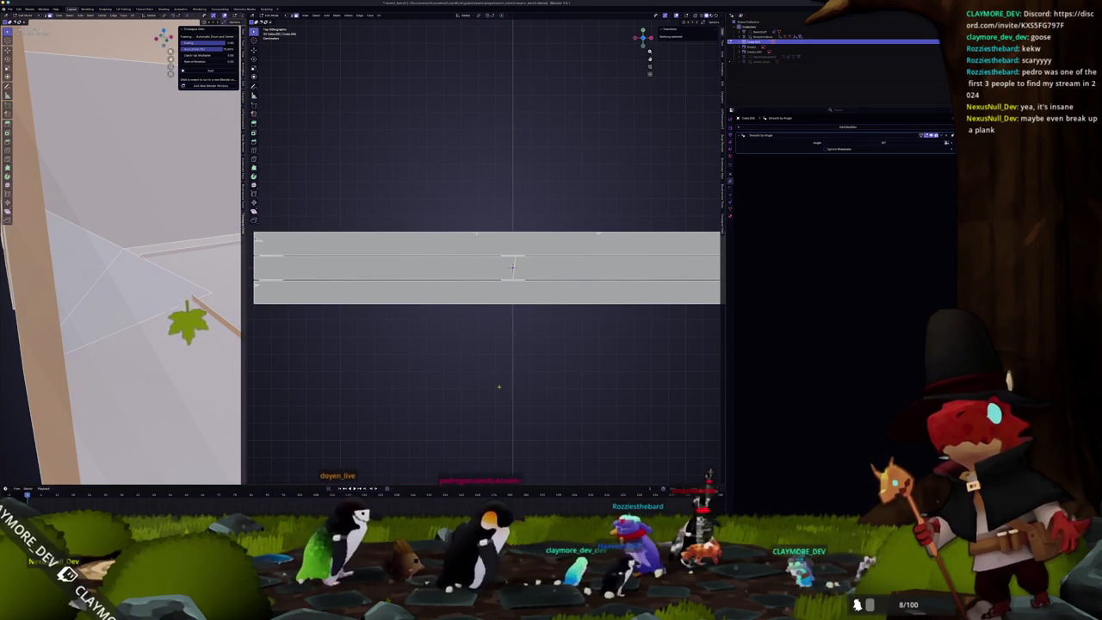
scroll(498, 384, "up", 2)
scroll(516, 284, "up", 2)
Step: Select the new cut edge, using X-ray to line it up over the support block
left_click(567, 308)
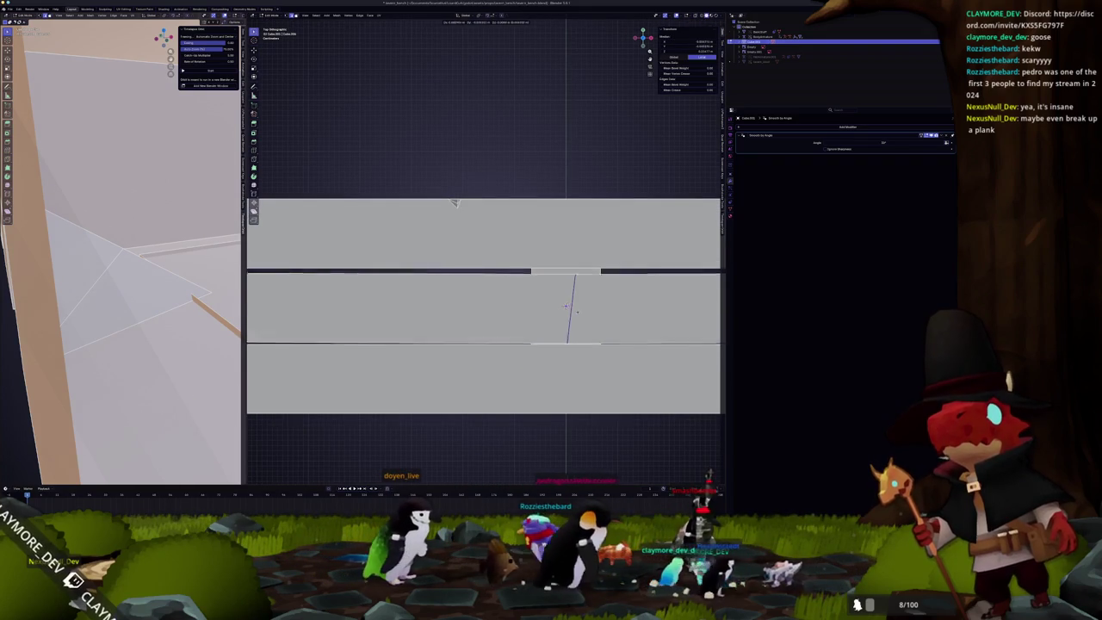
key("alt+z")
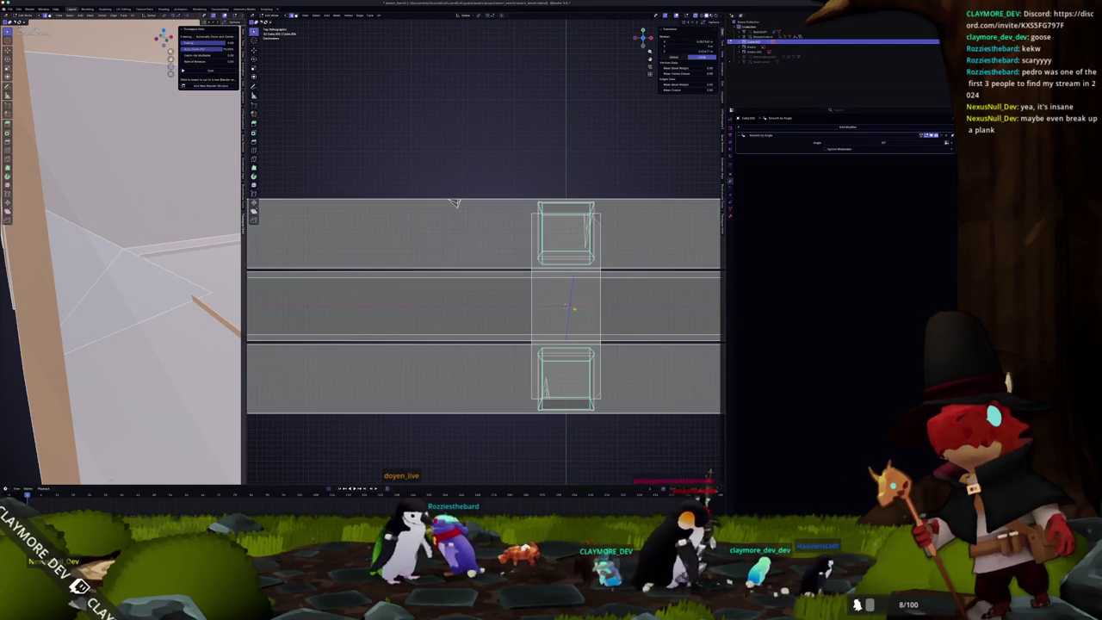
left_click(565, 306)
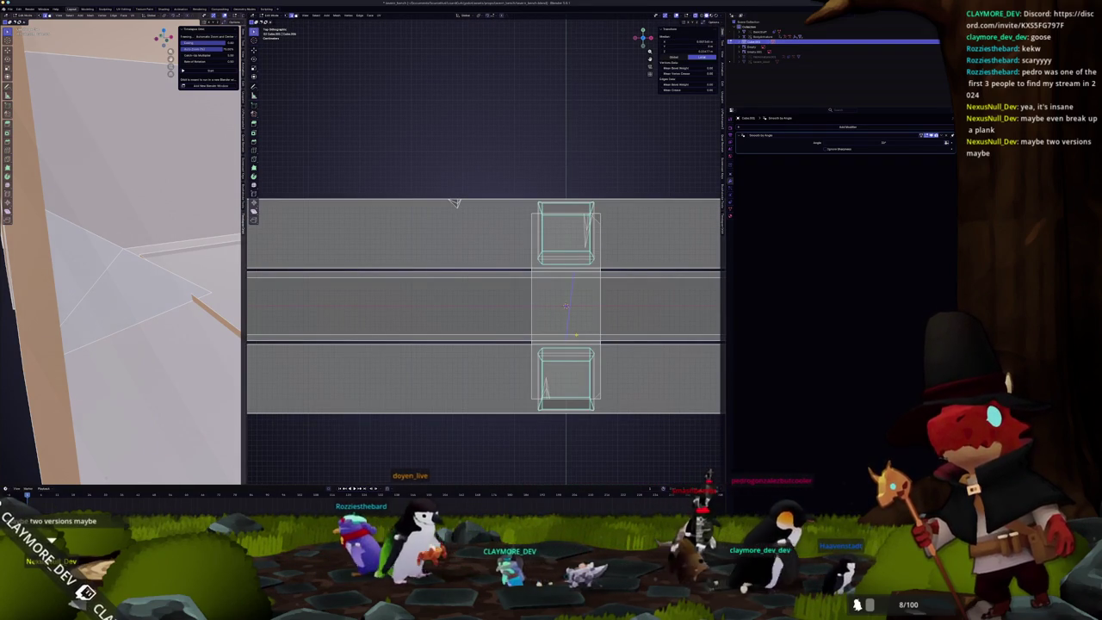
scroll(567, 297, "up", 2)
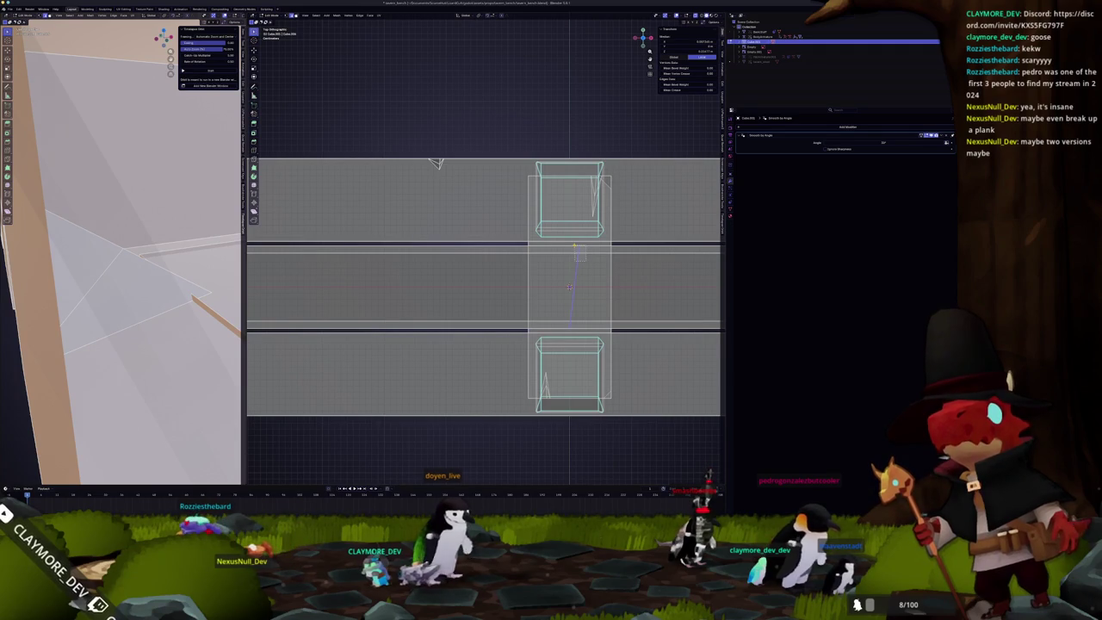
key("alt+z")
scroll(565, 300, "down", 5)
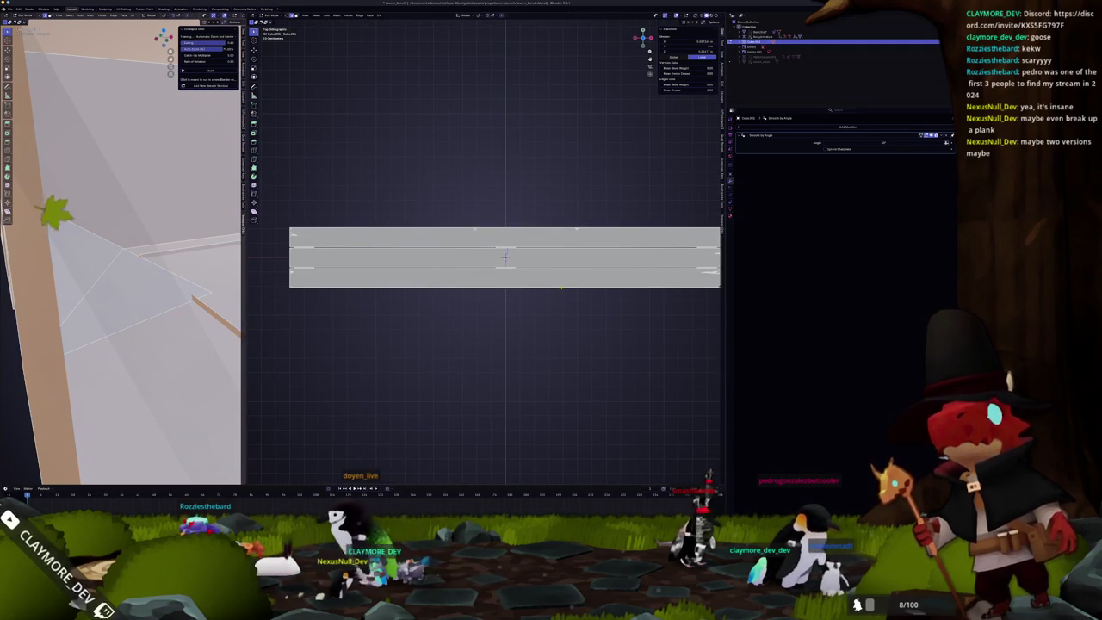
scroll(561, 286, "down", 2)
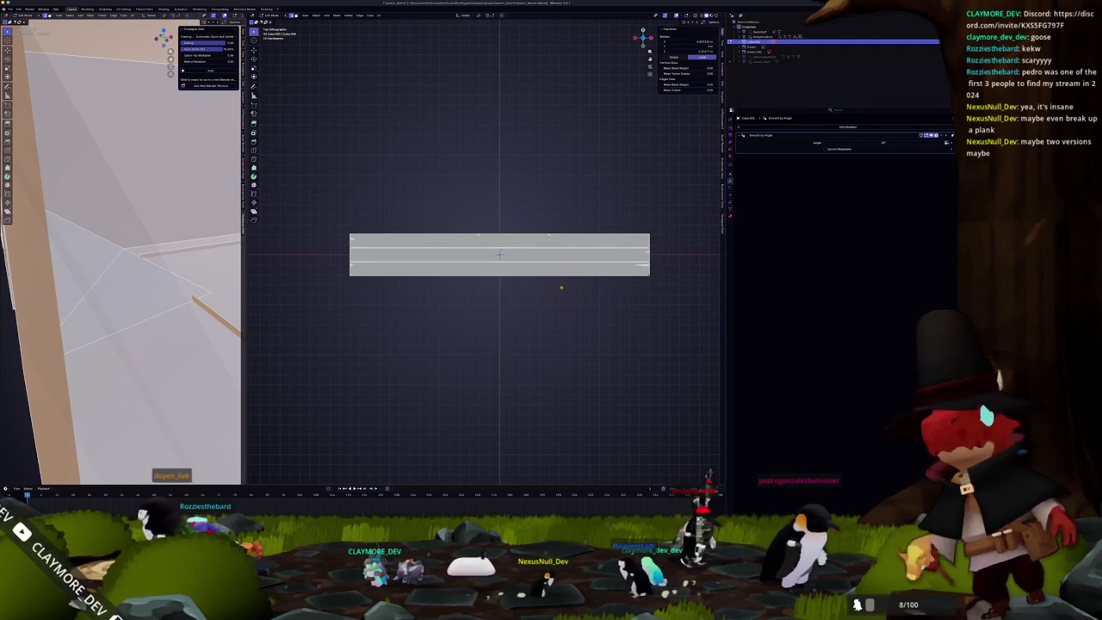
scroll(561, 287, "down", 2)
Step: Duplicate the bench with Shift+D and place the copy along the Y axis
key("Tab")
scroll(561, 287, "down", 3)
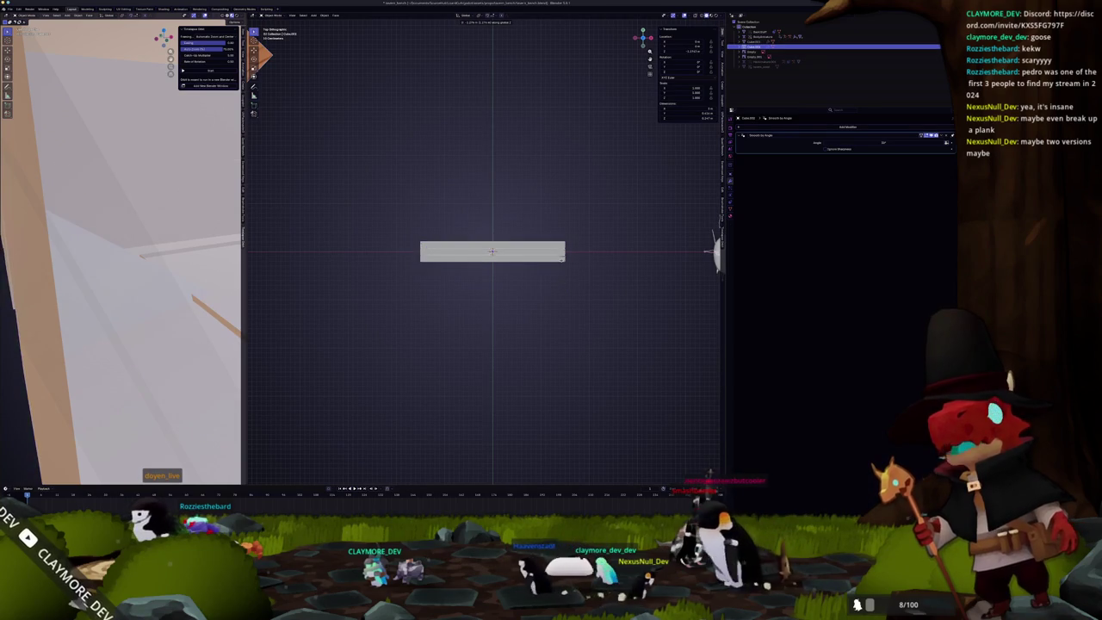
key("shift+d")
key("y")
left_click(564, 240)
scroll(536, 270, "up", 5)
Step: In the copy's mesh, select the plank edges right of the slanted cut for a Y-axis move
key("Tab")
scroll(514, 259, "up", 1)
scroll(513, 259, "up", 4)
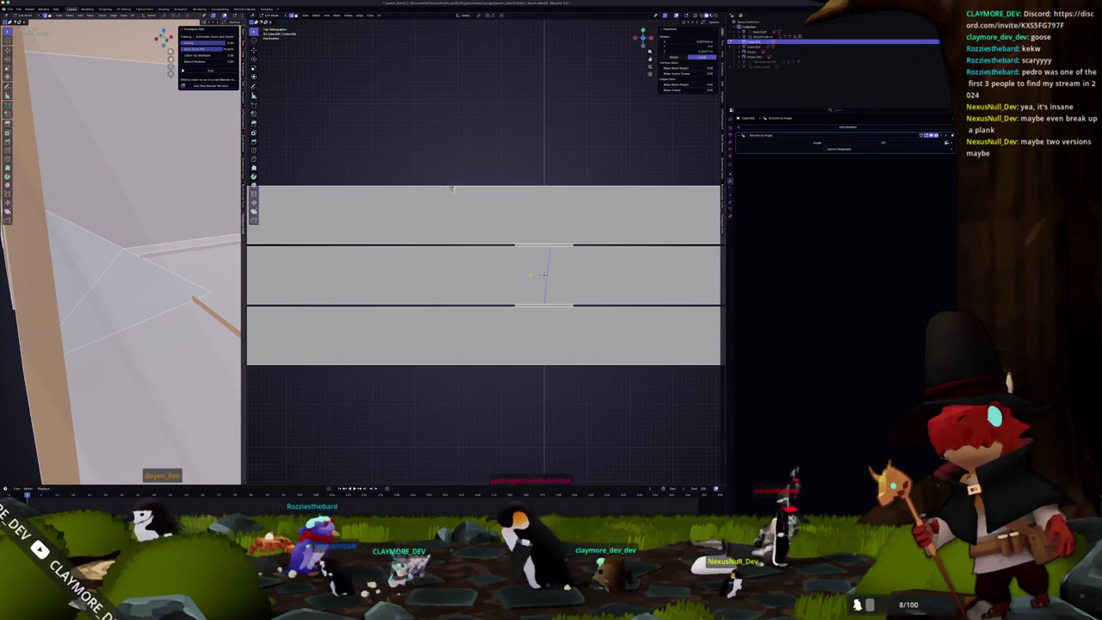
key("g")
key("y")
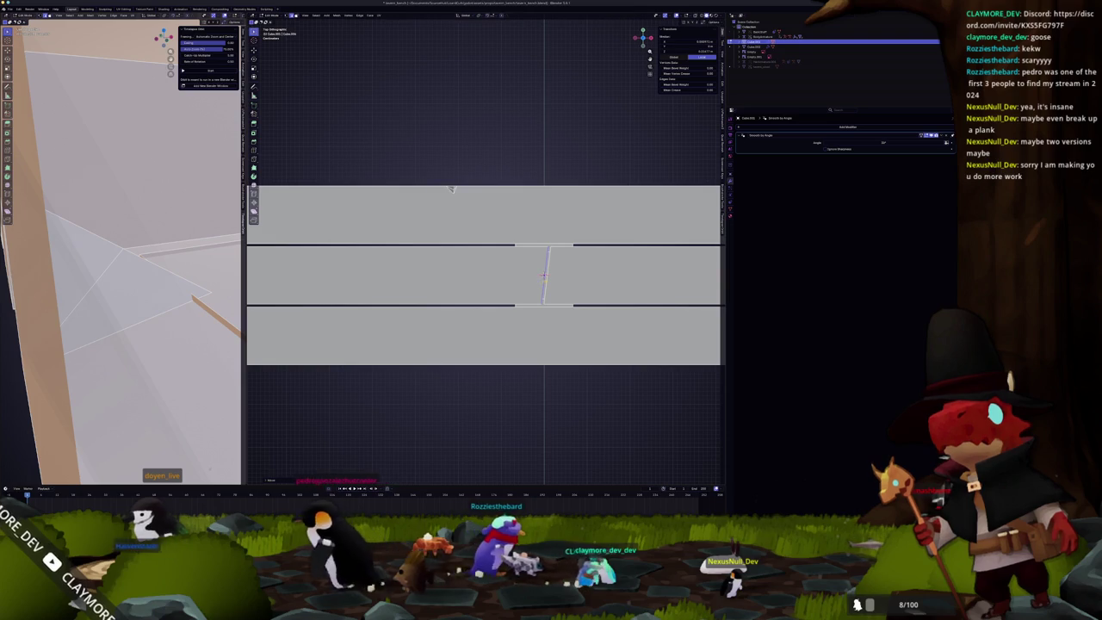
key("alt+z")
scroll(448, 183, "up", 1)
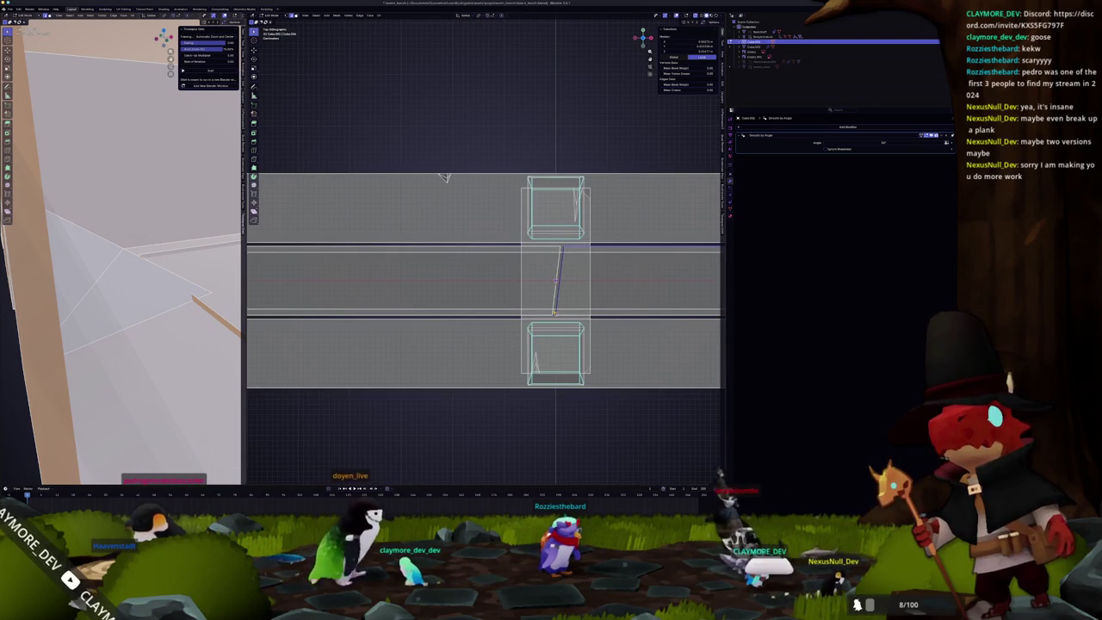
left_click(555, 280)
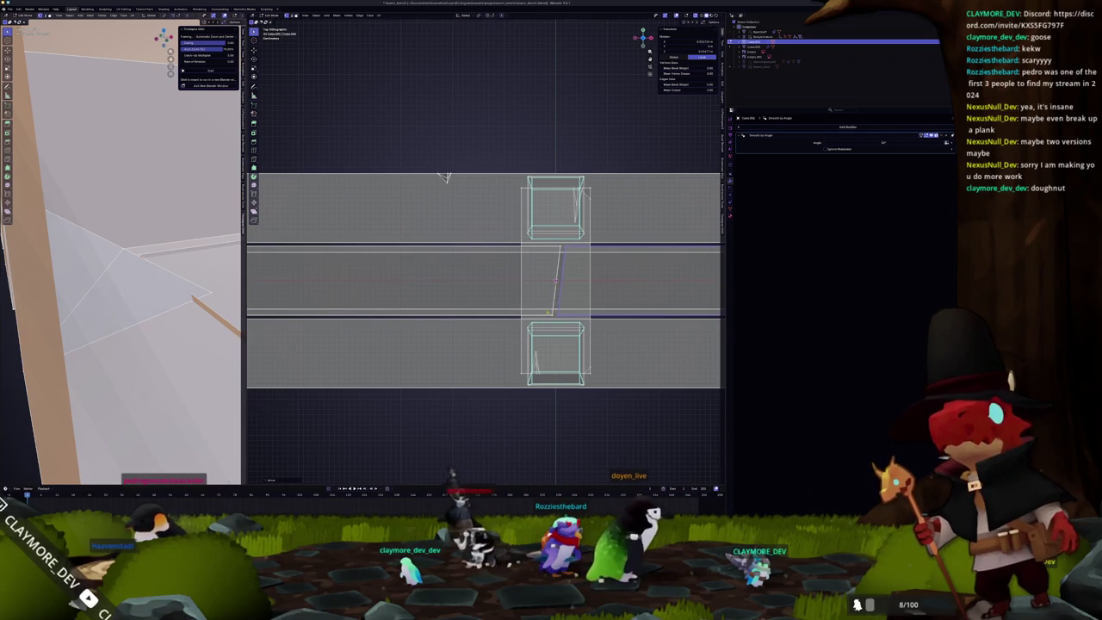
middle_click_drag(555, 281, 564, 187)
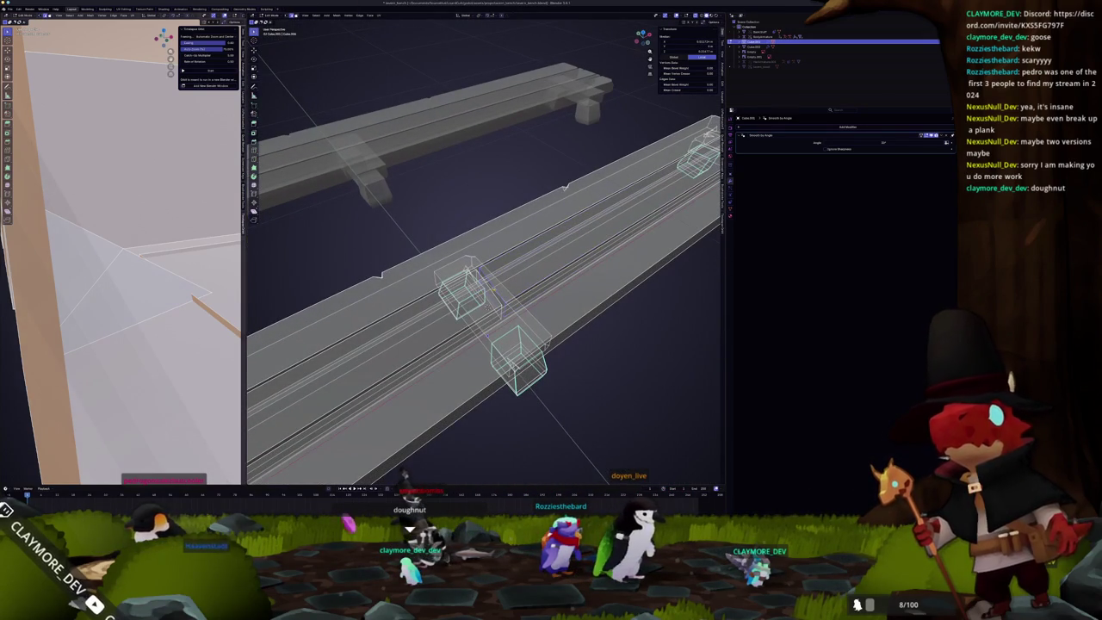
Step: Offset the slanted plank piece along Y to open a visible gap at the cut
scroll(487, 331, "up", 3)
key("alt+z")
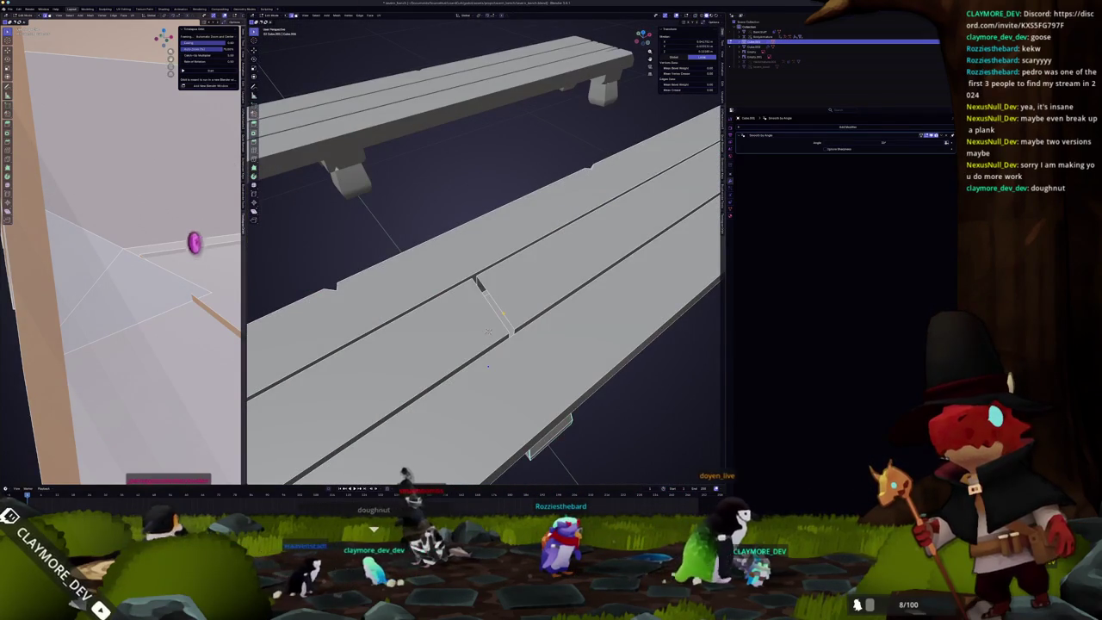
left_click(488, 332)
key("g")
key("y")
left_click(488, 331)
mouse_move(488, 331)
middle_mouse_down()
mouse_move(496, 434)
mouse_move(500, 349)
mouse_move(521, 281)
middle_mouse_up()
key("Tab")
key("Tab")
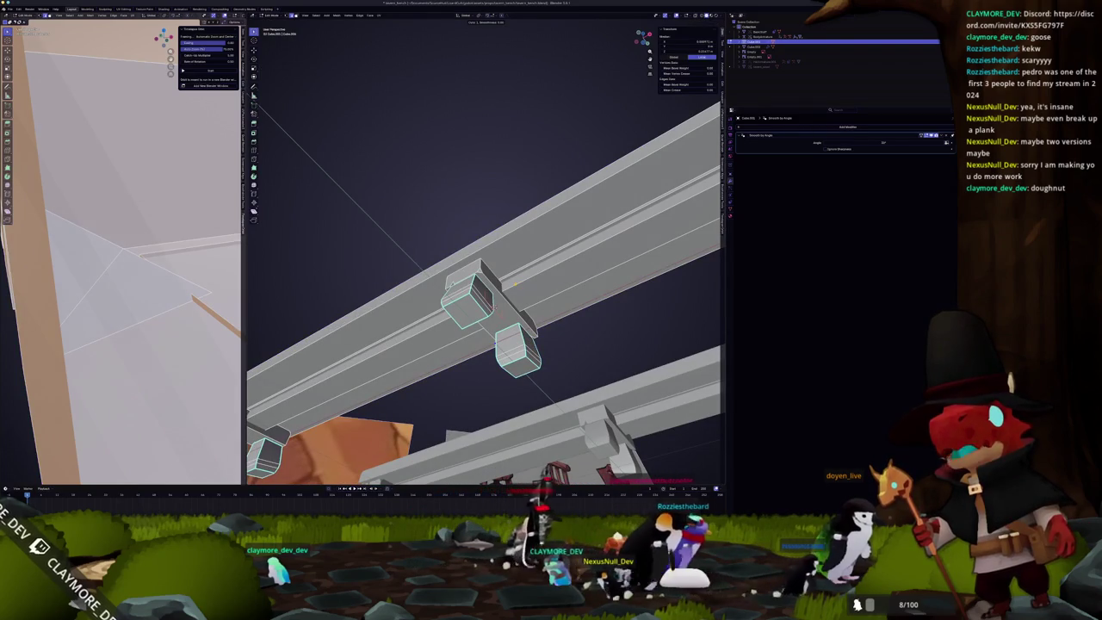
Step: Inspect both benches in X-ray view from another side
mouse_move(514, 283)
middle_mouse_down()
mouse_move(495, 328)
mouse_move(438, 315)
mouse_move(450, 373)
mouse_move(440, 381)
middle_mouse_up()
key("alt+z")
key("alt+z")
scroll(440, 381, "up", 3)
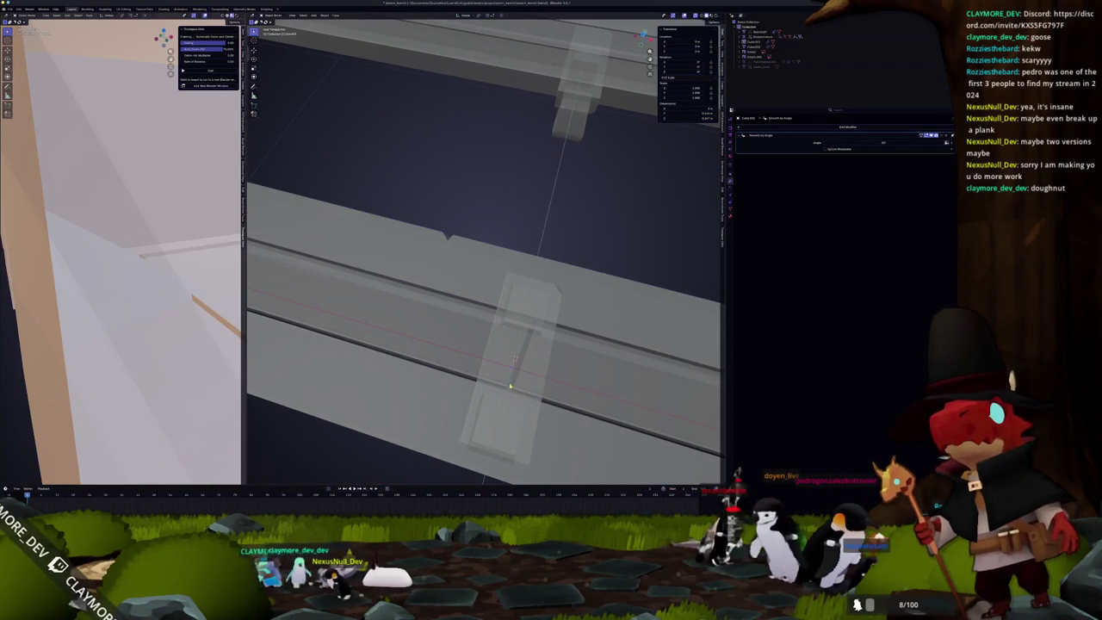
scroll(510, 386, "down", 5)
middle_click_drag(511, 386, 474, 385)
mouse_move(490, 334)
middle_mouse_down()
mouse_move(426, 370)
mouse_move(422, 396)
mouse_move(434, 356)
mouse_move(498, 339)
mouse_move(460, 377)
mouse_move(483, 370)
mouse_move(495, 267)
mouse_move(514, 247)
mouse_move(475, 402)
middle_mouse_up()
Step: Select Empty.003, then the bench mesh, briefly toggling Edit Mode
left_click(753, 56)
left_click(487, 342)
key("Tab")
key("Tab")
scroll(460, 377, "up", 2)
scroll(483, 370, "up", 2)
key("Tab")
scroll(494, 280, "up", 3)
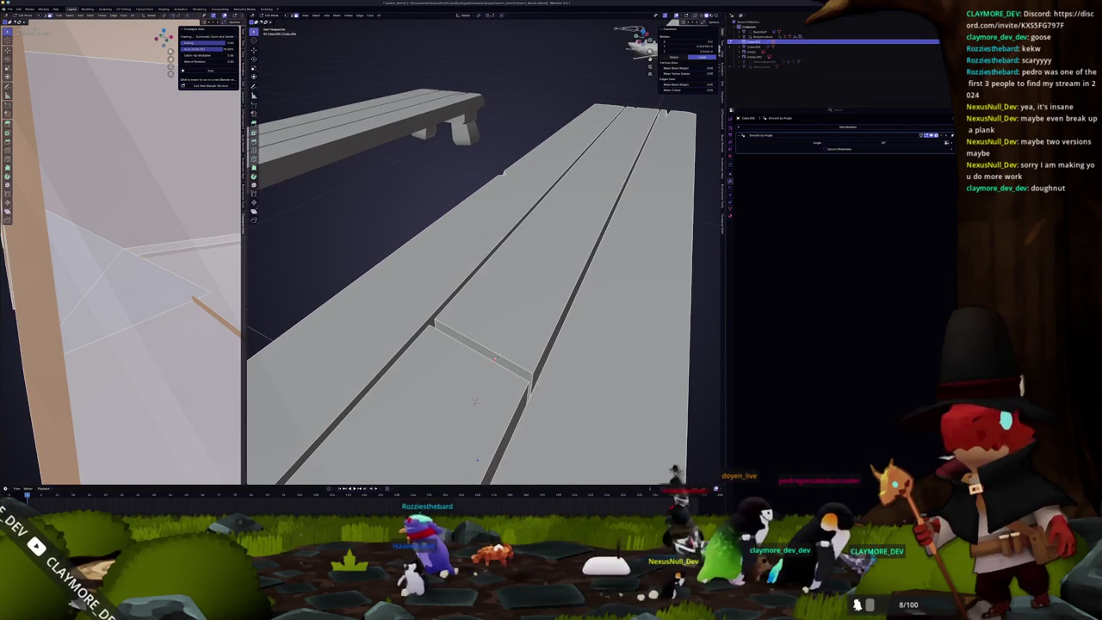
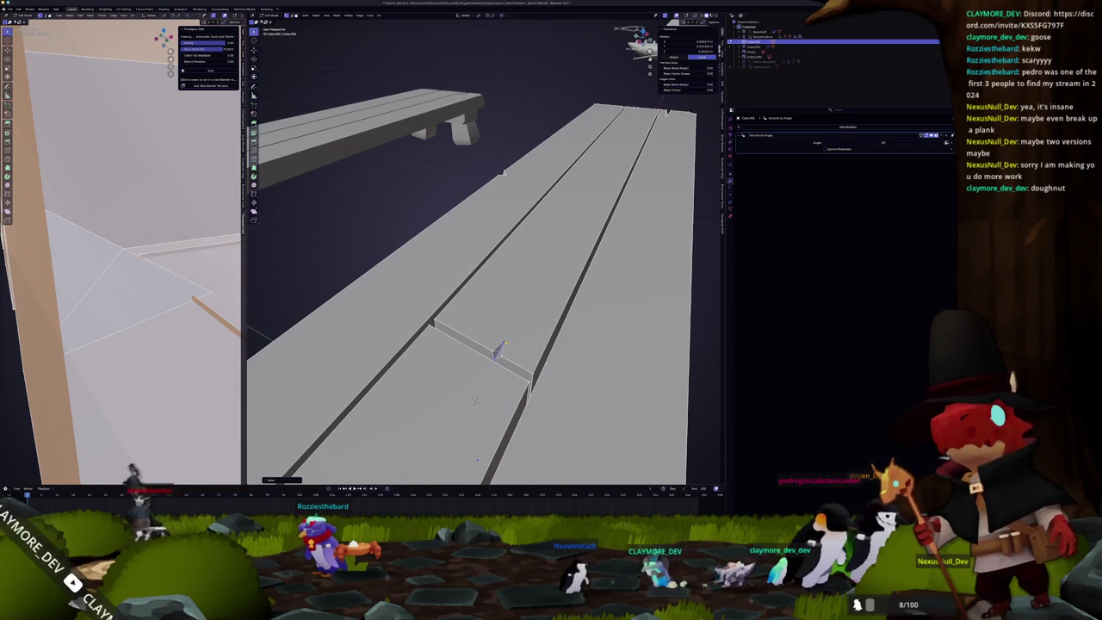
Step: Confirm the moved vertex at the plank split, then return to Object Mode viewing both benches
middle_click_drag(499, 349, 505, 387)
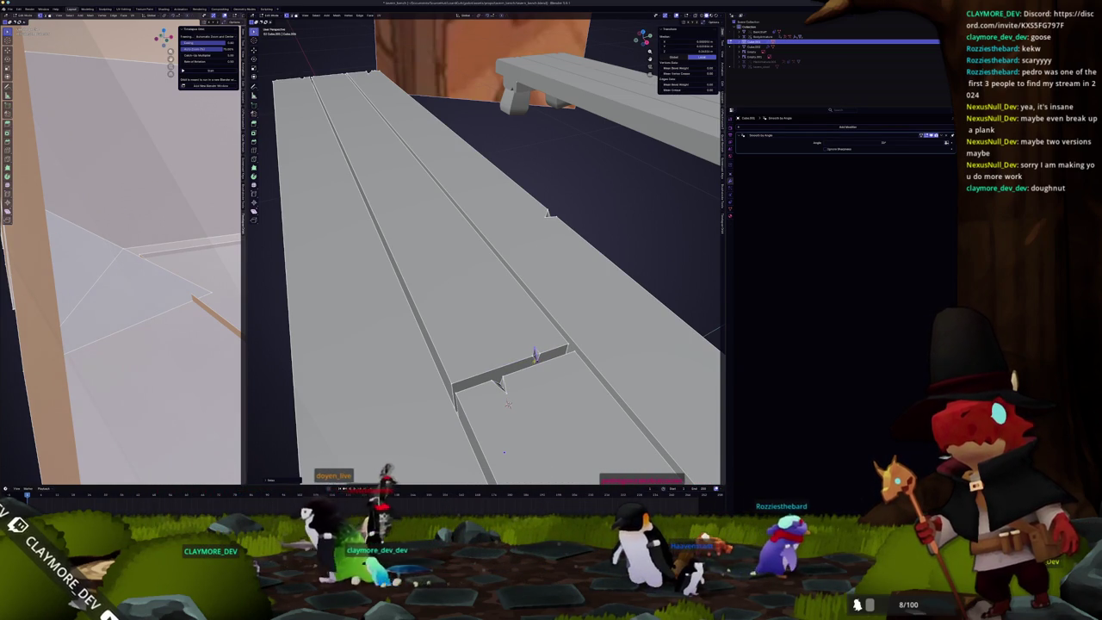
left_click(570, 350)
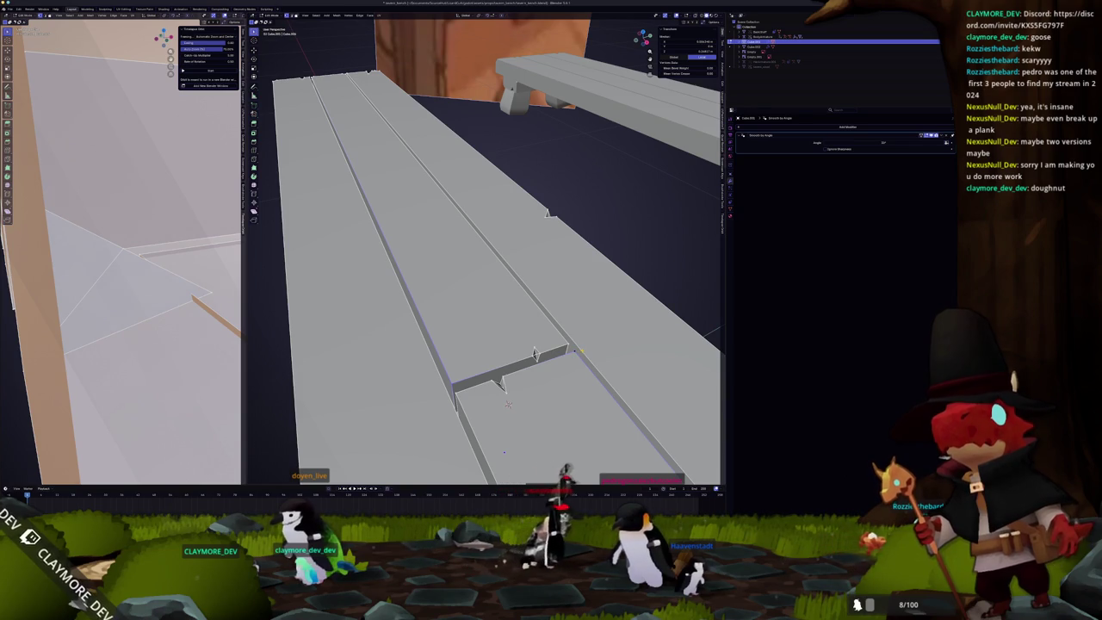
key("Tab")
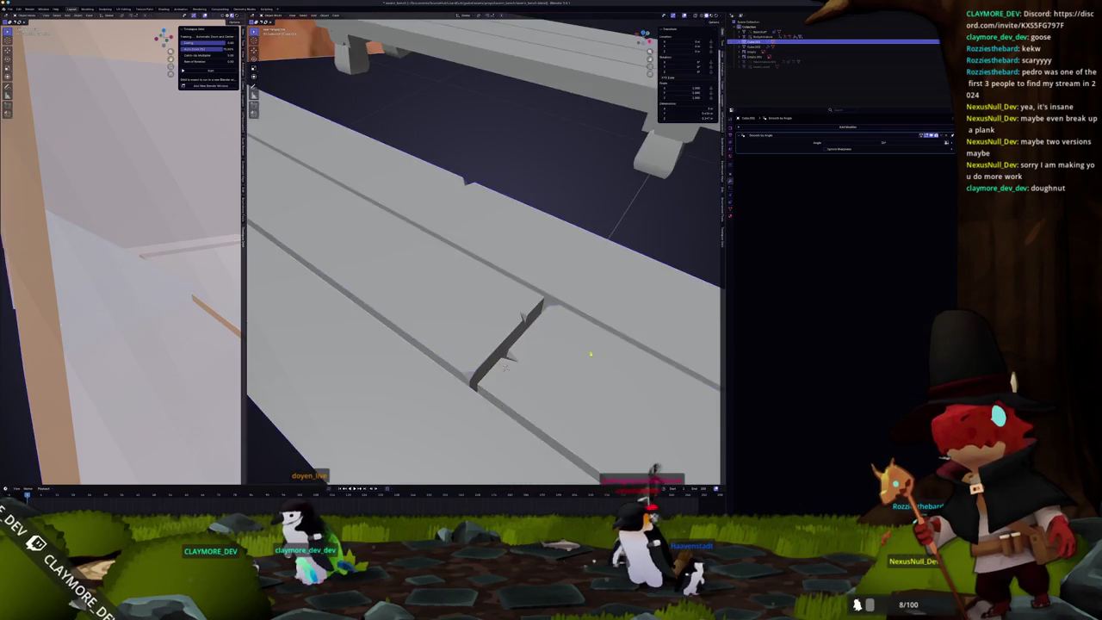
scroll(508, 403, "down", 5)
mouse_move(507, 403)
middle_mouse_down()
mouse_move(487, 348)
mouse_move(498, 370)
middle_mouse_up()
scroll(503, 374, "down", 3)
scroll(496, 372, "up", 2)
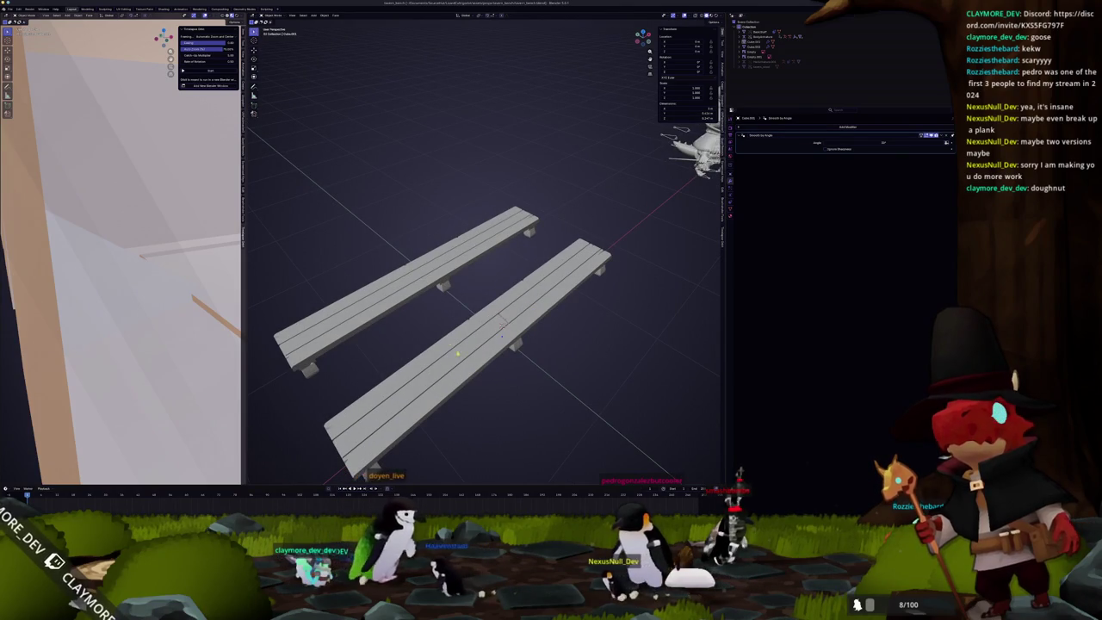
Step: Select the front bench, inspect it from side and top views, and enter Edit Mode on it
left_click(413, 280)
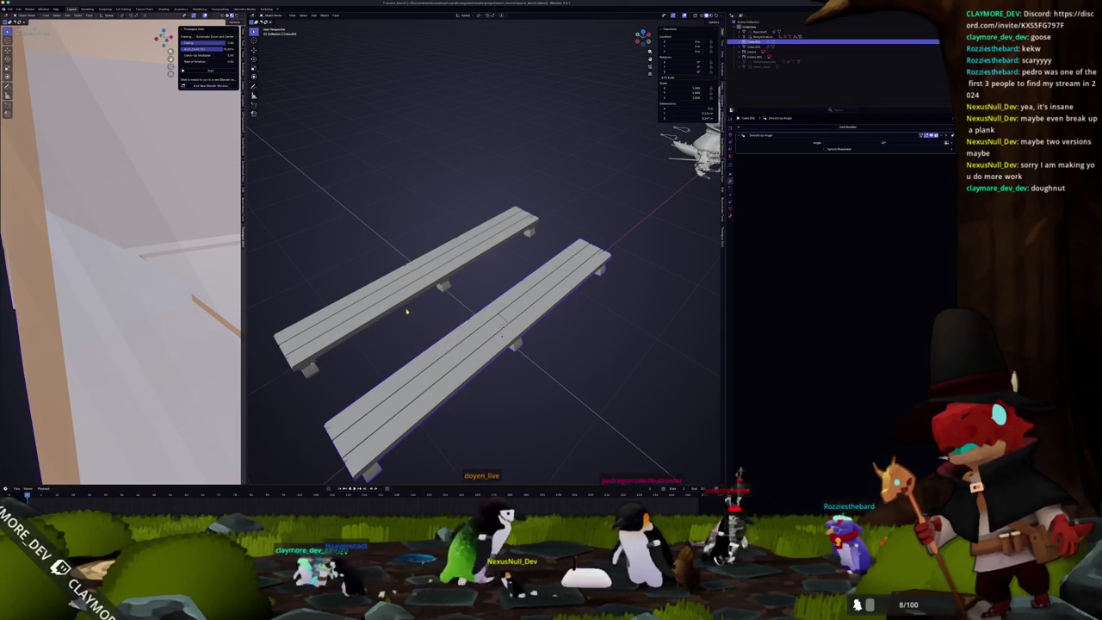
middle_click_drag(407, 290, 490, 320)
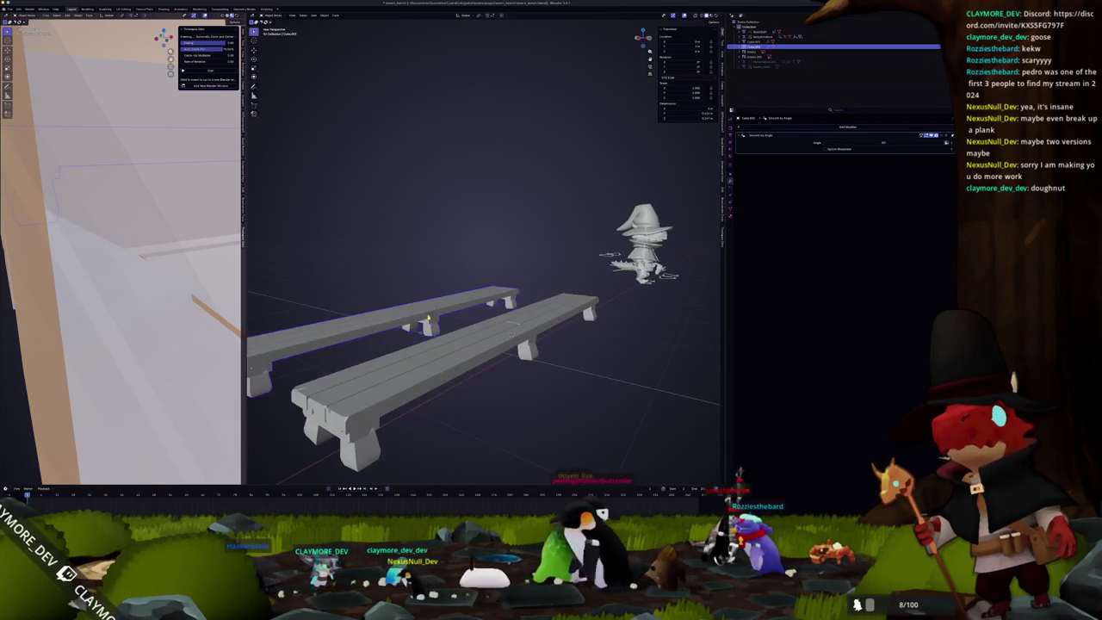
middle_click_drag(493, 334, 525, 377)
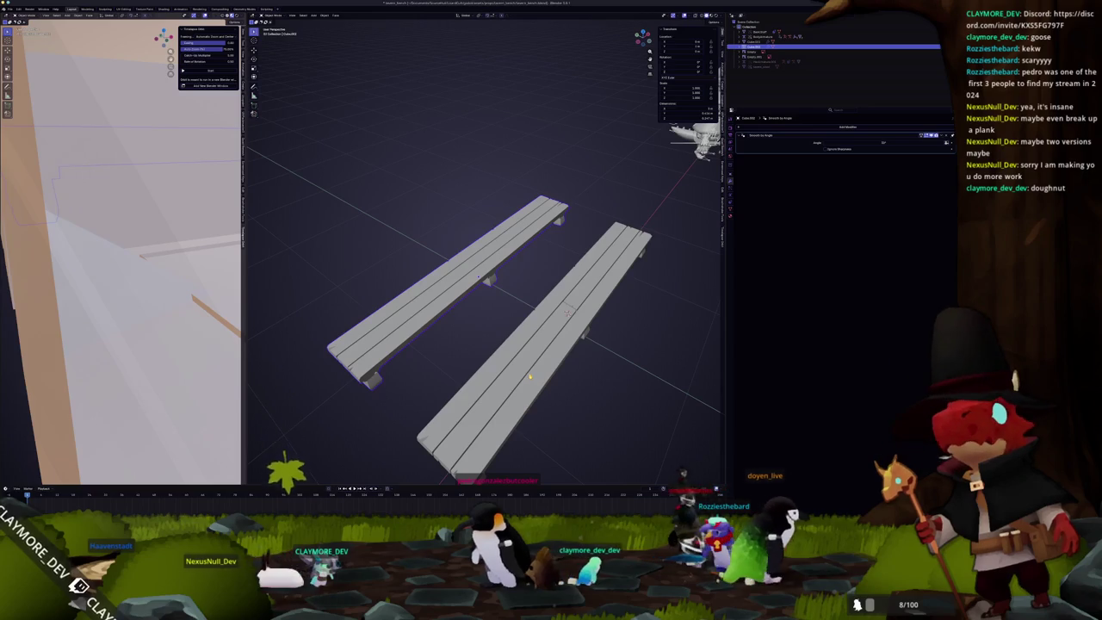
mouse_move(525, 376)
middle_mouse_down()
mouse_move(467, 333)
mouse_move(652, 258)
middle_mouse_up()
key("Tab")
scroll(467, 333, "up", 3)
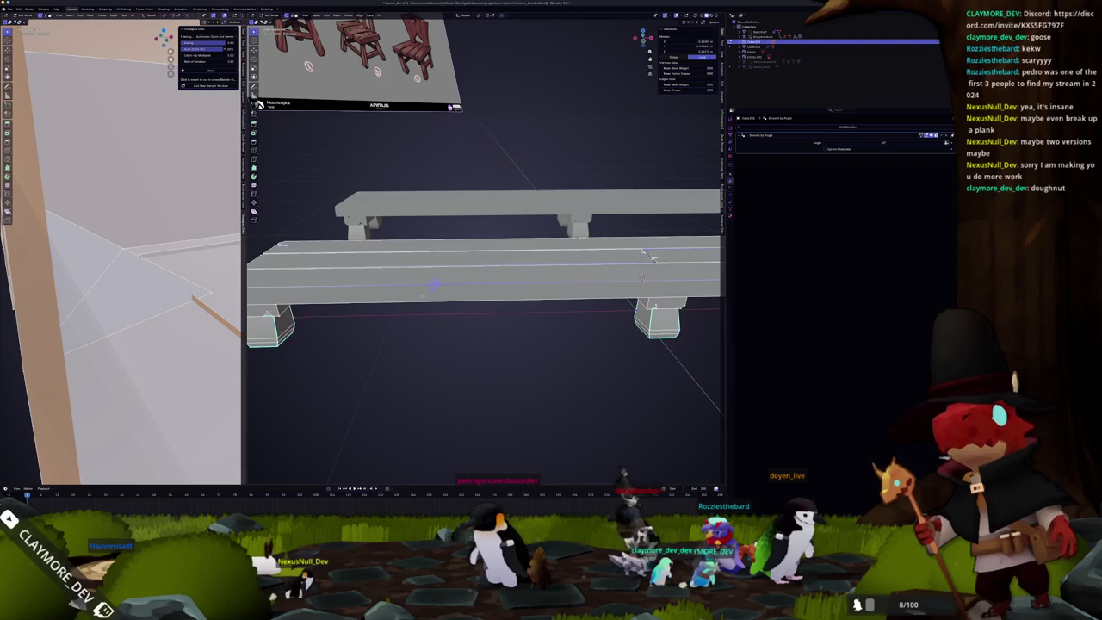
Step: Select the whole front bench mesh, then switch back to Object Mode showing both benches
middle_click_drag(653, 257, 684, 227)
left_click(684, 227)
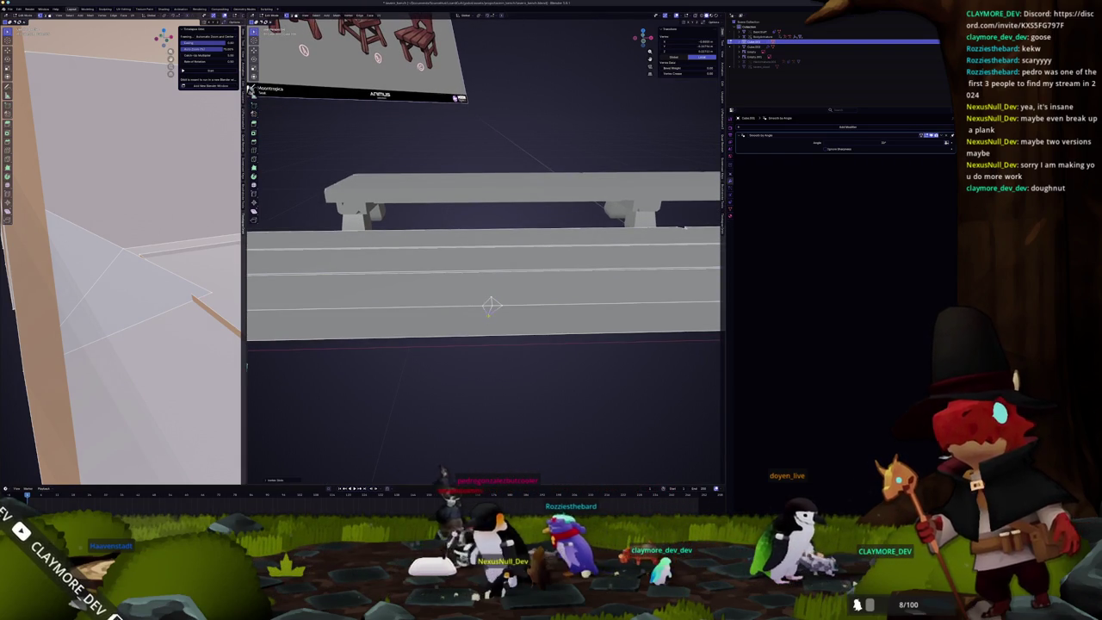
key("a")
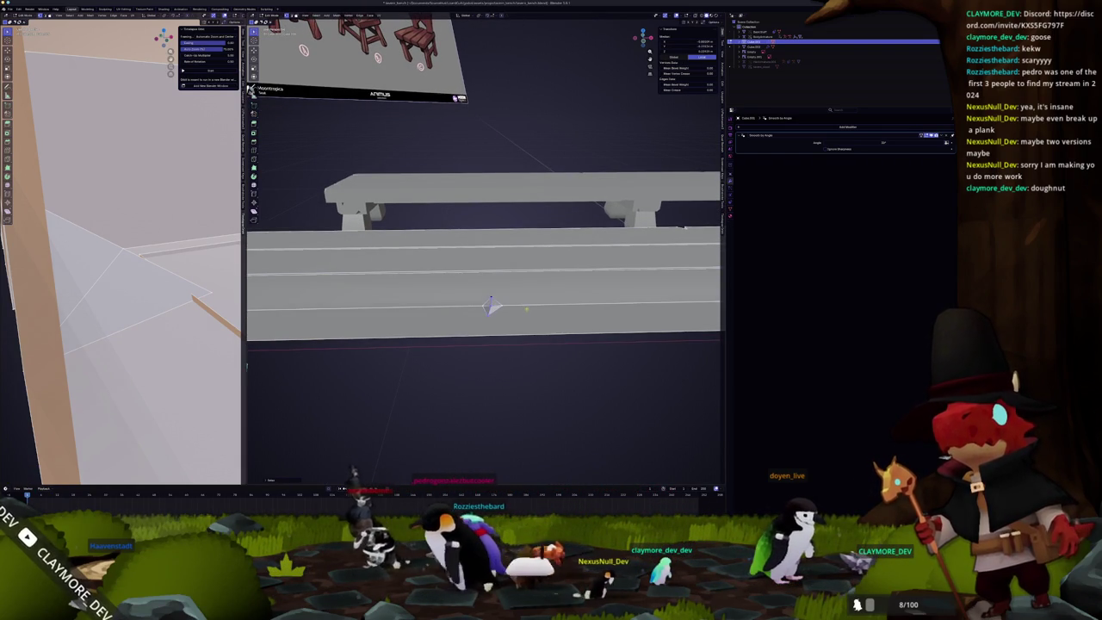
key("ctrl+Tab")
left_click(492, 318)
scroll(491, 318, "down", 4)
mouse_move(492, 319)
middle_mouse_down()
mouse_move(444, 322)
mouse_move(465, 319)
middle_mouse_up()
scroll(465, 318, "up", 2)
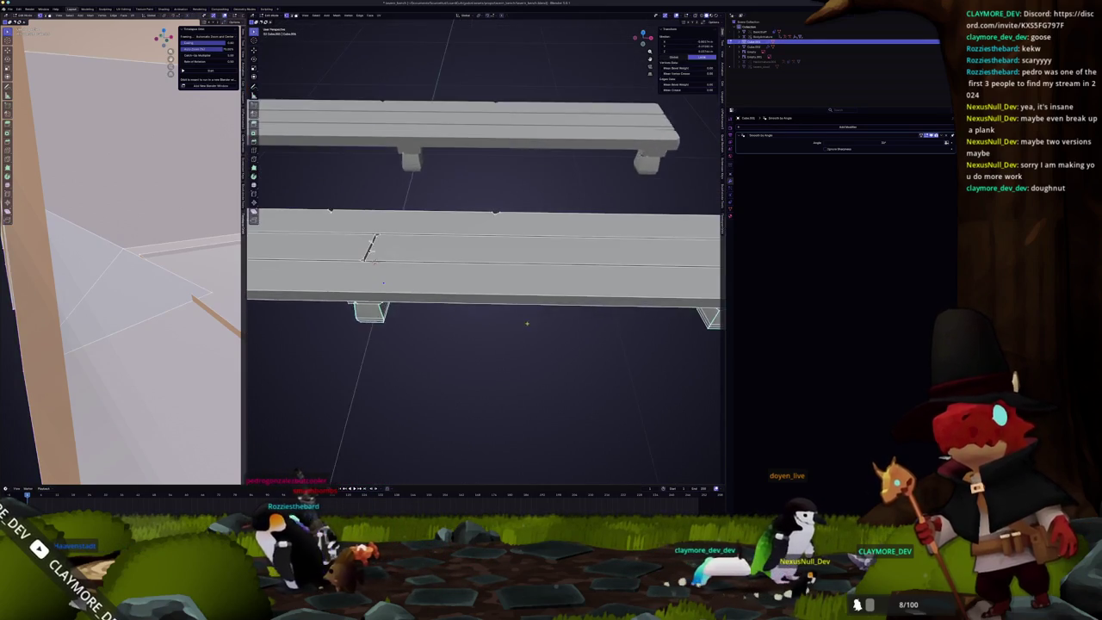
Step: Re-enter Edit Mode and start a Ctrl+R loop cut along the bench top
key("Tab")
key("ctrl+r")
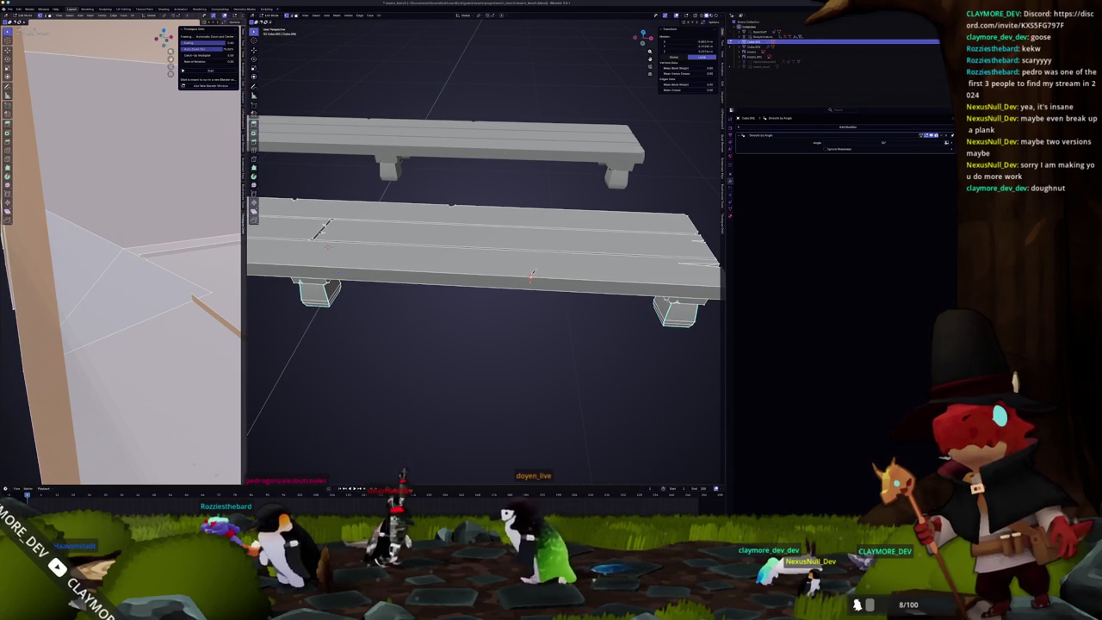
scroll(529, 277, "up", 2)
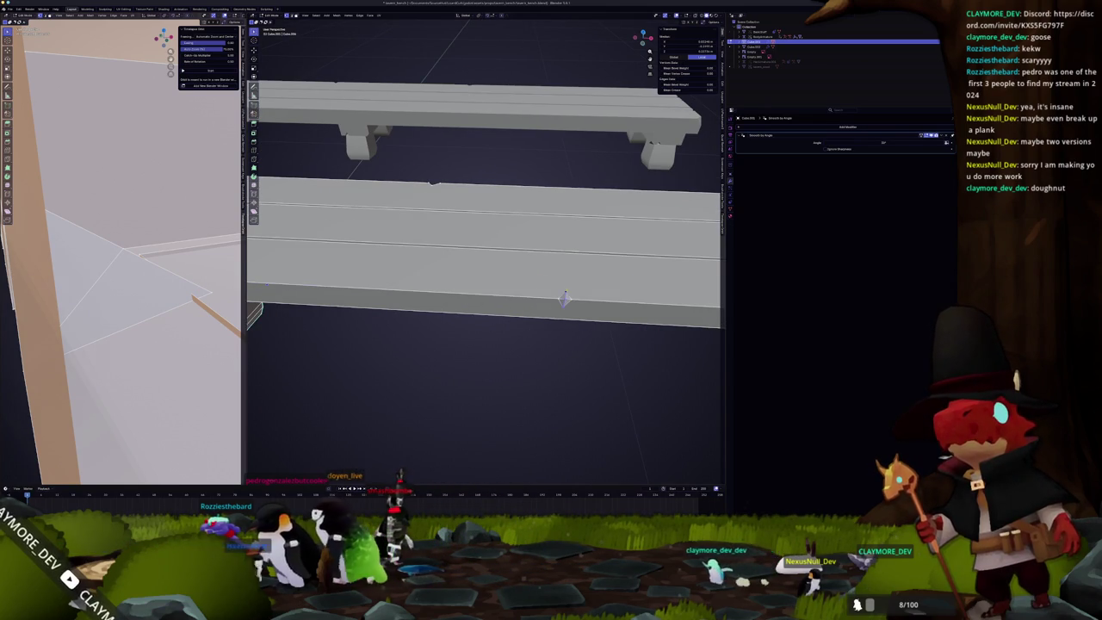
scroll(457, 322, "down", 3)
scroll(470, 327, "down", 5)
scroll(467, 333, "up", 1)
mouse_move(471, 328)
middle_mouse_down()
mouse_move(516, 322)
mouse_move(508, 314)
middle_mouse_up()
scroll(508, 314, "up", 2)
Step: Enter mesh editing on the benches again, view along the beam, then return to Object Mode
key("Tab")
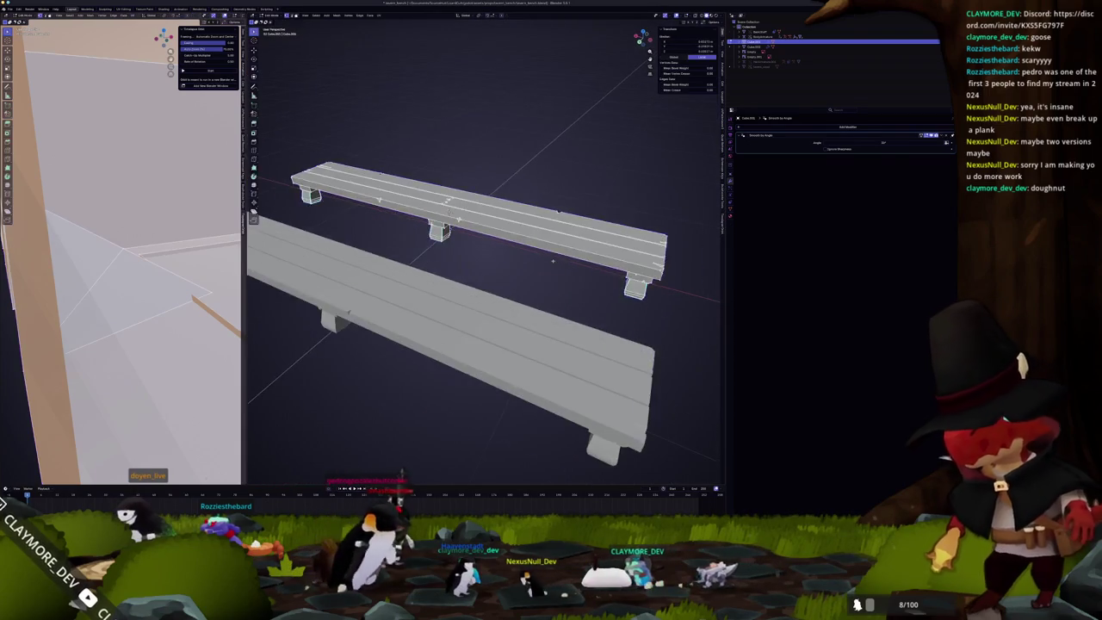
scroll(506, 311, "up", 2)
scroll(506, 311, "up", 1)
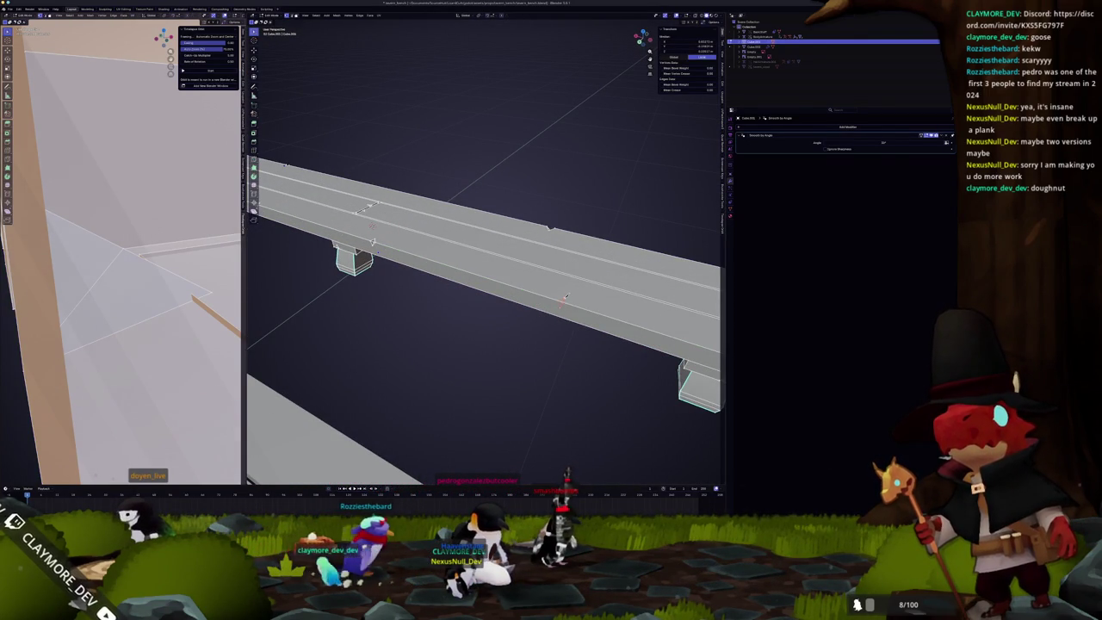
middle_click_drag(561, 302, 591, 323)
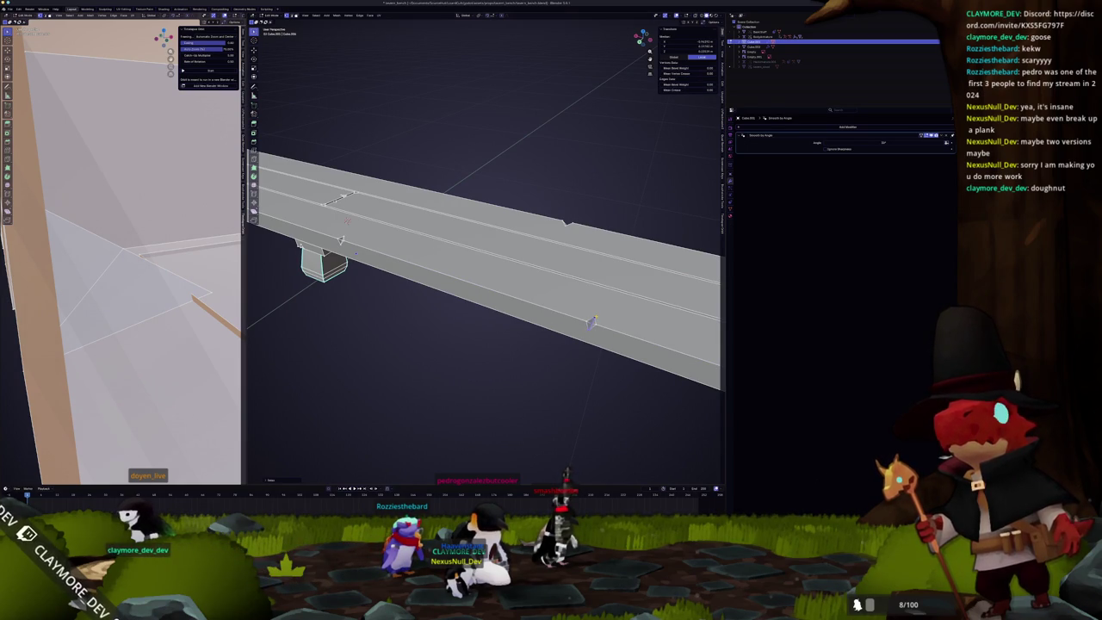
left_click(418, 379)
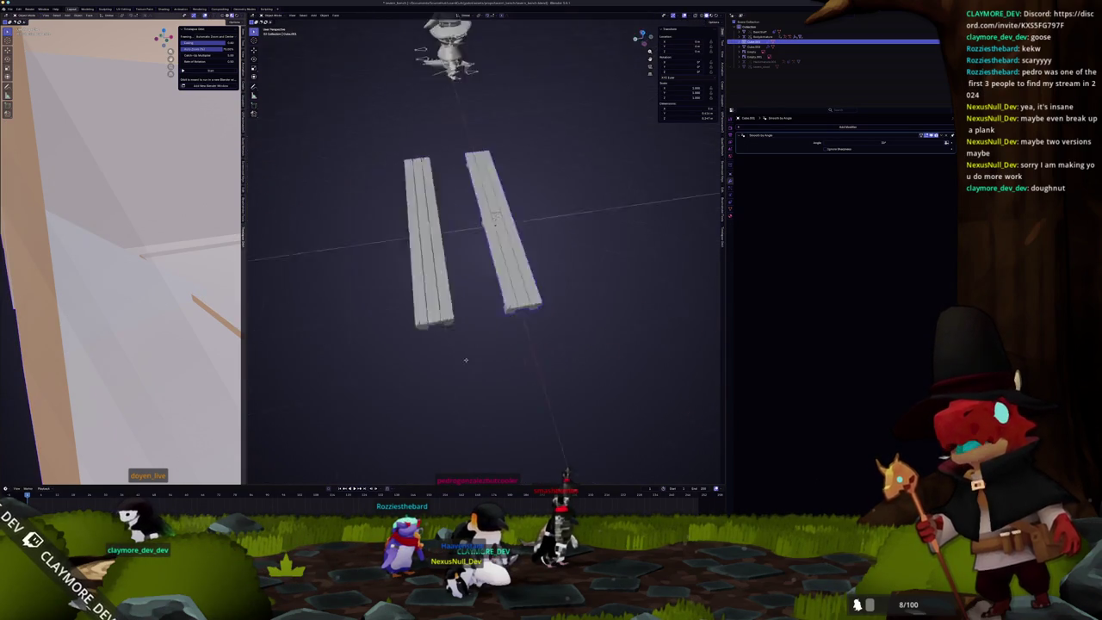
Step: In top view, delete the upper bench's top and bottom plank faces
middle_click_drag(417, 378, 414, 368)
key("KP_7")
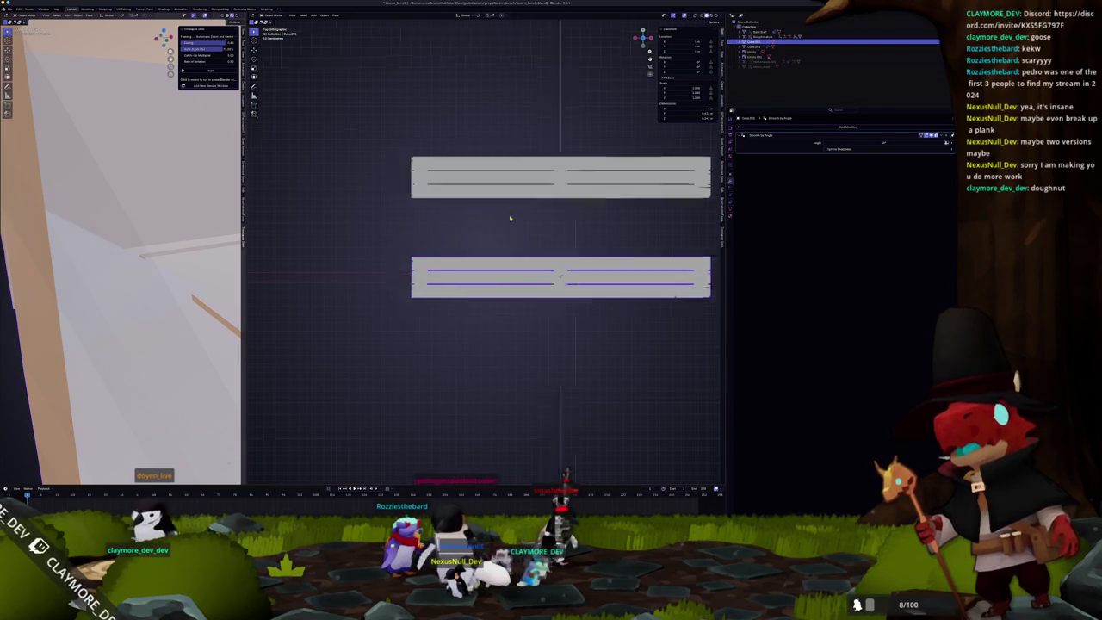
left_click(548, 195)
left_click(549, 272)
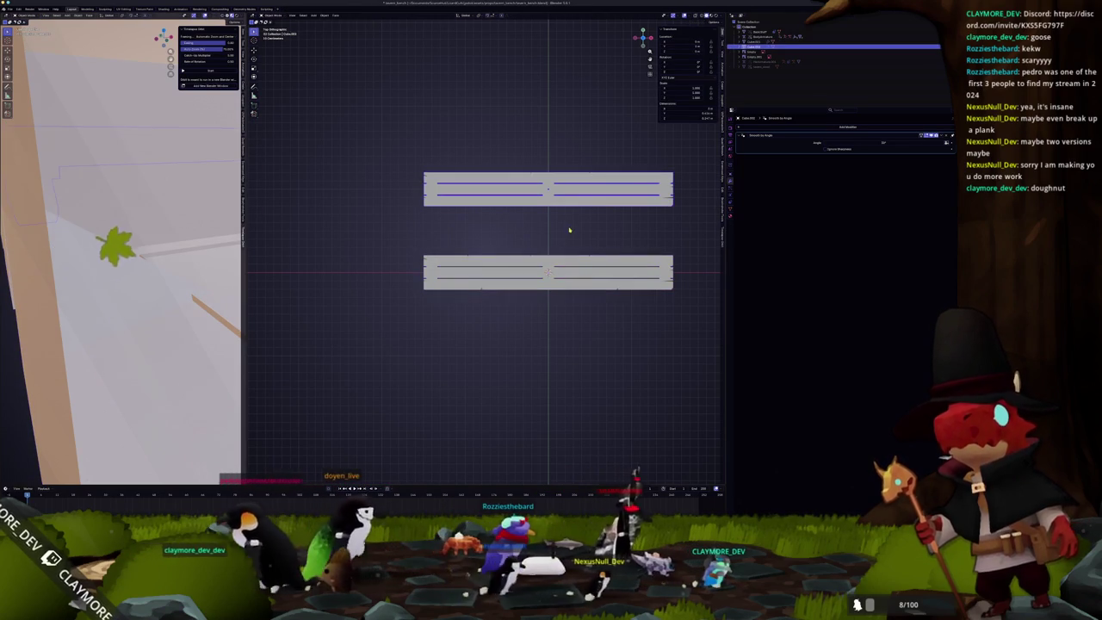
left_click(568, 197)
key("Tab")
left_click(572, 201)
left_click(563, 178, "shift")
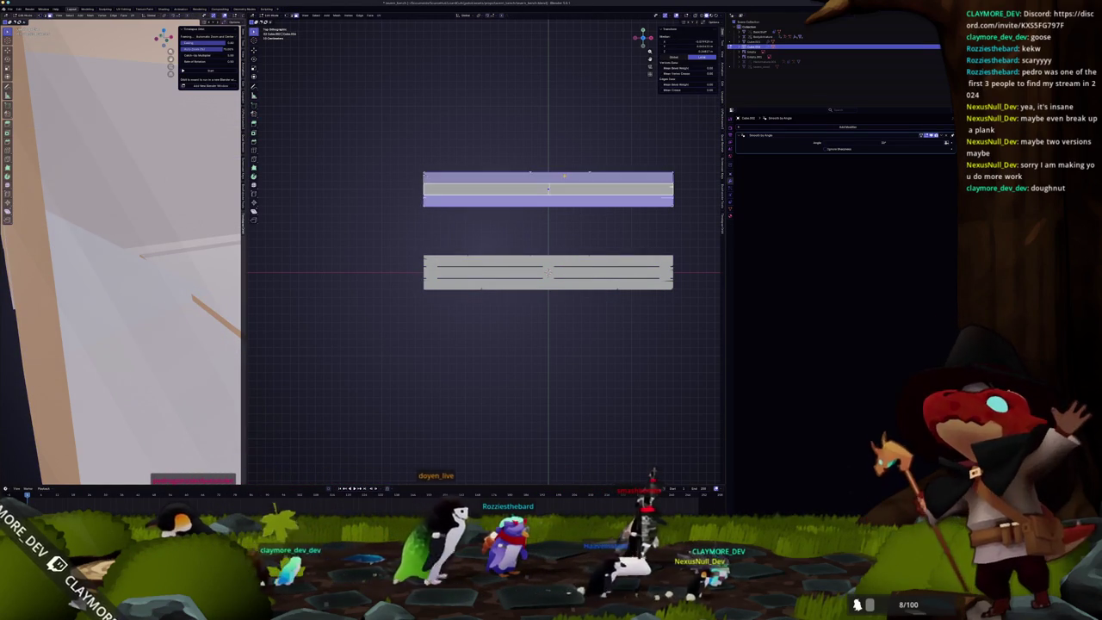
right_click(565, 177)
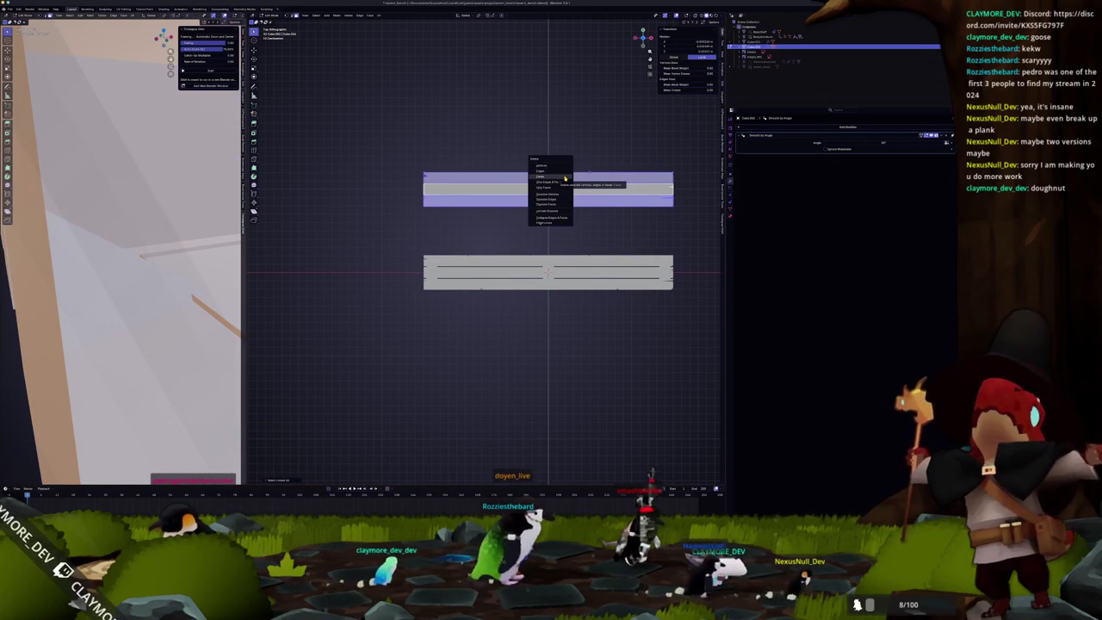
left_click(565, 176)
key("Tab")
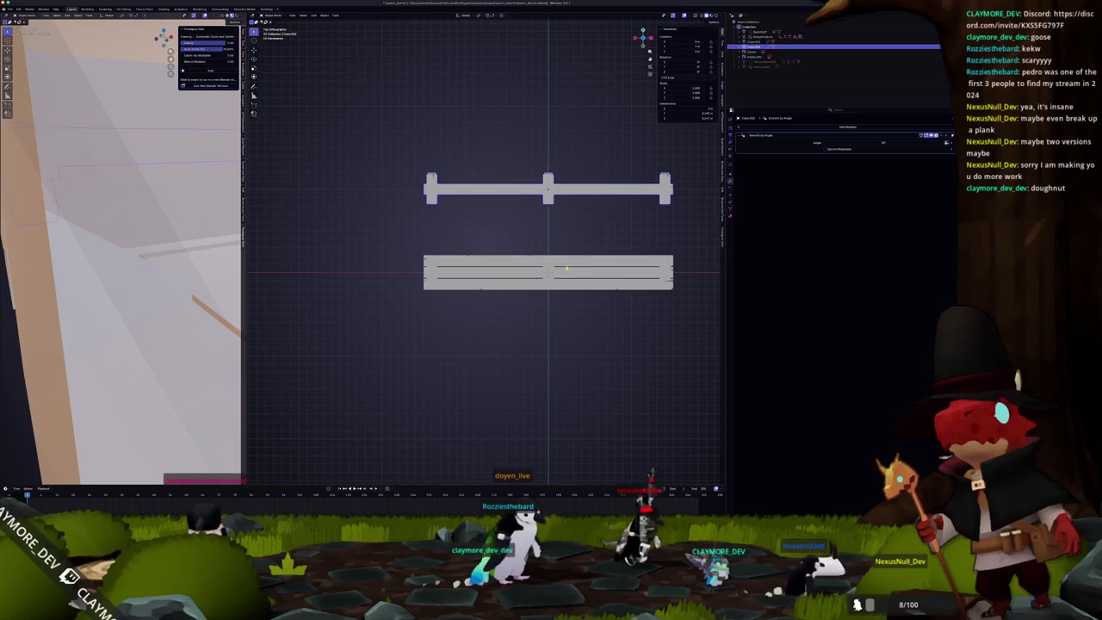
Step: Duplicate the lower bench's split plank faces onto the upper bench with Shift+D
left_click(551, 272)
key("Tab")
left_click(551, 261)
left_click(549, 272, "shift")
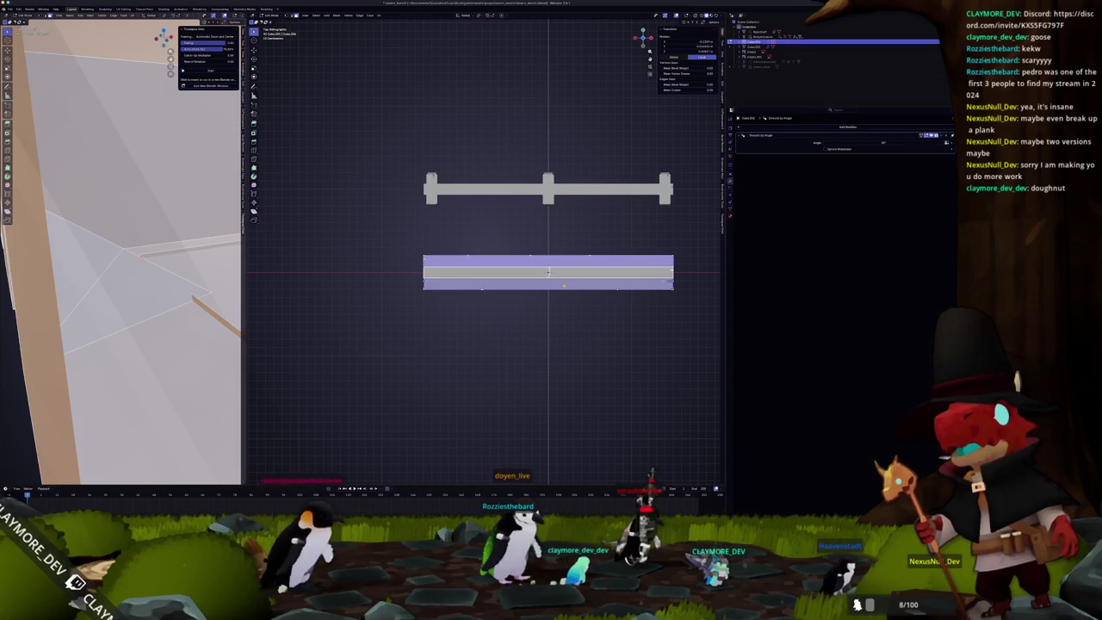
key("shift+d")
key("z")
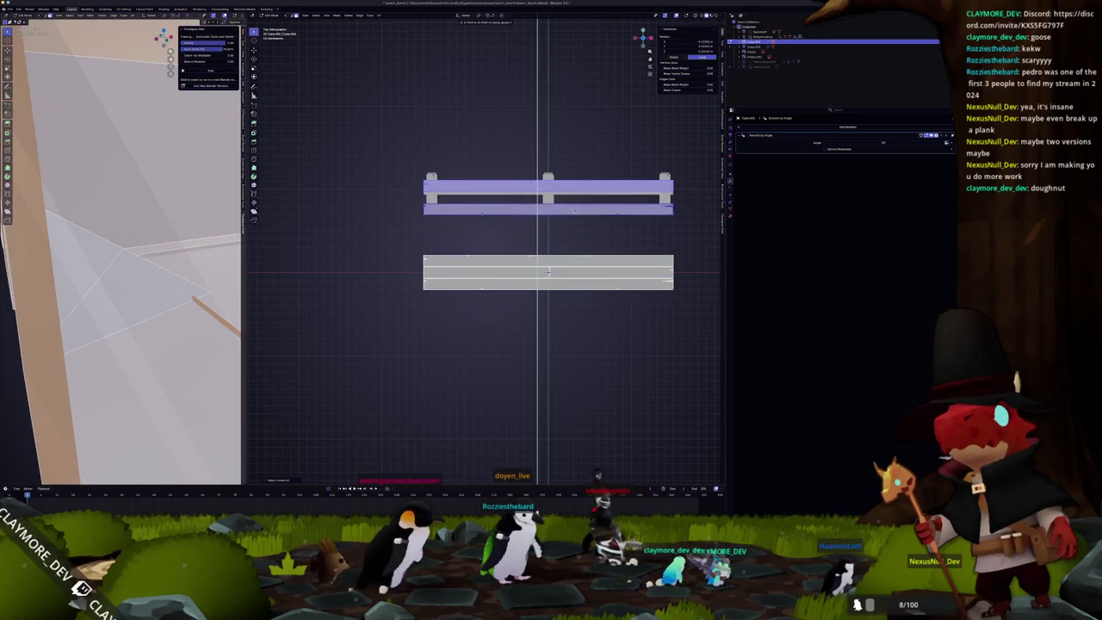
key("Tab")
middle_click_drag(593, 225, 521, 215)
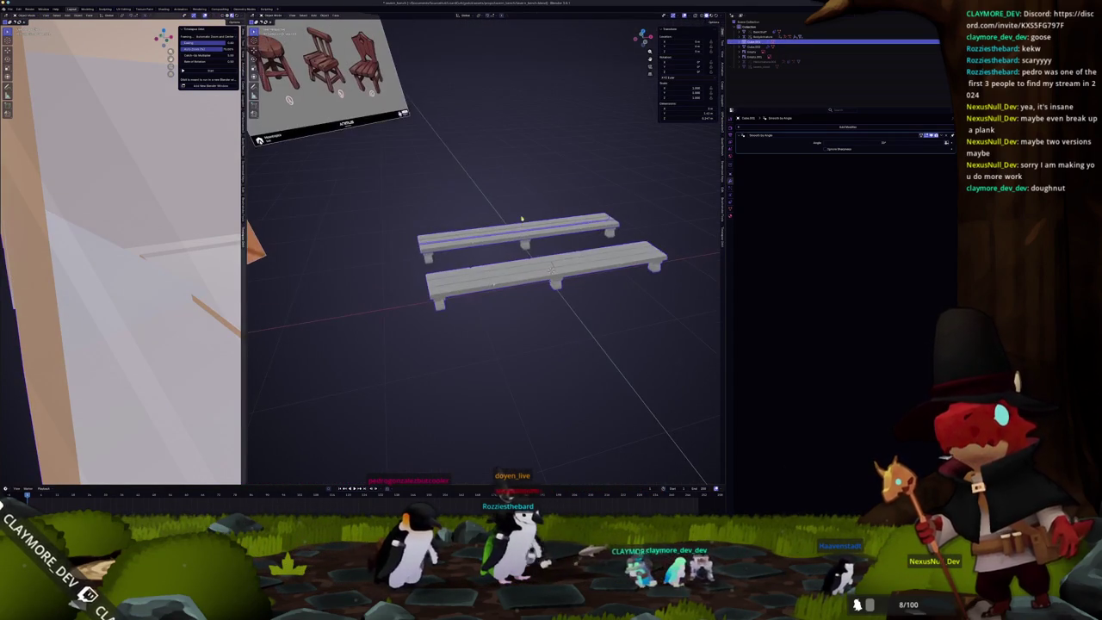
Step: Select the left bench's linked mesh in Edit Mode, then return to Object Mode
left_click(757, 45)
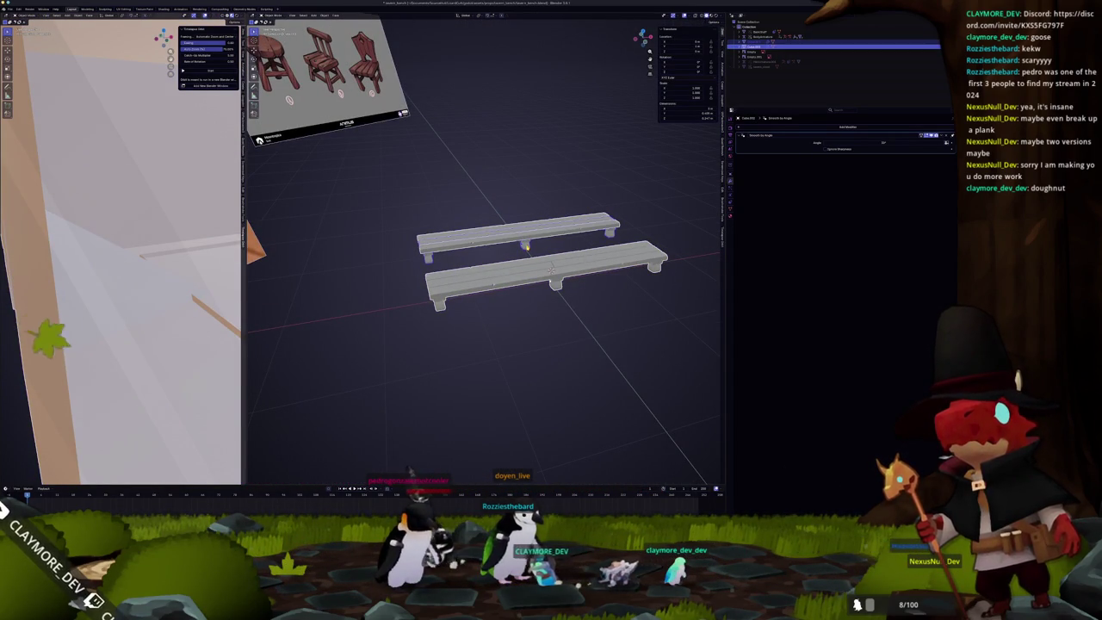
mouse_move(520, 239)
middle_mouse_down()
mouse_move(483, 233)
mouse_move(467, 296)
middle_mouse_up()
key("Tab")
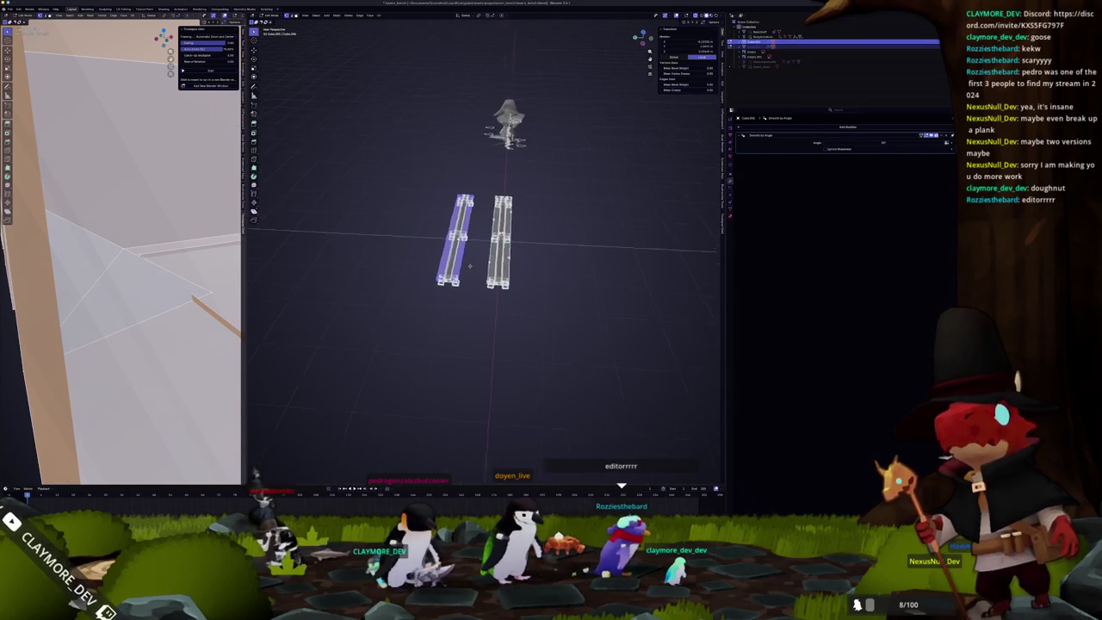
key("l")
right_click(396, 247)
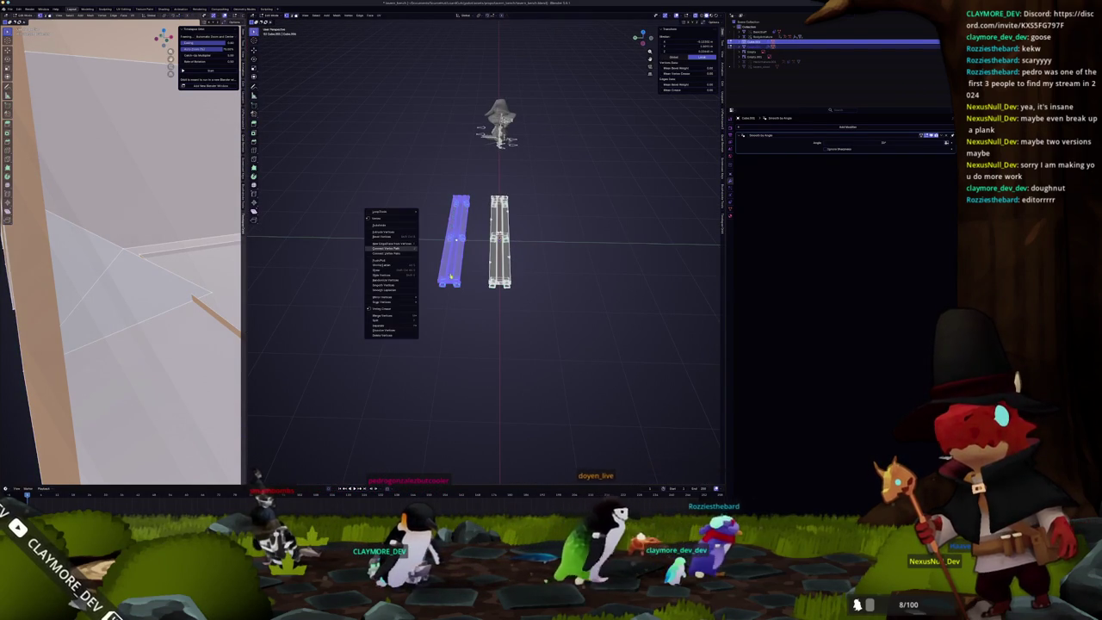
key("Escape")
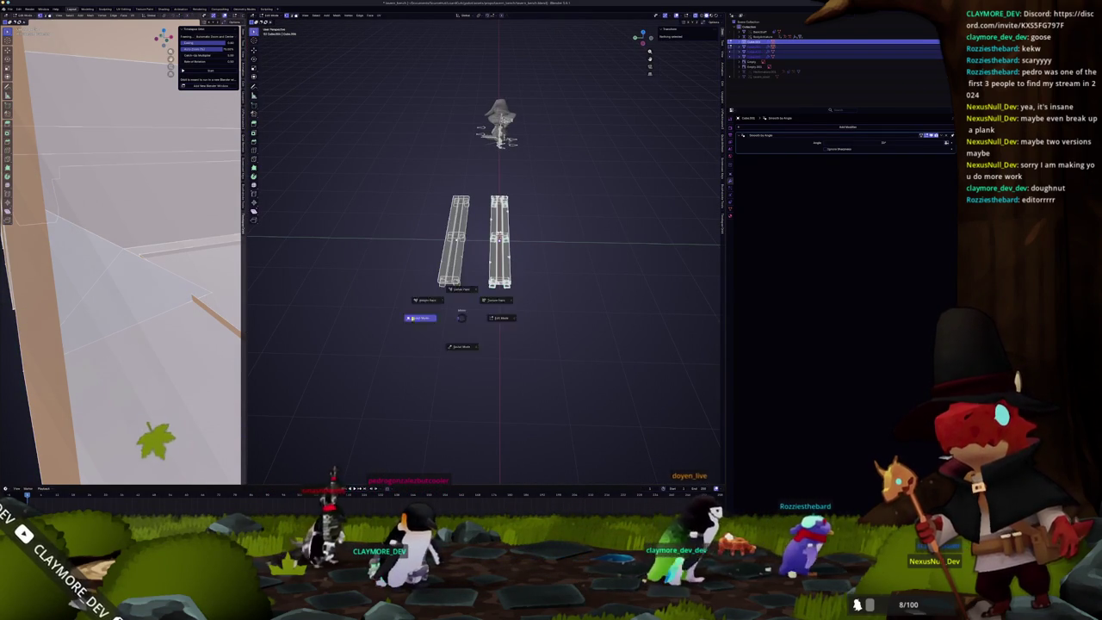
key("Tab")
Step: Duplicate the bench with Duplicate Objects and place the copy to the right of the original
left_click(500, 250)
left_click(417, 164)
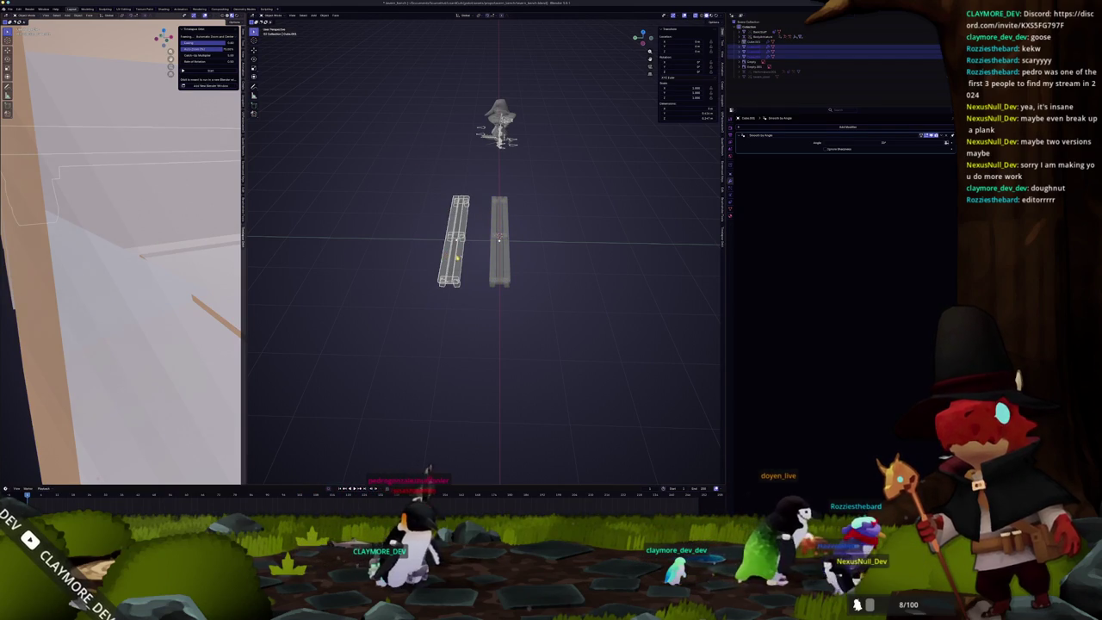
middle_click_drag(499, 241, 482, 245)
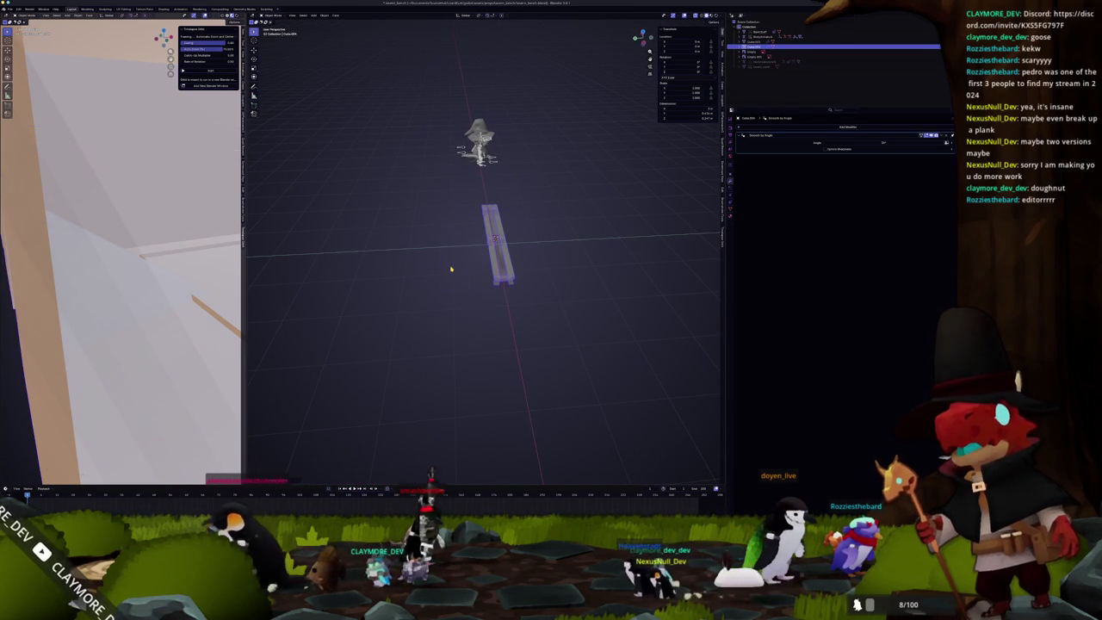
right_click(450, 269)
left_click(460, 271)
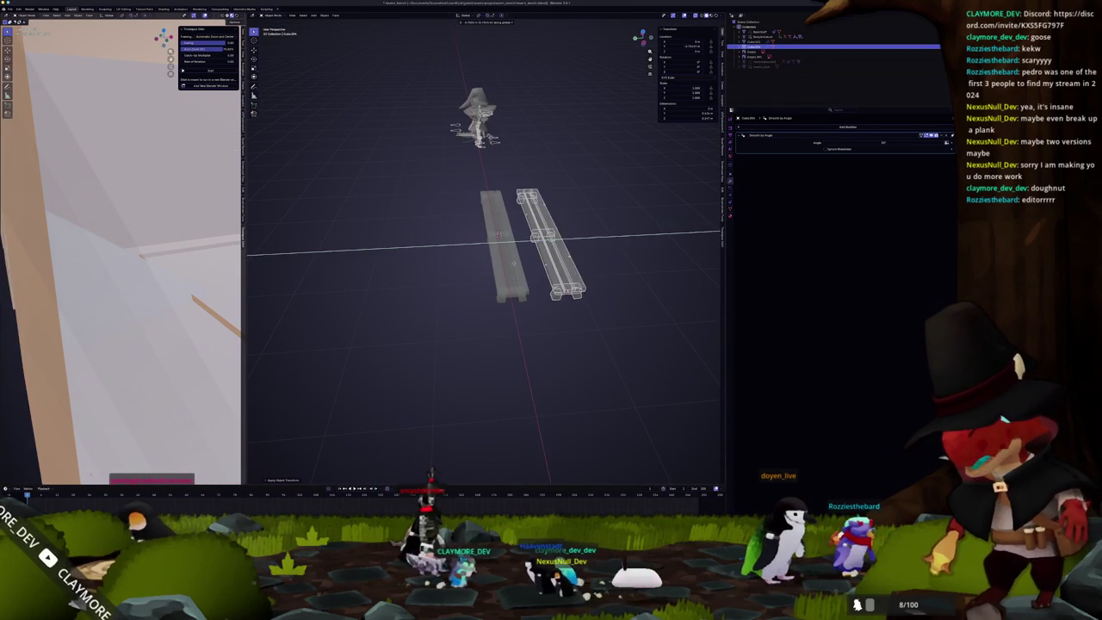
left_click(513, 263)
mouse_move(513, 262)
middle_mouse_down()
mouse_move(495, 258)
mouse_move(526, 273)
mouse_move(516, 290)
mouse_move(507, 270)
mouse_move(711, 162)
middle_mouse_up()
left_click(519, 269)
Step: Select the right bench and then the back bench, zooming out to see them both
scroll(520, 269, "up", 3)
left_click(507, 271)
scroll(456, 262, "up", 2)
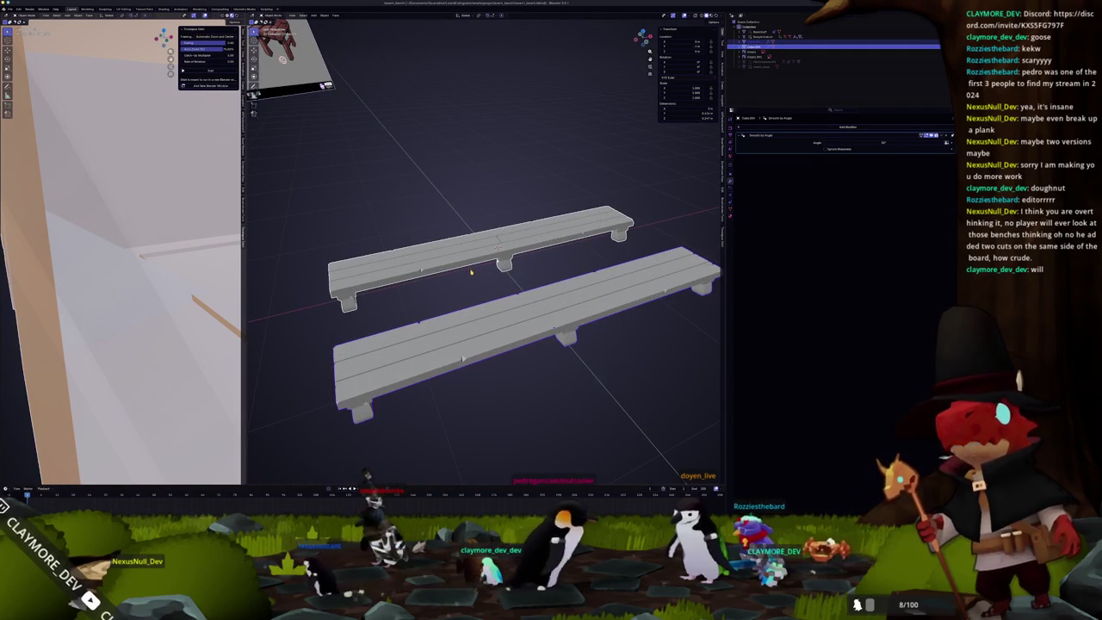
left_click(491, 256)
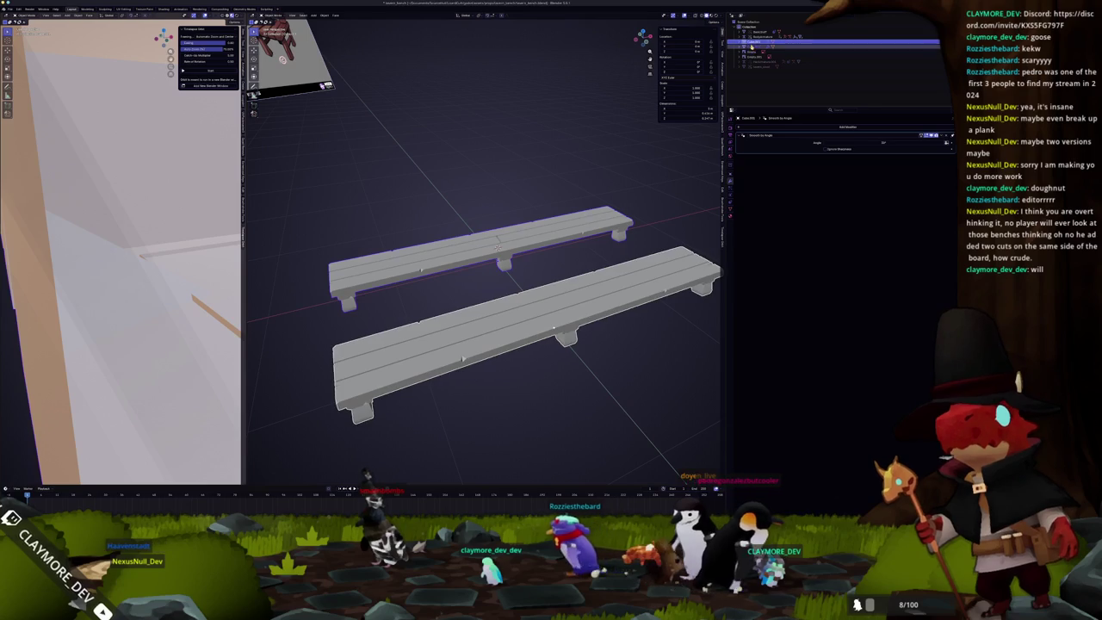
scroll(497, 248, "down", 1)
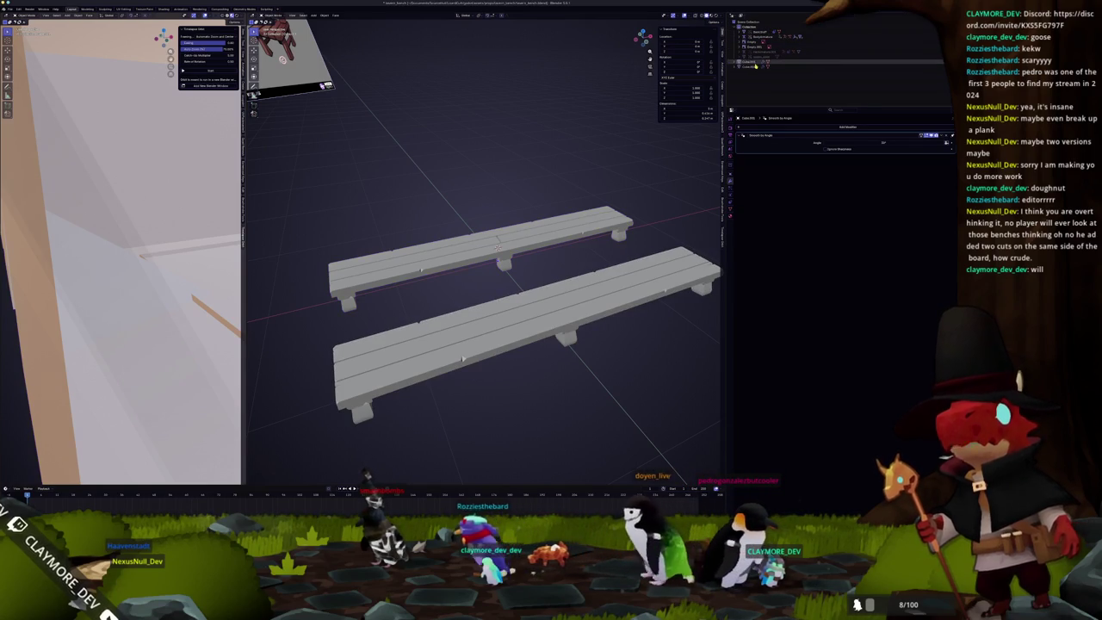
scroll(496, 247, "down", 1)
scroll(496, 247, "down", 1)
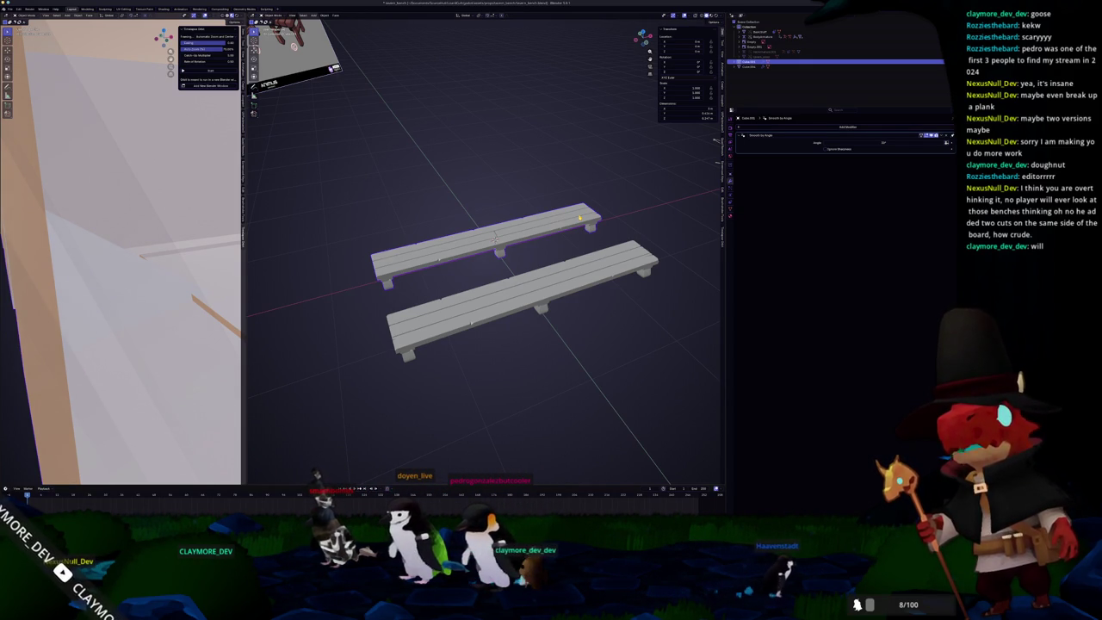
Step: Apply All Transforms to both benches via the Ctrl+A menu
left_click(575, 274, "shift")
left_click(516, 230, "shift")
key("ctrl+a")
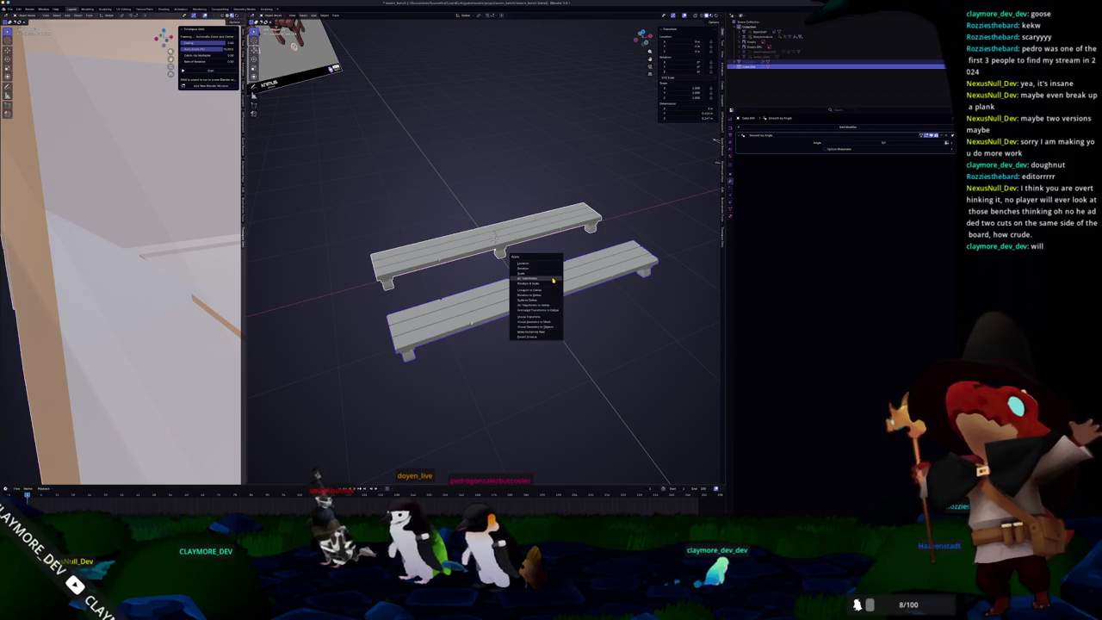
middle_click_drag(553, 279, 556, 278)
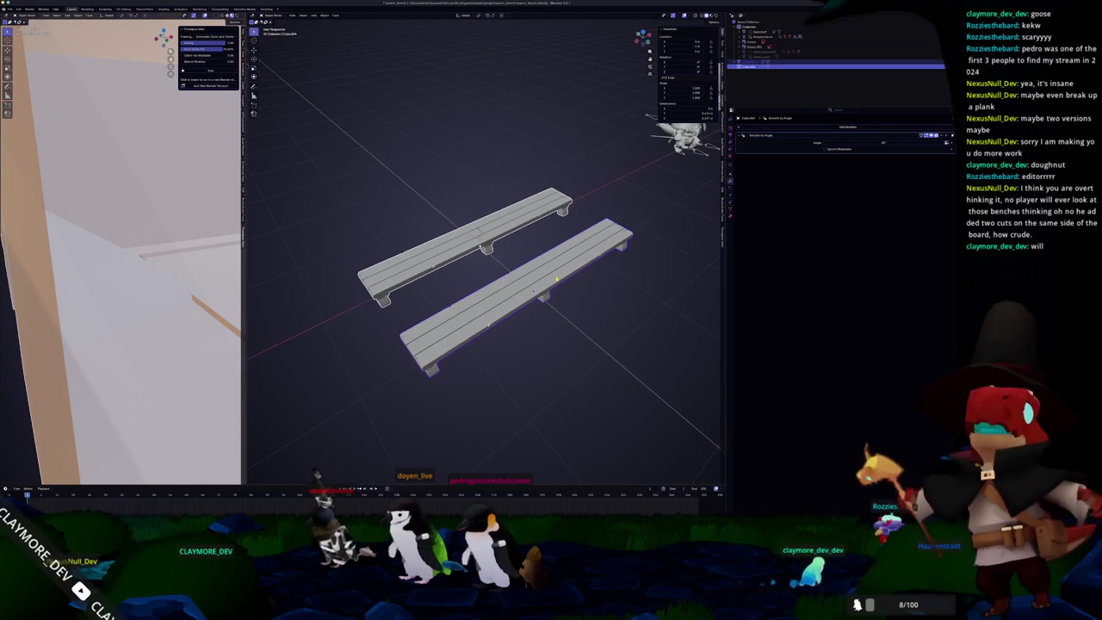
key("ctrl+a")
left_click(556, 278)
key("ctrl+a")
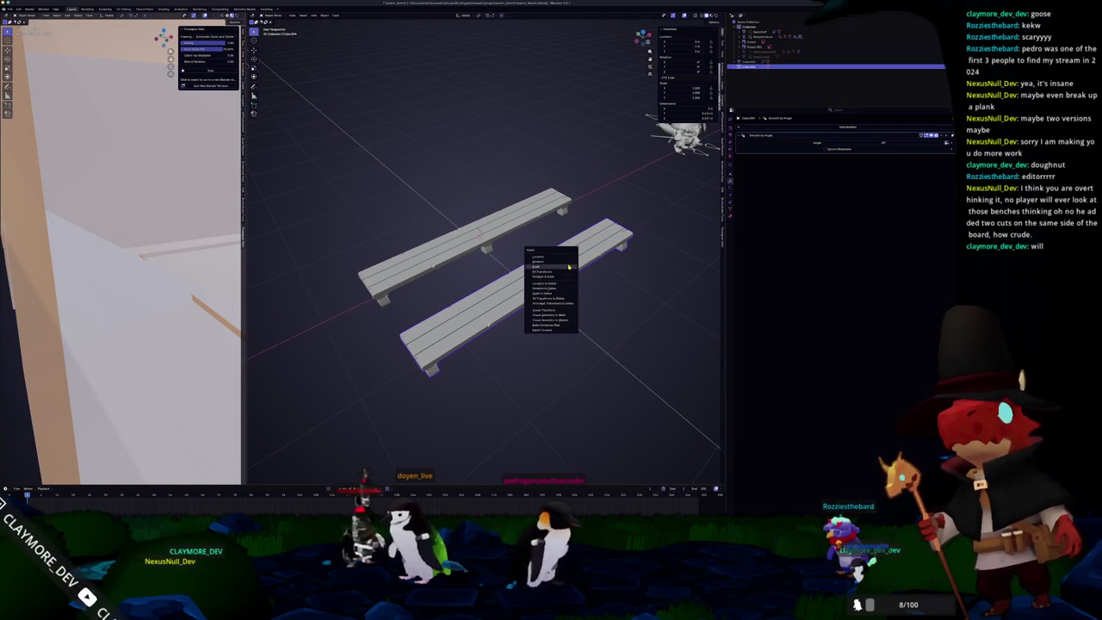
left_click(482, 233)
key("ctrl+a")
left_click(482, 233)
key("ctrl+a")
left_click(484, 234)
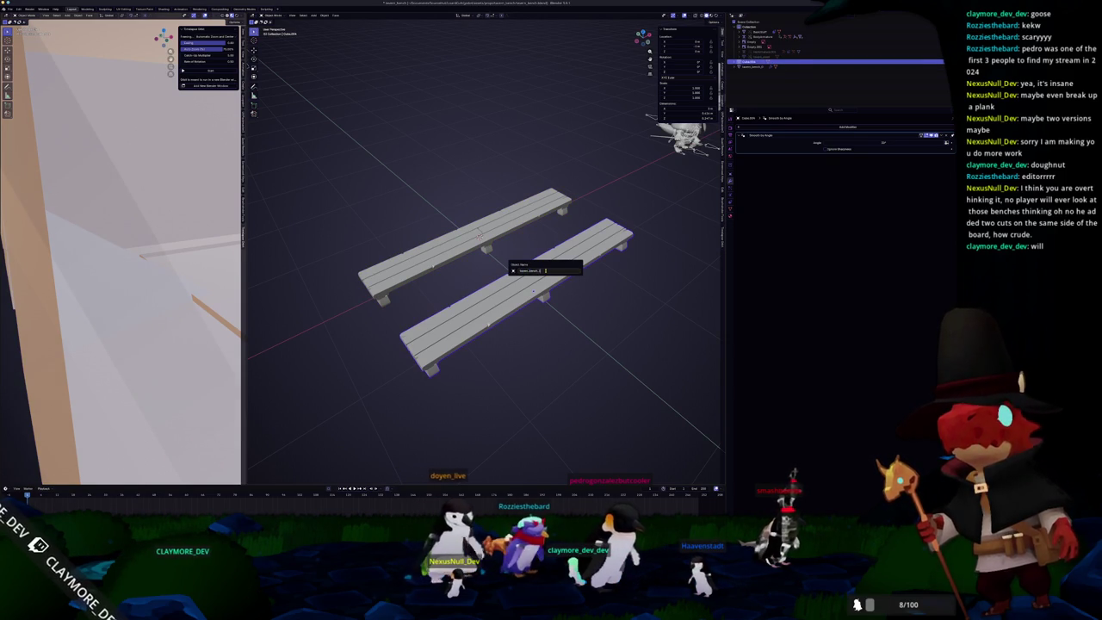
Step: Confirm the lower bench's new name, then enter Edit Mode on the upper bench
key("ctrl+x")
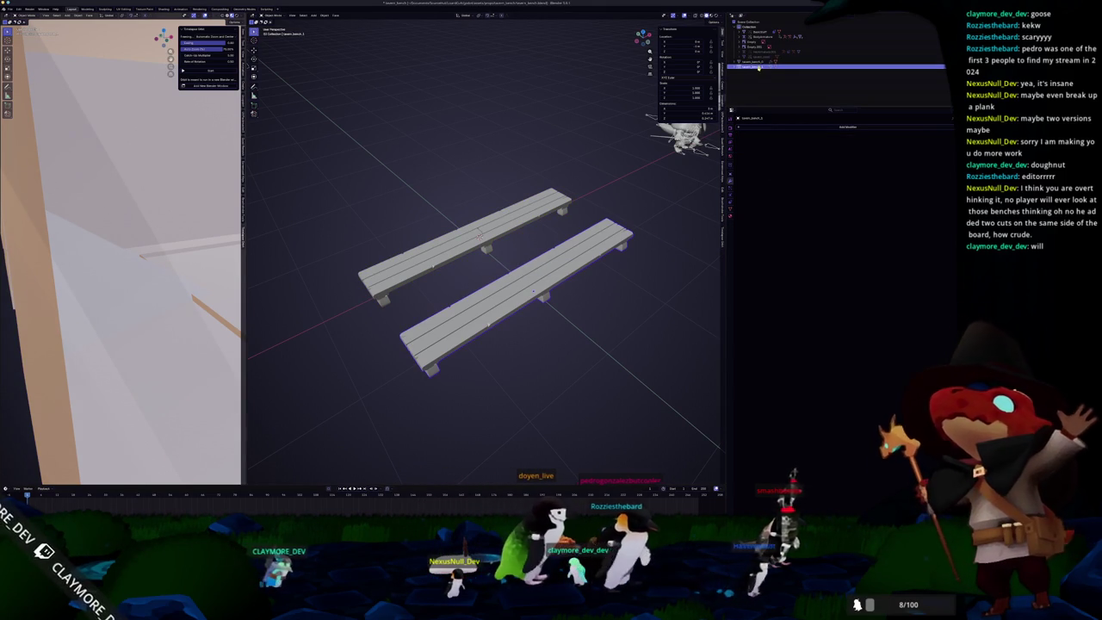
left_click(756, 62)
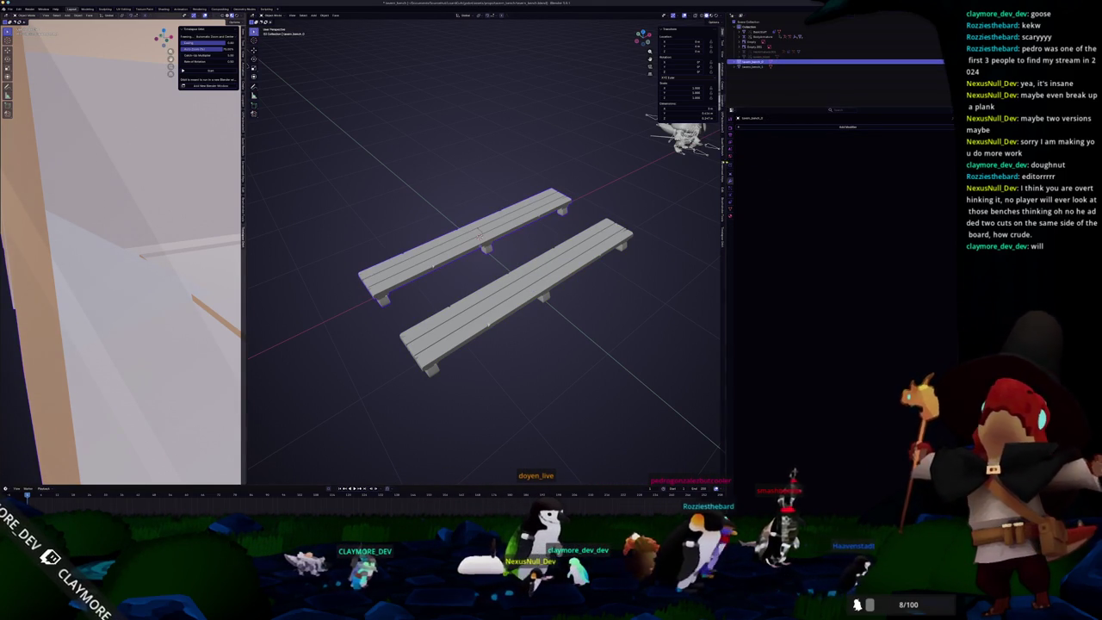
key("Tab")
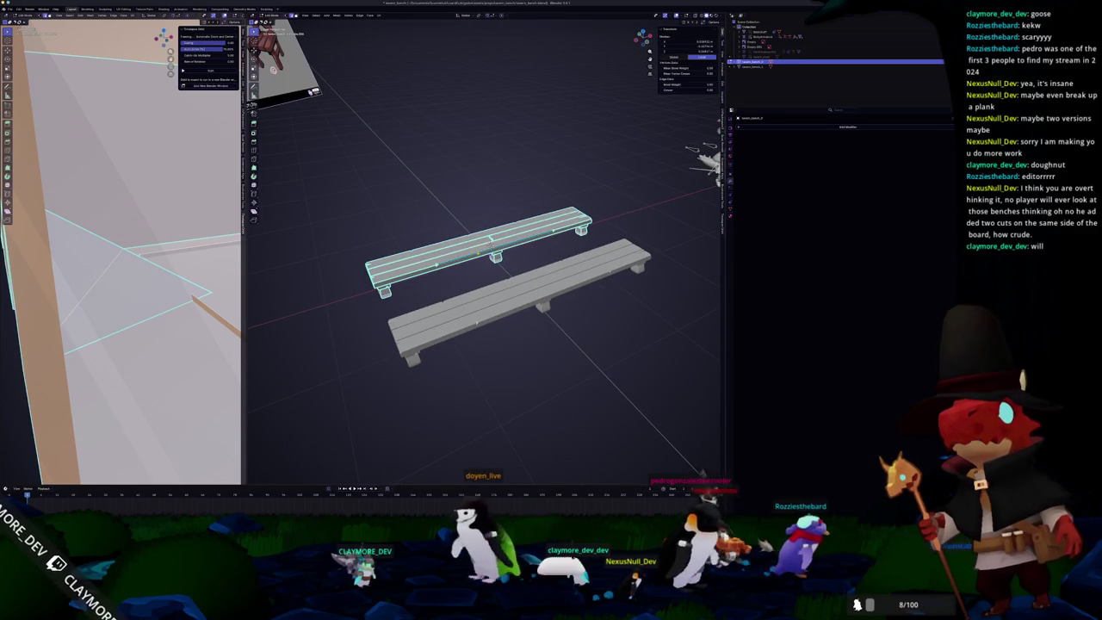
Step: Select all the bench's faces using Select Similar
scroll(408, 89, "up", 2)
left_click(320, 15)
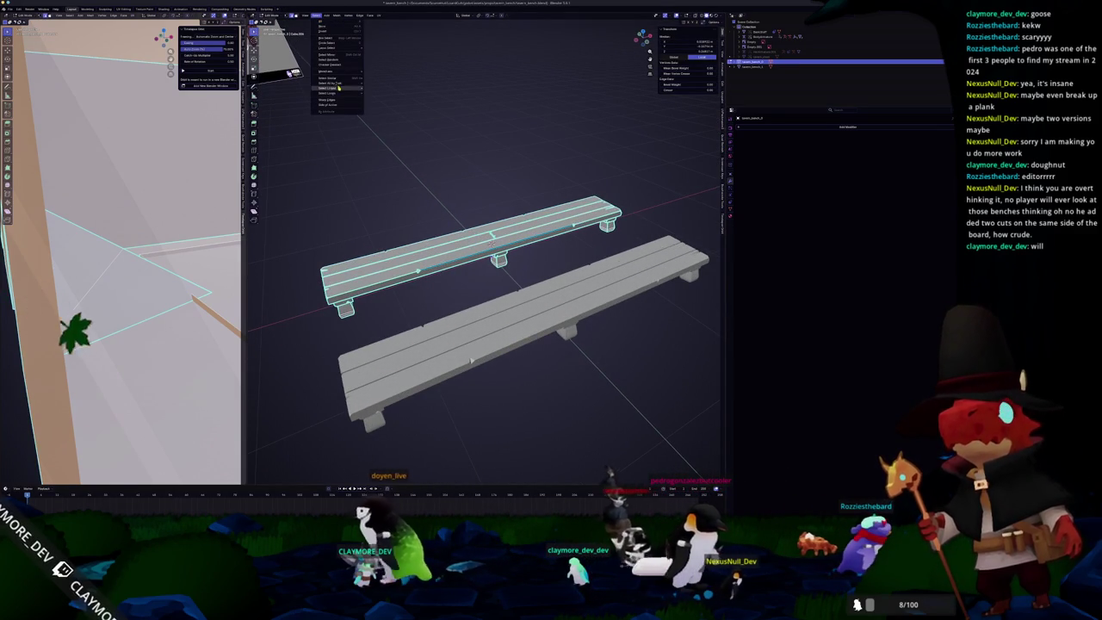
mouse_move(327, 77)
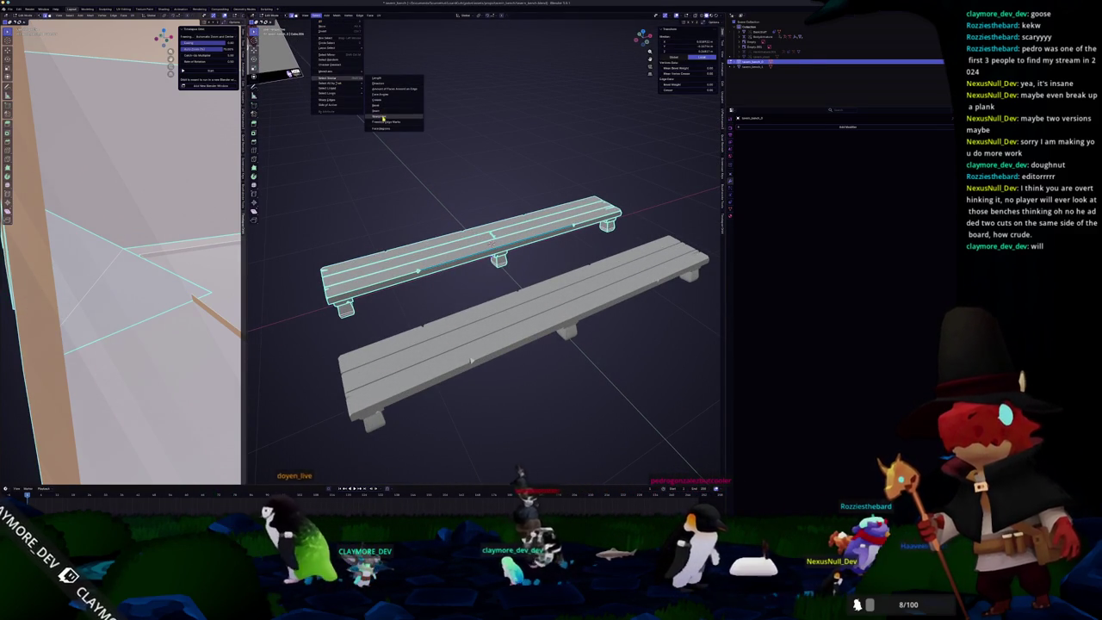
left_click(383, 118)
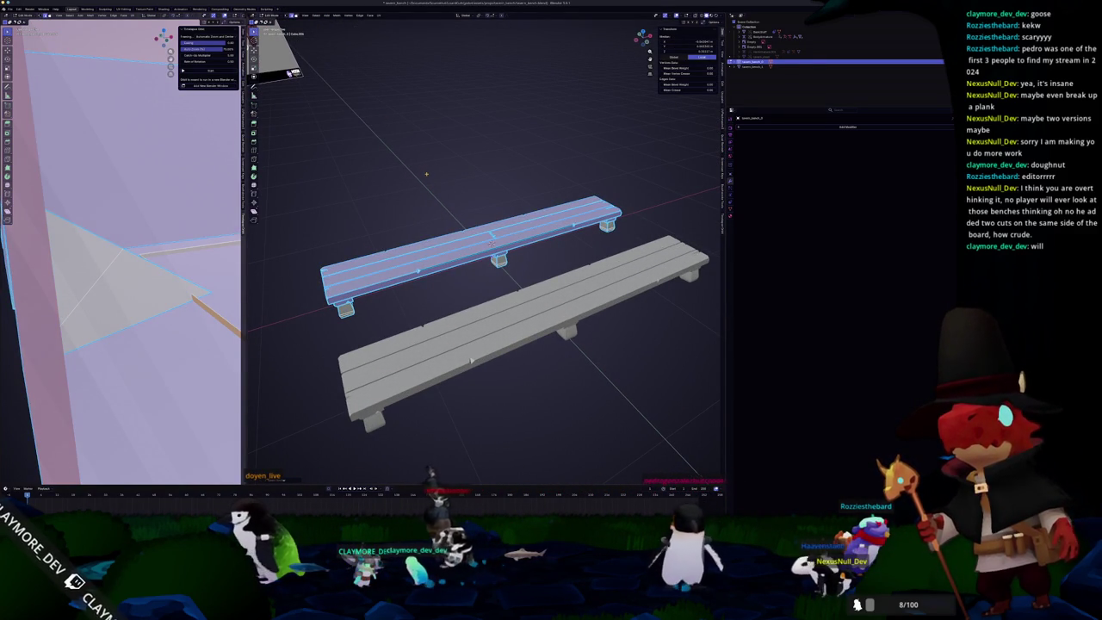
Step: Switch to the UV Editing workspace to view the bench's UV layout
mouse_move(425, 174)
middle_mouse_down()
mouse_move(438, 191)
mouse_move(714, 183)
middle_mouse_up()
left_click(125, 9)
scroll(591, 267, "up", 5)
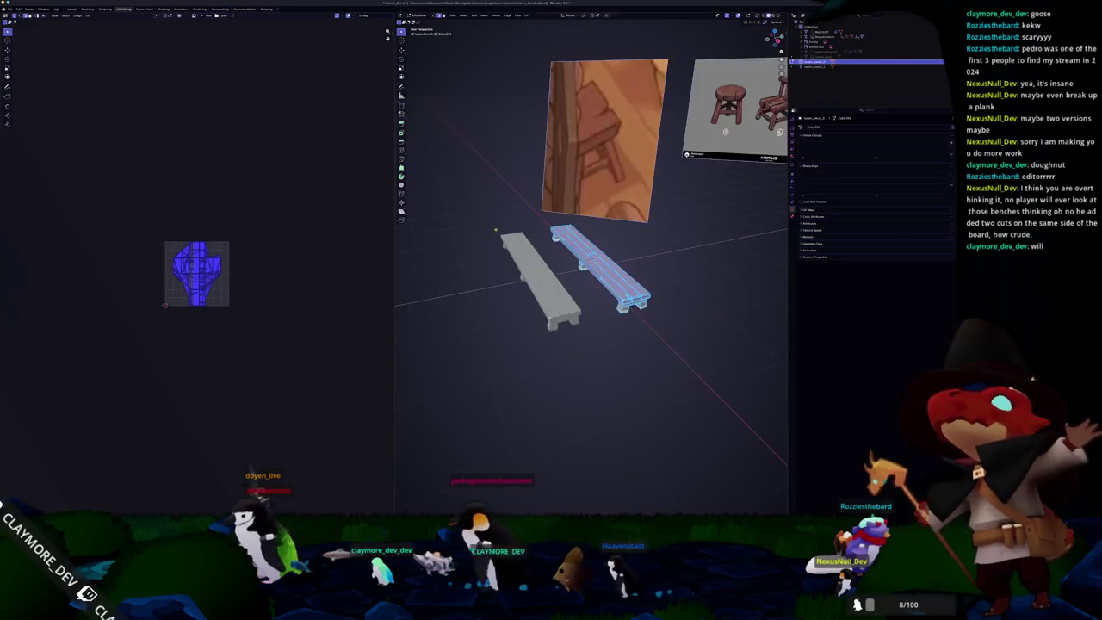
left_click(528, 17)
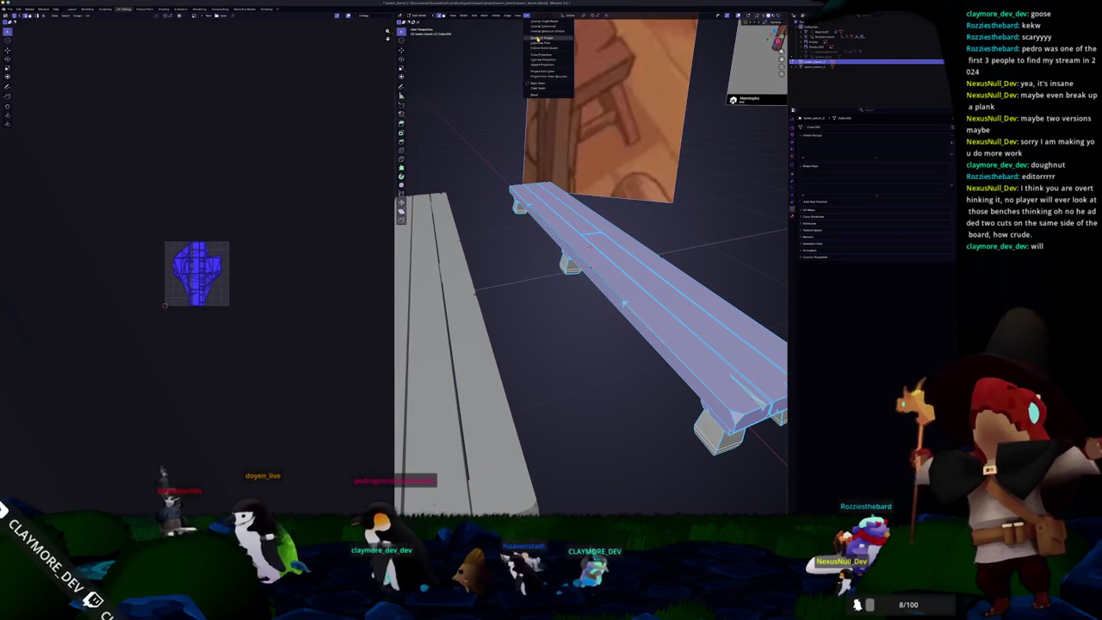
Step: Mark seams on the bench edges, unwrap it, and pack the UVs densely with UVPackmaster
key("ctrl+e")
left_click(465, 176)
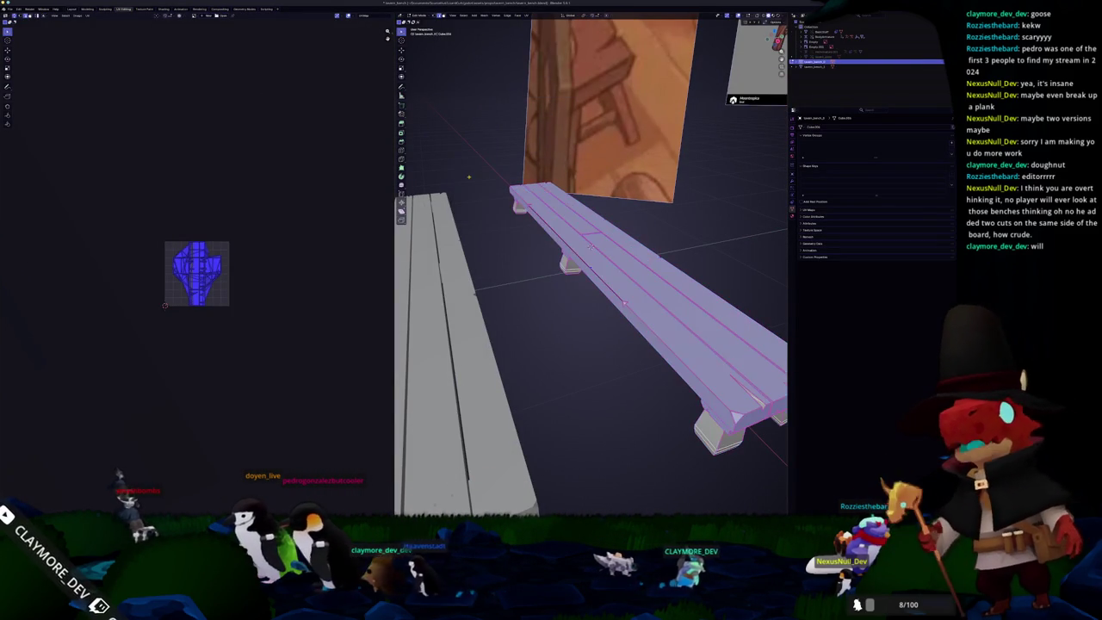
scroll(482, 85, "down", 3)
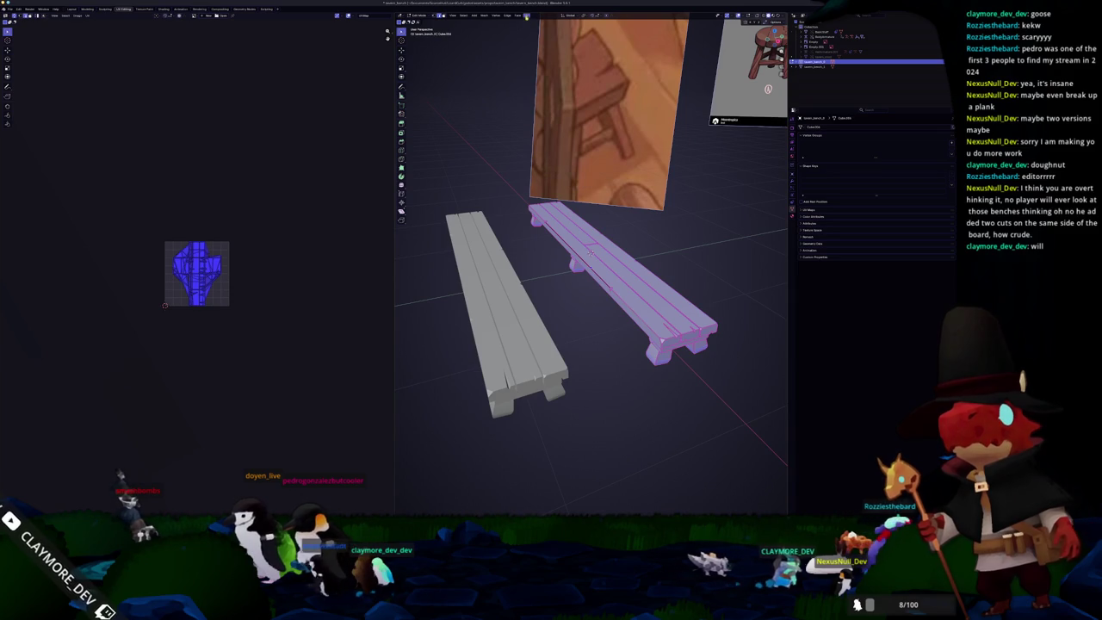
left_click(529, 17)
left_click(551, 30)
scroll(245, 209, "up", 4)
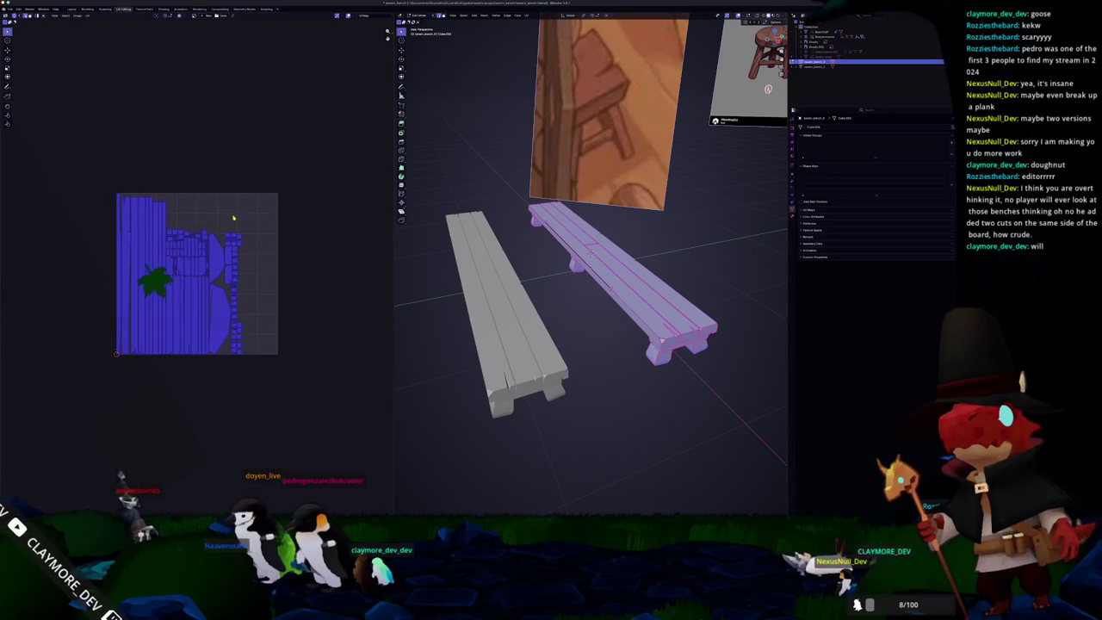
left_click(391, 80)
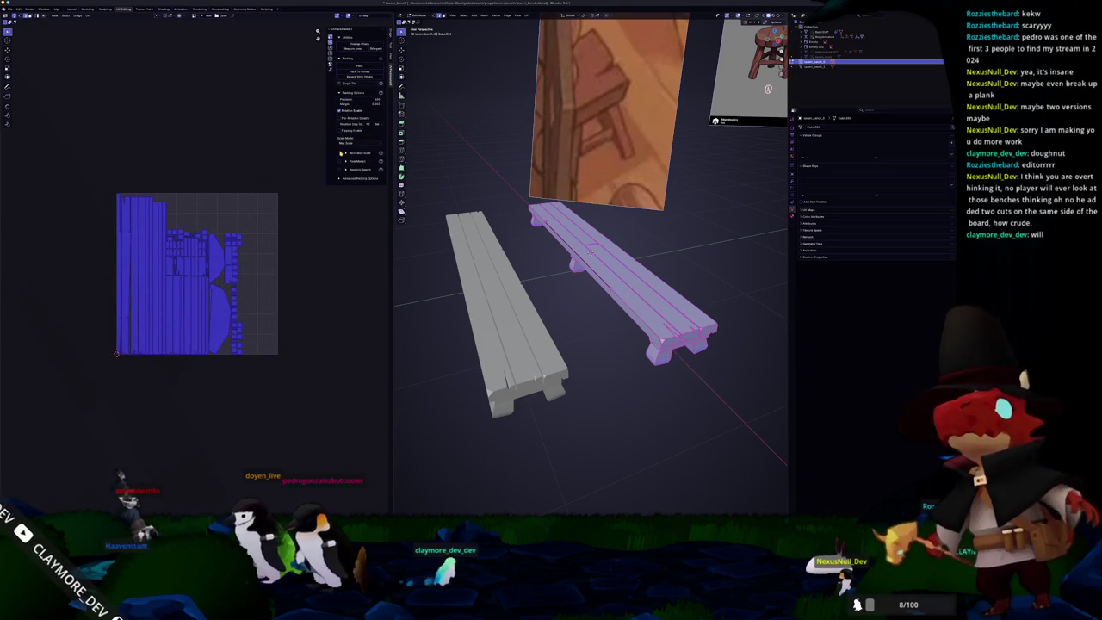
left_click(361, 66)
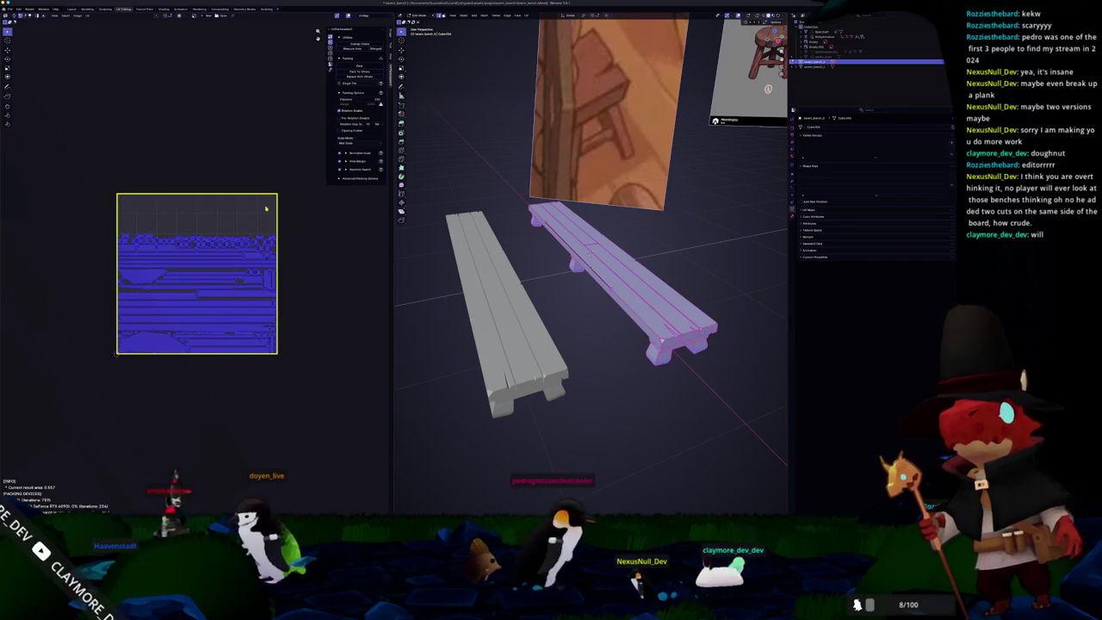
scroll(277, 244, "up", 3)
scroll(258, 191, "down", 1)
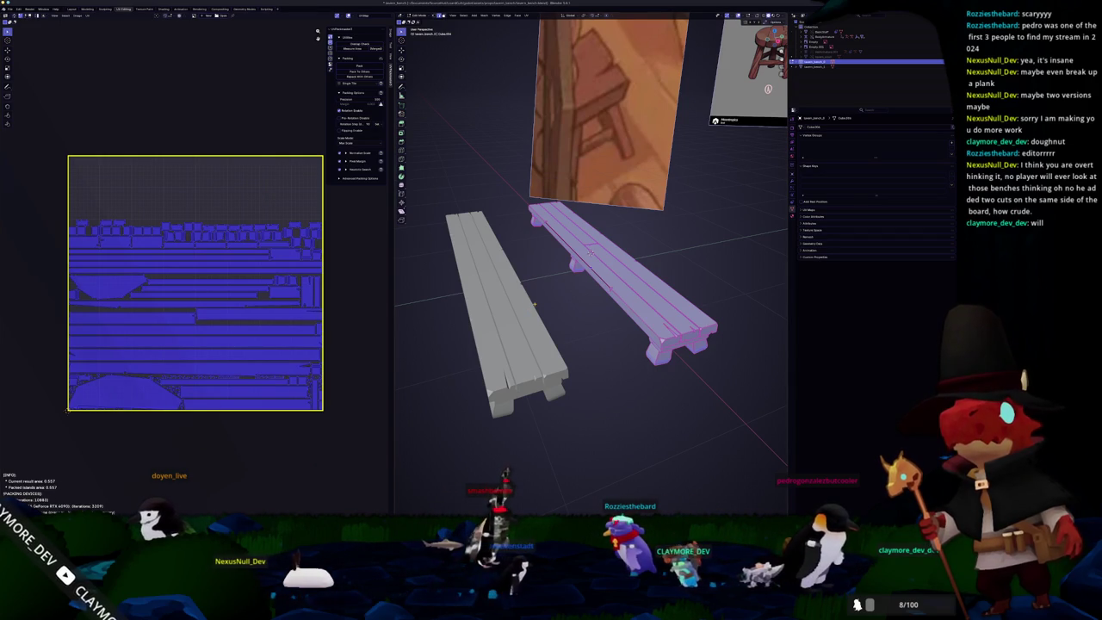
Step: Switch to the other bench and enter Edit Mode on its mesh
key("Tab")
left_click(513, 322)
key("Tab")
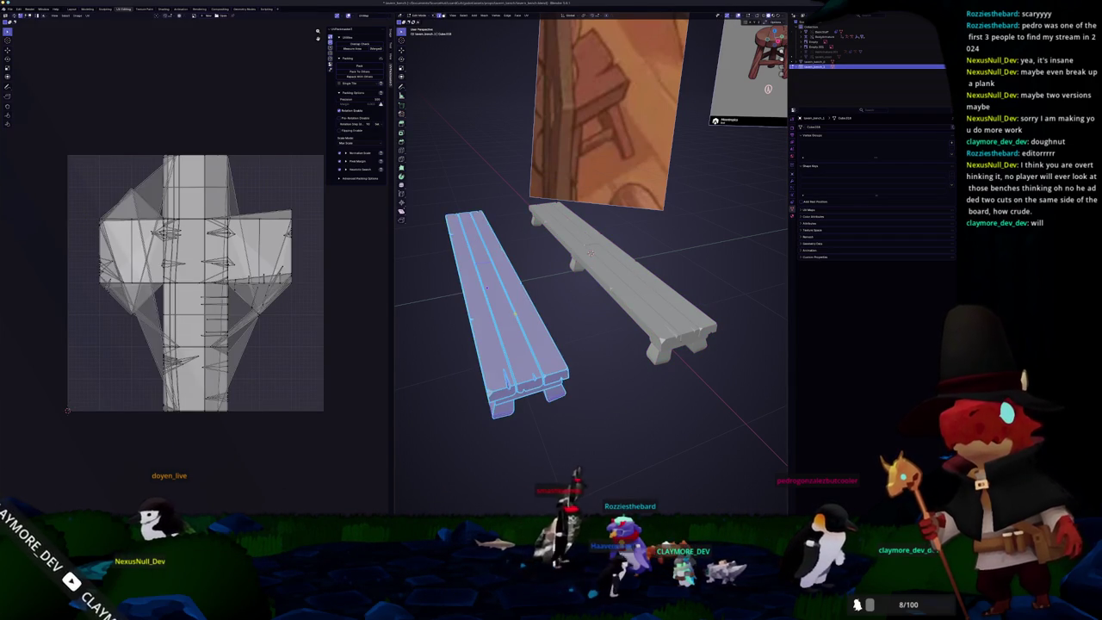
Step: Mark the second bench's selected plank edges as seams
key("Tab")
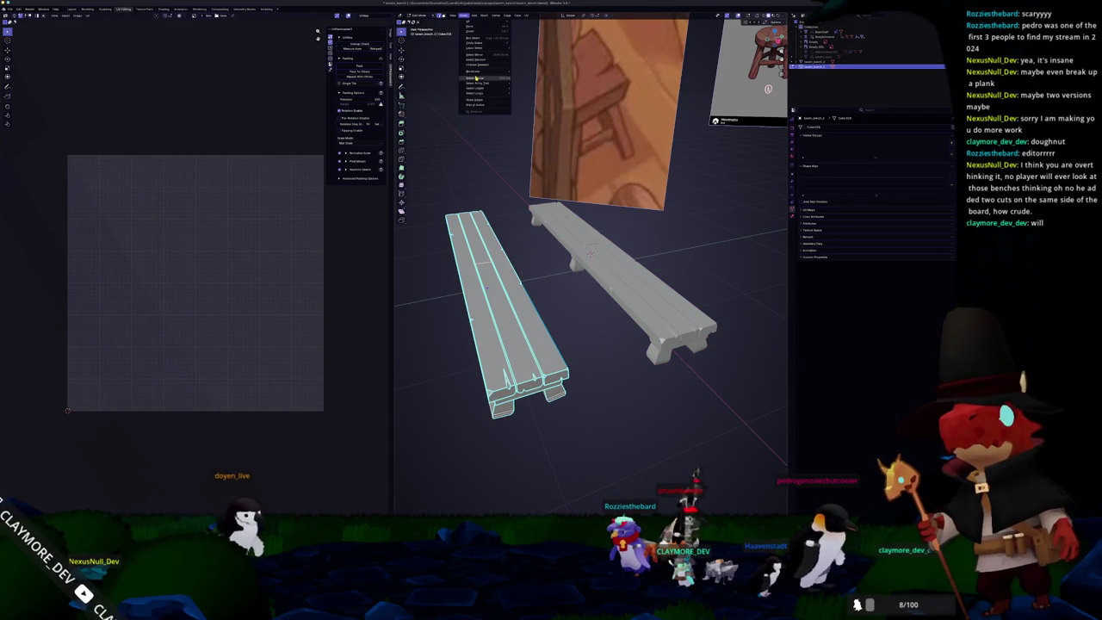
left_click(528, 117)
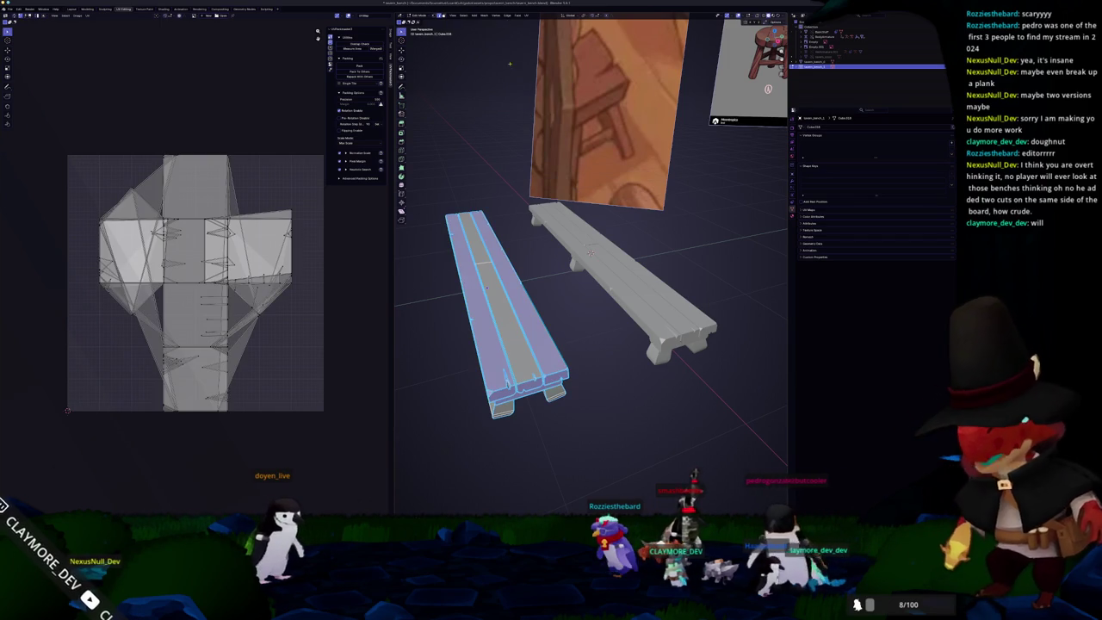
left_click(528, 15)
right_click(473, 121)
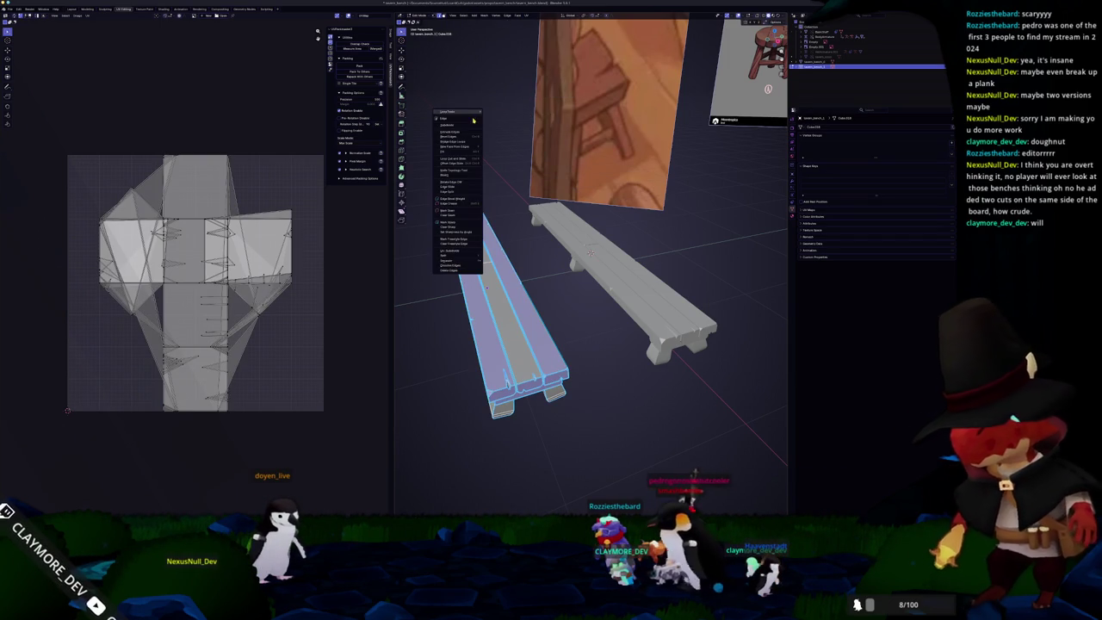
left_click(446, 213)
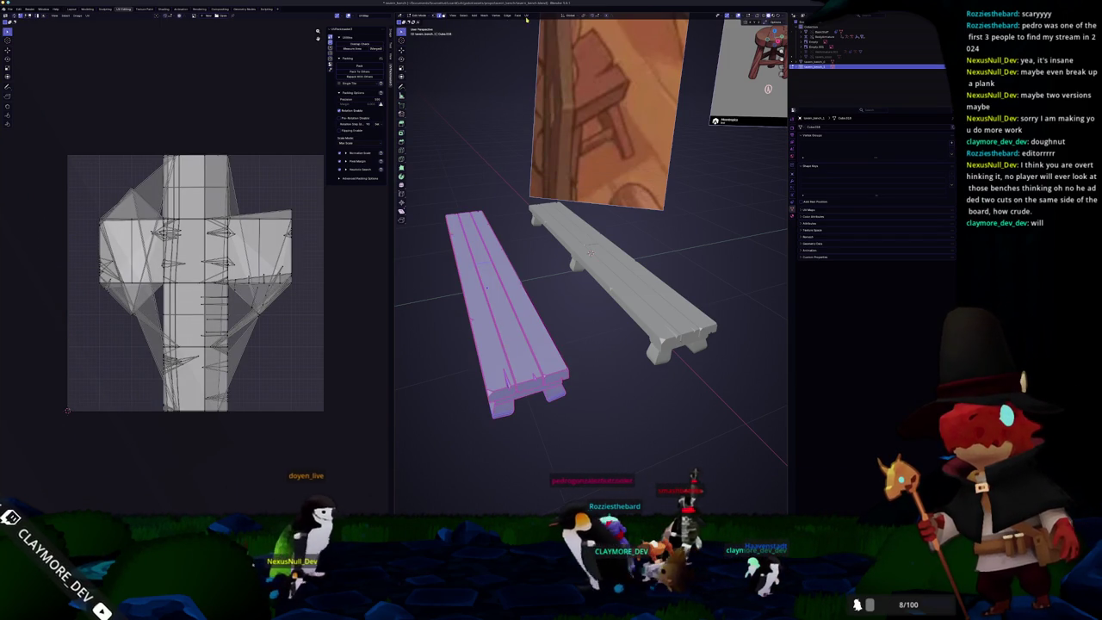
middle_click_drag(482, 89, 603, 172)
scroll(603, 172, "up", 4)
scroll(638, 190, "down", 2)
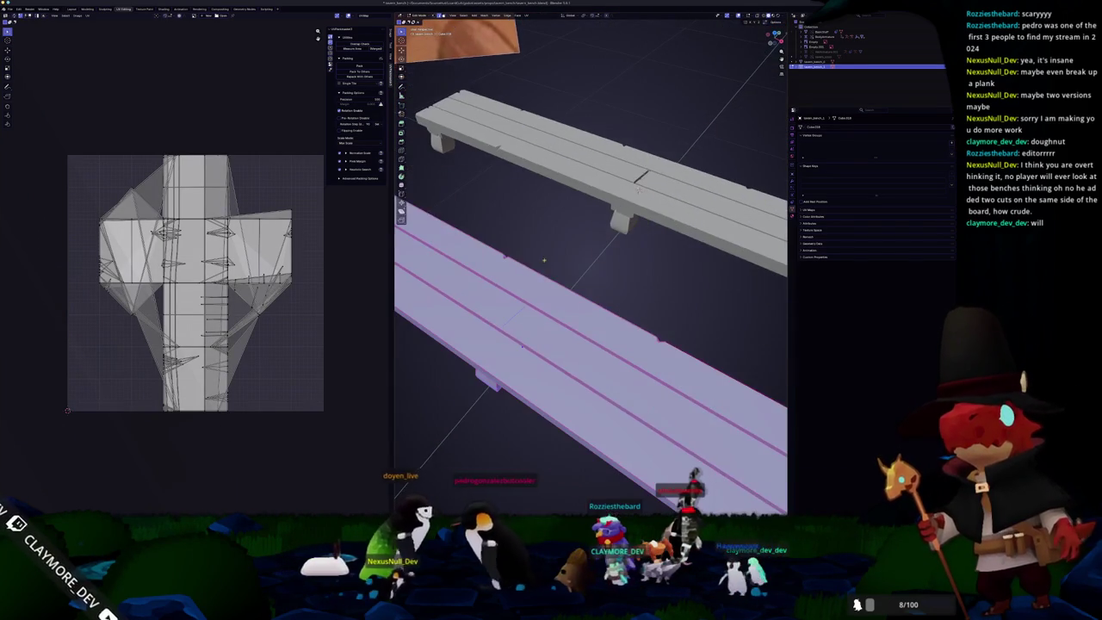
Step: With X-ray toggled on, select all the bench's geometry, then turn X-ray off
key("alt+a")
right_click(508, 320)
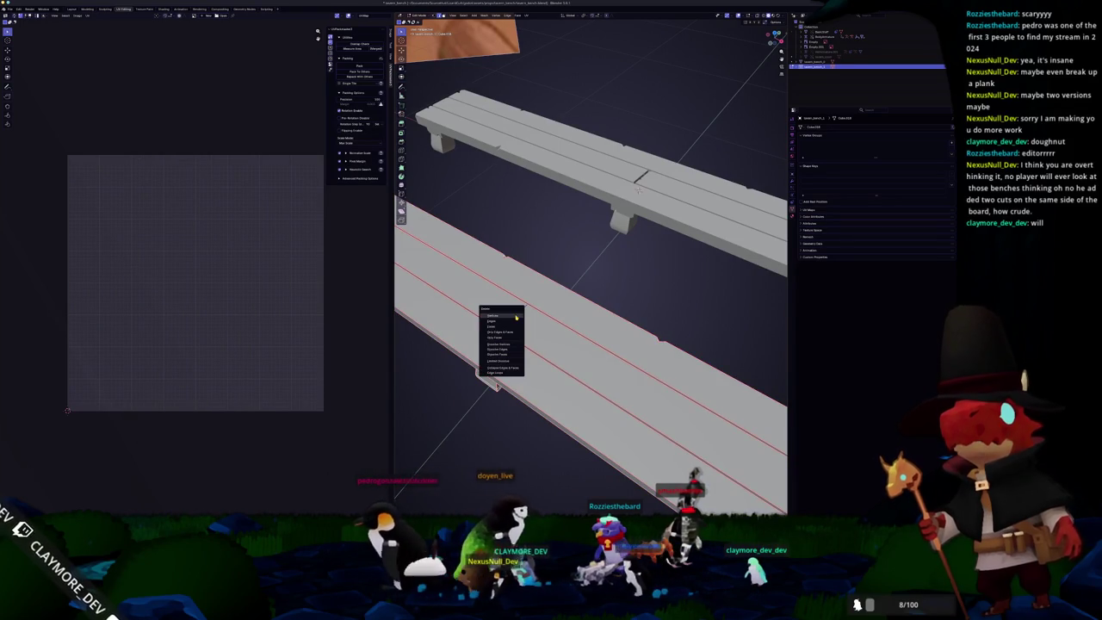
key("Escape")
key("alt+z")
right_click(511, 322)
key("a")
scroll(591, 344, "down", 5)
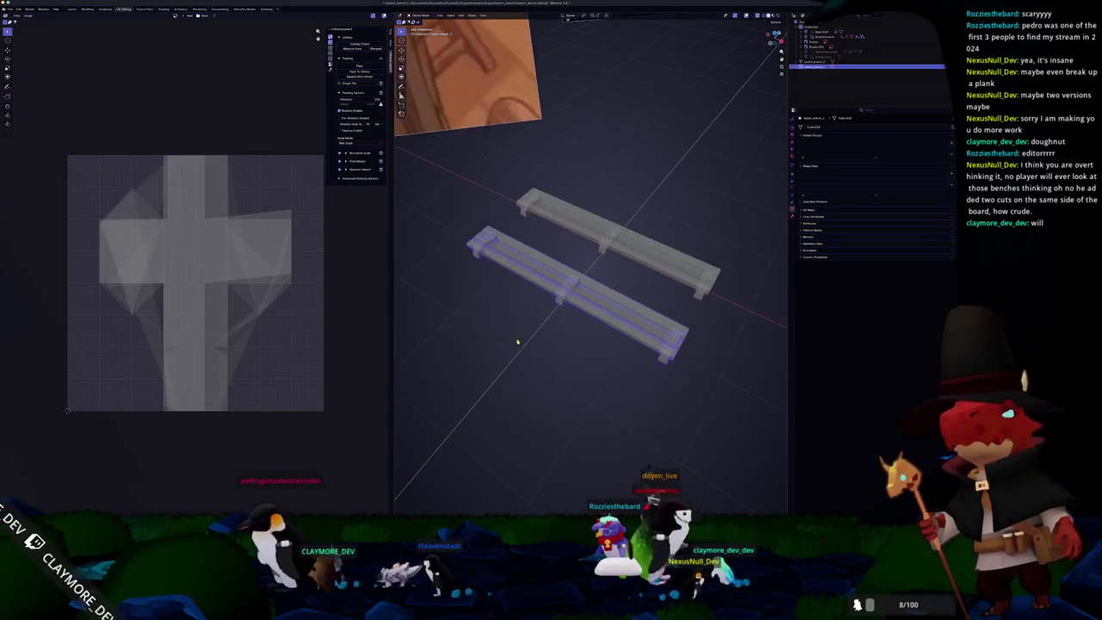
key("alt+z")
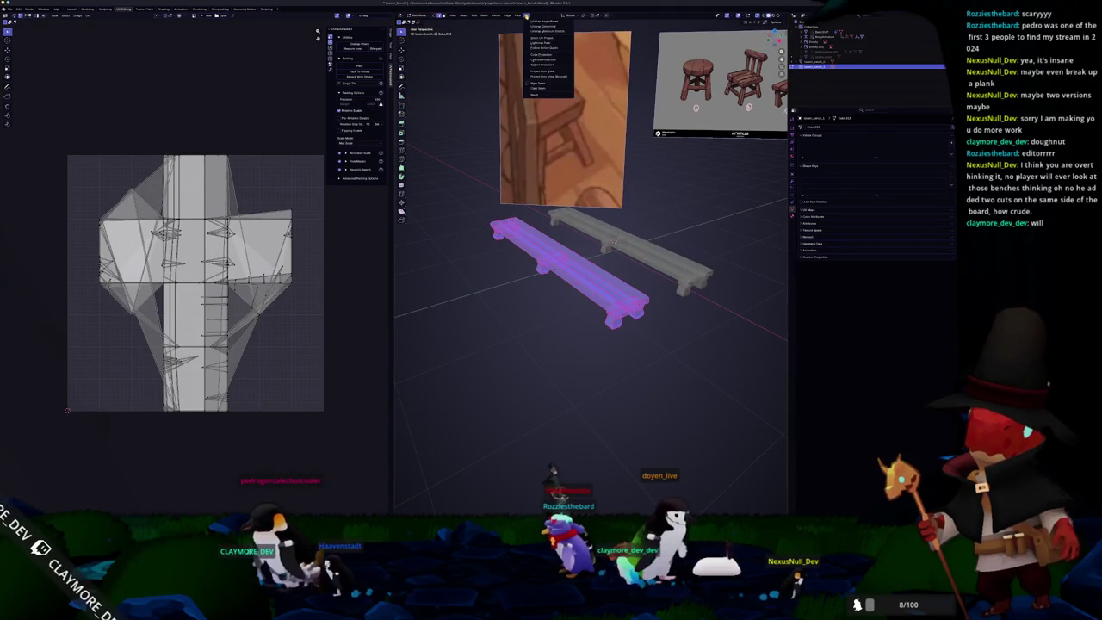
Step: Unwrap the bench into UV islands and select the bottom-left island in the UV editor
left_click(544, 33)
scroll(279, 238, "up", 3)
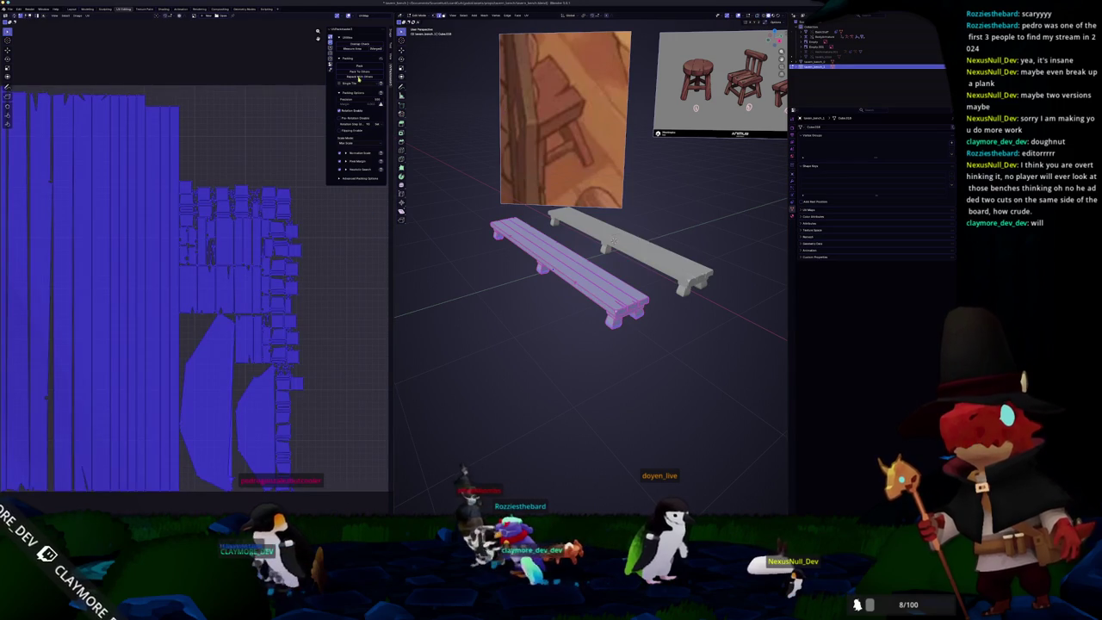
scroll(306, 254, "down", 3)
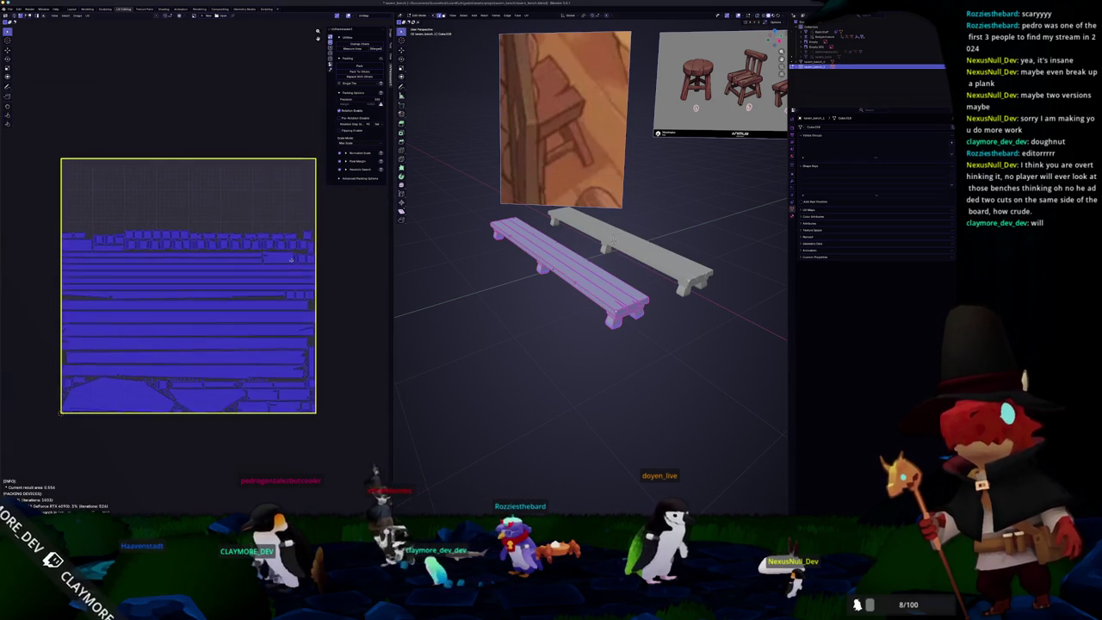
mouse_move(534, 258)
middle_mouse_down()
mouse_move(469, 265)
mouse_move(245, 375)
middle_mouse_up()
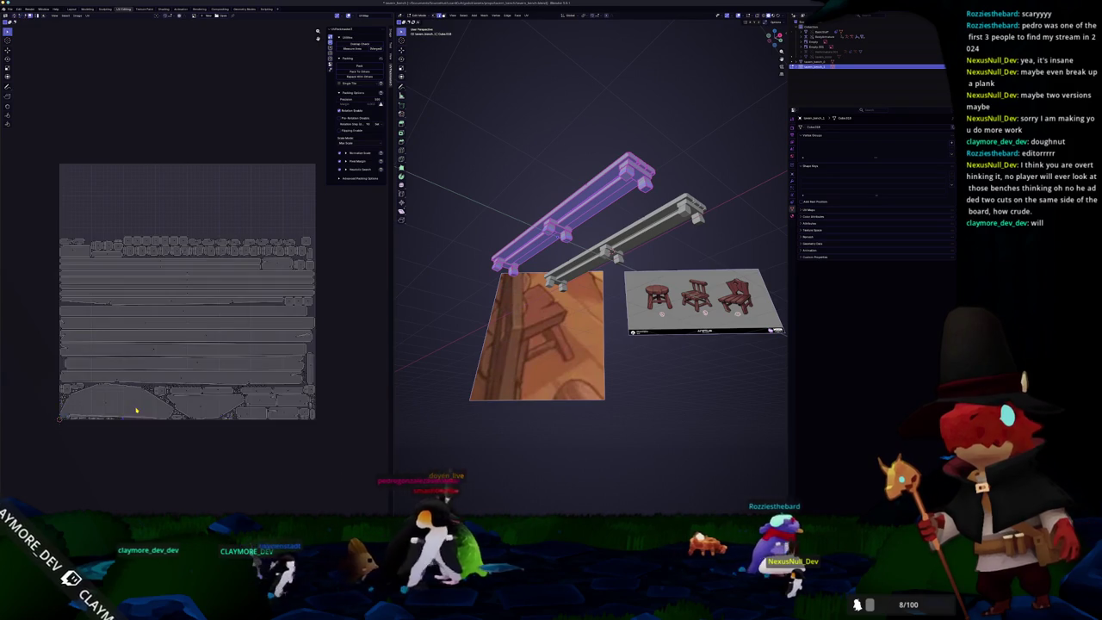
left_click(105, 402)
Step: Leave Edit Mode and orbit in close so both benches stand upright in view
scroll(206, 287, "up", 2)
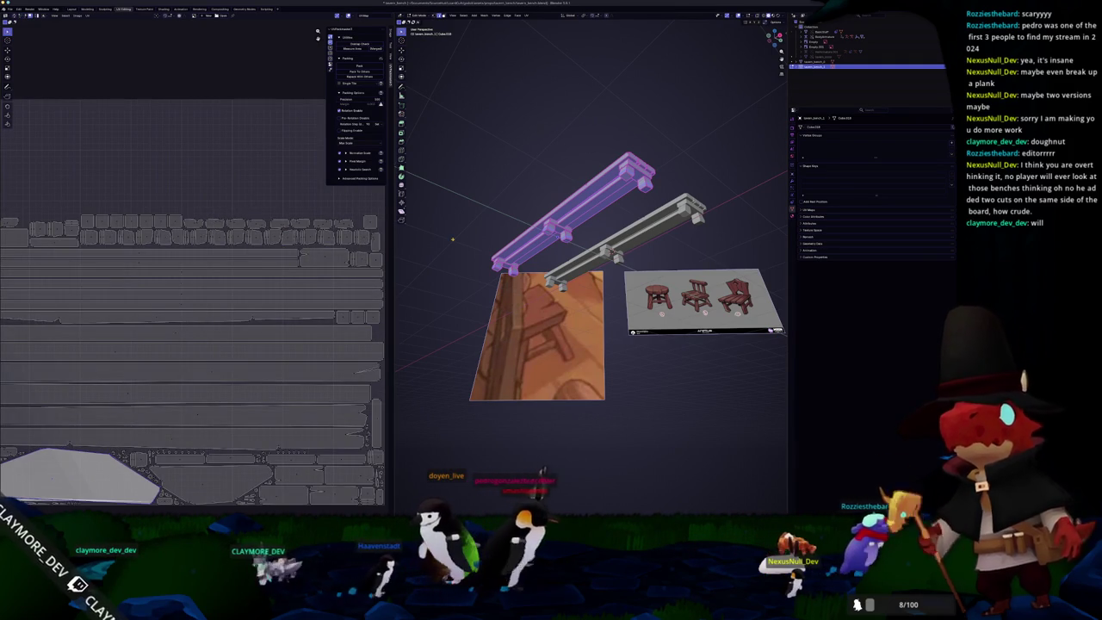
key("Tab")
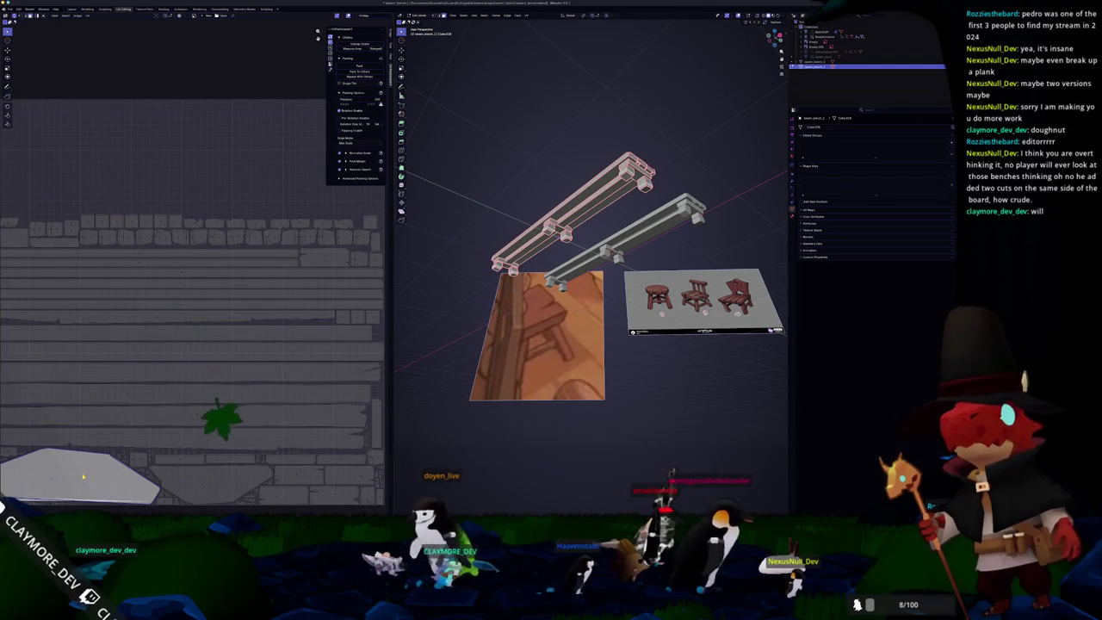
mouse_move(448, 211)
middle_mouse_down()
mouse_move(426, 262)
mouse_move(433, 256)
middle_mouse_up()
scroll(250, 342, "down", 2)
scroll(245, 336, "up", 1)
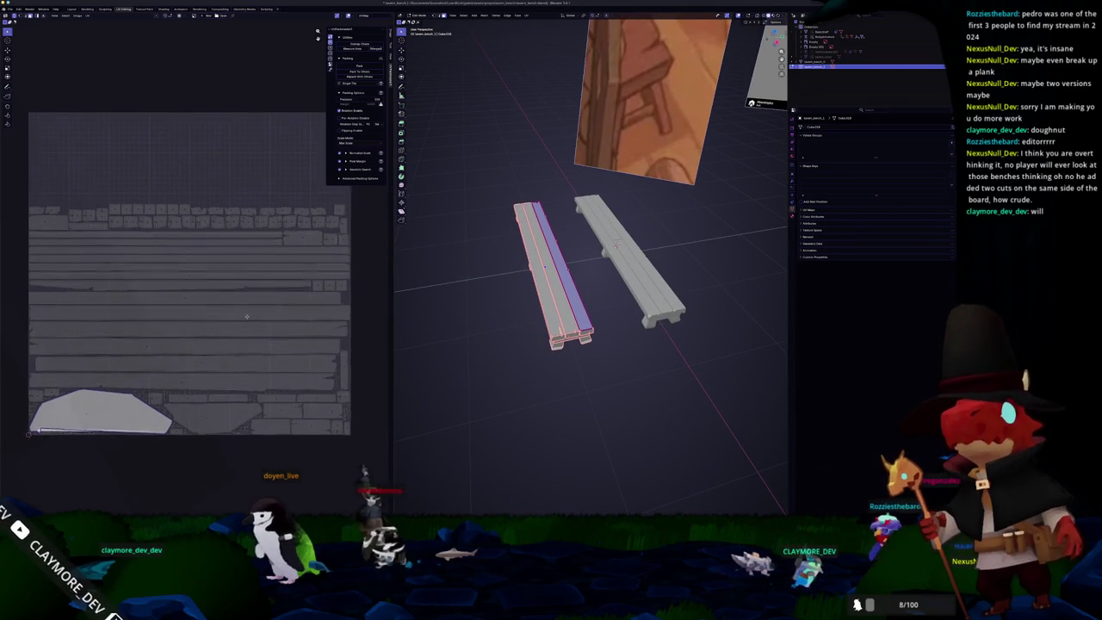
scroll(253, 285, "up", 1)
scroll(179, 355, "up", 2)
key("Home")
mouse_move(594, 258)
middle_mouse_down()
mouse_move(603, 241)
mouse_move(632, 232)
mouse_move(648, 331)
mouse_move(611, 341)
middle_mouse_up()
scroll(594, 258, "up", 3)
scroll(641, 318, "up", 2)
Step: Select the whole right bench and re-unwrap it with Smart UV Project
key("a")
scroll(611, 341, "down", 5)
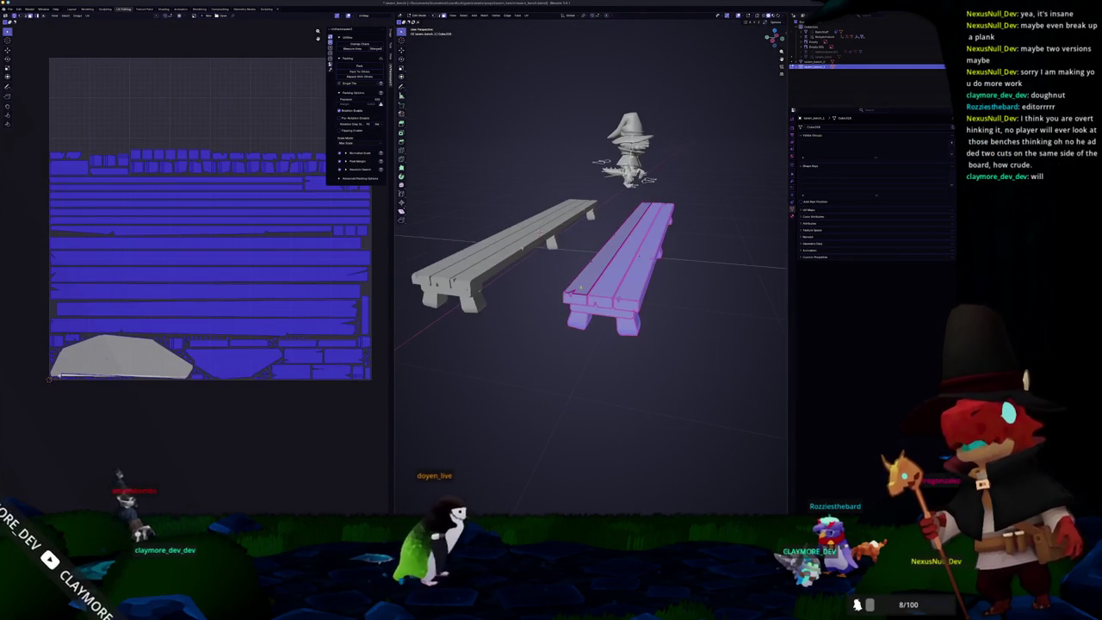
left_click(525, 14)
left_click(537, 32)
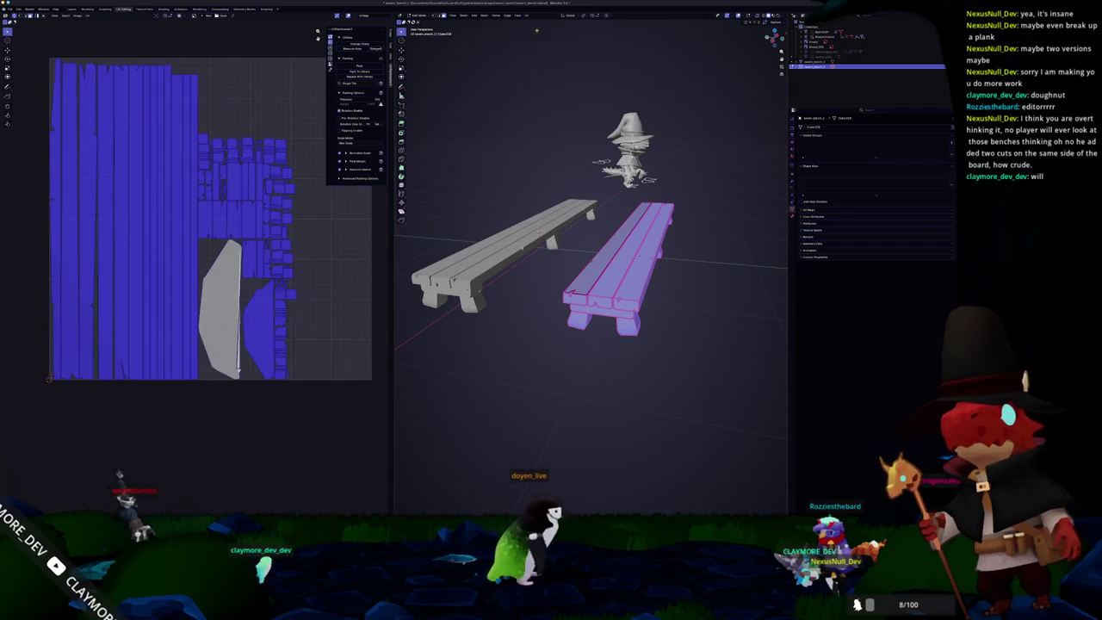
scroll(254, 293, "up", 2)
Step: Deselect all faces and orbit close to inspect the bench's plank ends
key("alt+a")
scroll(504, 382, "up", 2)
scroll(508, 383, "up", 2)
scroll(499, 394, "up", 2)
middle_click_drag(500, 394, 508, 370)
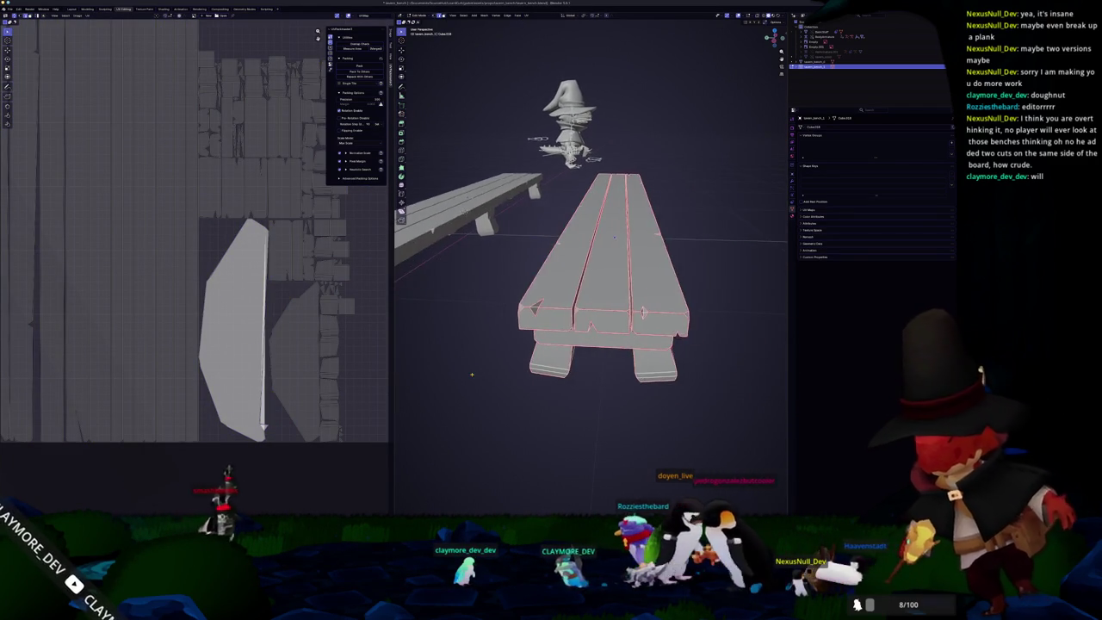
scroll(511, 354, "up", 2)
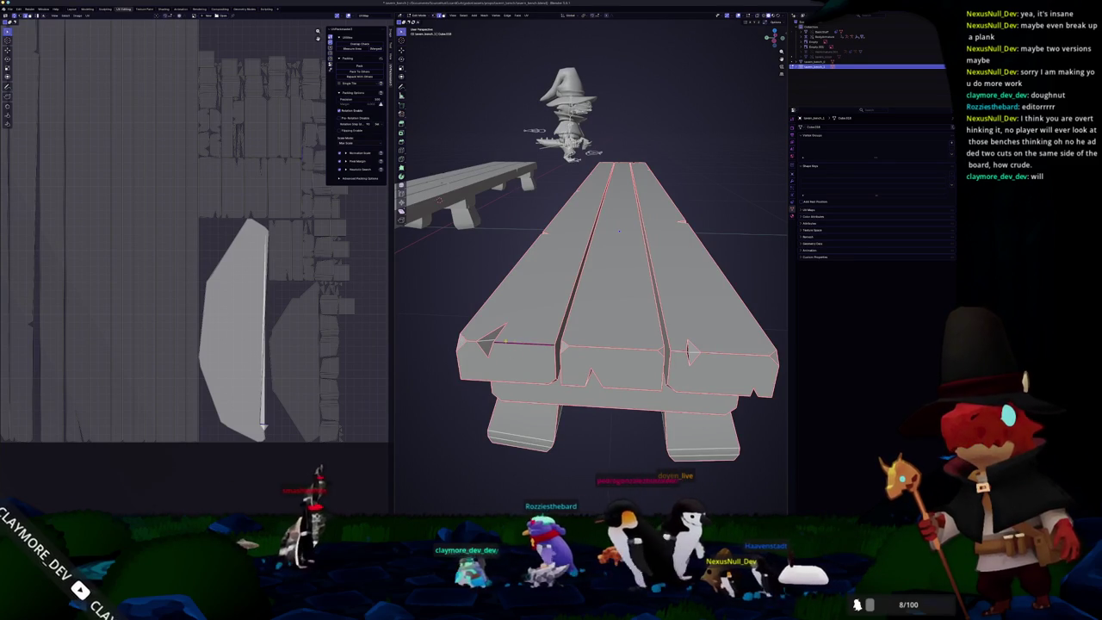
mouse_move(511, 354)
middle_mouse_down()
mouse_move(509, 339)
mouse_move(588, 375)
mouse_move(621, 336)
mouse_move(480, 283)
middle_mouse_up()
Step: Unwrap the plank's selected top face as its own large UV island
key("a")
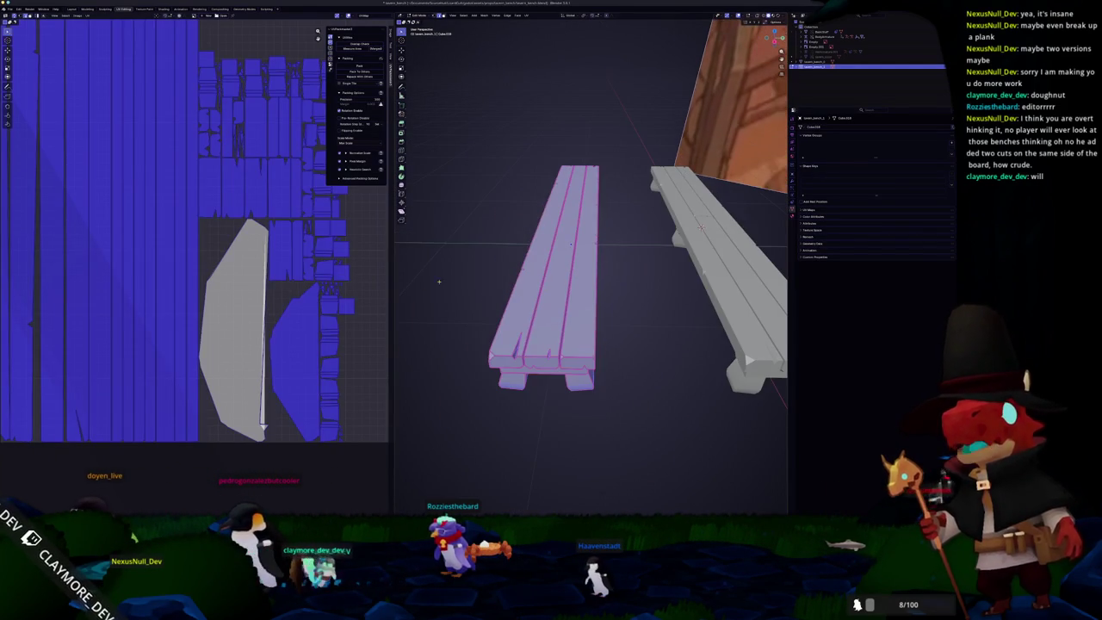
scroll(294, 165, "down", 2)
key("alt+a")
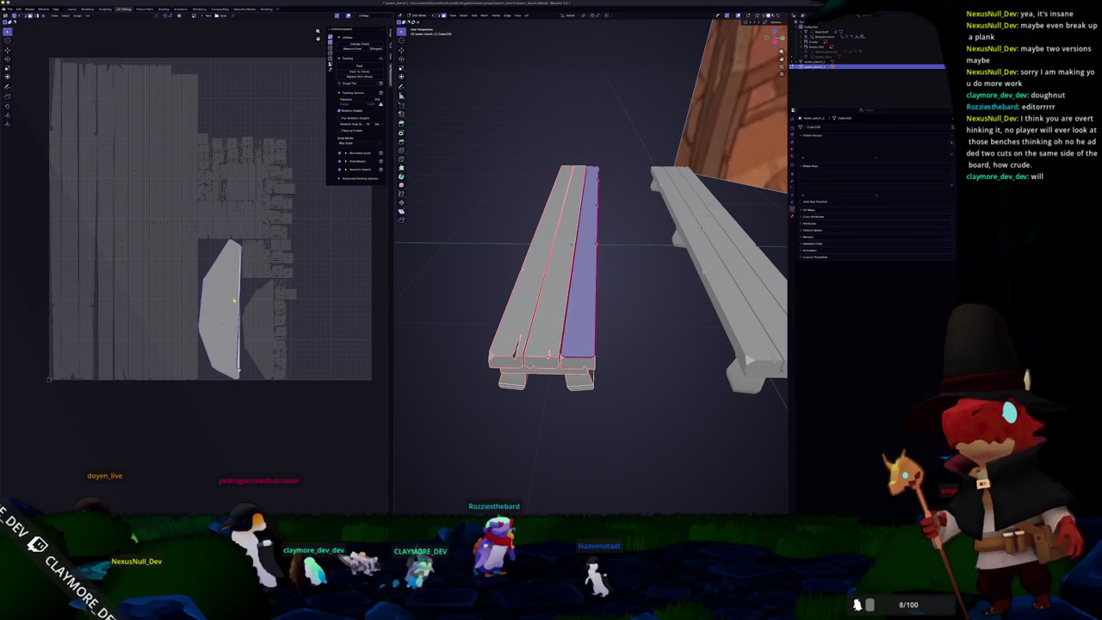
scroll(592, 267, "up", 3)
scroll(591, 267, "up", 2)
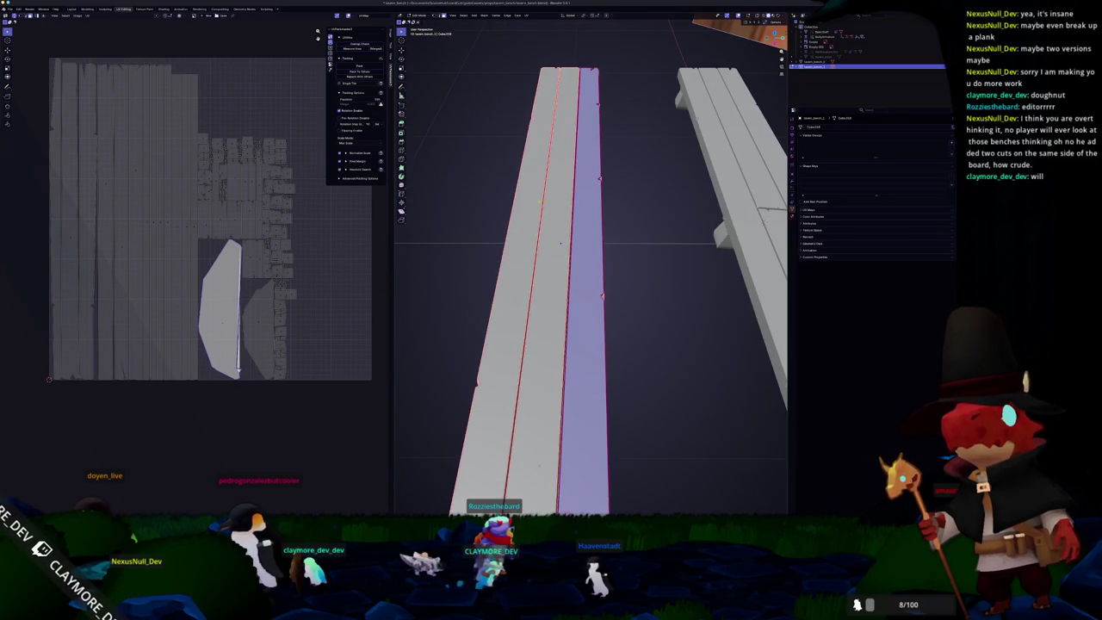
left_click(526, 16)
left_click(536, 38)
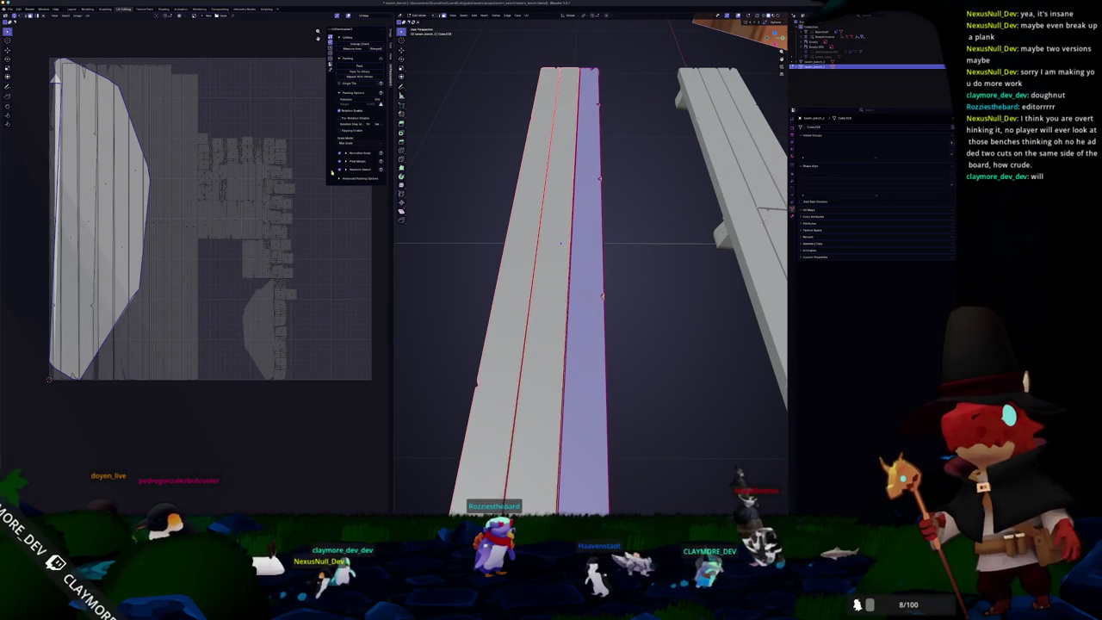
middle_click_drag(457, 181, 476, 157)
mouse_move(554, 263)
middle_mouse_down()
mouse_move(526, 193)
mouse_move(542, 187)
mouse_move(526, 193)
middle_mouse_up()
scroll(558, 239, "down", 5)
Step: Merge overlapping vertices by distance on both the left and right planks
key("a")
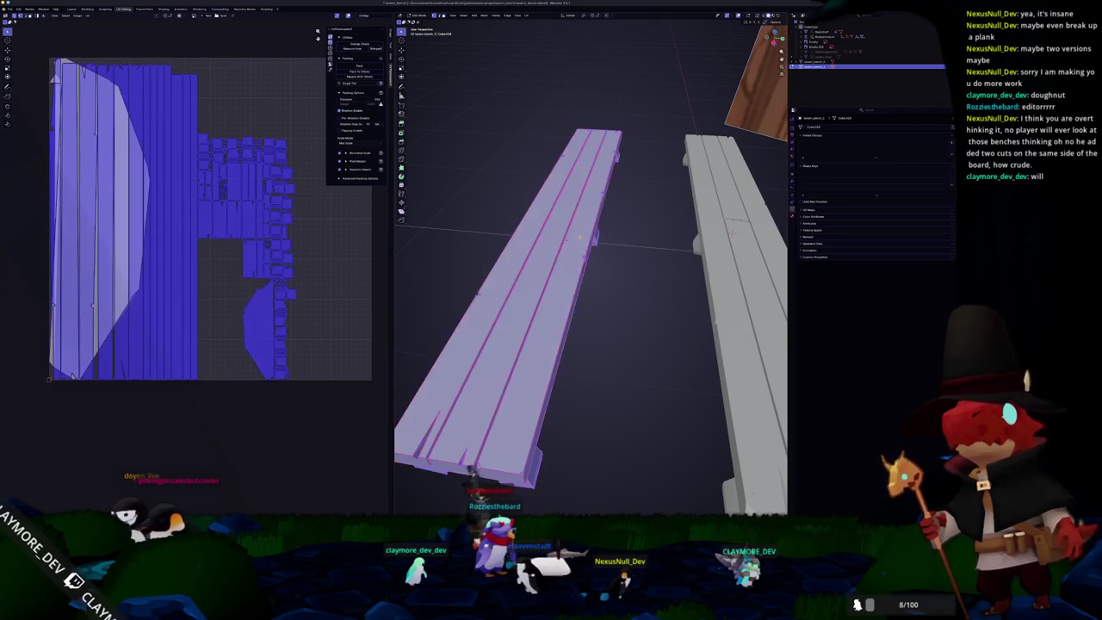
right_click(568, 271)
left_click(608, 344)
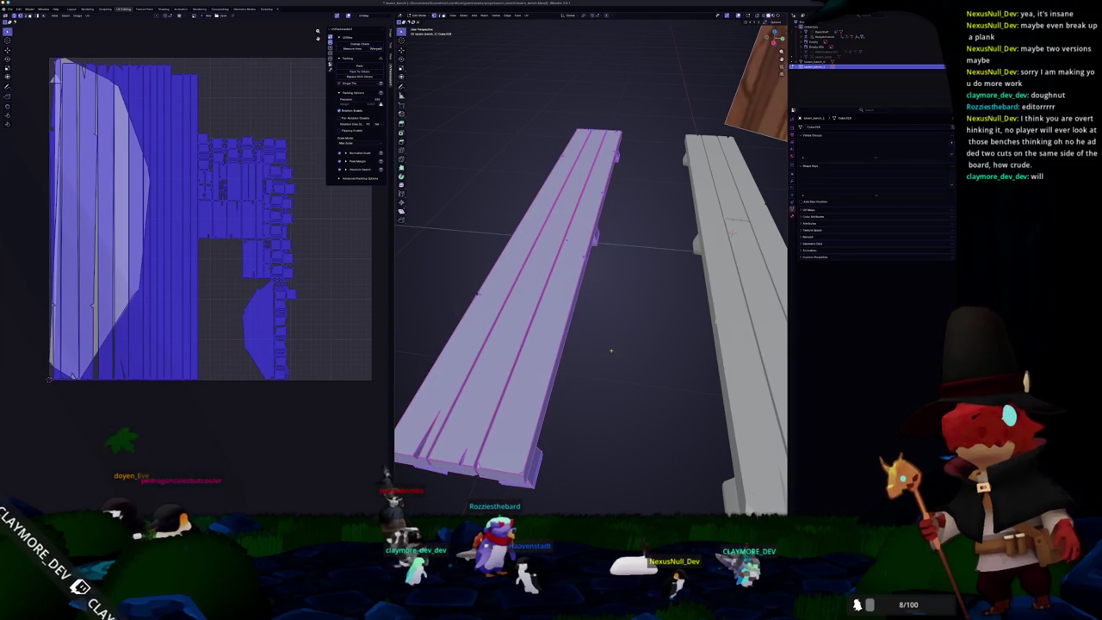
left_click(609, 350)
middle_click_drag(607, 359, 689, 313)
key("l")
right_click(692, 308)
left_click(719, 327)
Step: Select a connected board strip on the left plank and inspect its sides and underside
left_click(545, 349)
key("l")
left_click(479, 354)
key("l")
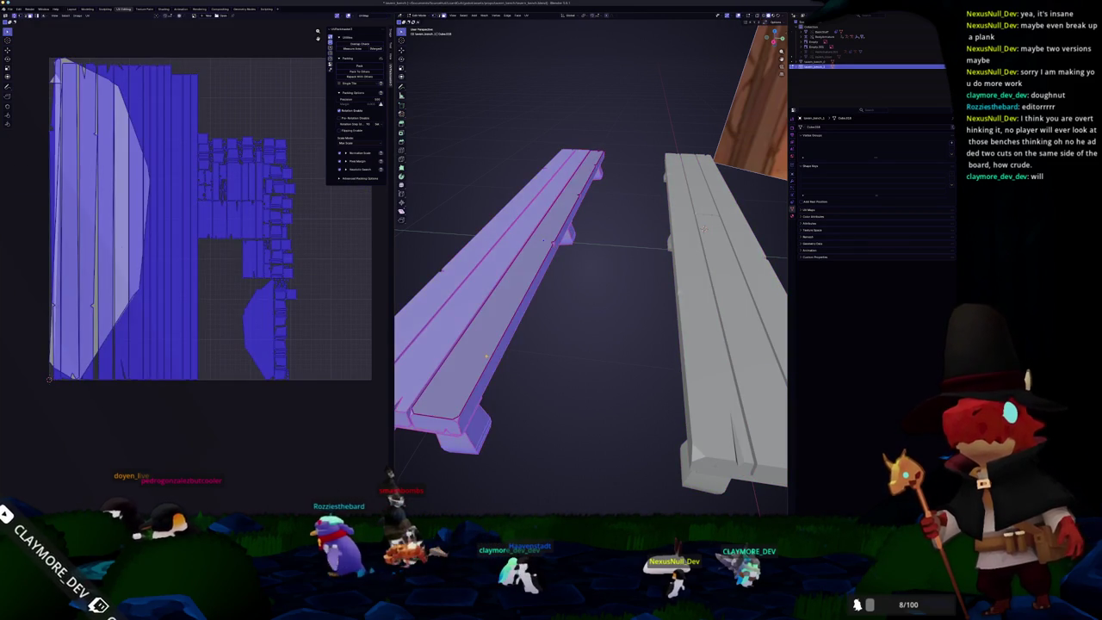
mouse_move(478, 354)
middle_mouse_down()
mouse_move(491, 345)
mouse_move(498, 361)
mouse_move(602, 391)
mouse_move(573, 331)
mouse_move(604, 333)
mouse_move(565, 242)
middle_mouse_up()
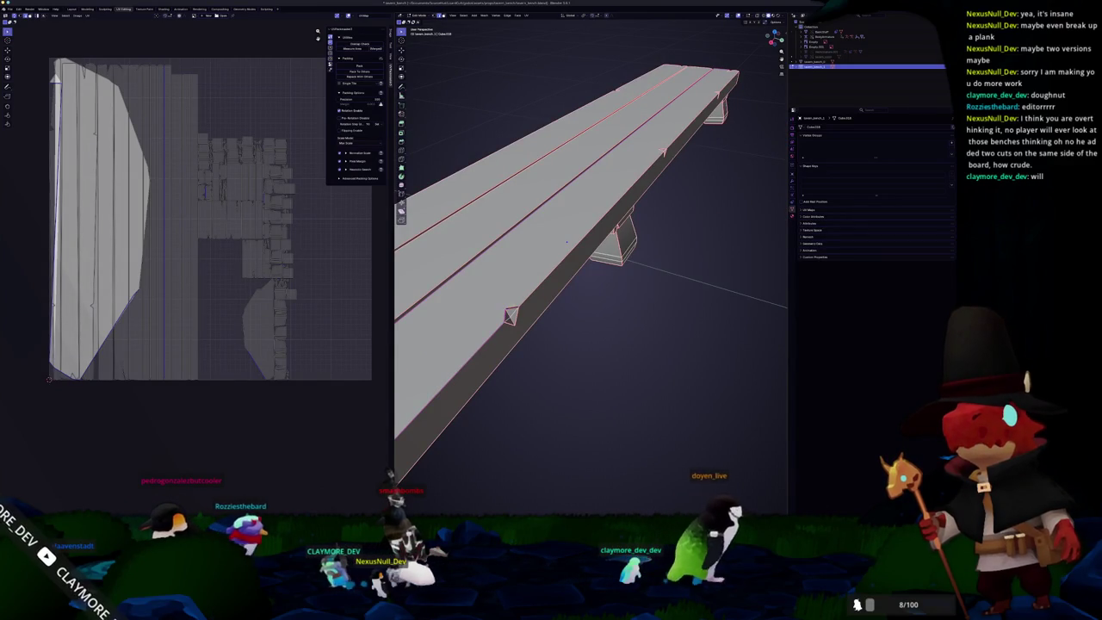
middle_click_drag(566, 242, 486, 310)
mouse_move(656, 236)
middle_mouse_down()
mouse_move(577, 246)
mouse_move(586, 257)
middle_mouse_up()
scroll(585, 258, "down", 5)
Step: Re-unwrap the top bench with Smart UV Project and select all its UV islands
key("a")
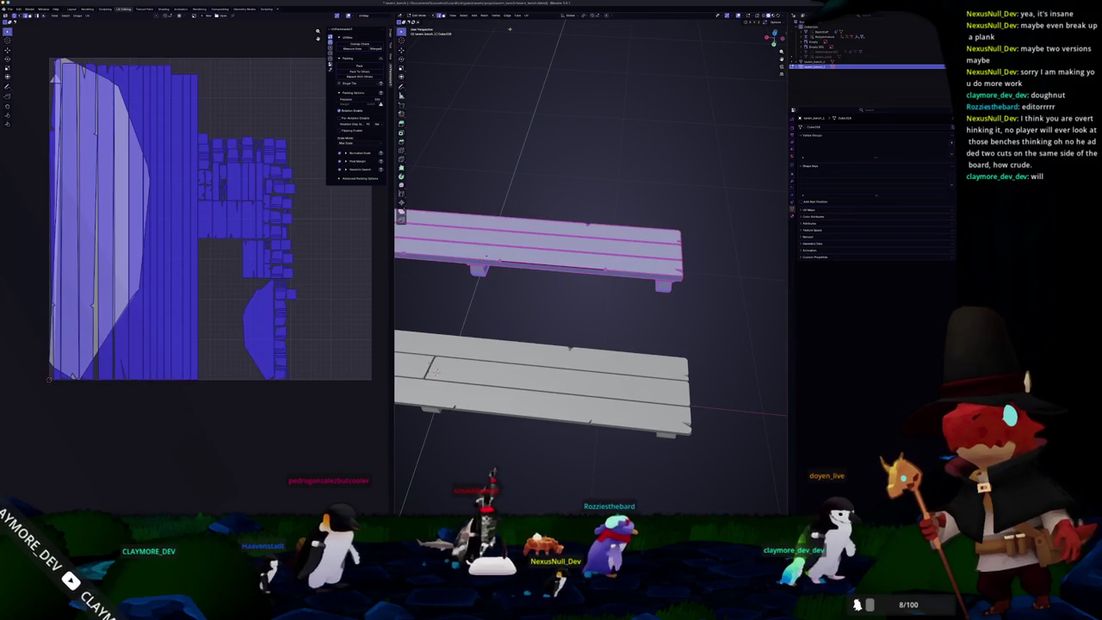
left_click(527, 15)
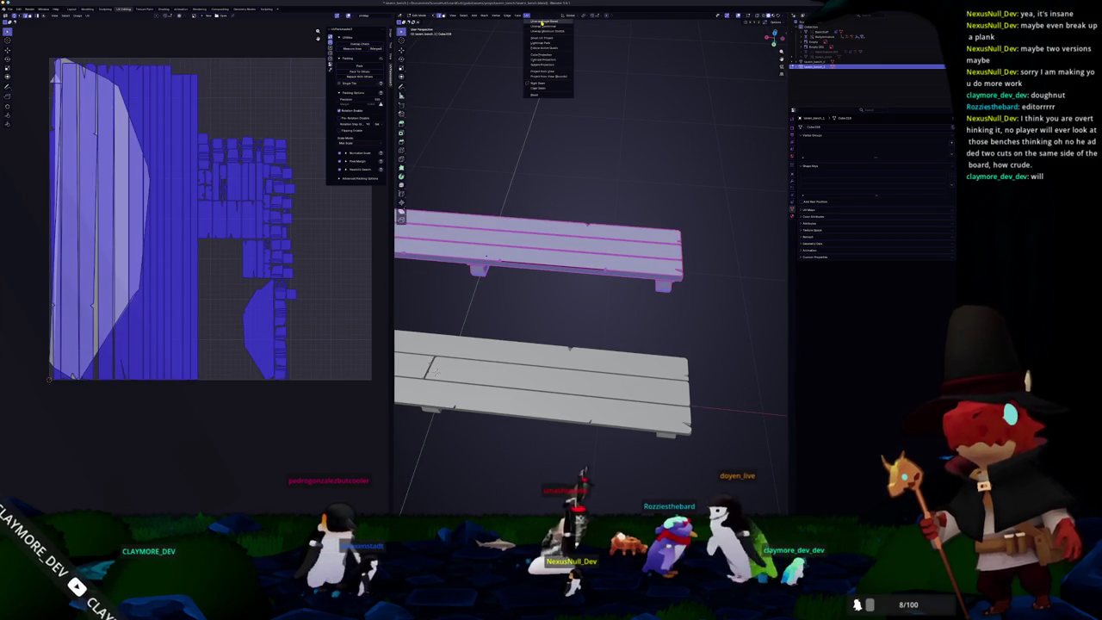
left_click(540, 22)
left_click(277, 176)
key("a")
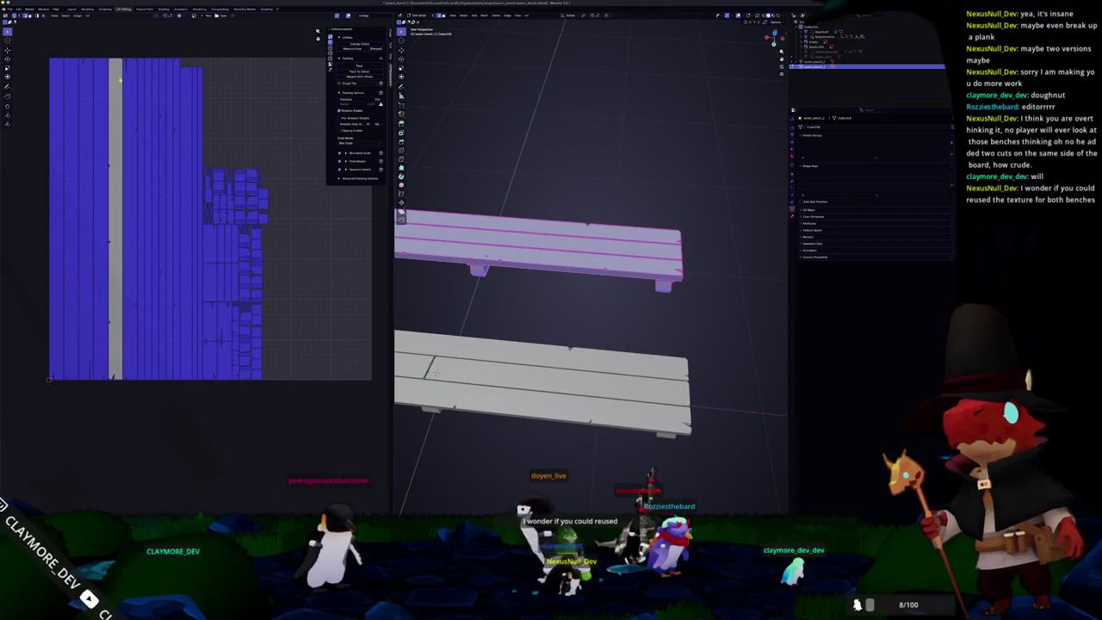
Step: Pack the islands into the texture square with UVPackmaster and return to Object Mode
key("n")
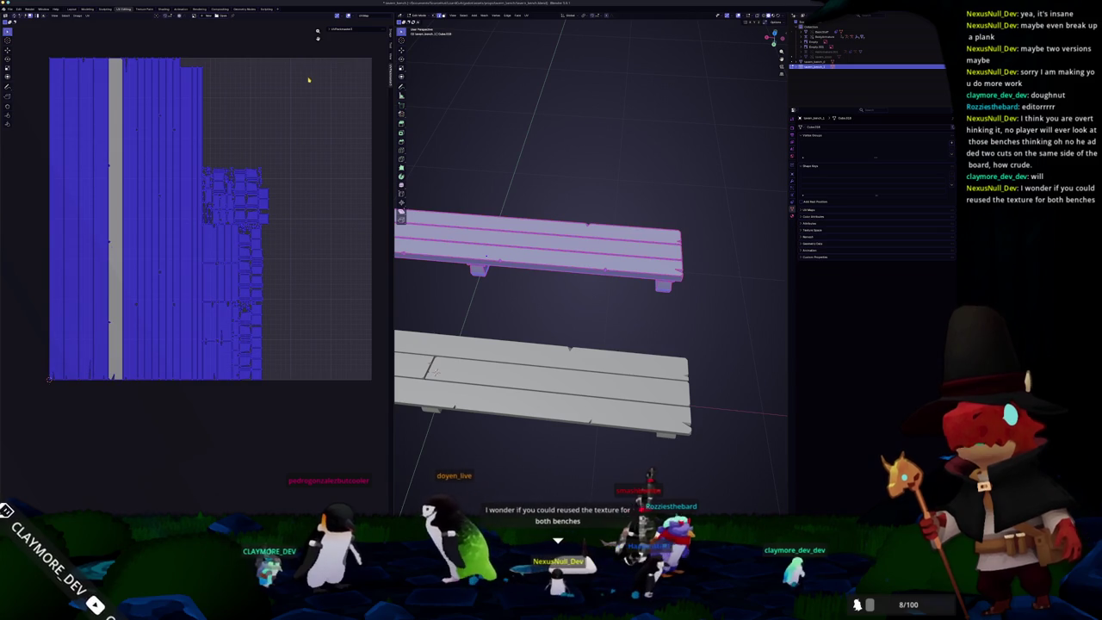
key("n")
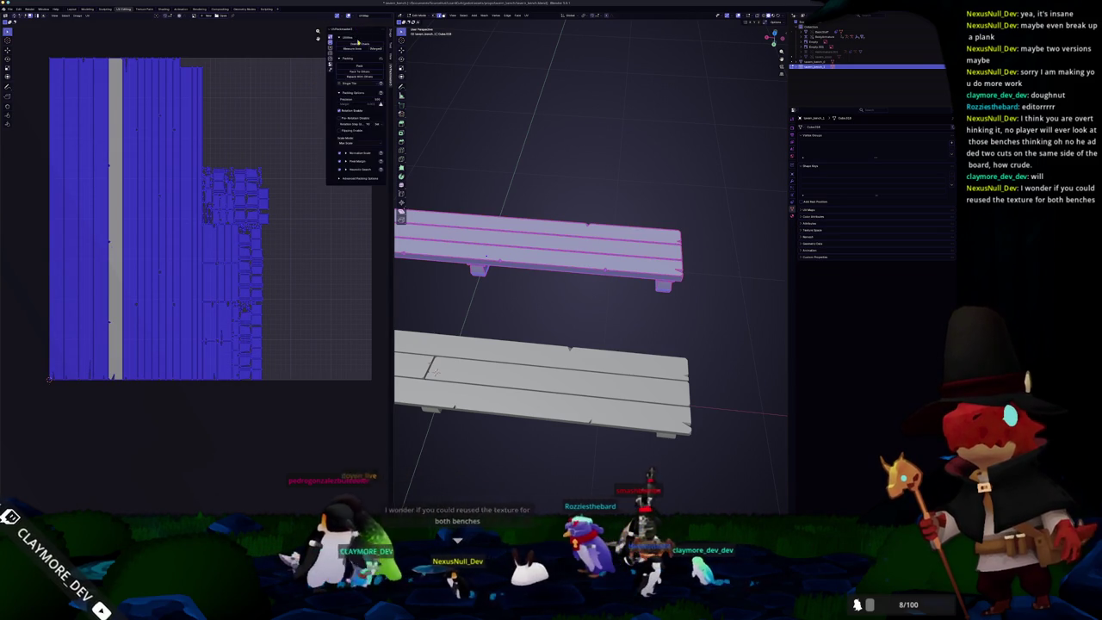
left_click(356, 66)
middle_click_drag(445, 285, 527, 270)
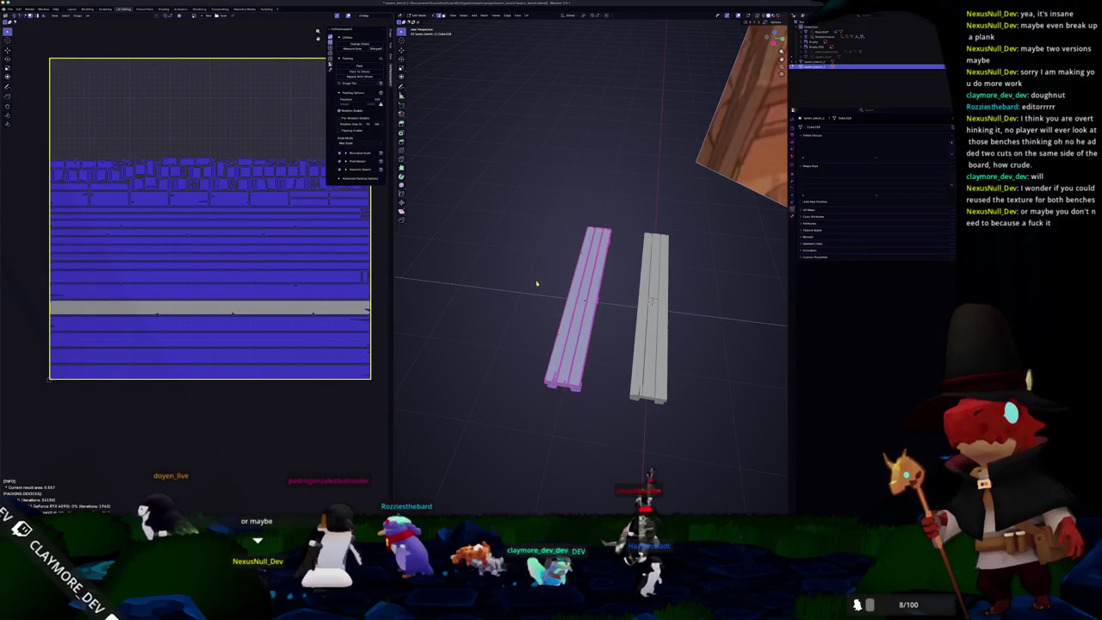
middle_click_drag(652, 301, 637, 298)
key("Tab")
scroll(621, 296, "up", 2)
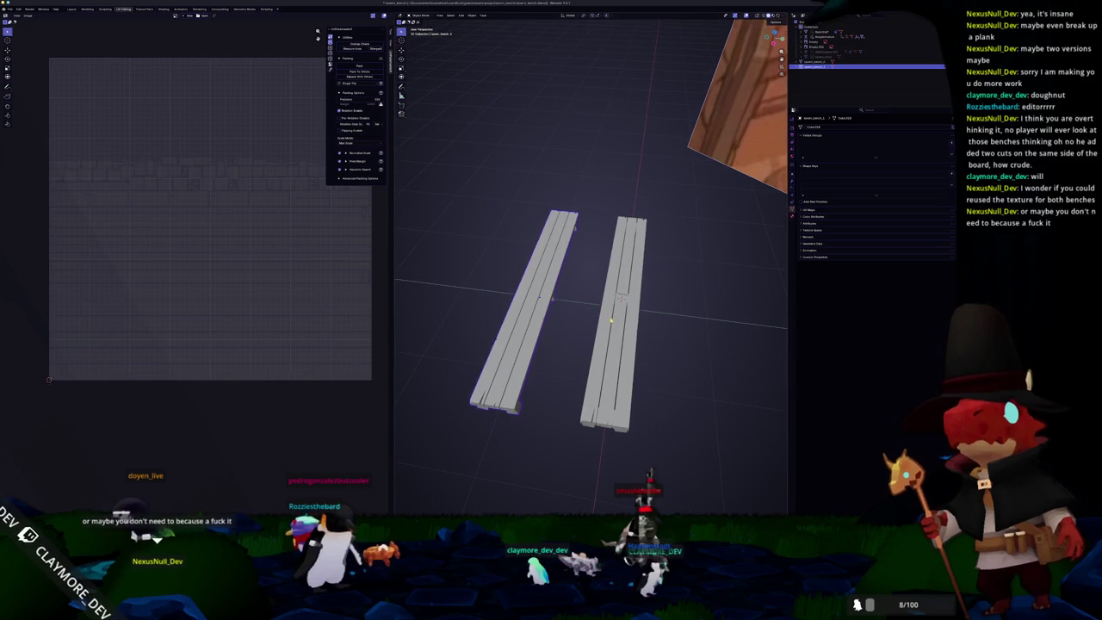
Step: Unwrap the right bench's faces afresh and pack its UV islands into the square
left_click(622, 297)
key("Tab")
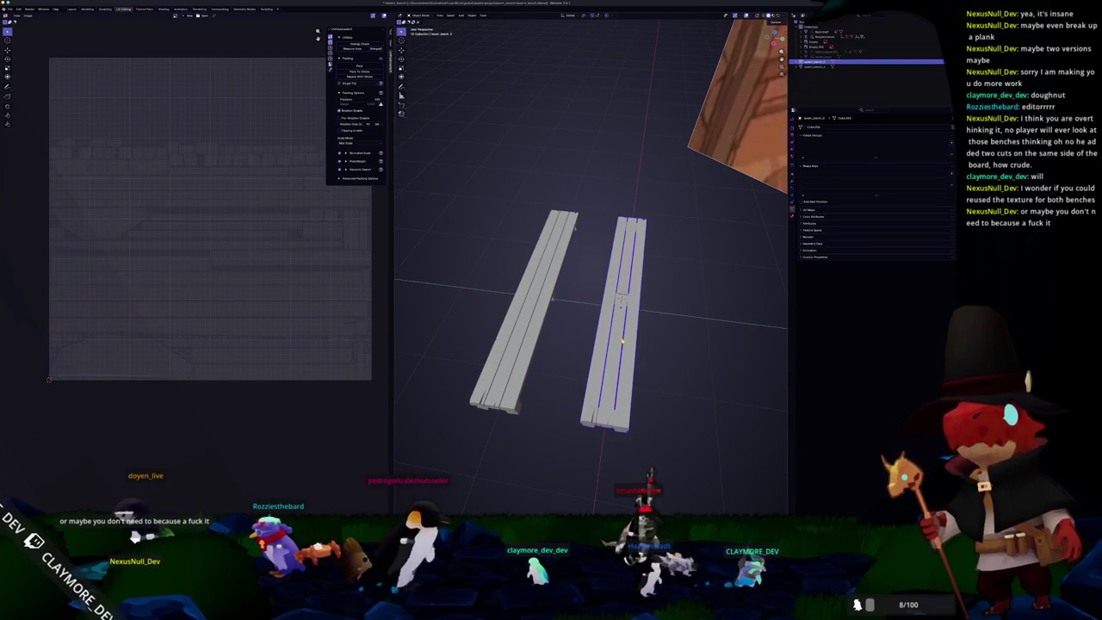
key("a")
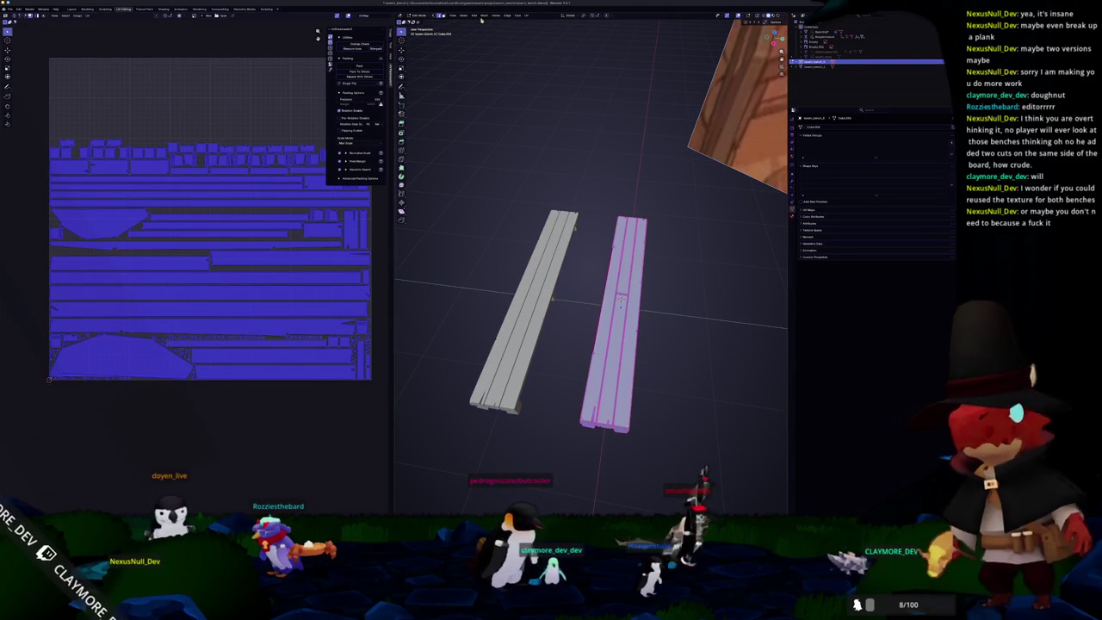
left_click(527, 15)
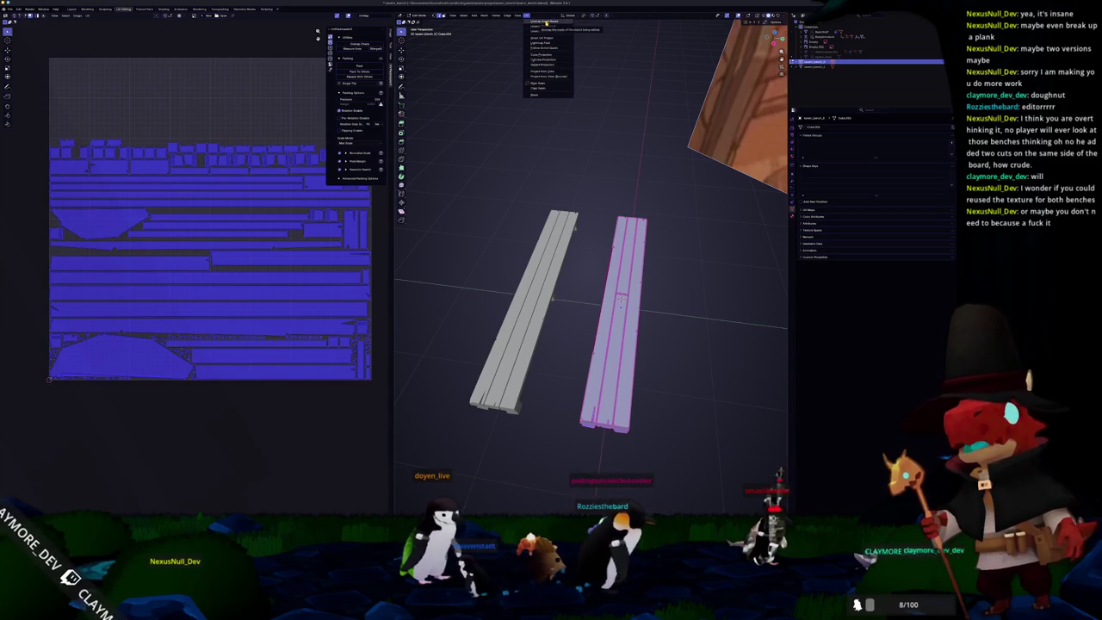
left_click(546, 24)
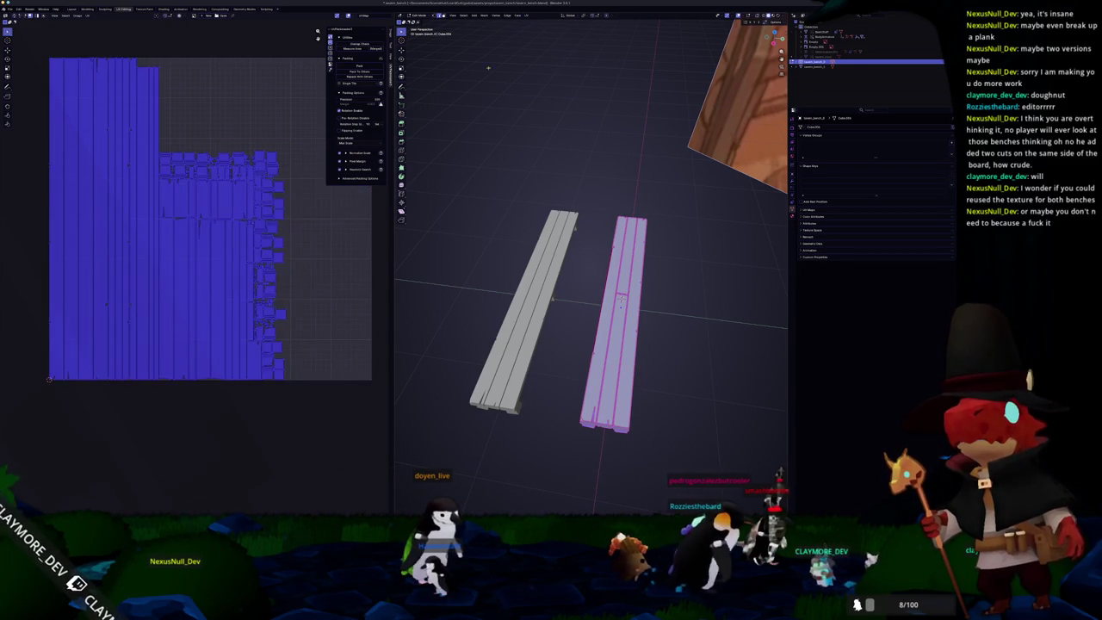
left_click(365, 72)
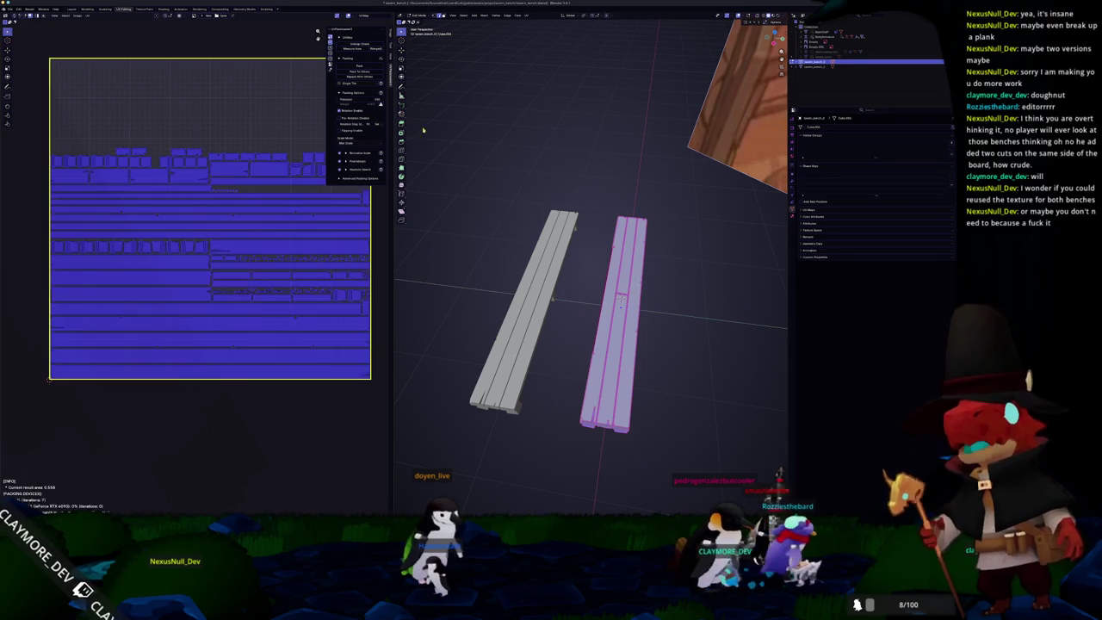
middle_click_drag(465, 164, 519, 176)
scroll(518, 177, "down", 3)
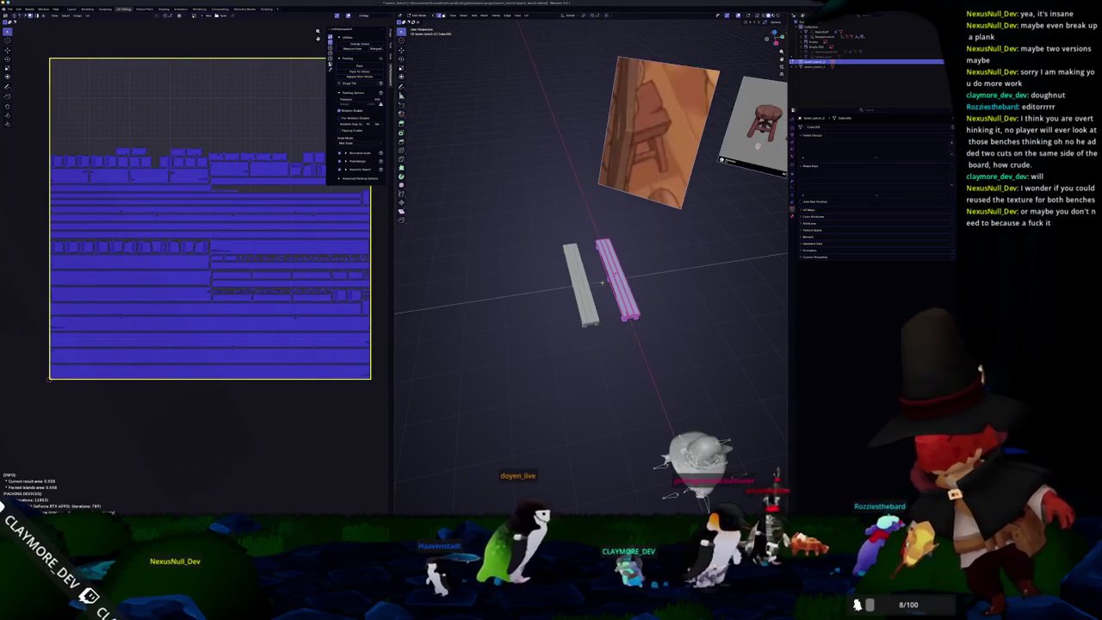
Step: In Object Mode's top view, move the benches further apart along the Y axis
key("Tab")
key("KP_7")
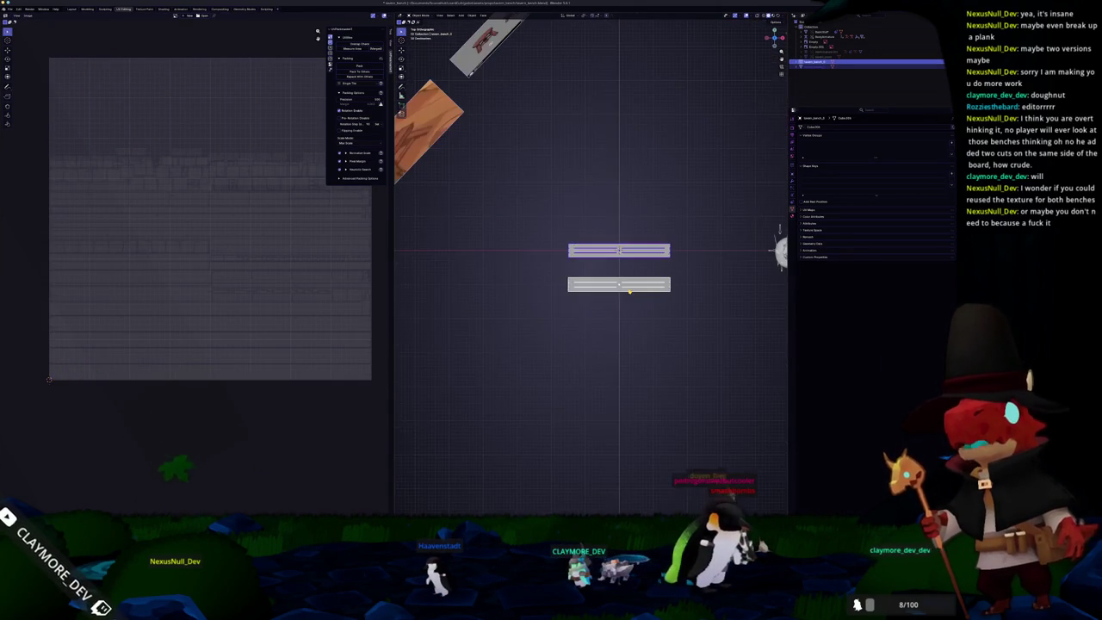
key("y")
left_click(634, 272)
scroll(642, 233, "up", 2)
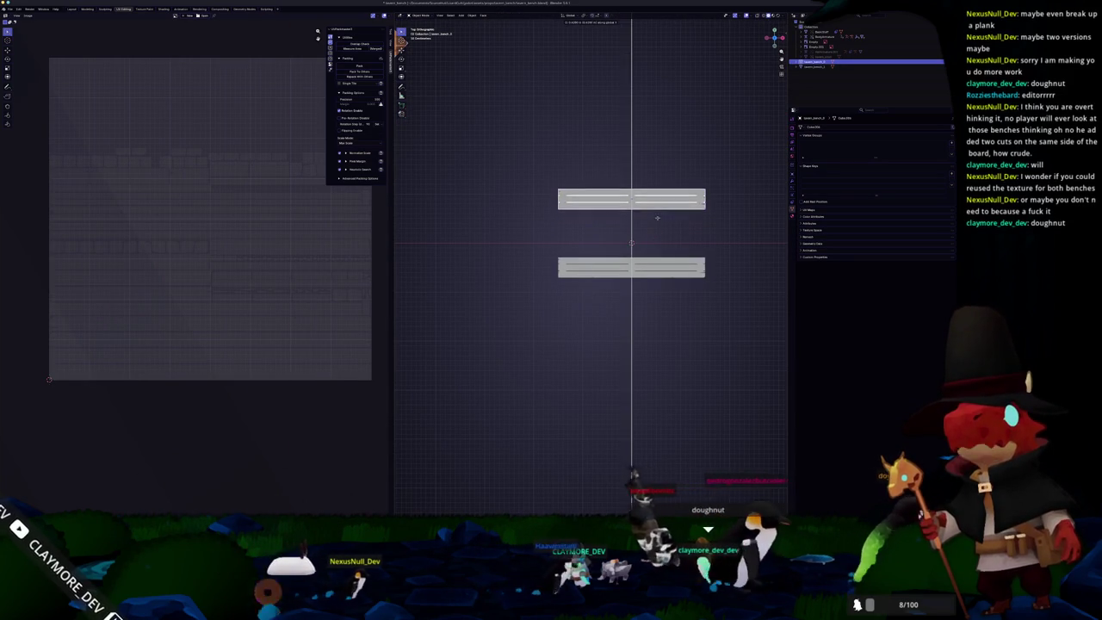
left_click(643, 274)
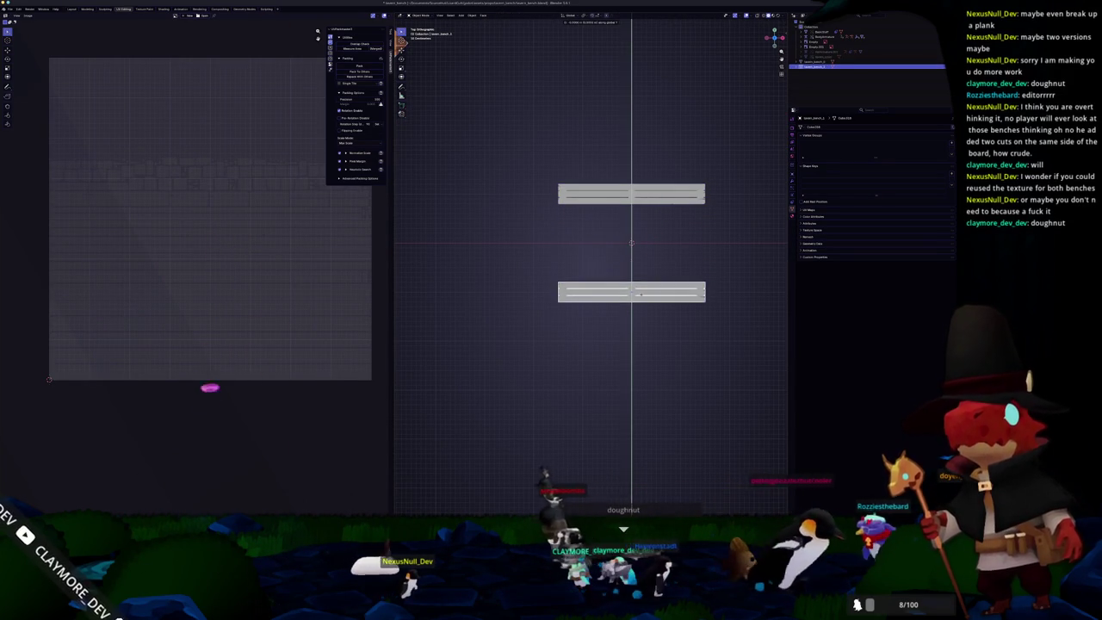
mouse_move(643, 273)
middle_mouse_down()
mouse_move(637, 243)
mouse_move(671, 241)
middle_mouse_up()
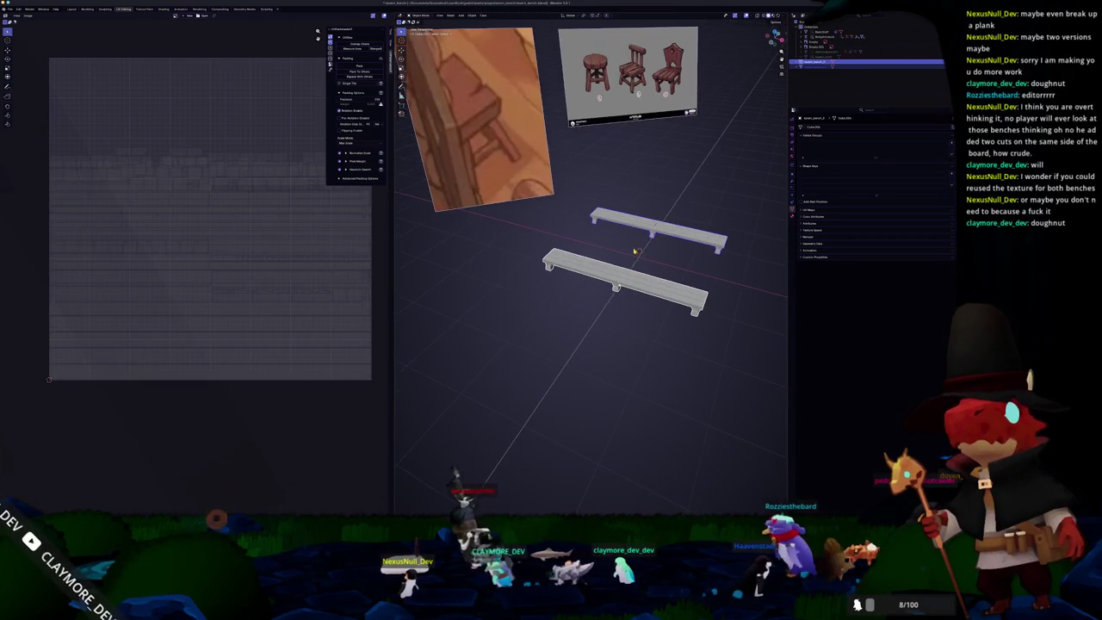
left_click(697, 237)
Step: Add a new material to each bench, naming the bottom bench's material bench_mat
left_click(793, 149)
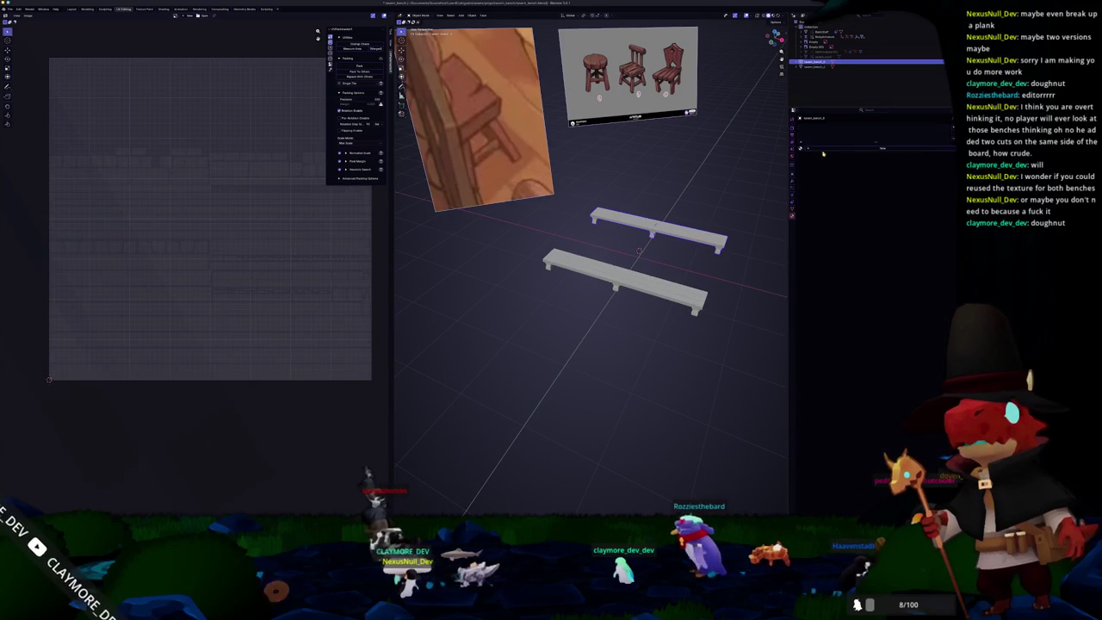
left_click(832, 148)
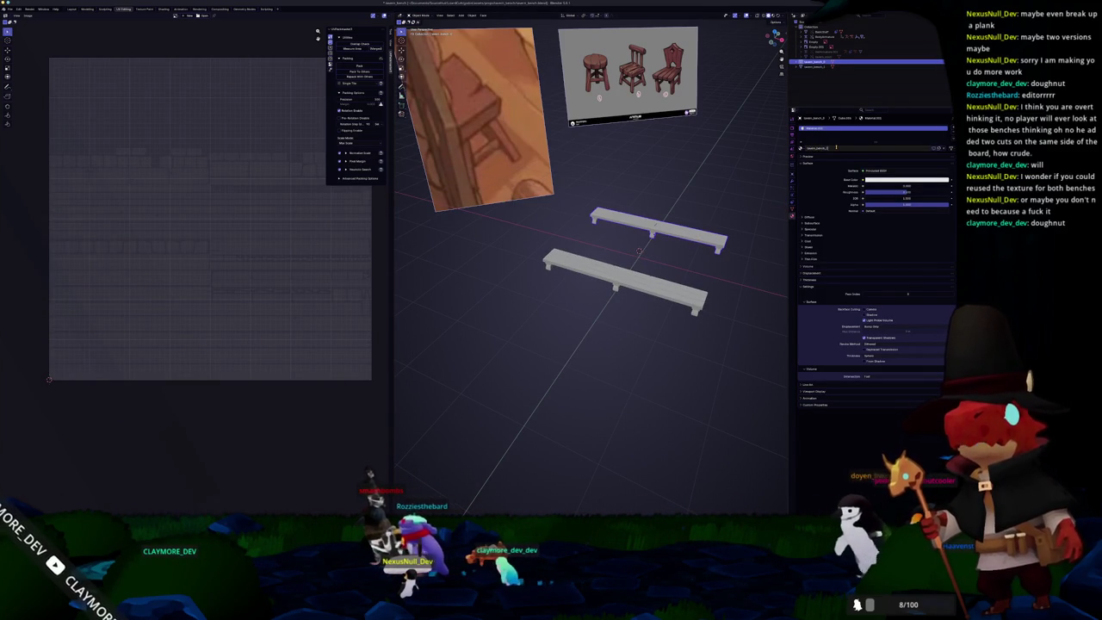
left_click(632, 268)
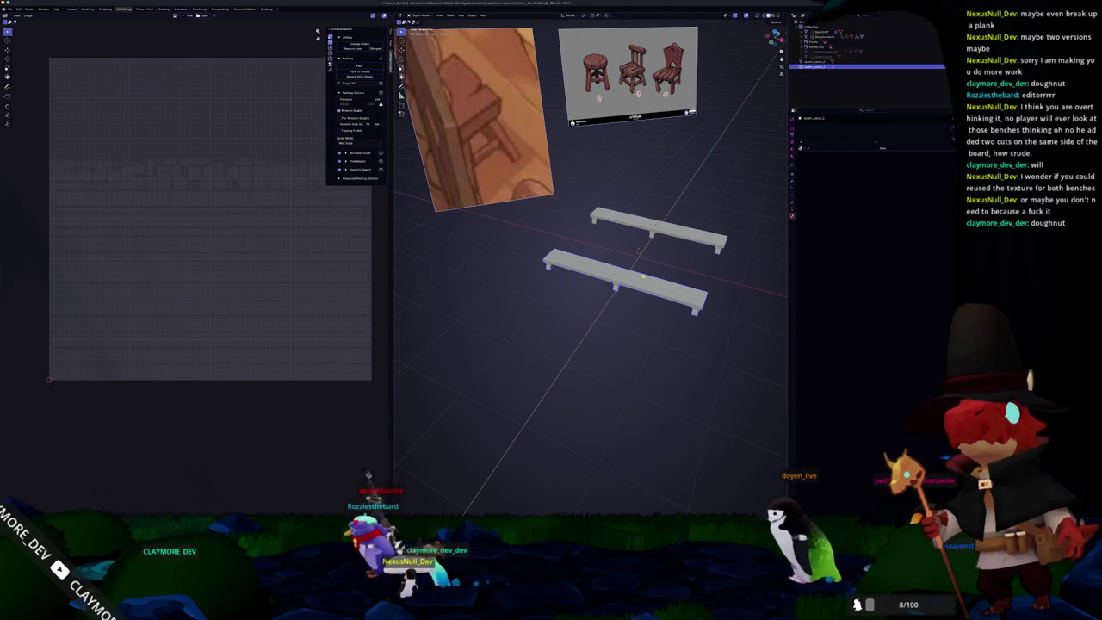
left_click(835, 147)
type("bench_mat")
key("Return")
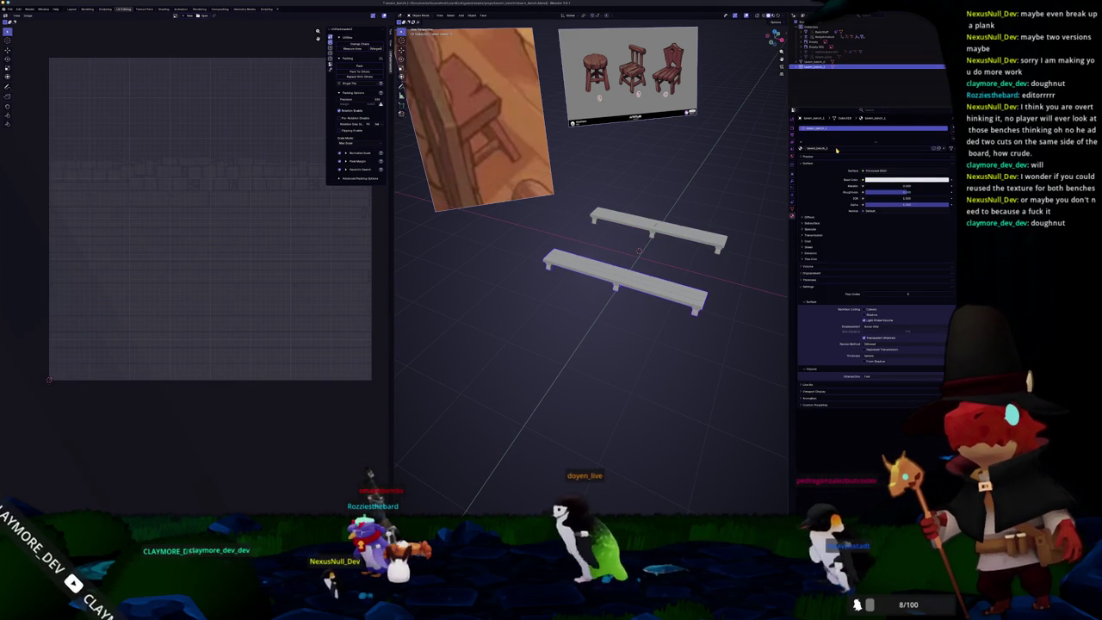
Step: Select both benches and export them together as an FBX file
left_click(658, 226)
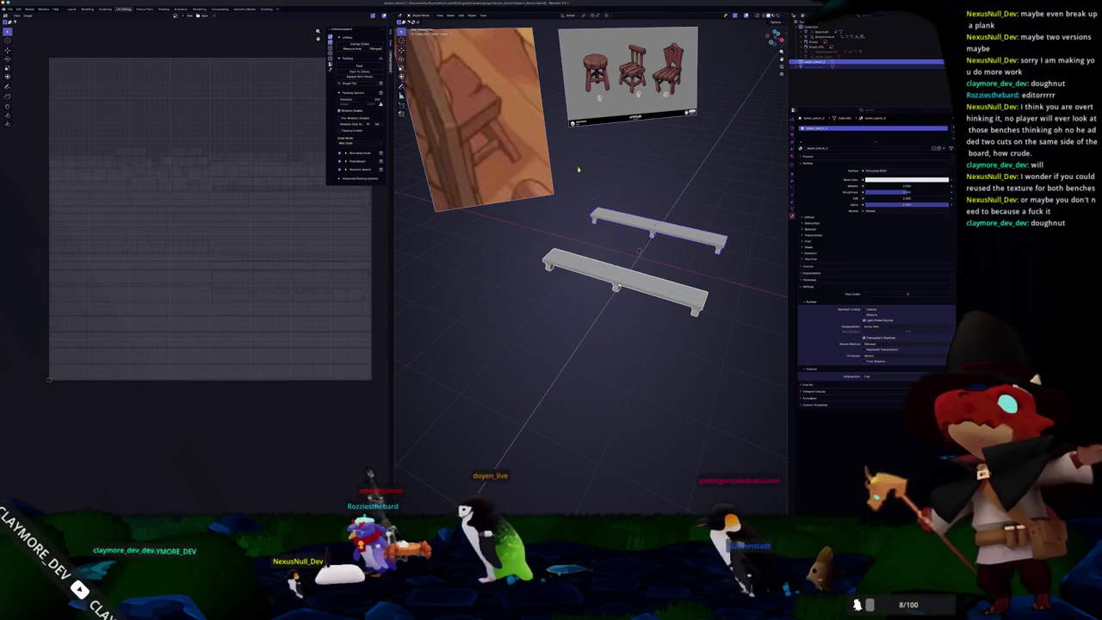
left_click(8, 9)
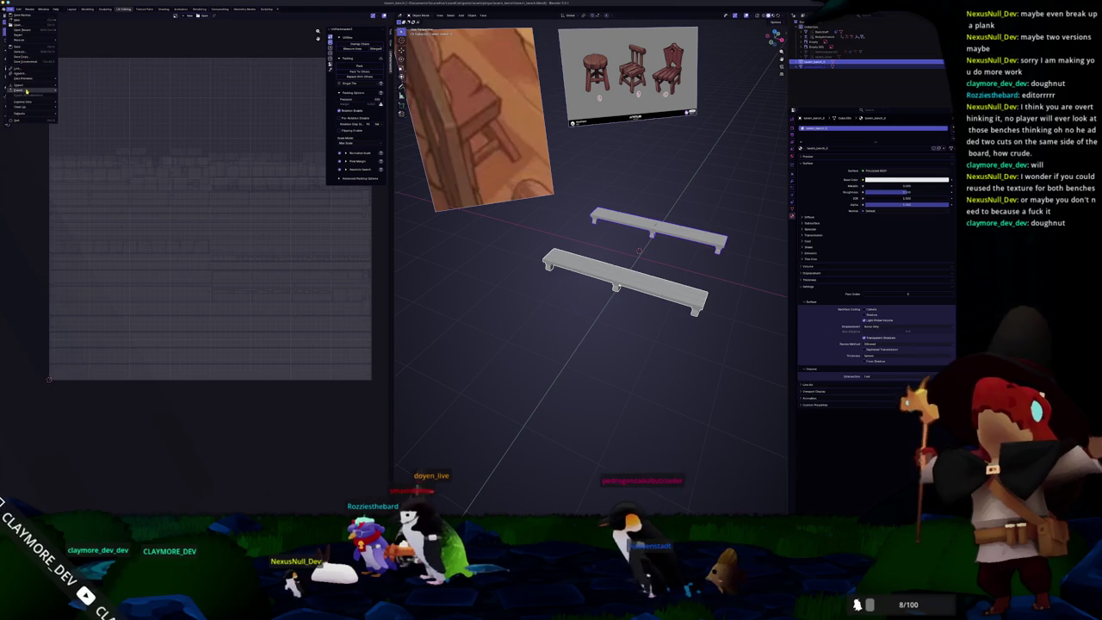
mouse_move(19, 89)
left_click(86, 129)
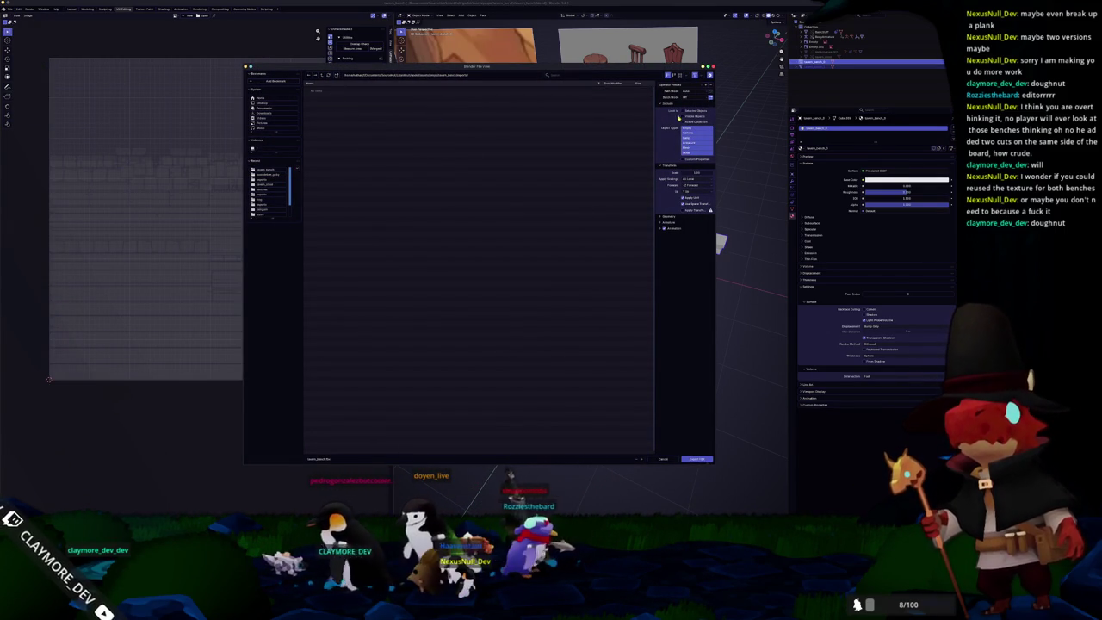
left_click(696, 458)
key("alt+Tab")
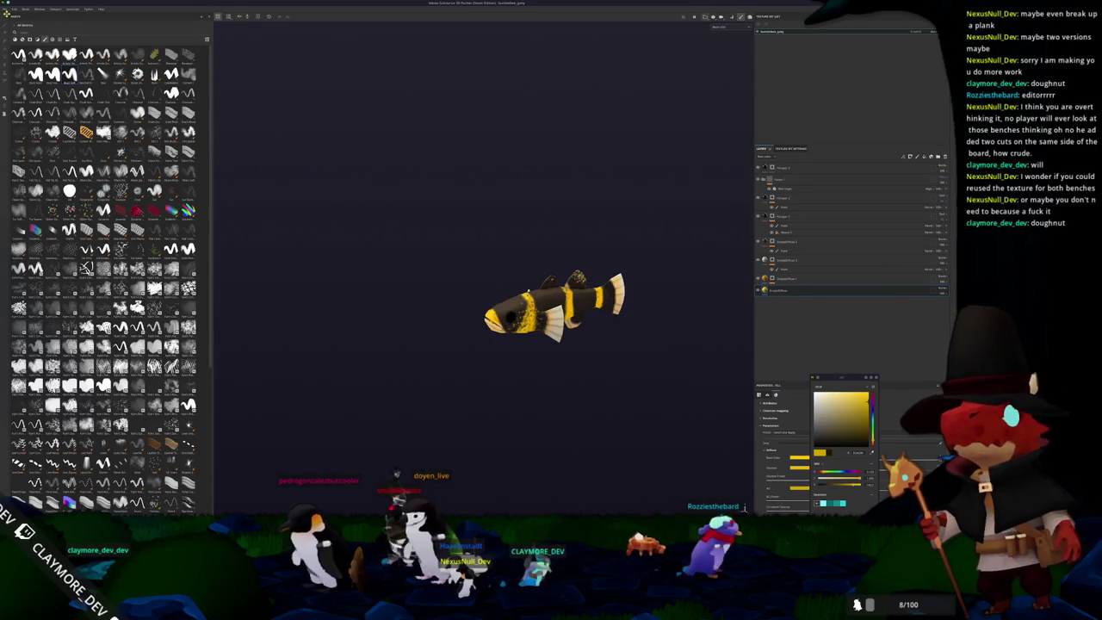
Step: Create a new project using the exported bench FBX from the project folder
left_click(4, 10)
left_click(19, 19)
left_click(526, 204)
left_click(503, 209)
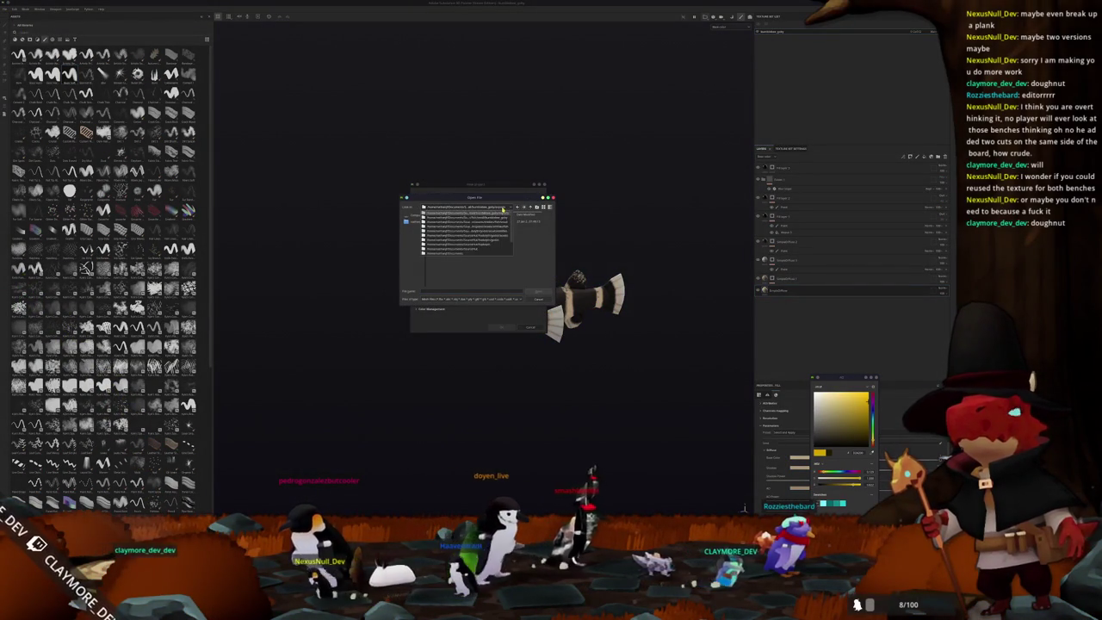
left_click(481, 231)
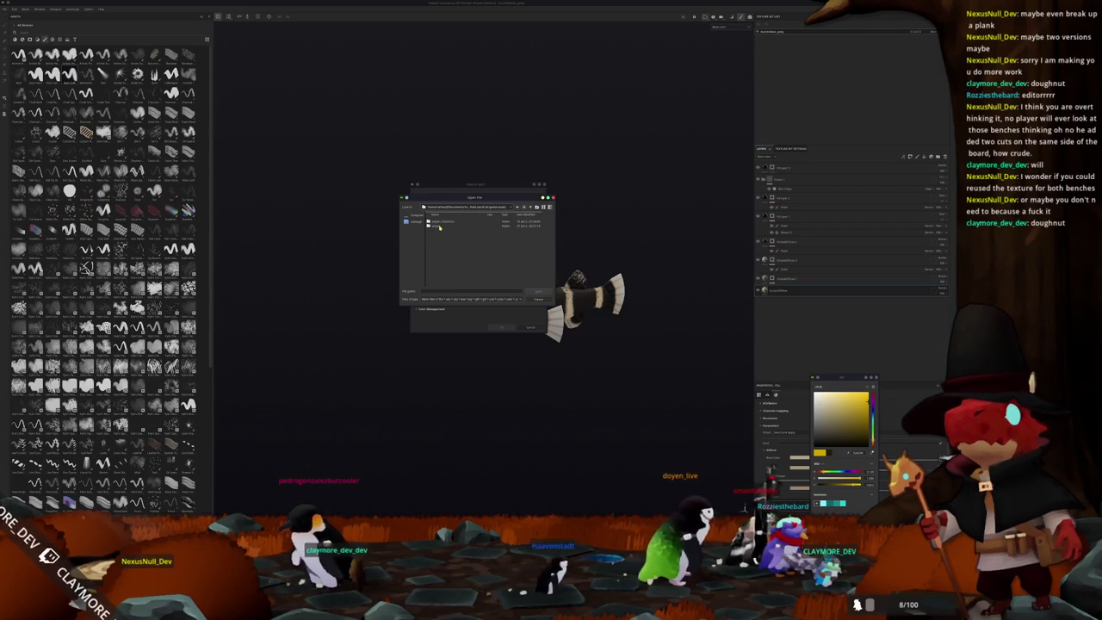
double_click(442, 223)
left_click(443, 222)
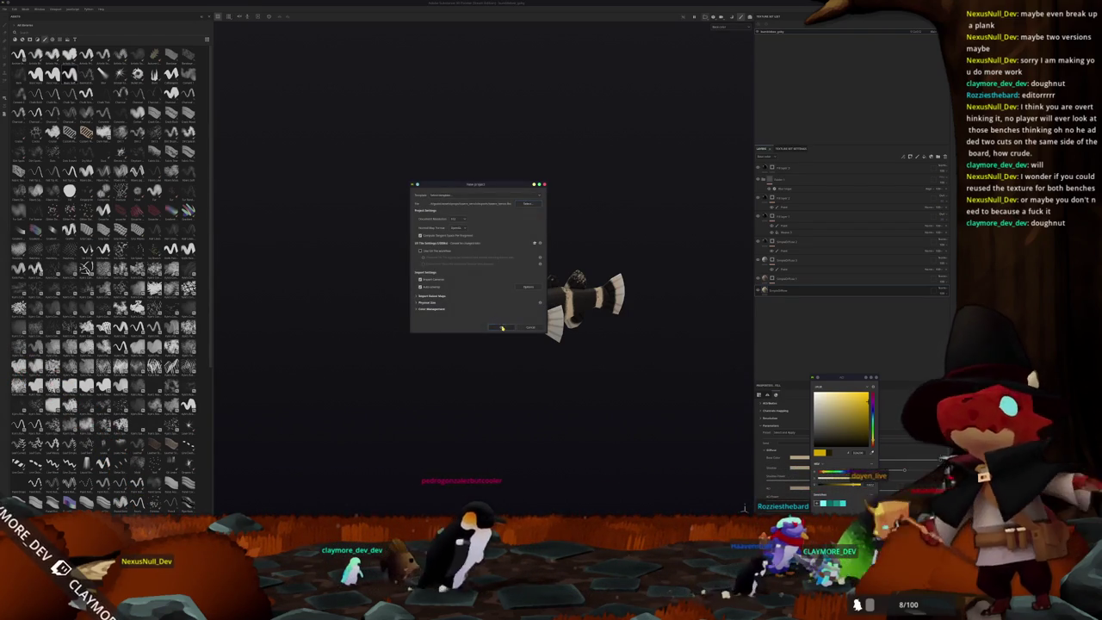
left_click(503, 327)
Step: Bake the benches' mesh maps, then return to painting mode
mouse_move(547, 283)
left_mouse_down("alt")
mouse_move(482, 339)
mouse_move(445, 238)
left_mouse_up("alt")
key("ctrl+b")
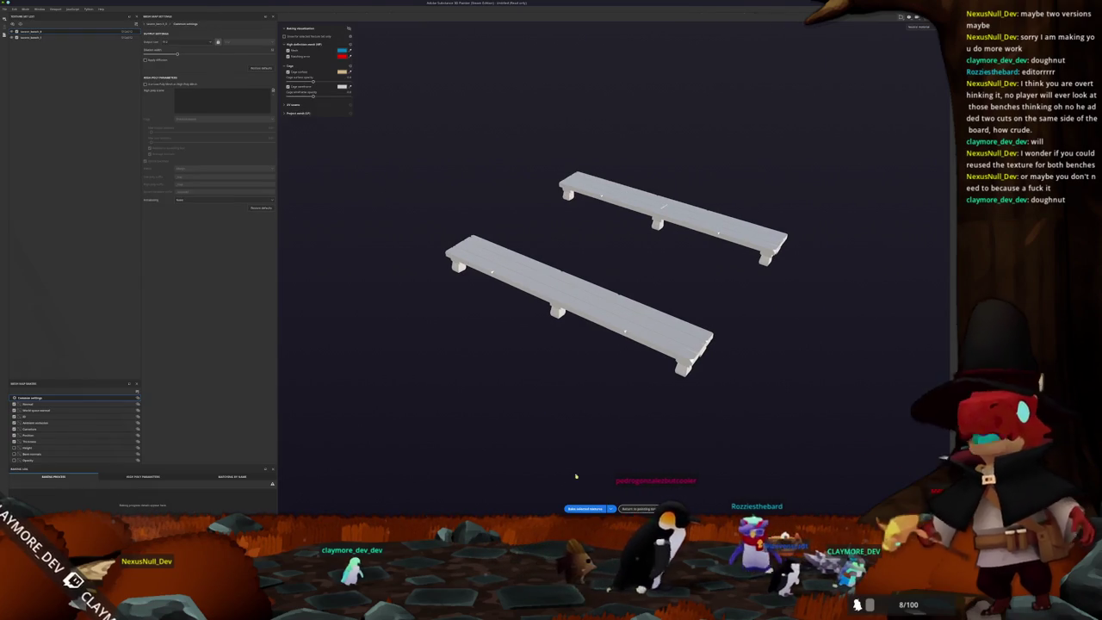
left_click(585, 508)
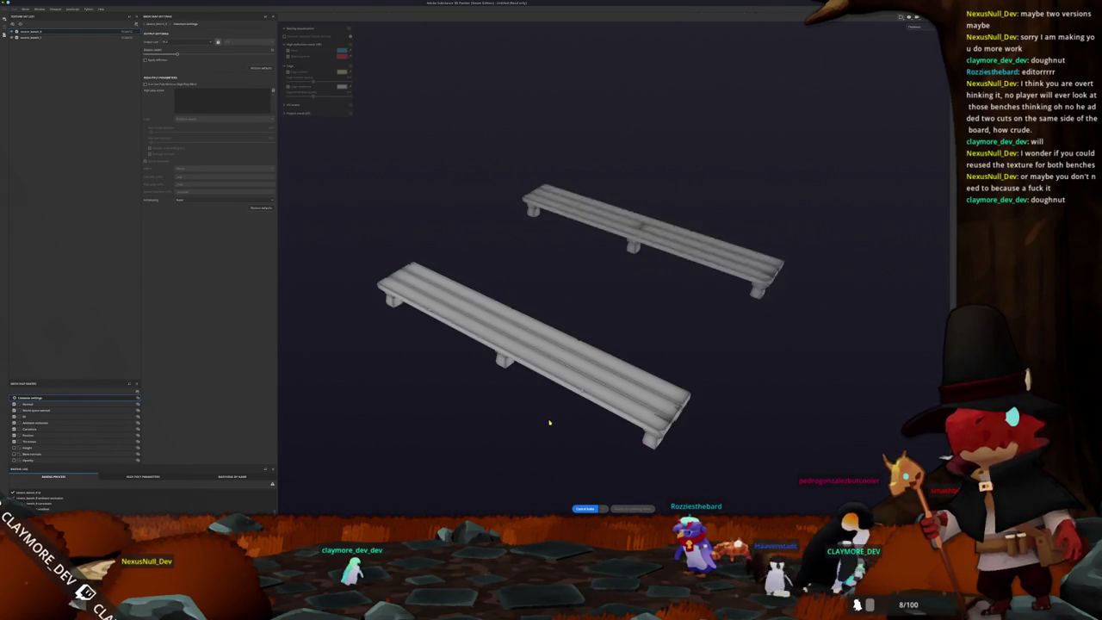
left_click(639, 509)
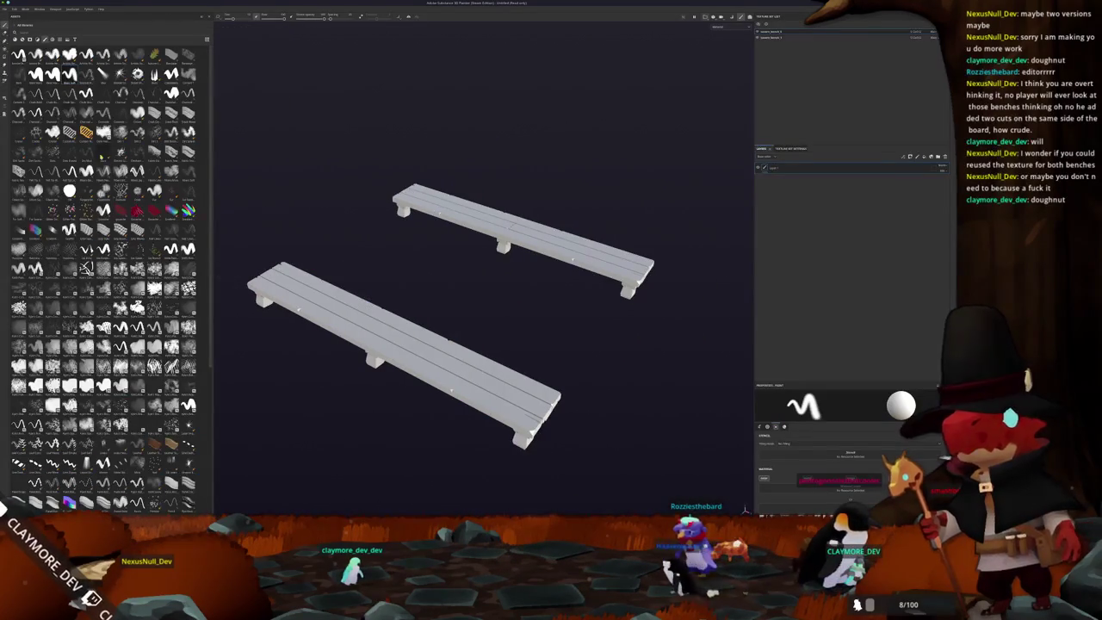
left_click(22, 38)
type("cop")
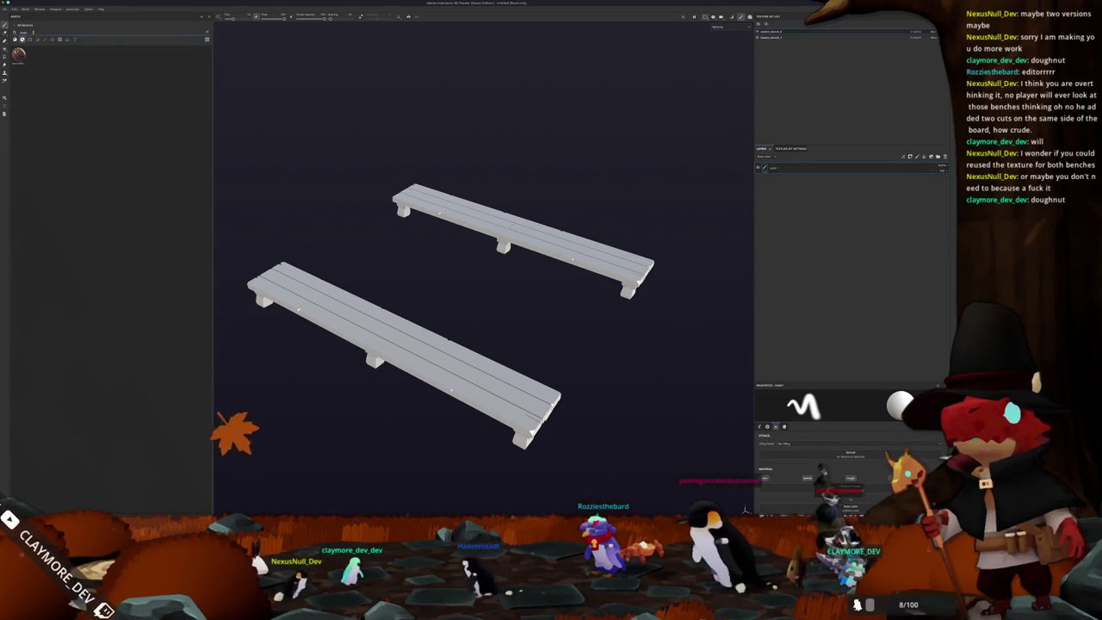
Step: Drop the reddish wood material from the shelf onto the top bench
left_click_drag(19, 54, 739, 208)
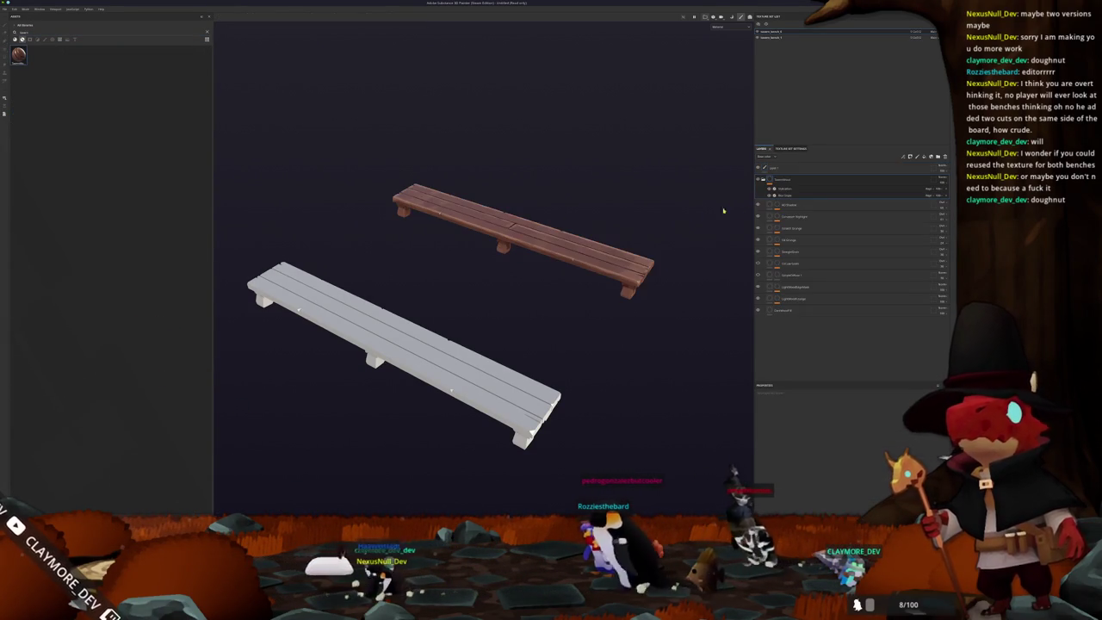
mouse_move(626, 204)
left_mouse_down("alt")
mouse_move(519, 229)
mouse_move(547, 228)
mouse_move(559, 258)
left_mouse_up("alt")
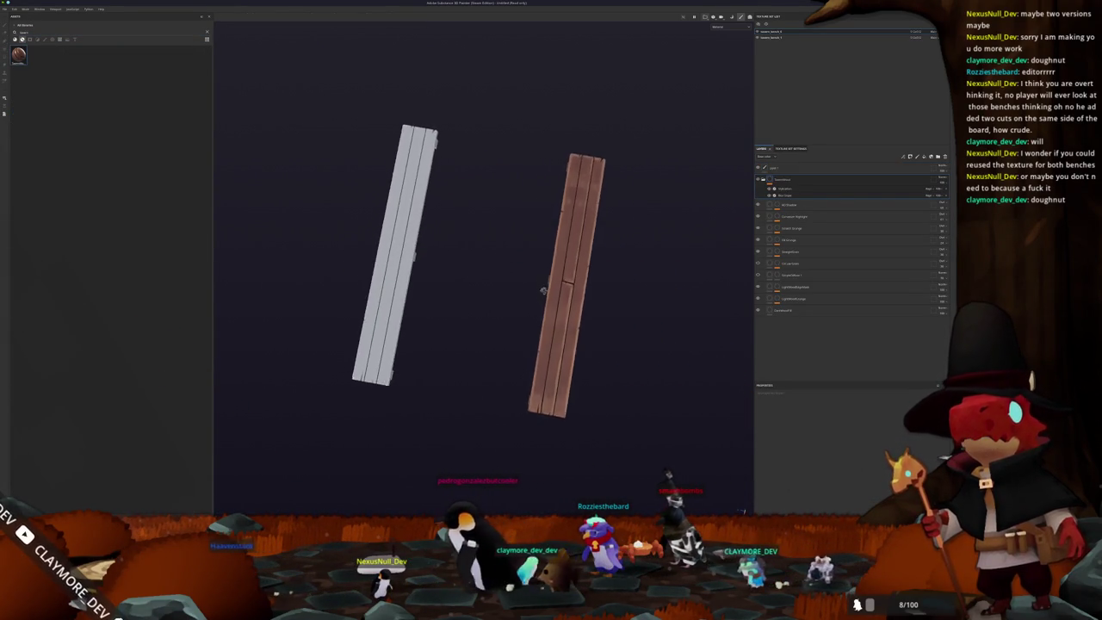
left_click(722, 37)
scroll(603, 198, "up", 2)
scroll(603, 198, "up", 2)
scroll(594, 164, "up", 2)
scroll(603, 198, "down", 2)
scroll(603, 220, "down", 2)
scroll(612, 226, "down", 2)
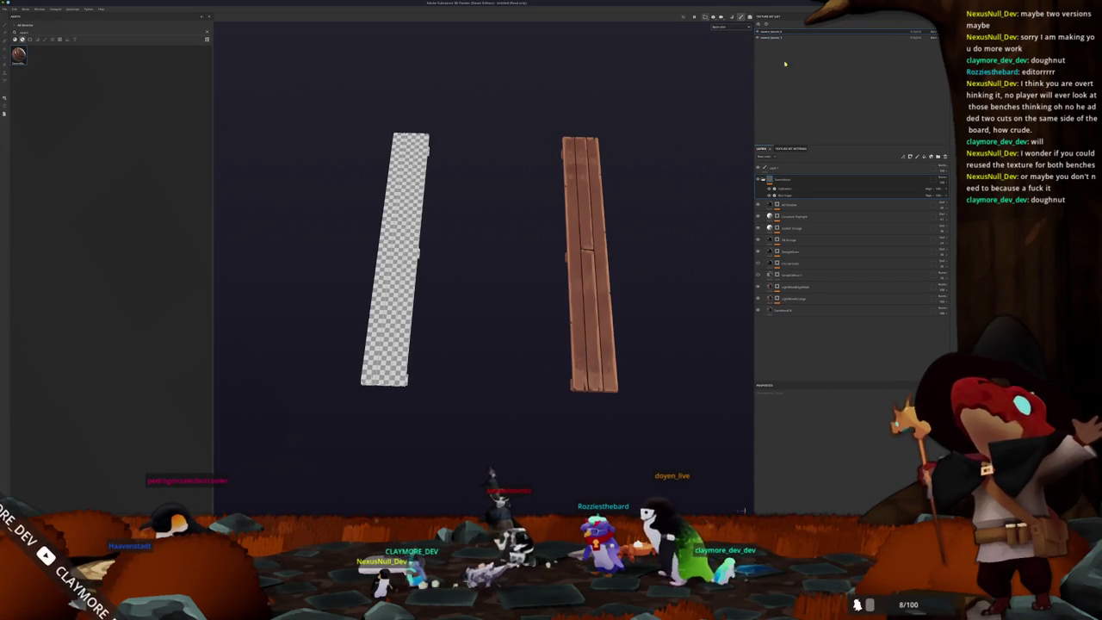
Step: Instantiate the wood layer across the other bench's texture set so both are covered
right_click(784, 181)
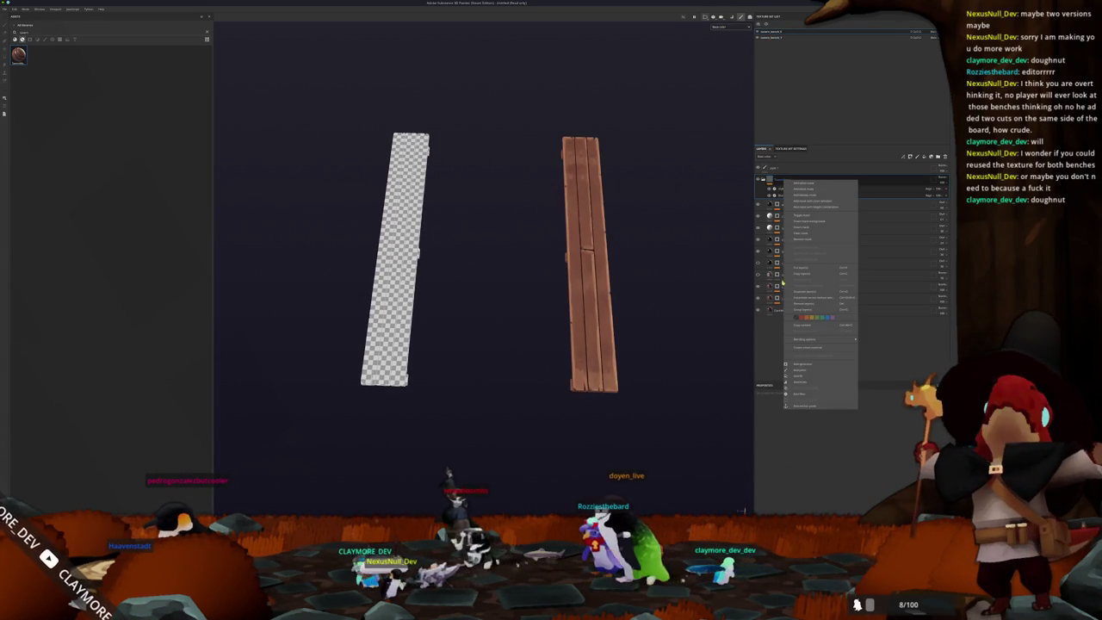
left_click(806, 347)
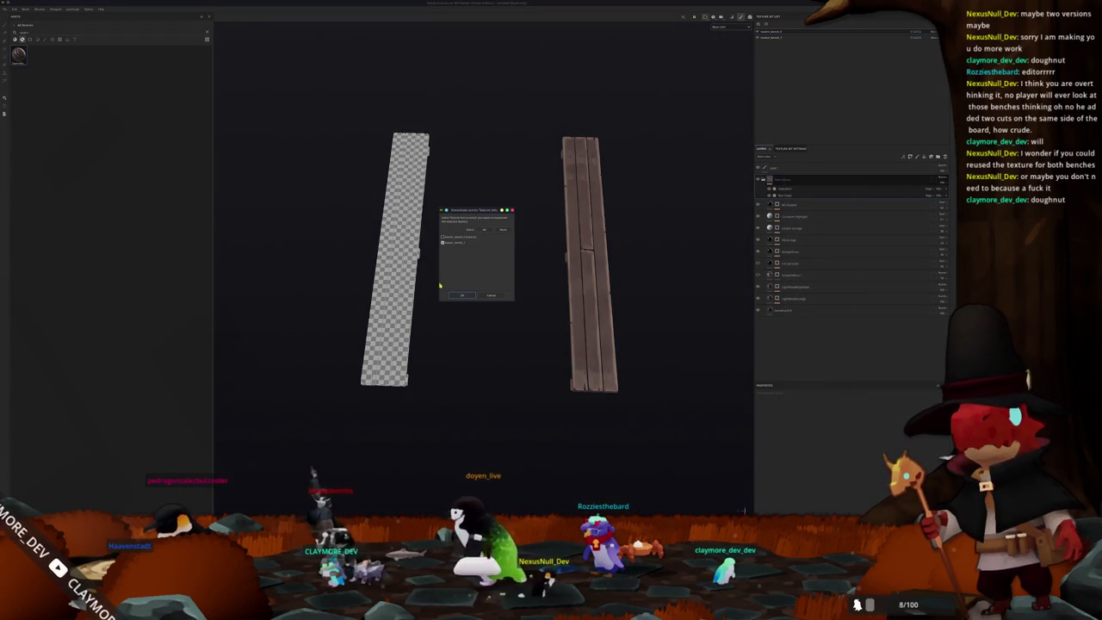
left_click(462, 295)
mouse_move(491, 317)
left_mouse_down("alt")
mouse_move(505, 293)
mouse_move(473, 260)
mouse_move(715, 229)
left_mouse_up("alt")
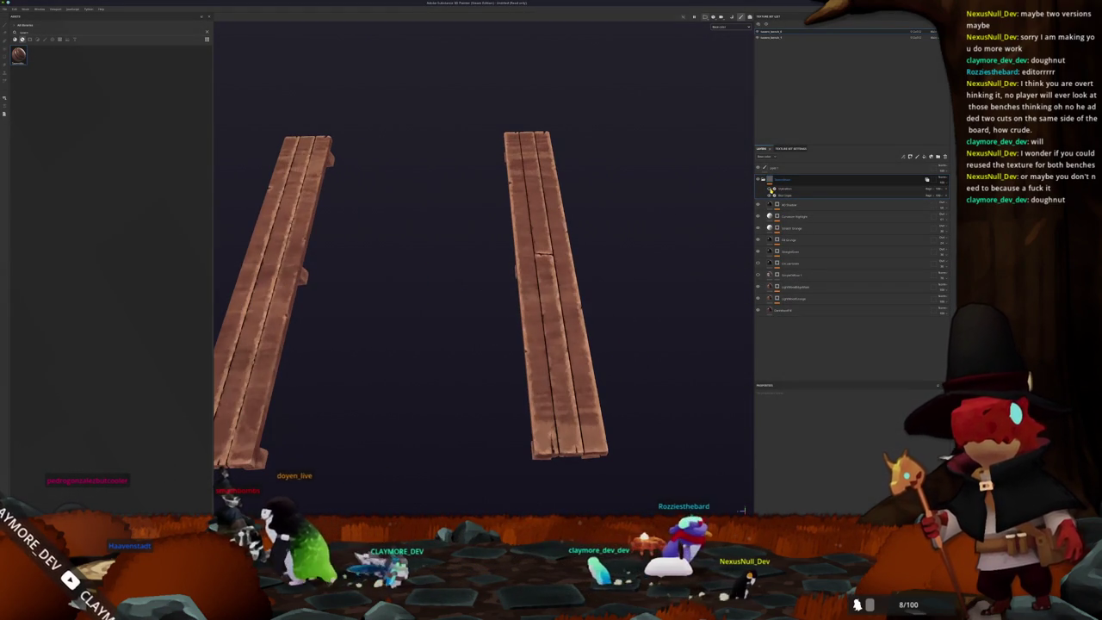
mouse_move(551, 258)
left_mouse_down("alt")
mouse_move(617, 298)
mouse_move(544, 206)
mouse_move(516, 192)
mouse_move(487, 211)
mouse_move(493, 243)
mouse_move(514, 246)
mouse_move(511, 167)
mouse_move(511, 252)
left_mouse_up("alt")
key("ctrl+shift+b")
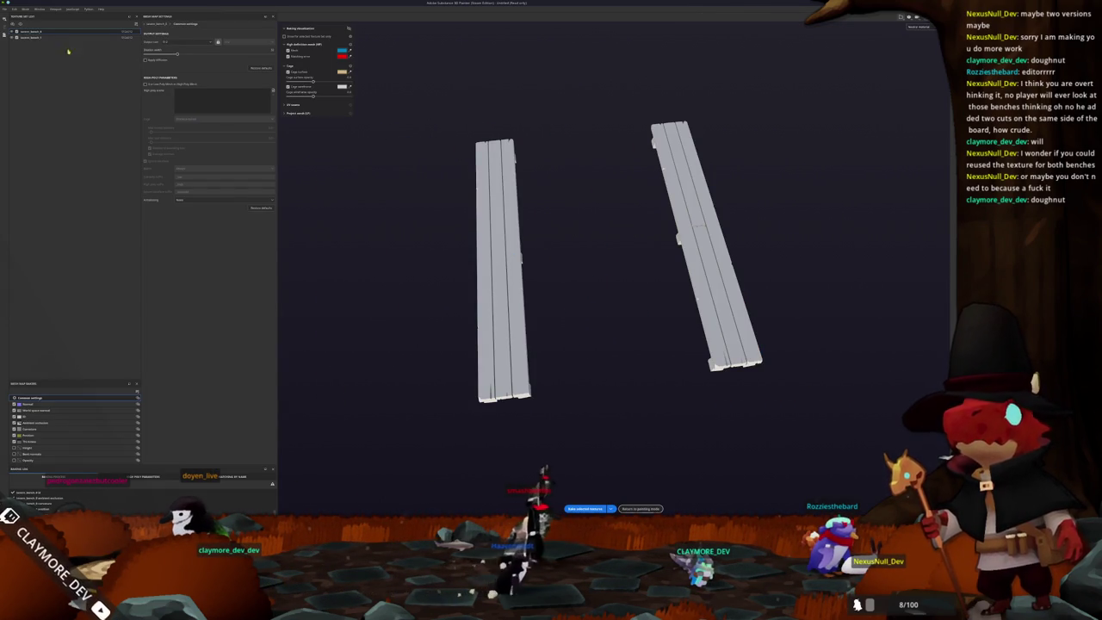
Step: Switch a baker's Self Occlusion to the longer option and bake both benches' mesh maps
left_click(35, 422)
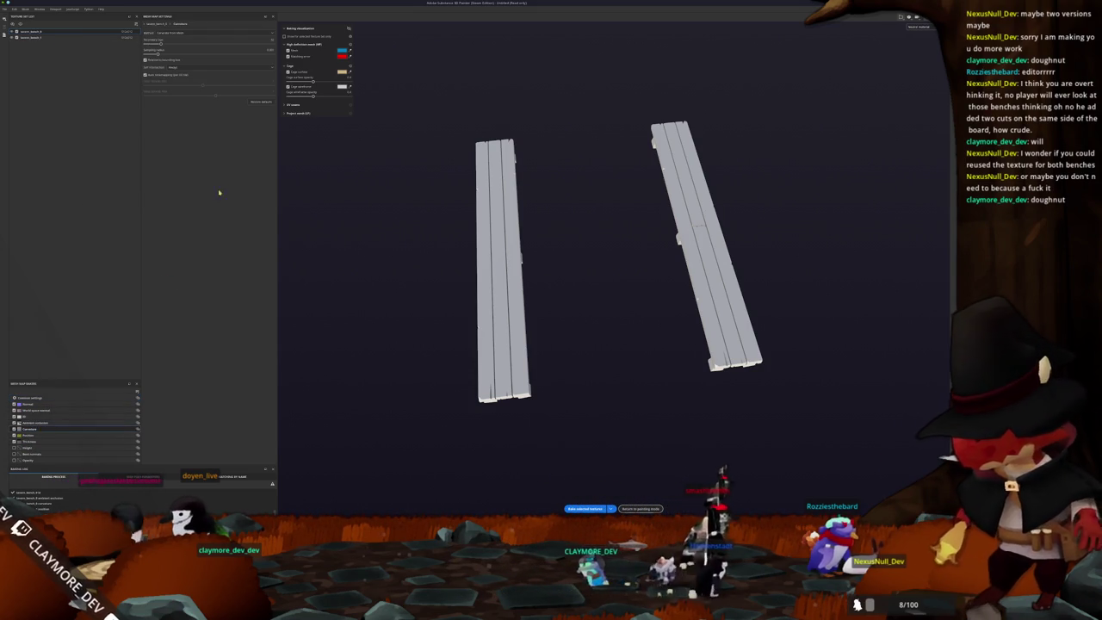
left_click(188, 67)
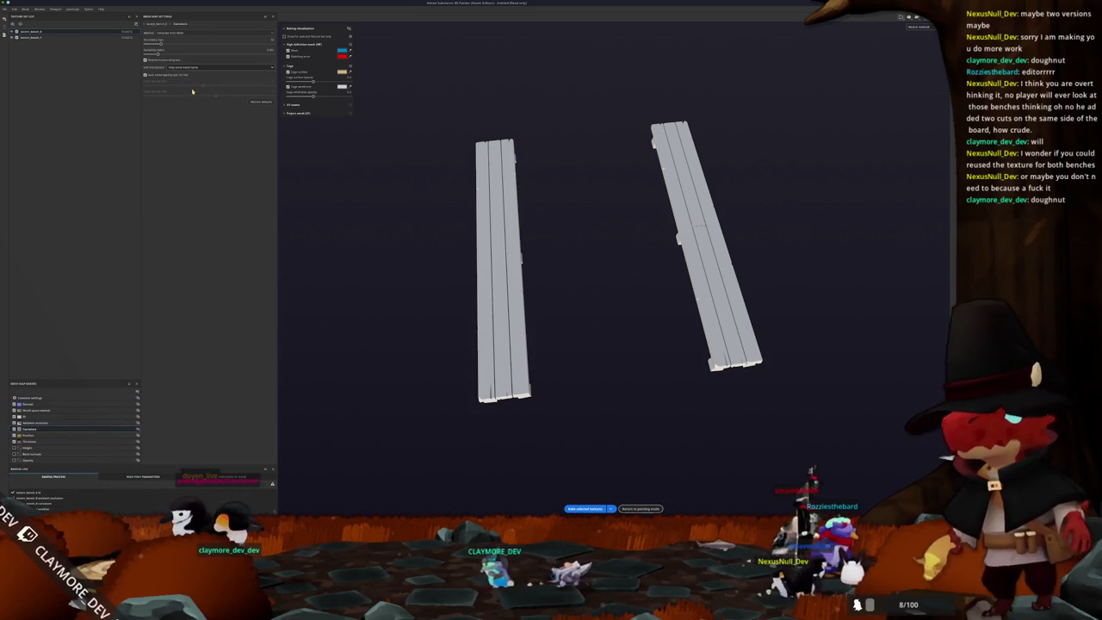
left_click(169, 78)
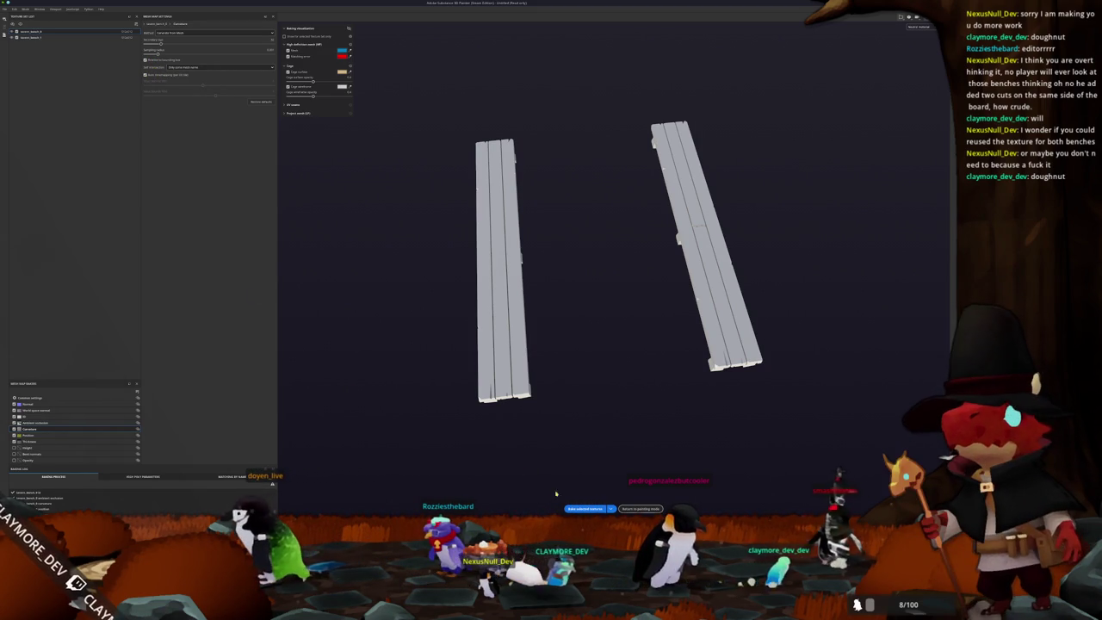
left_click(586, 509)
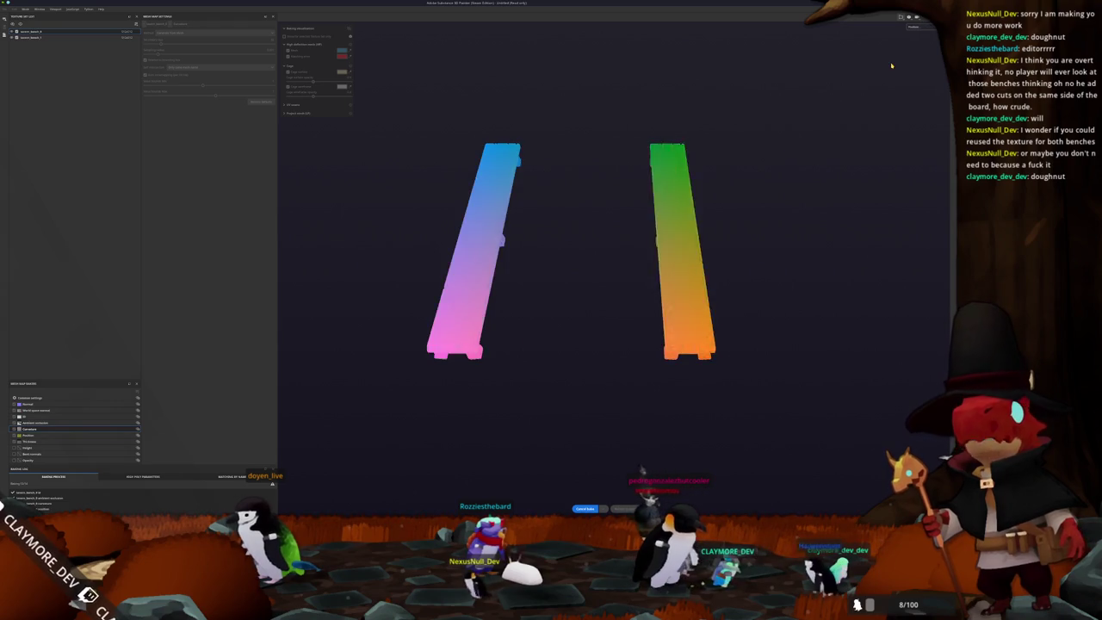
Step: Preview each baked map, ending on the normal map, then return to painting mode
left_click(927, 27)
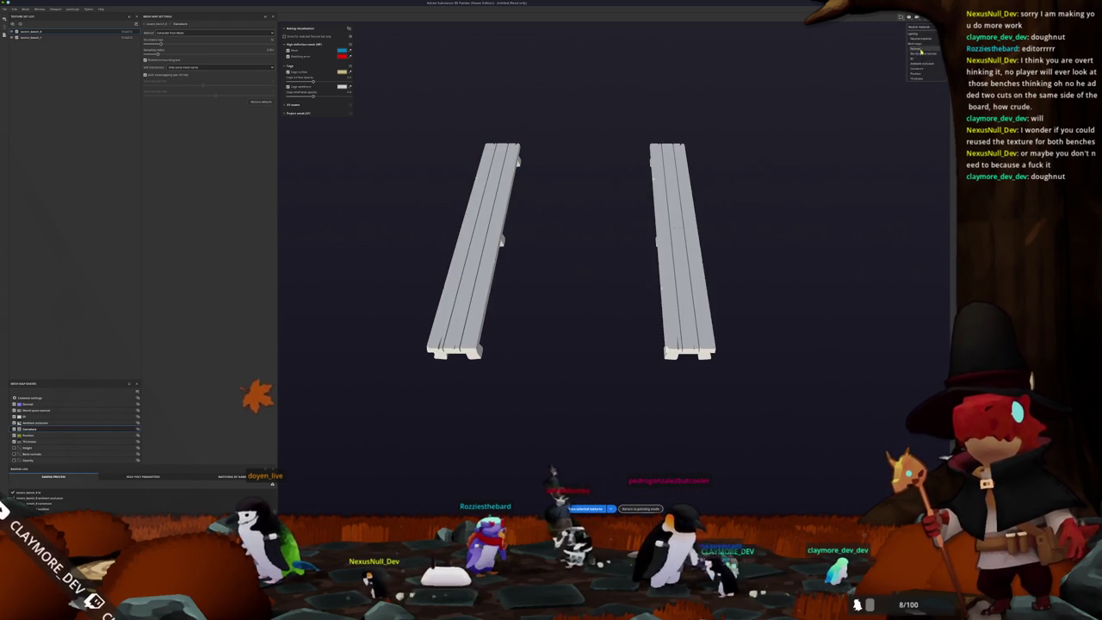
left_click(920, 69)
left_click_drag(870, 86, 819, 93, "alt")
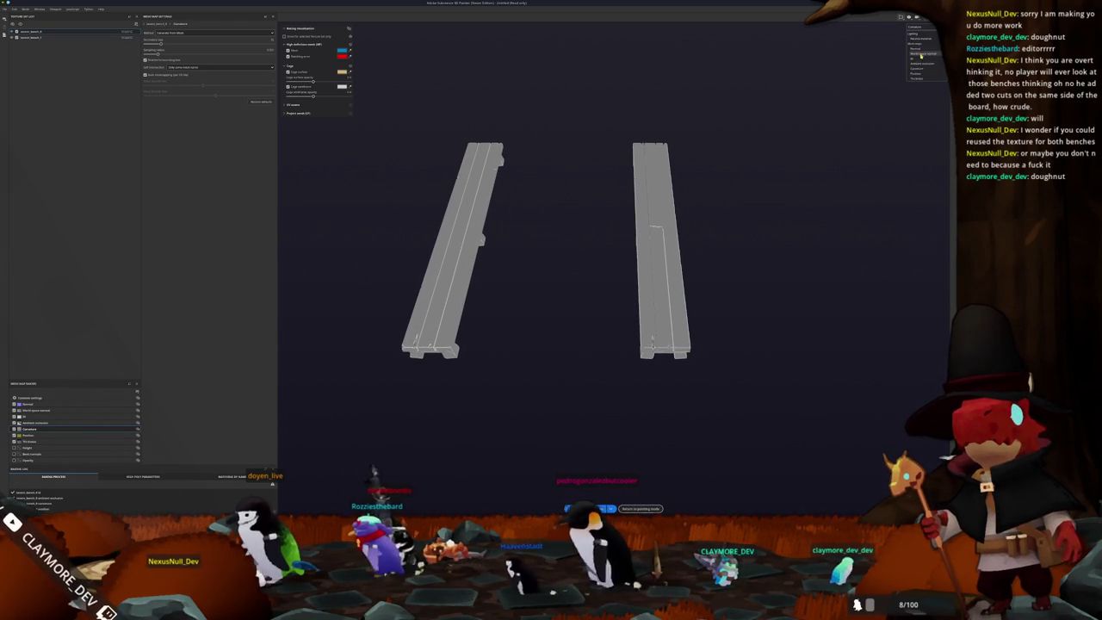
left_click(919, 52)
left_click_drag(825, 98, 741, 62, "alt")
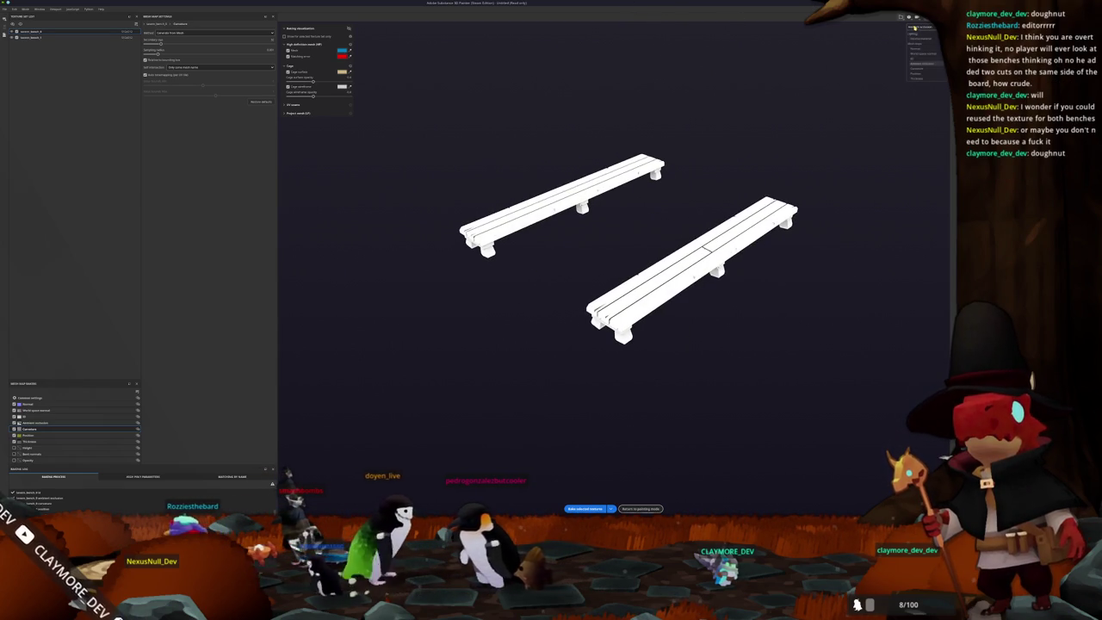
left_click(920, 66)
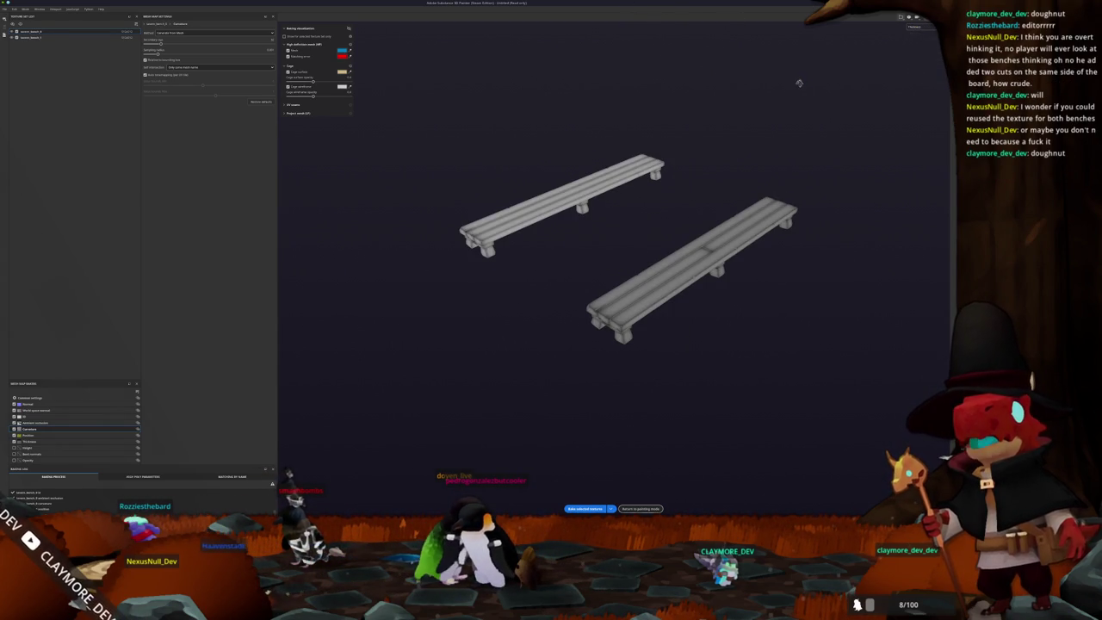
left_click_drag(827, 82, 805, 98, "alt")
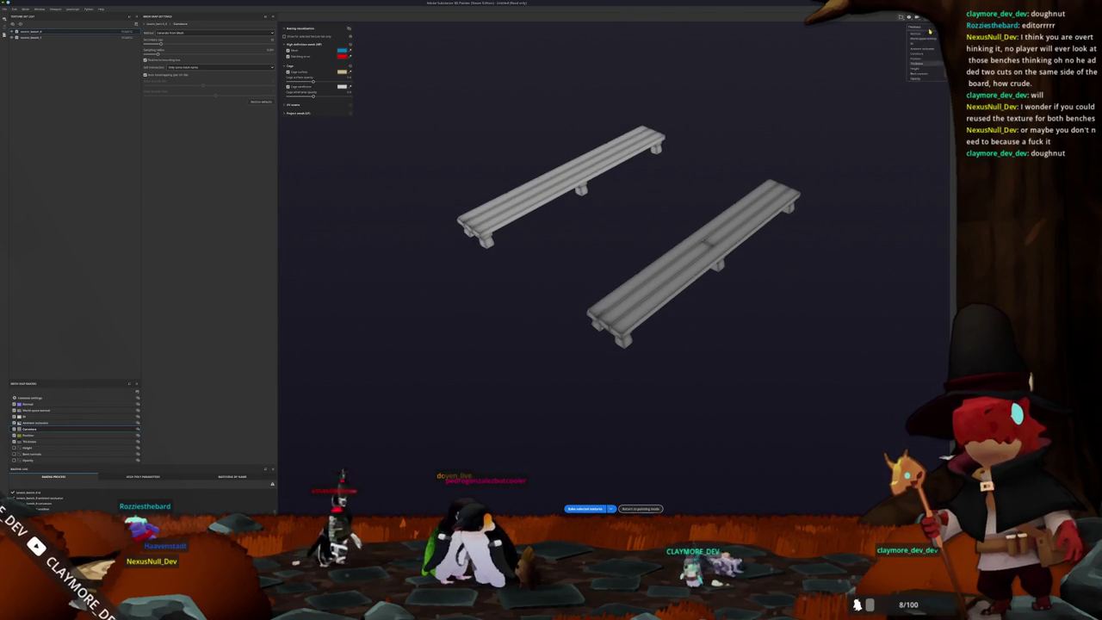
left_click(921, 79)
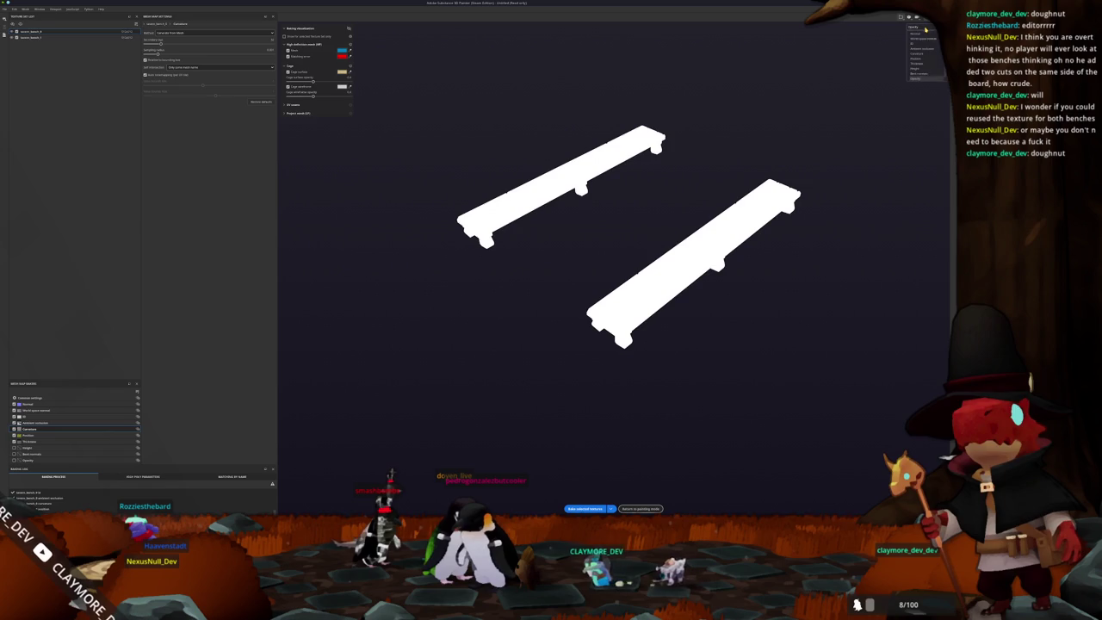
left_click(923, 37)
scroll(542, 144, "up", 2)
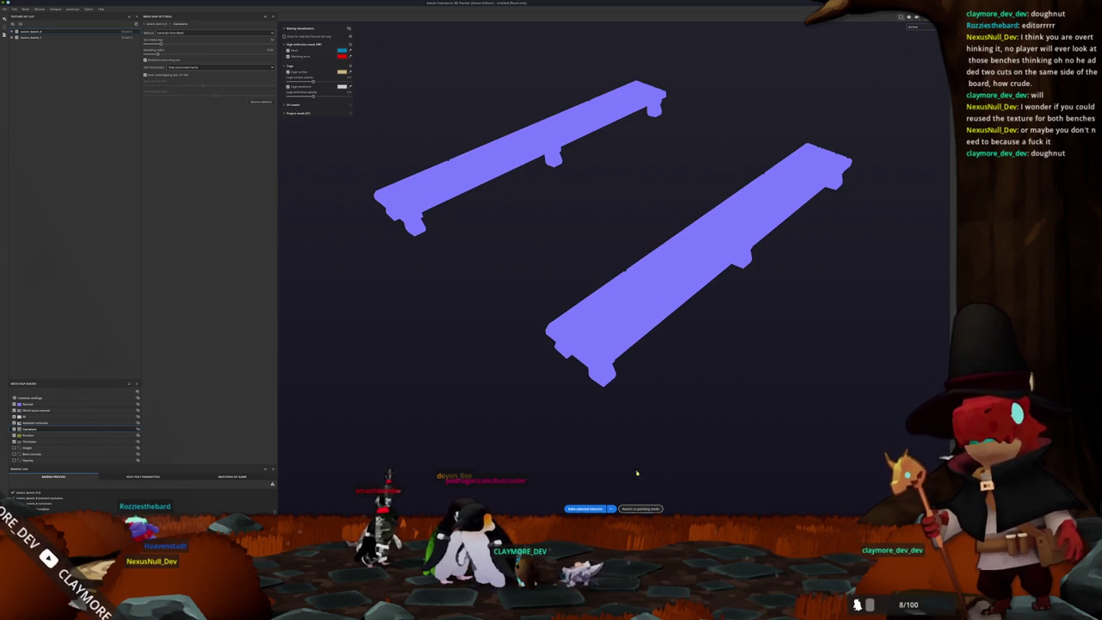
left_click(640, 508)
left_click(720, 27)
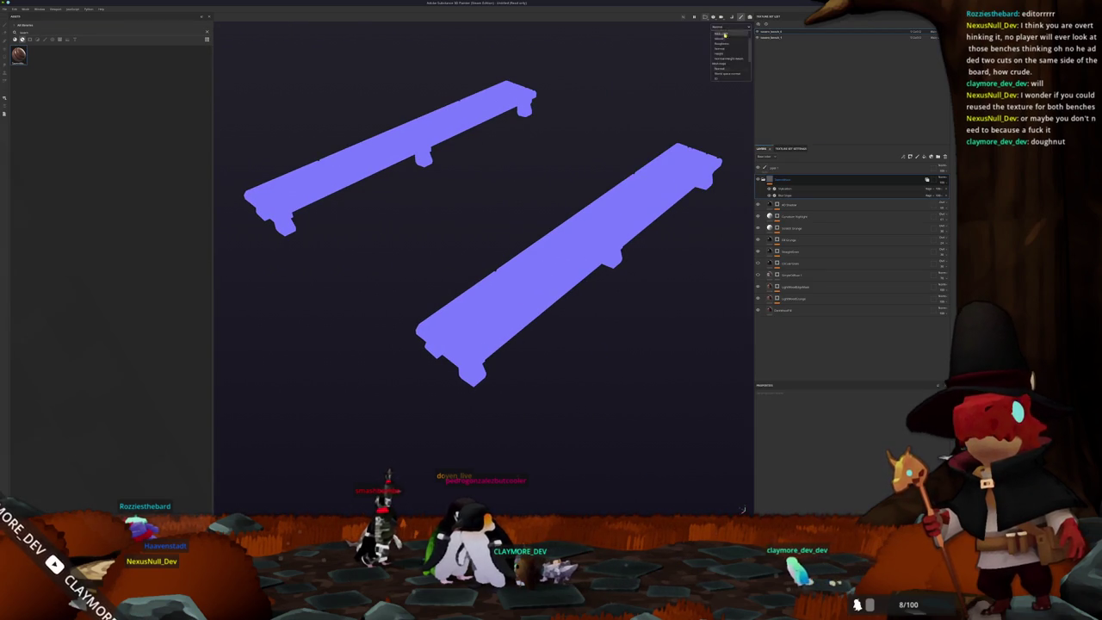
Step: Switch the viewport from the Normal channel to the full Material view and pick a texture set option
left_click(725, 37)
left_click_drag(705, 177, 763, 274, "alt")
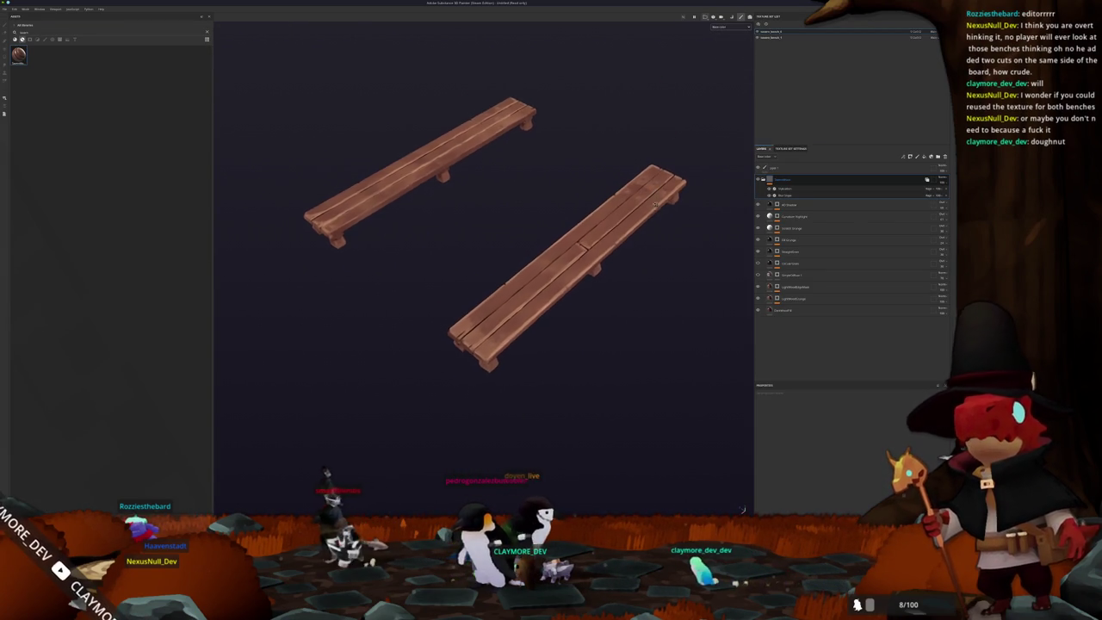
left_click(920, 32)
left_click(910, 60)
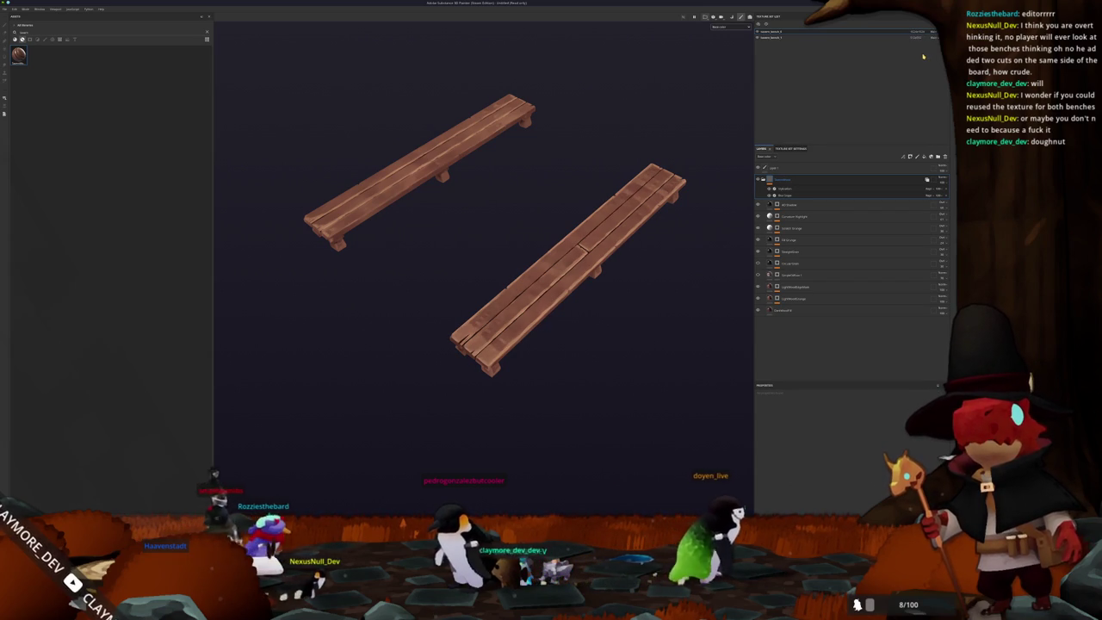
Step: Orbit and zoom around both benches to inspect the reddish wood with its plank grooves
left_click_drag(910, 60, 651, 123, "alt")
scroll(645, 129, "up", 5)
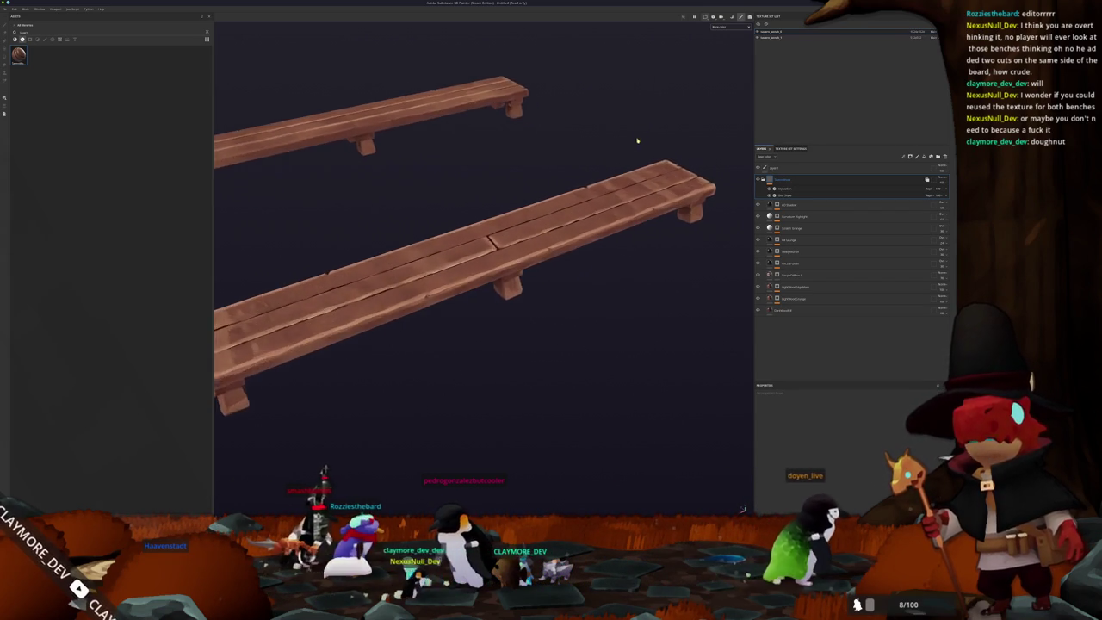
scroll(602, 155, "down", 3)
left_click_drag(593, 160, 644, 152, "alt")
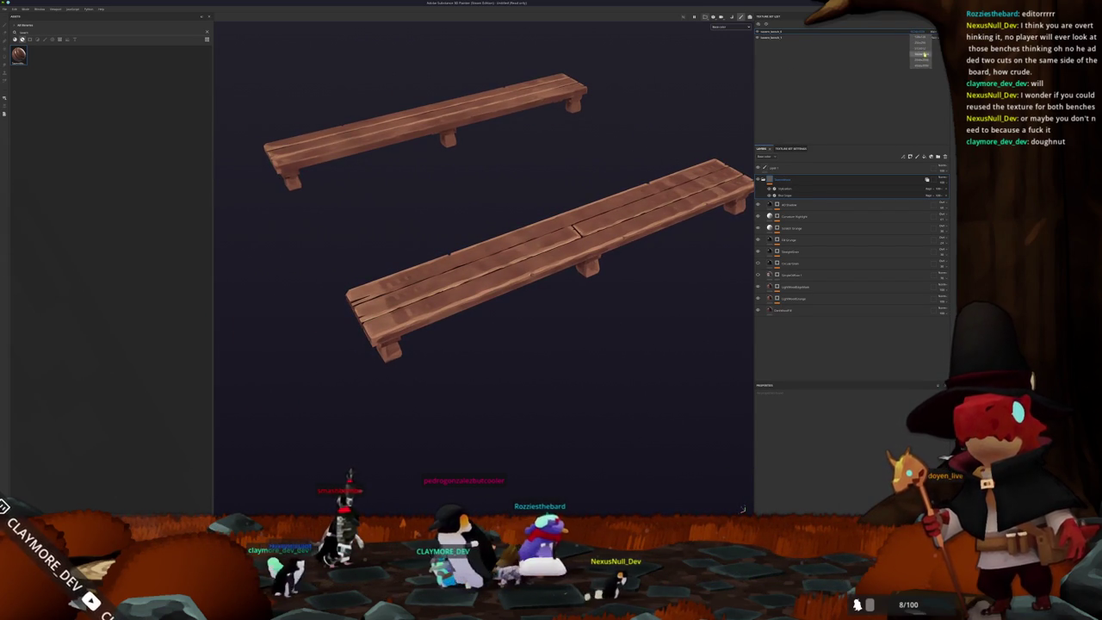
scroll(628, 172, "down", 2)
left_click_drag(620, 191, 672, 207, "alt")
Step: Add a triplanar-projected fill to the bottom wood layer and lower its tiling slightly
left_click(783, 309)
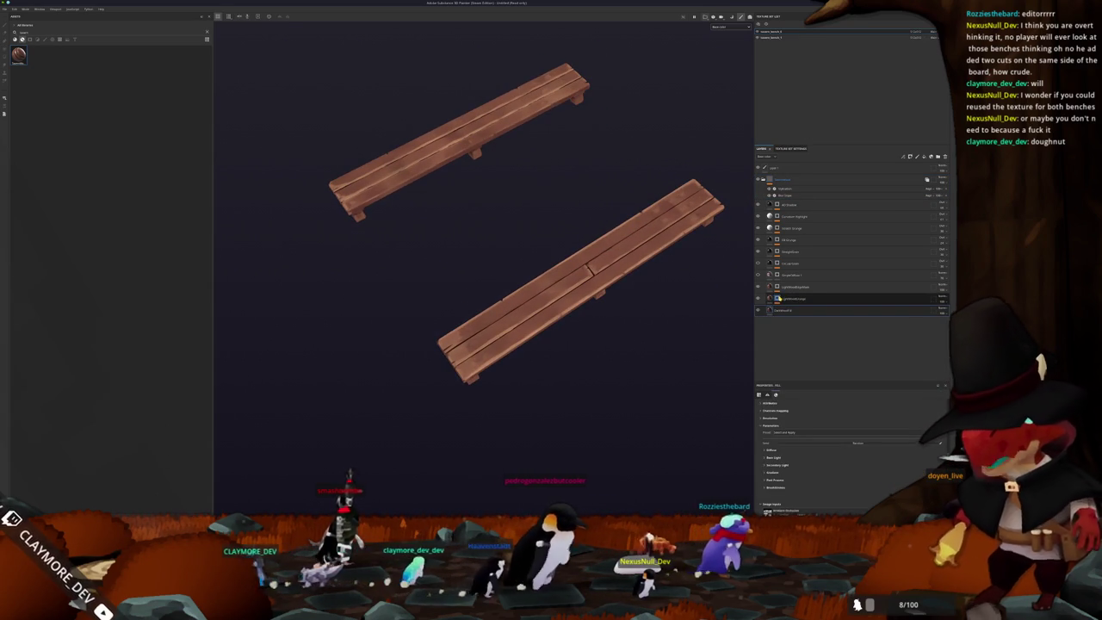
left_click(797, 312)
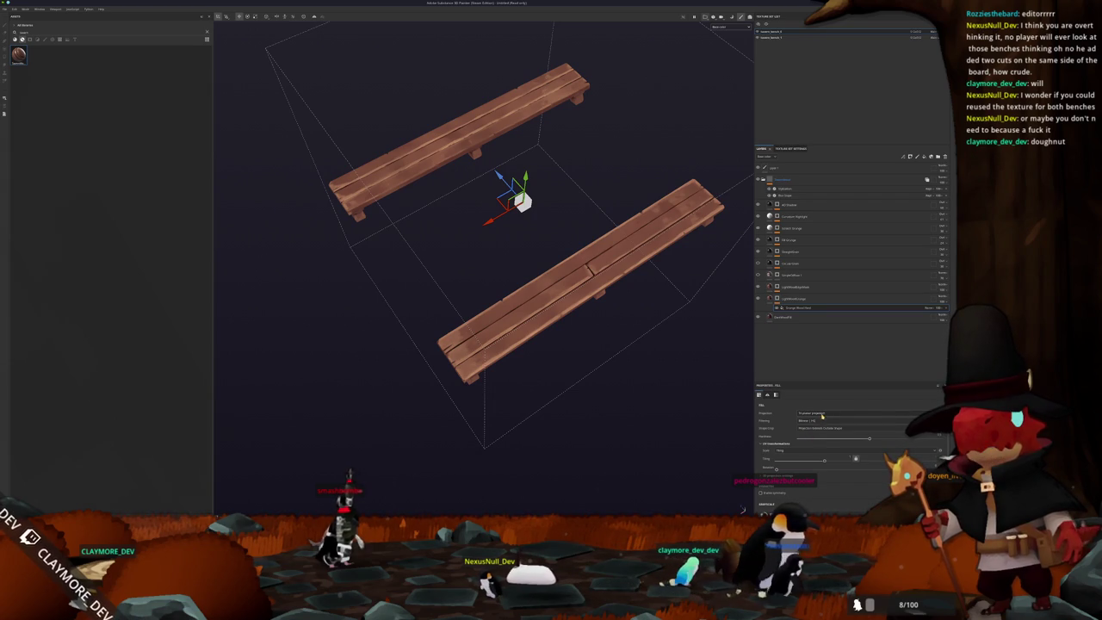
scroll(693, 426, "down", 2)
scroll(688, 435, "down", 1)
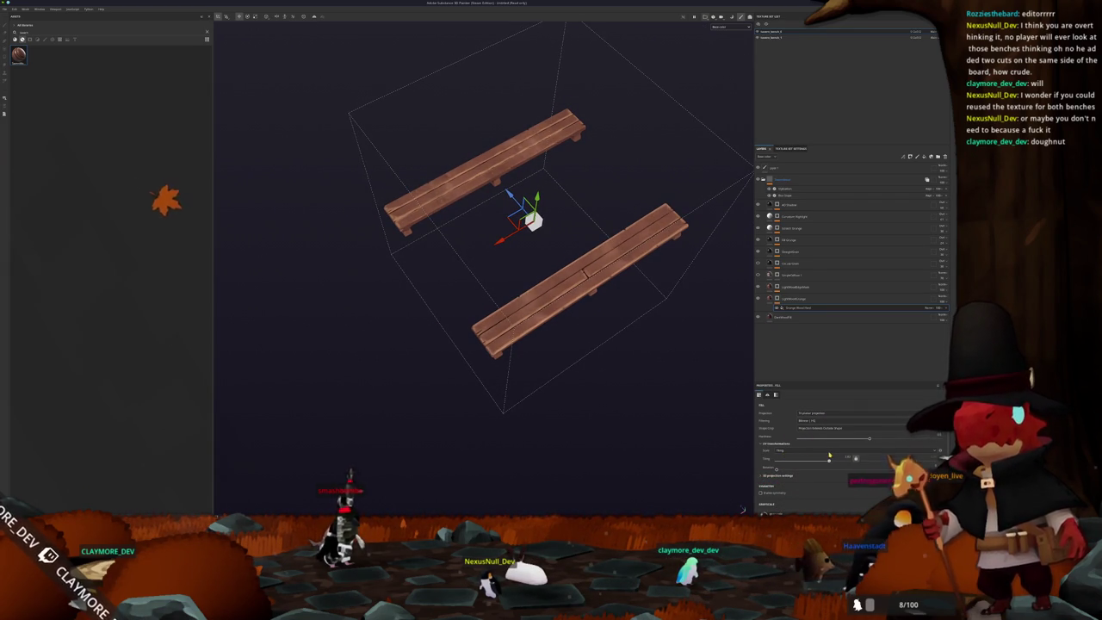
left_click_drag(828, 454, 824, 454)
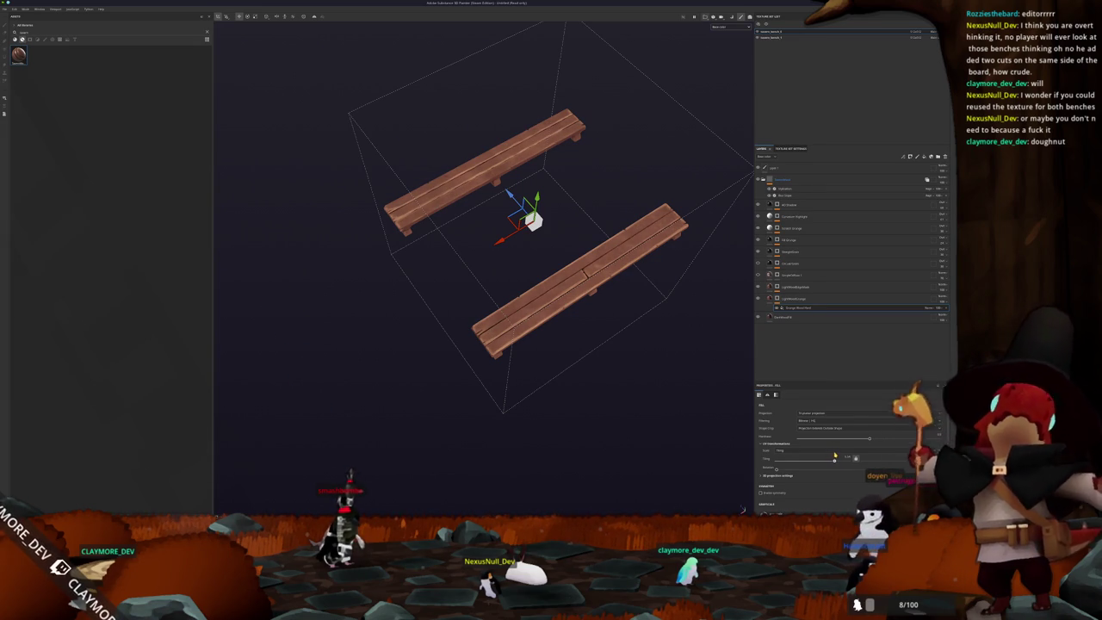
left_click_drag(834, 454, 831, 456)
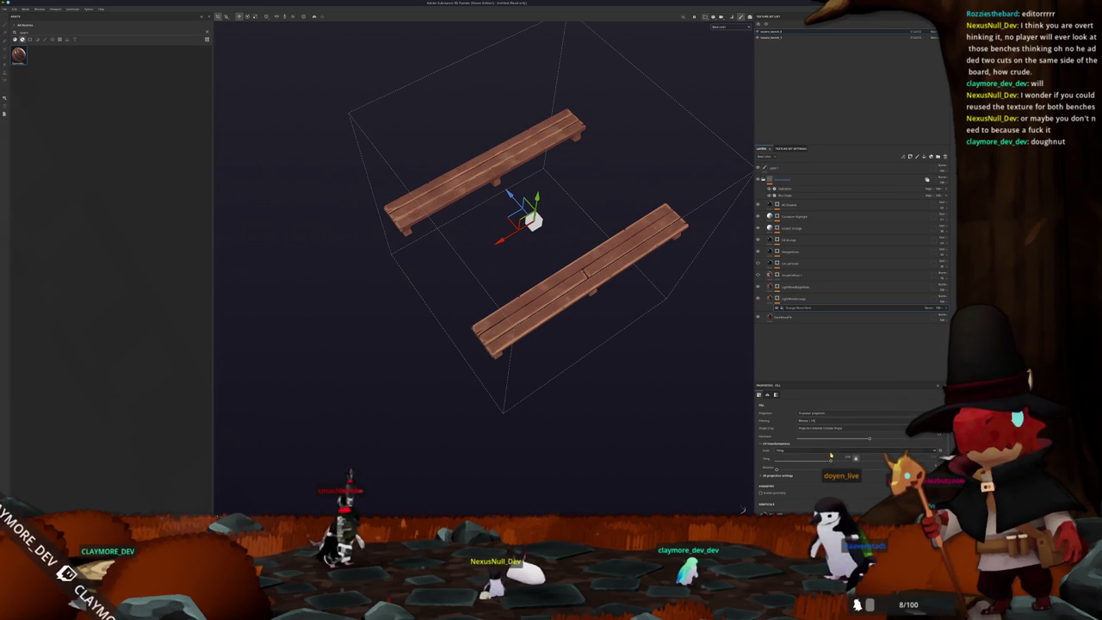
mouse_move(728, 461)
left_mouse_down("alt")
mouse_move(687, 433)
mouse_move(730, 446)
left_mouse_up("alt")
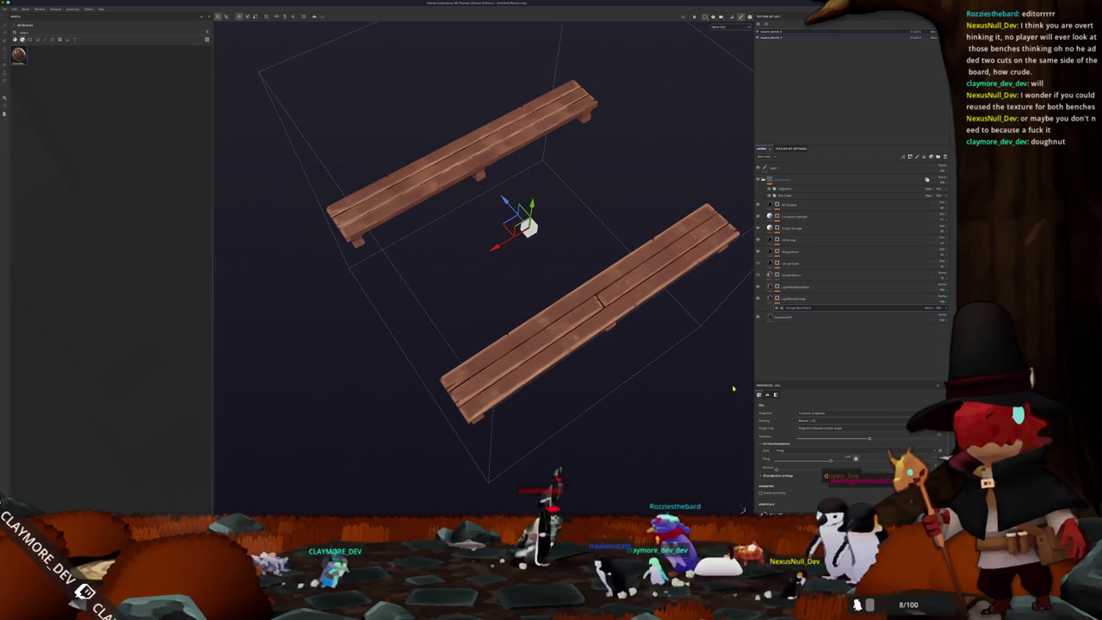
Step: Add a Curvature generator, then move another wood layer higher in the stack and select its fill
right_click(788, 291)
left_click(815, 383)
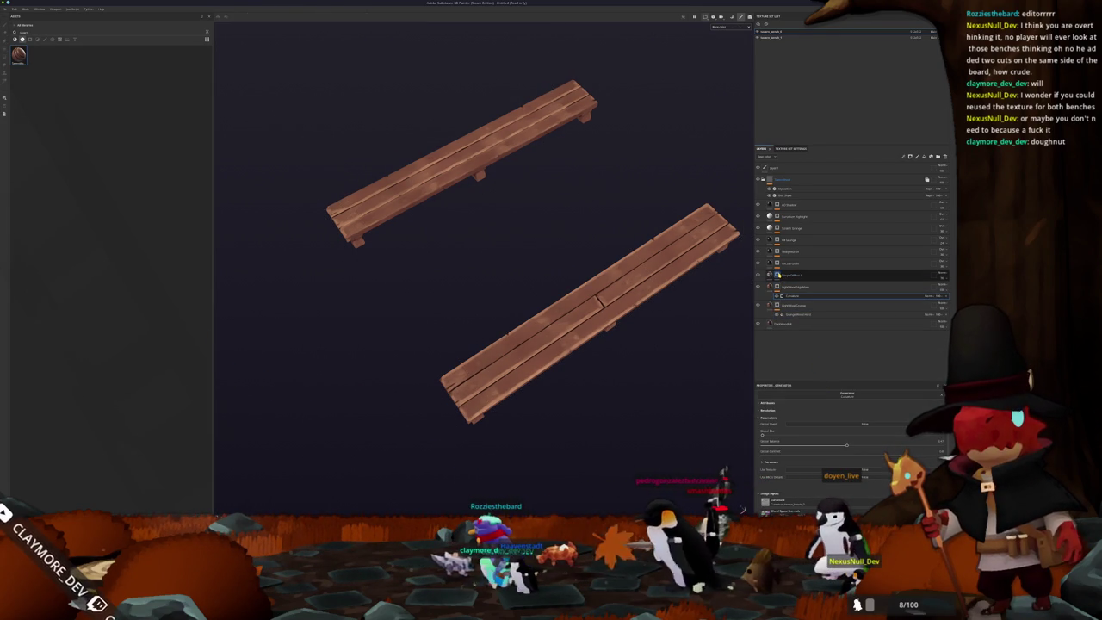
left_click(760, 274)
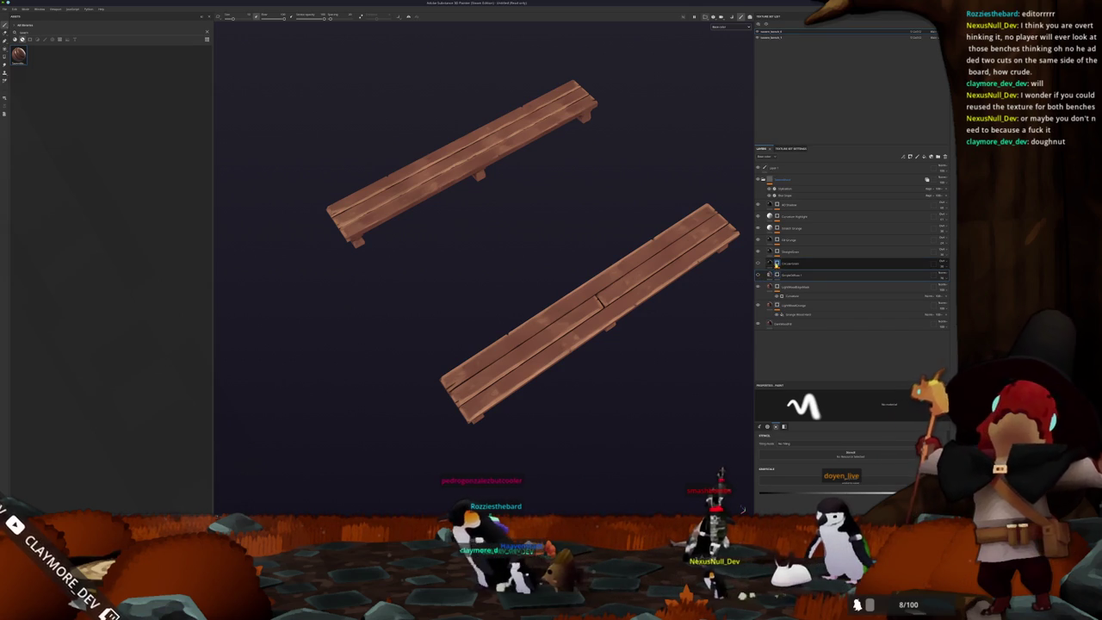
left_click_drag(788, 274, 788, 251)
left_click(779, 252)
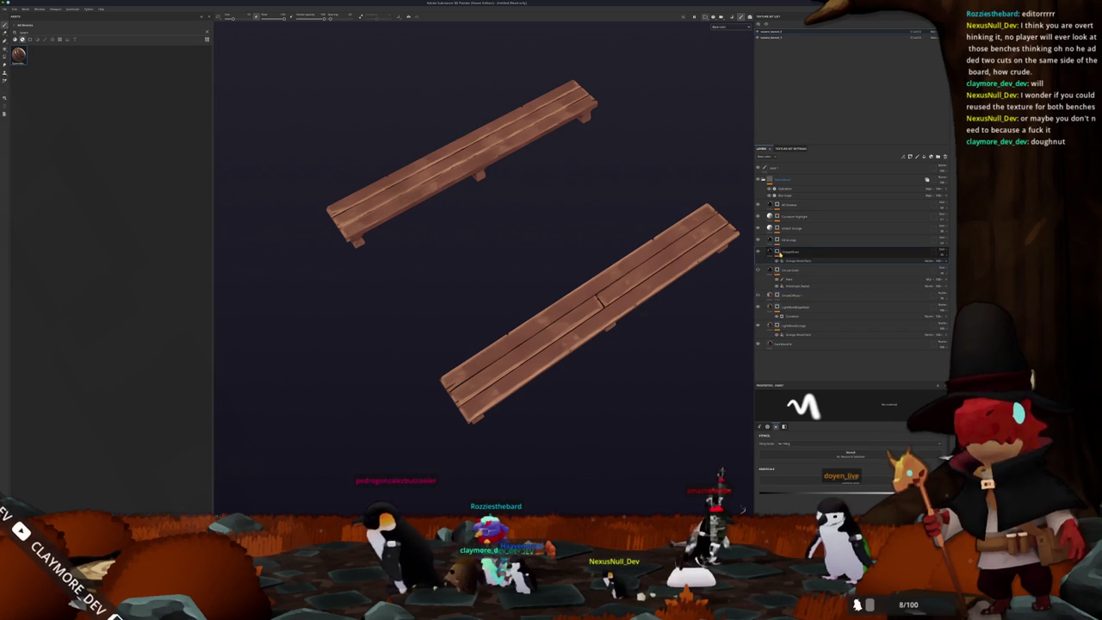
left_click(791, 261)
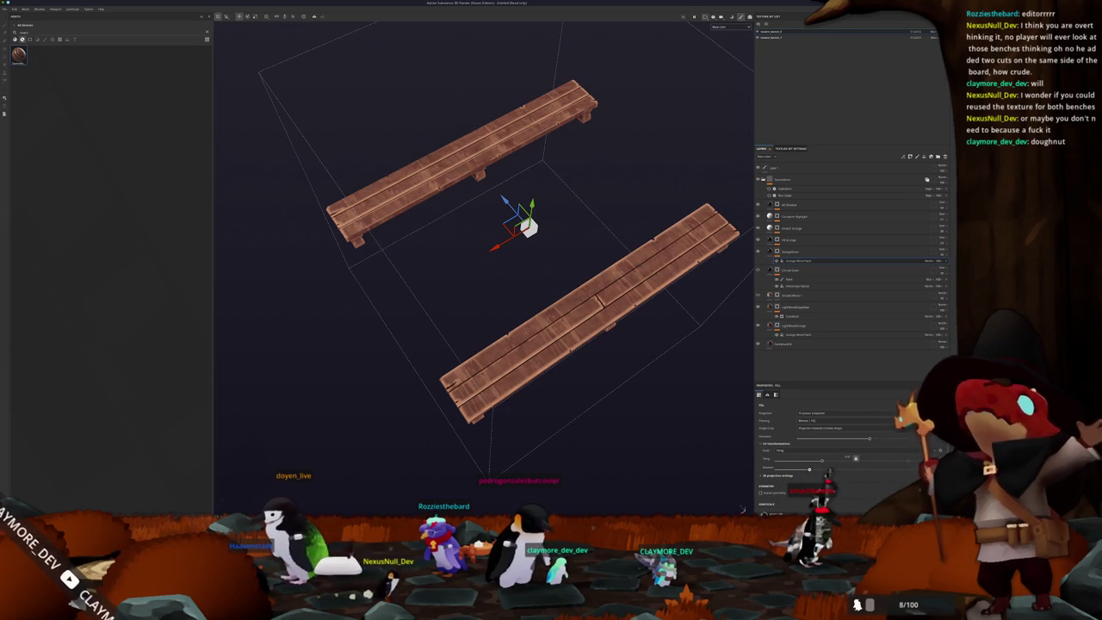
Step: Rotate the Grunge Wood Bench fill's texture and move a new empty effect under Smart Grunge
left_click(796, 335)
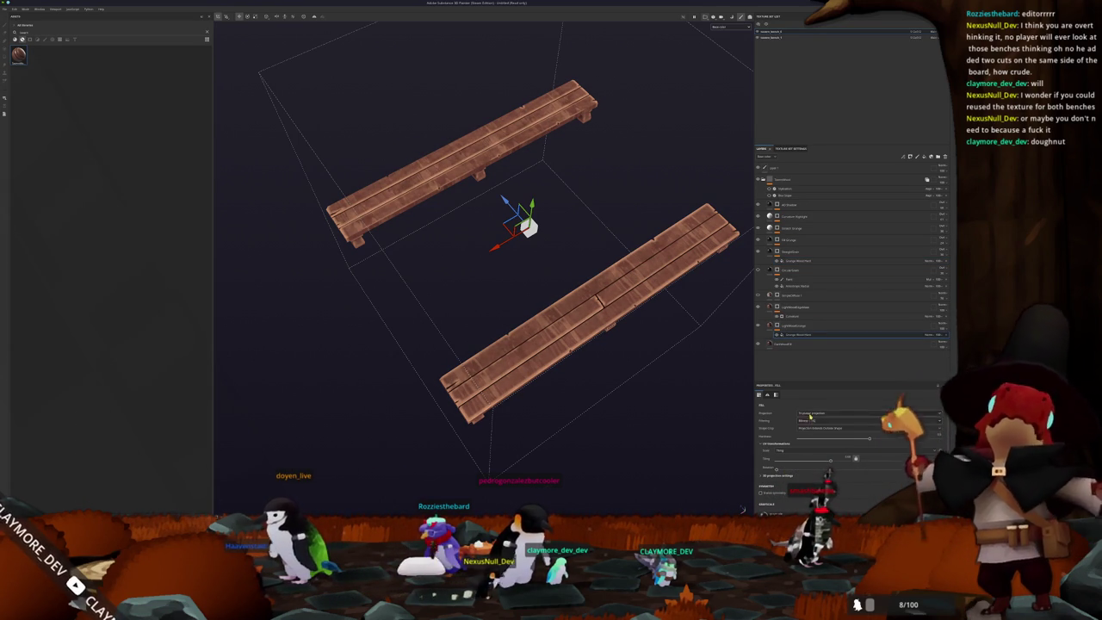
left_click_drag(777, 468, 815, 469)
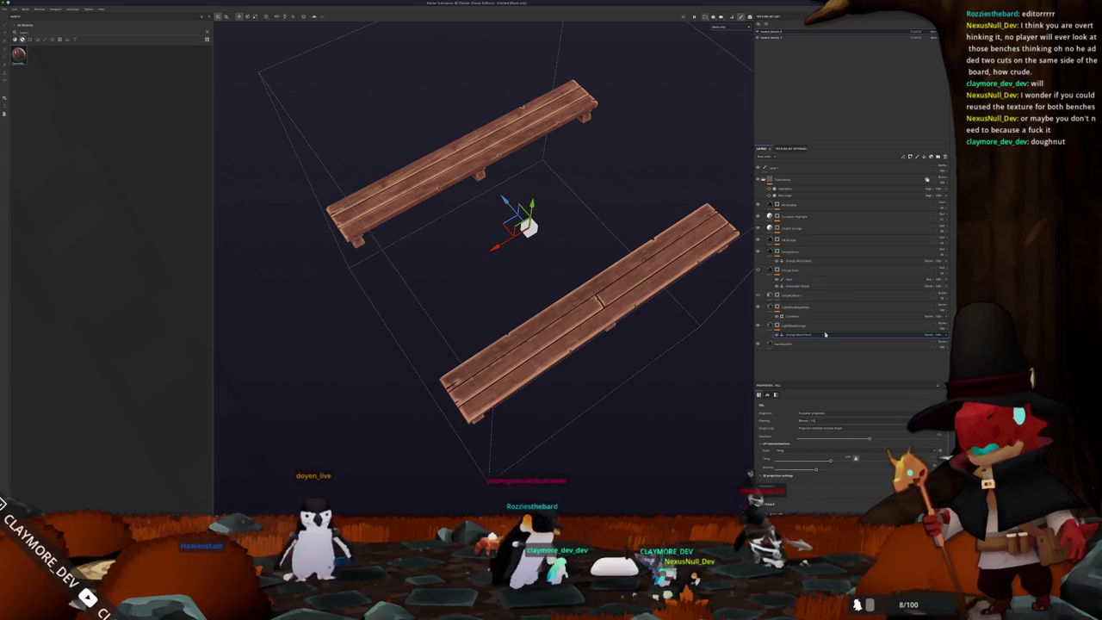
left_click(790, 316)
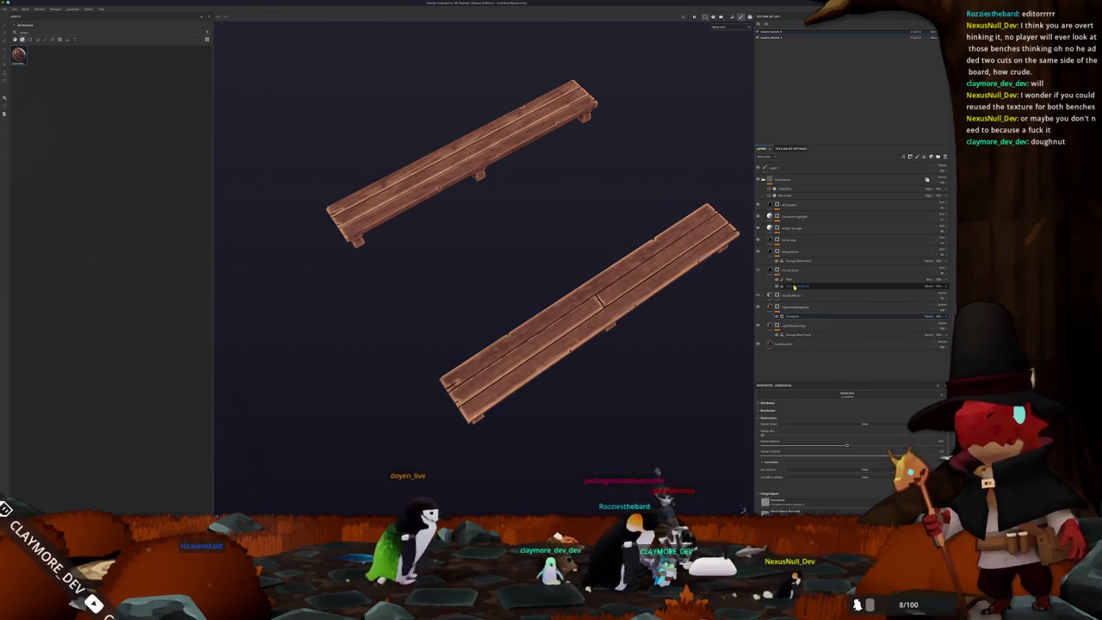
left_click(789, 241)
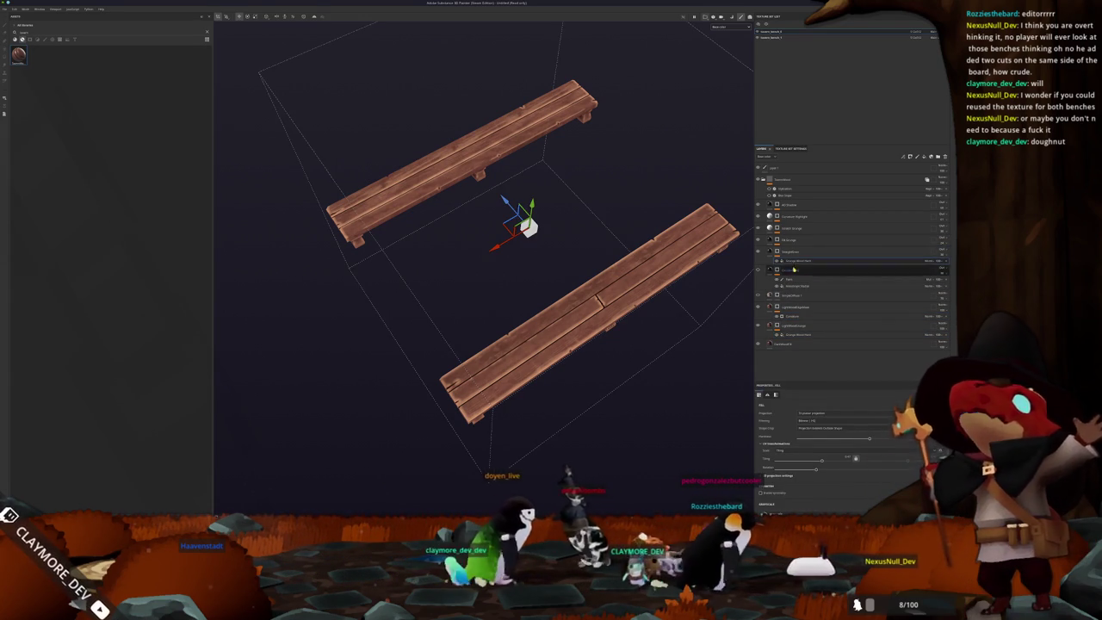
left_click(792, 246)
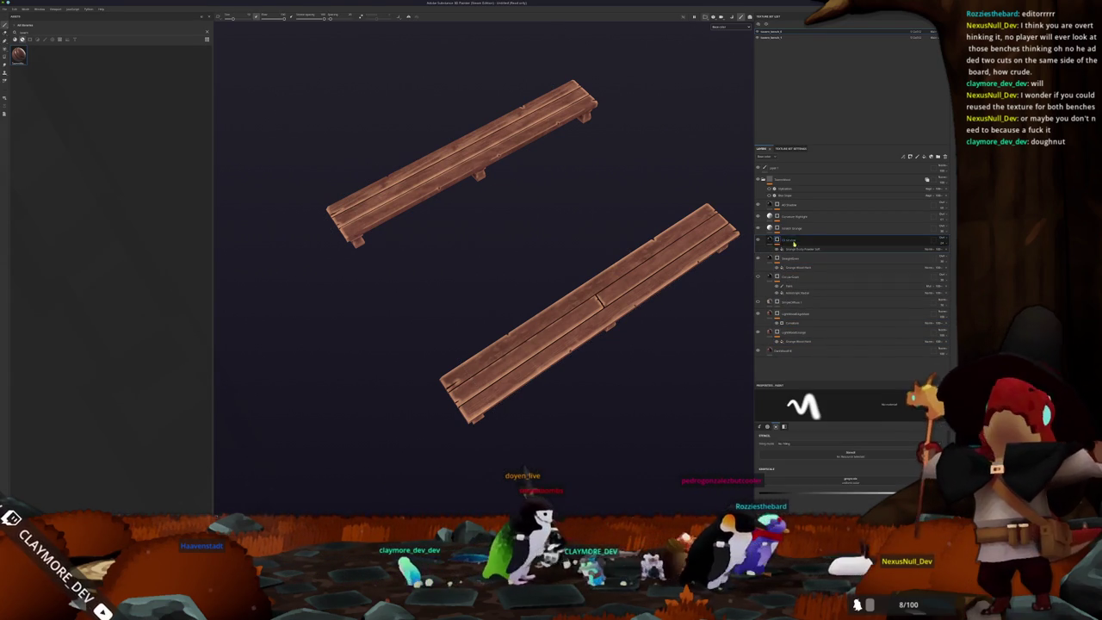
left_click_drag(796, 248, 795, 238)
left_click(796, 239)
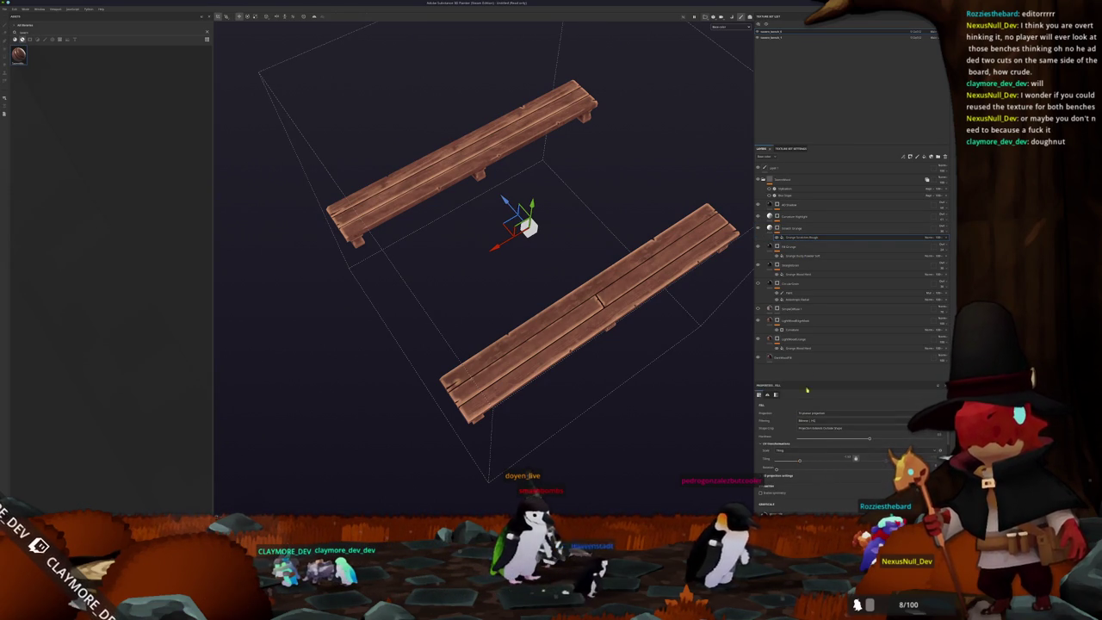
Step: Pick a new value in the filter layer's Properties dropdown and orbit around the benches
left_click(793, 216)
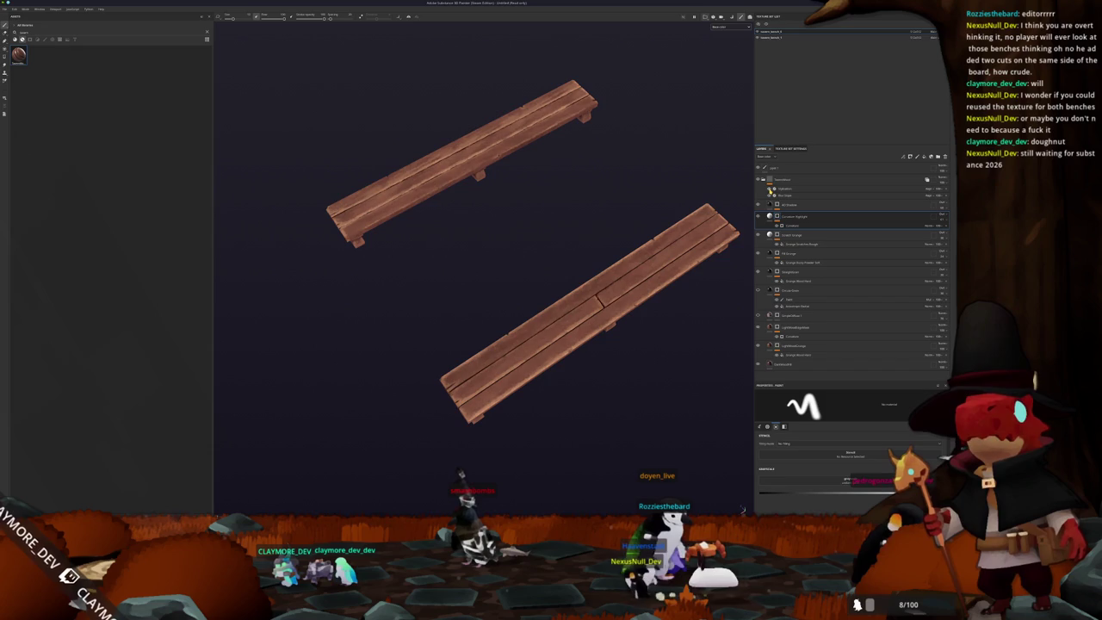
left_click(782, 196)
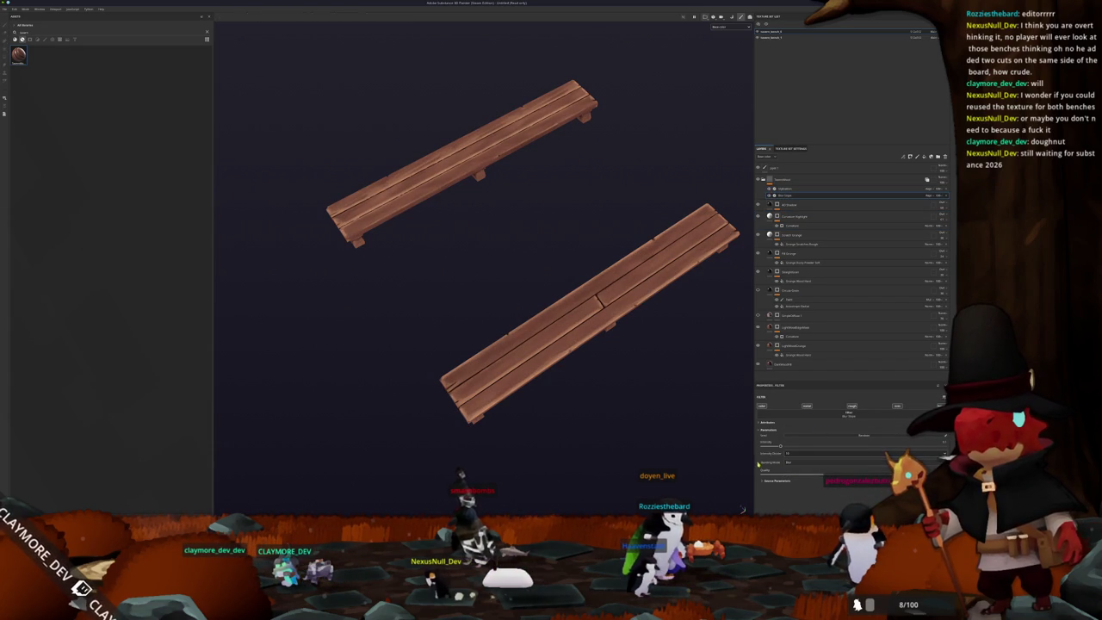
left_click(791, 463)
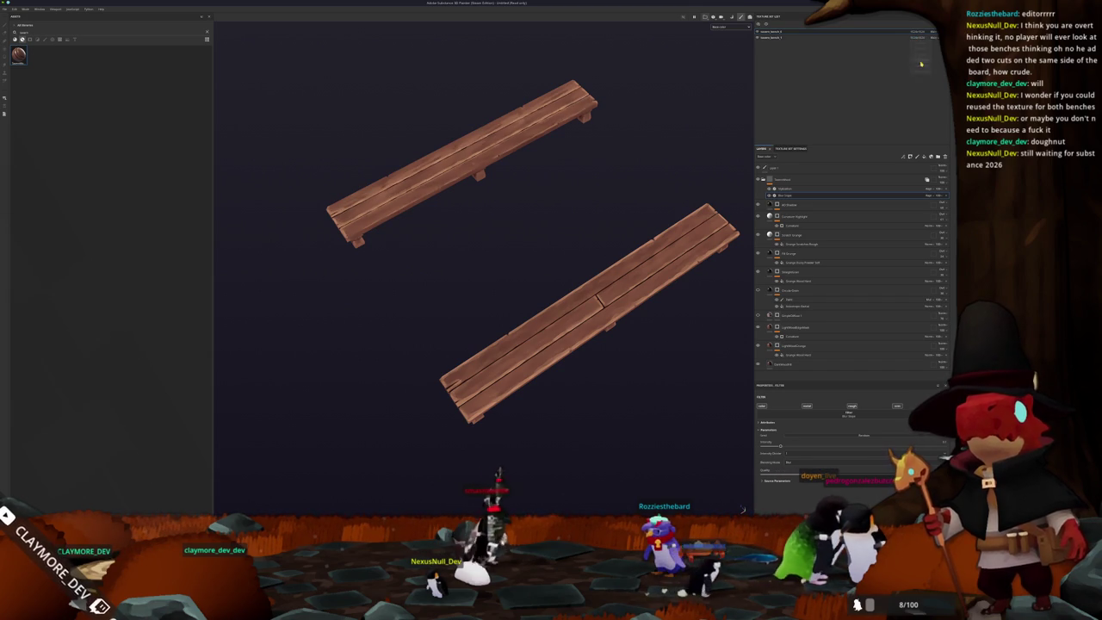
mouse_move(651, 174)
left_mouse_down("alt")
mouse_move(602, 204)
mouse_move(495, 156)
mouse_move(524, 207)
mouse_move(468, 128)
mouse_move(367, 175)
mouse_move(422, 119)
mouse_move(534, 66)
mouse_move(502, 199)
mouse_move(521, 437)
left_mouse_up("alt")
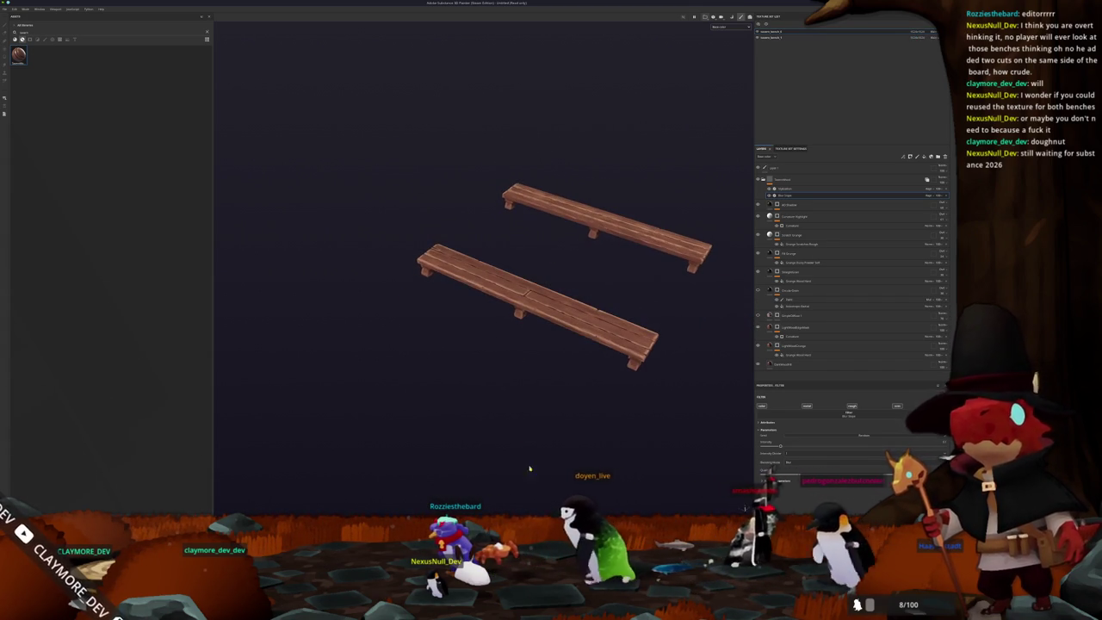
key("alt+Tab")
key("alt+Tab")
key("alt+Tab")
Step: Append the stool object from the project's objects folder and frame it with both benches
mouse_move(639, 251)
left_mouse_down("alt")
mouse_move(552, 248)
mouse_move(598, 136)
left_mouse_up("alt")
left_click(801, 95)
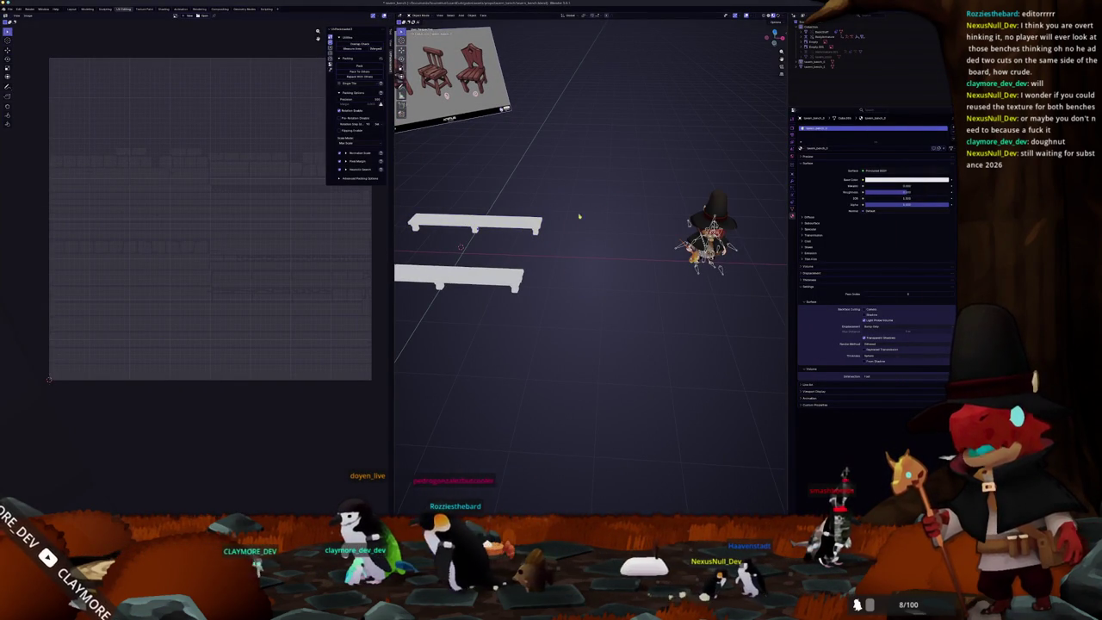
left_click(13, 9)
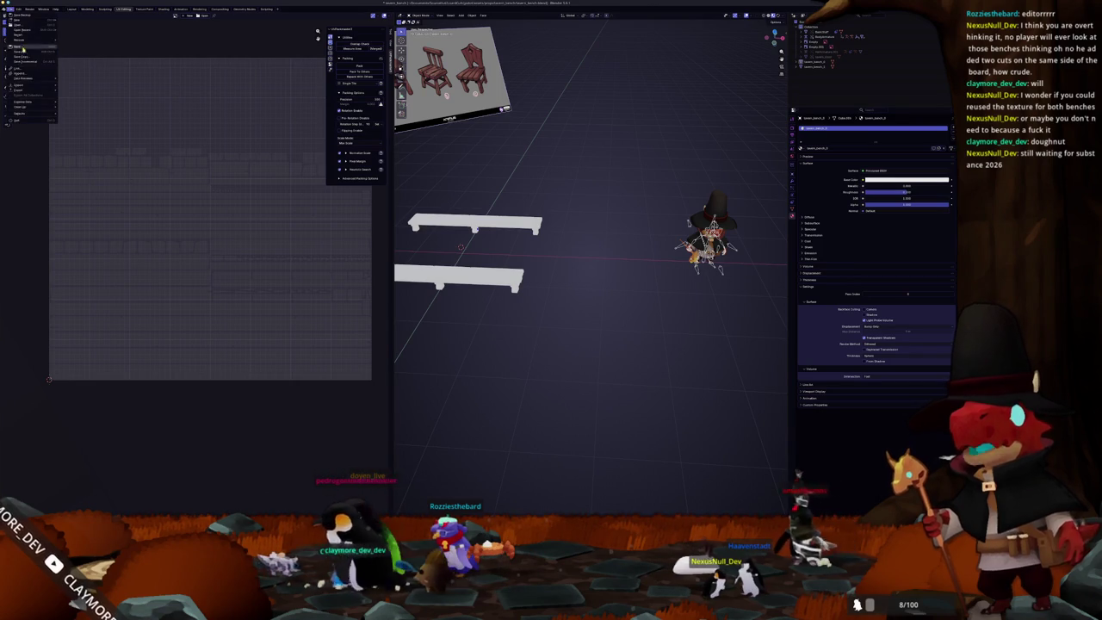
left_click(19, 69)
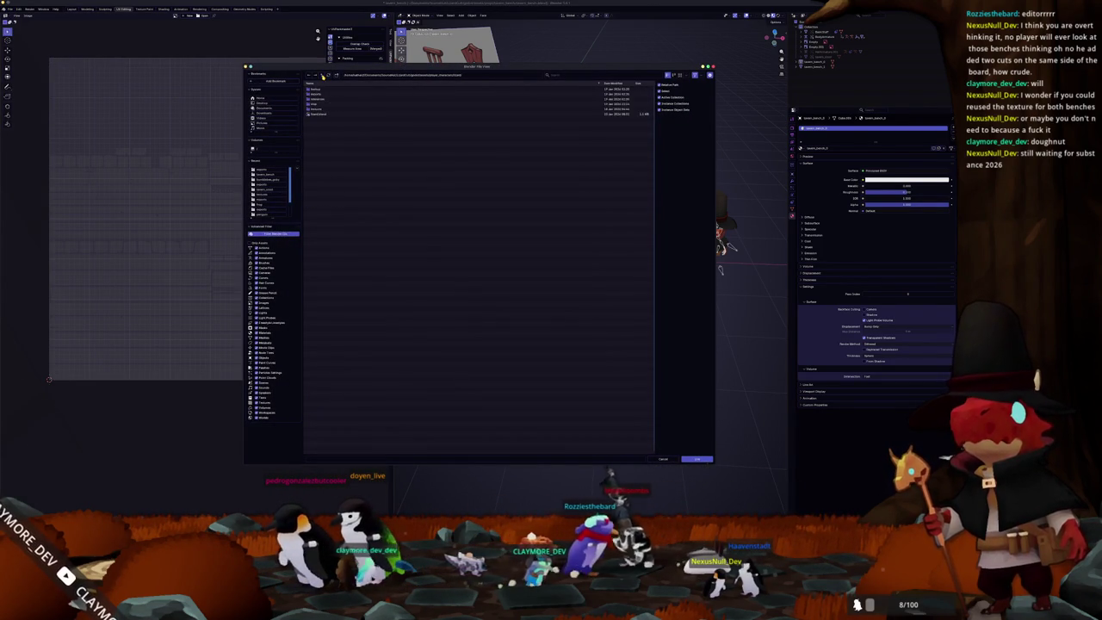
double_click(315, 93)
double_click(317, 110)
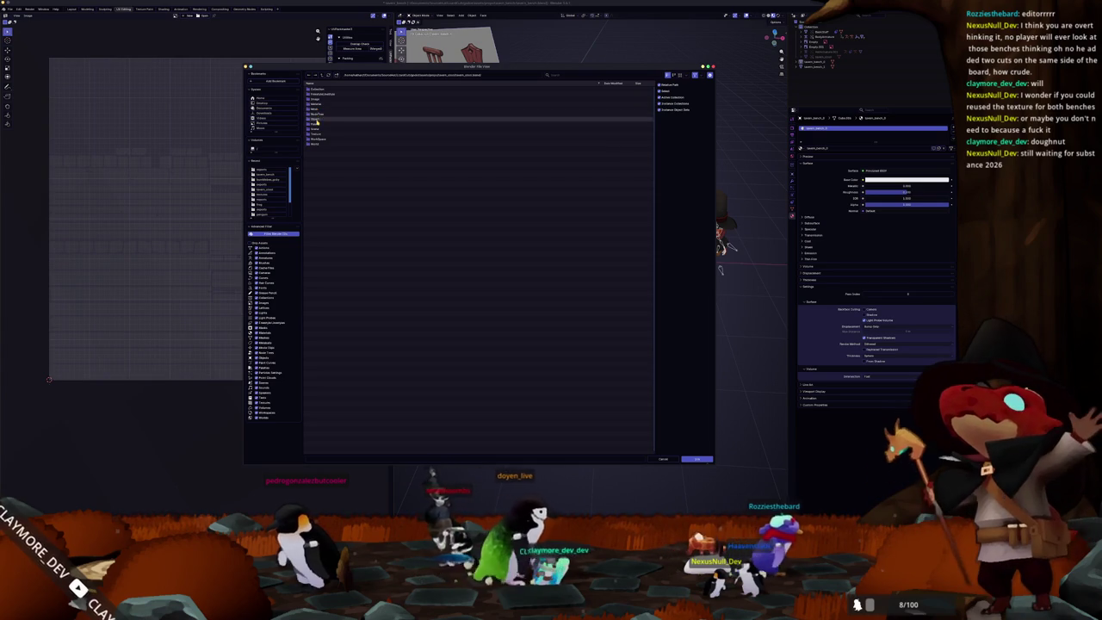
double_click(318, 183)
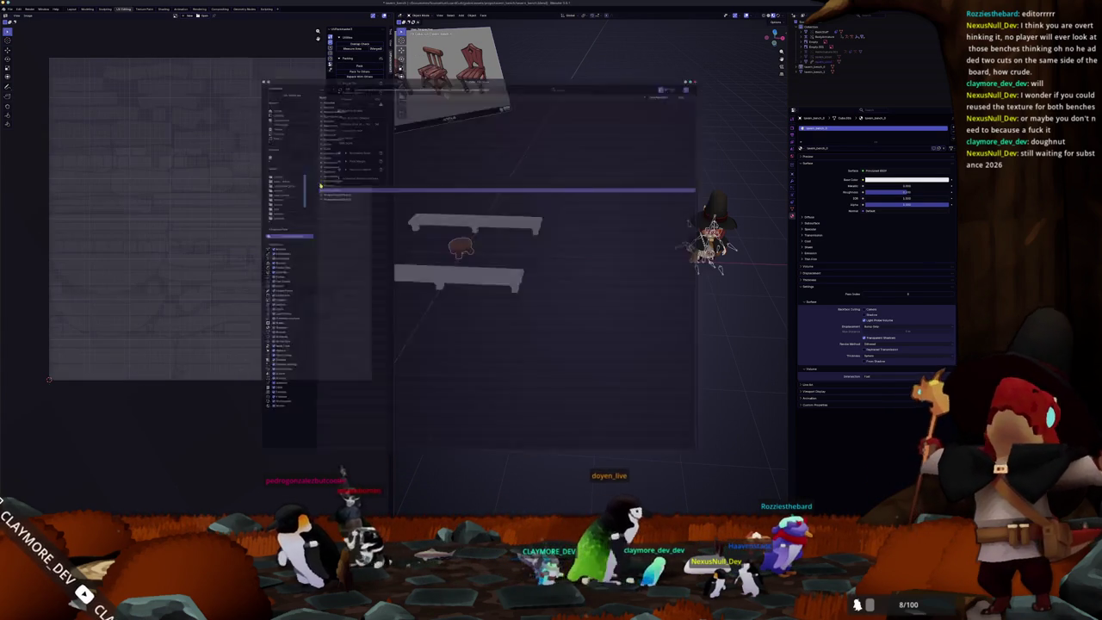
key("KP_Decimal")
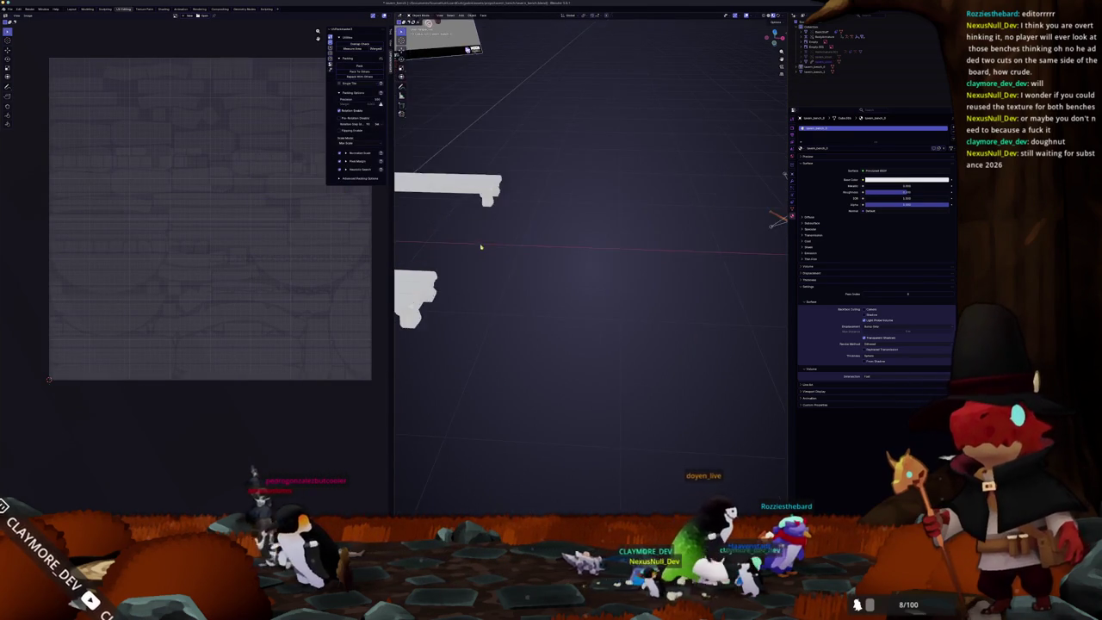
scroll(489, 246, "down", 3)
middle_click_drag(390, 251, 512, 257)
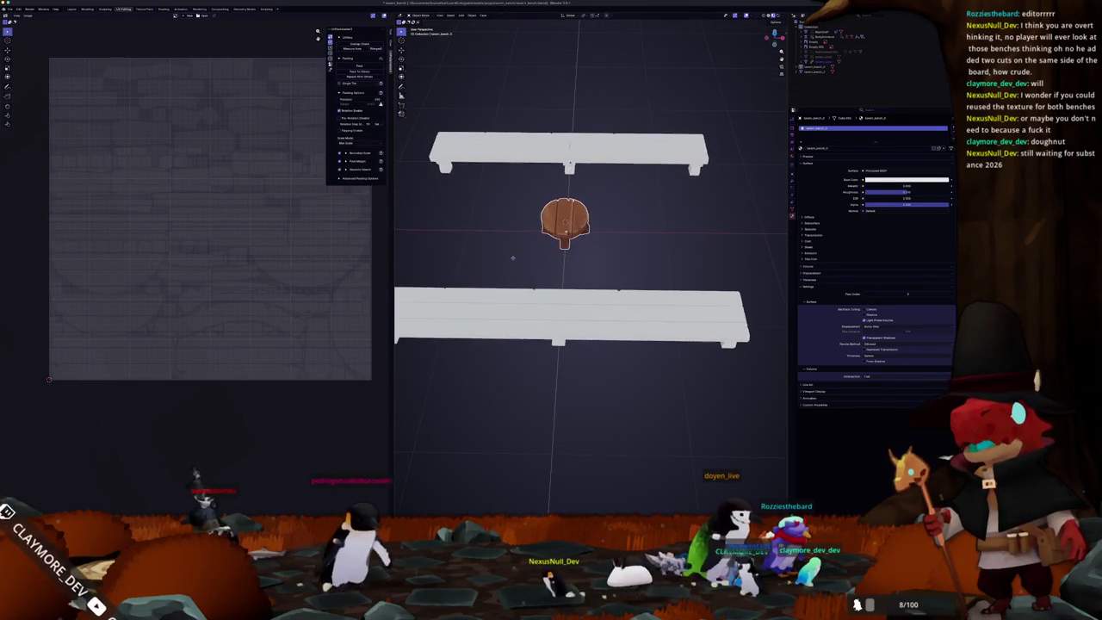
key("alt+Tab")
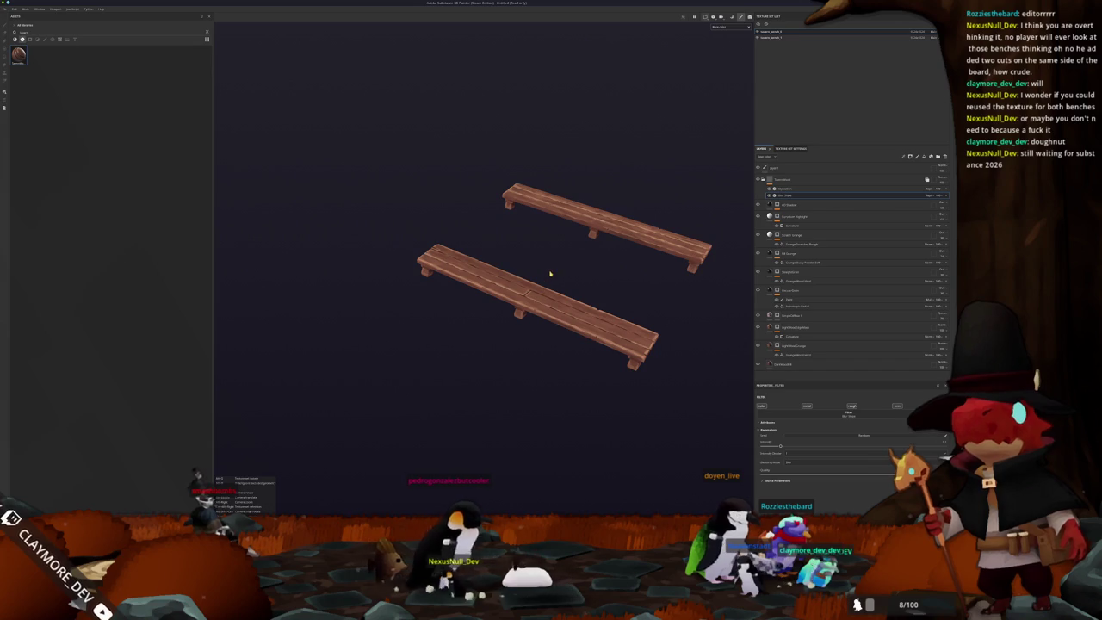
Step: Save the Substance Painter project in the project folder with a bench_mesh file name
key("ctrl+s")
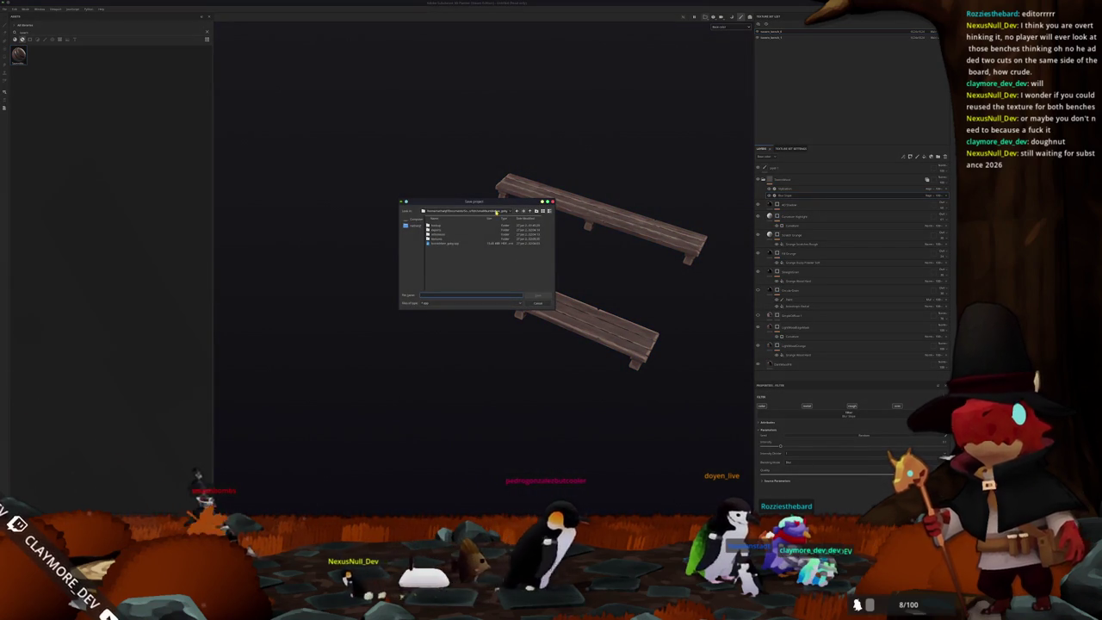
left_click(474, 256)
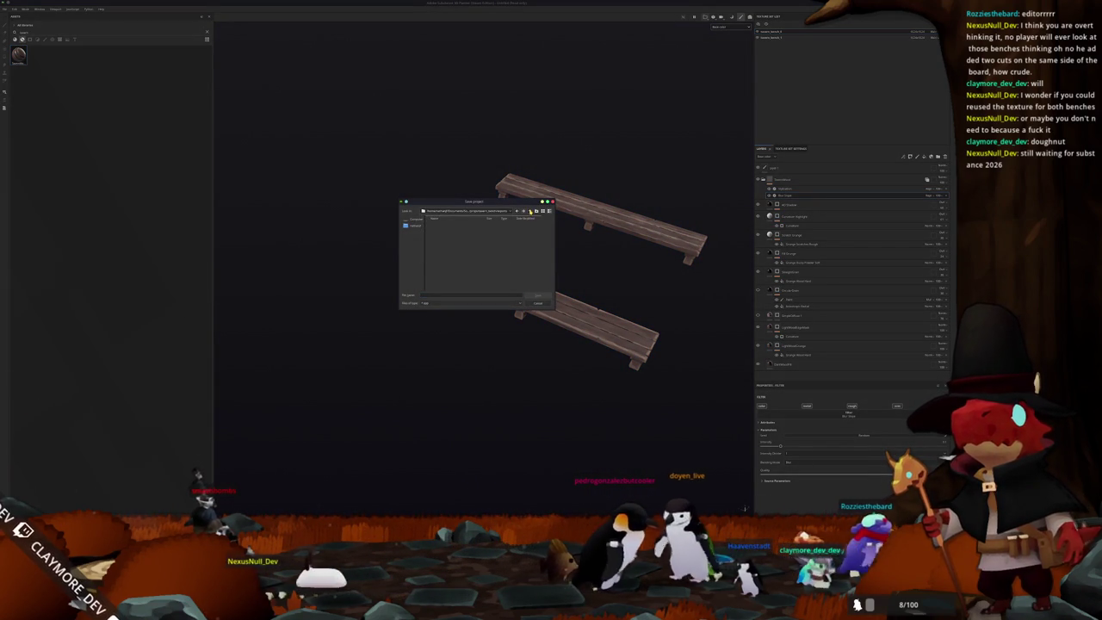
left_click(455, 295)
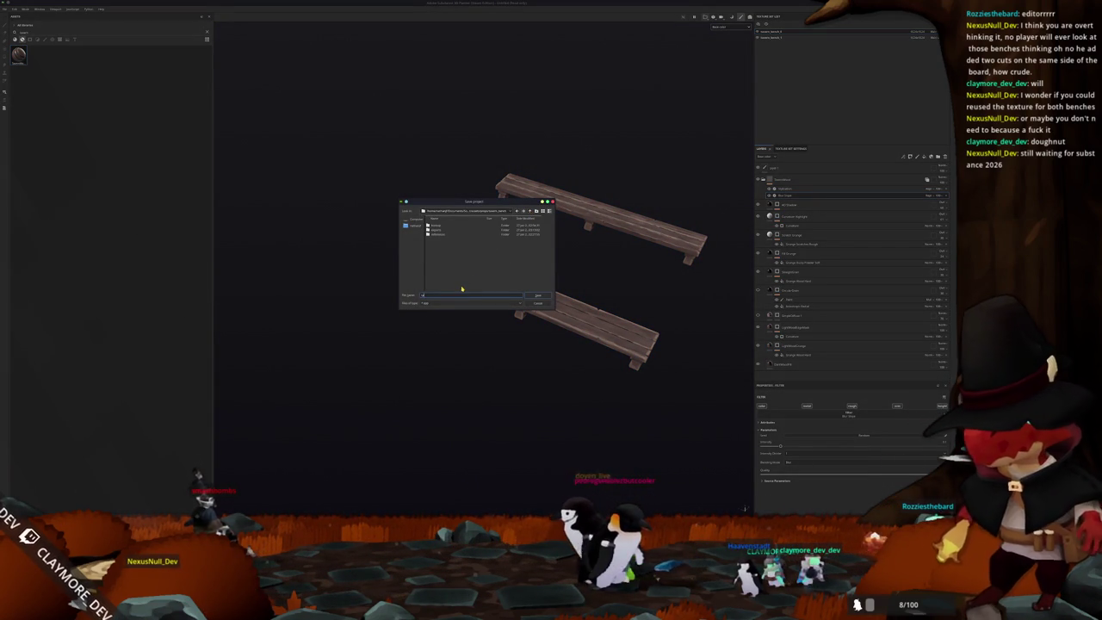
type("bench_mesh")
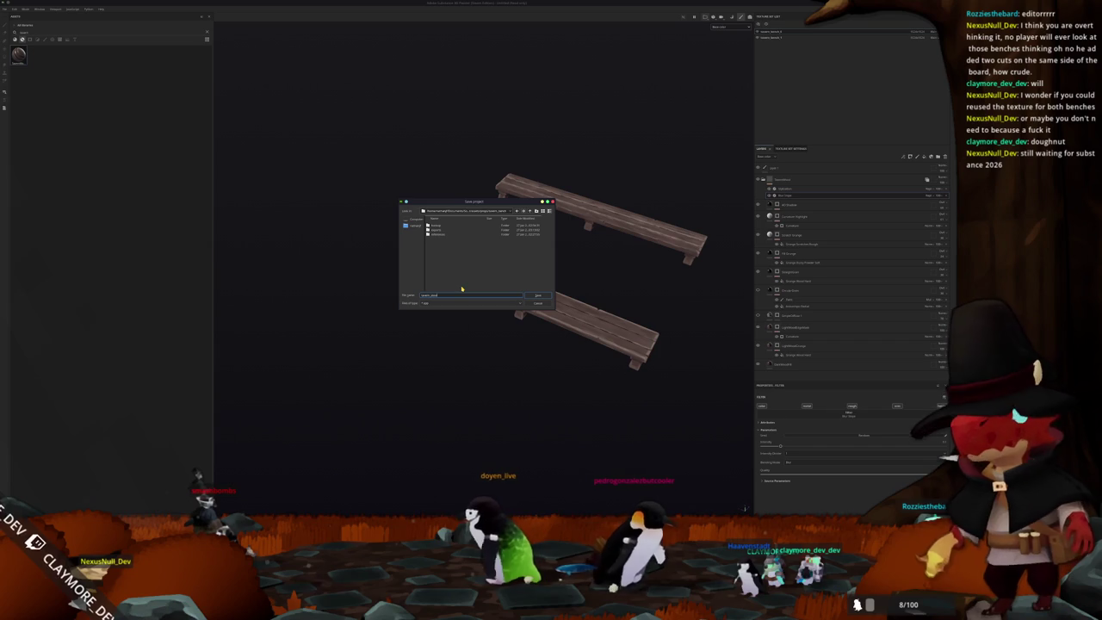
key("BackSpace")
key("BackSpace")
key("BackSpace")
key("Return")
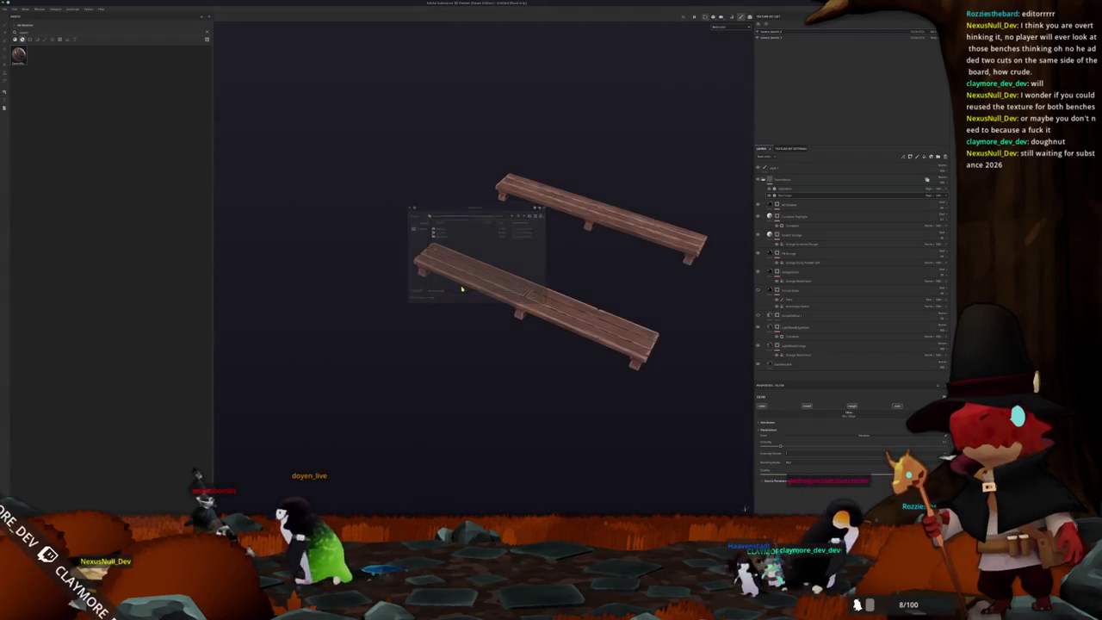
Step: Set the texture export output directory to the project's textures folder
key("ctrl+shift+e")
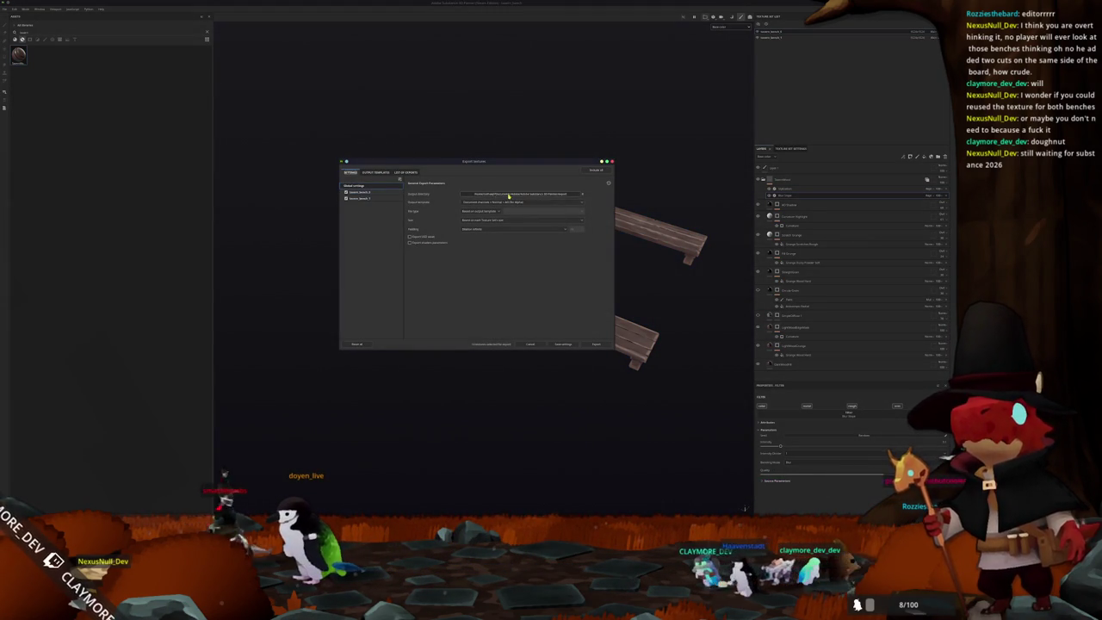
left_click(506, 197)
left_click(483, 255)
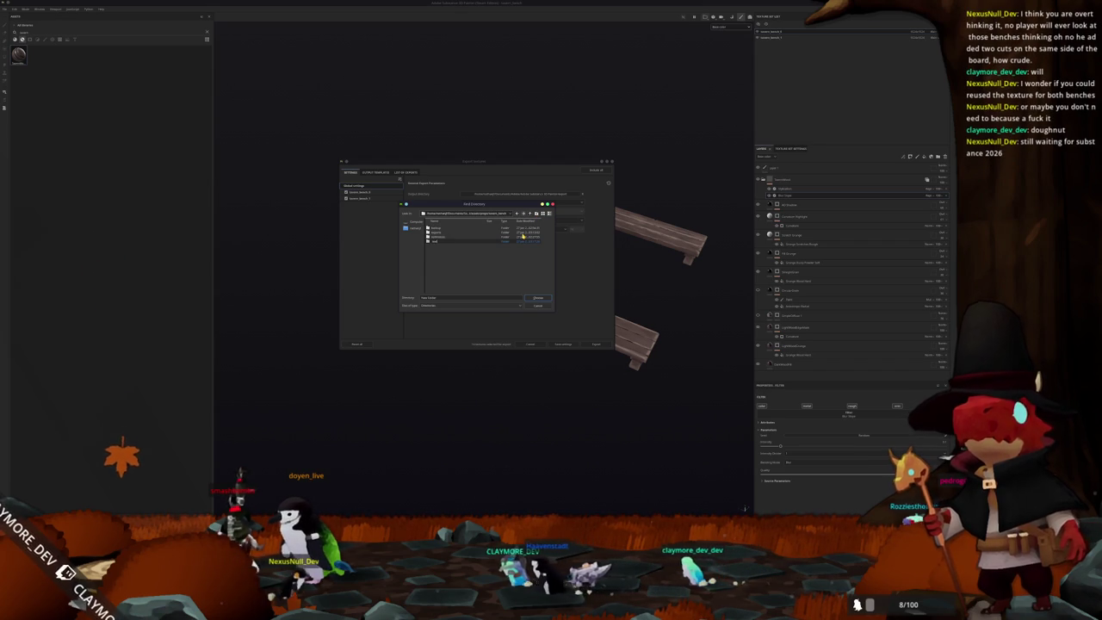
left_click(454, 241)
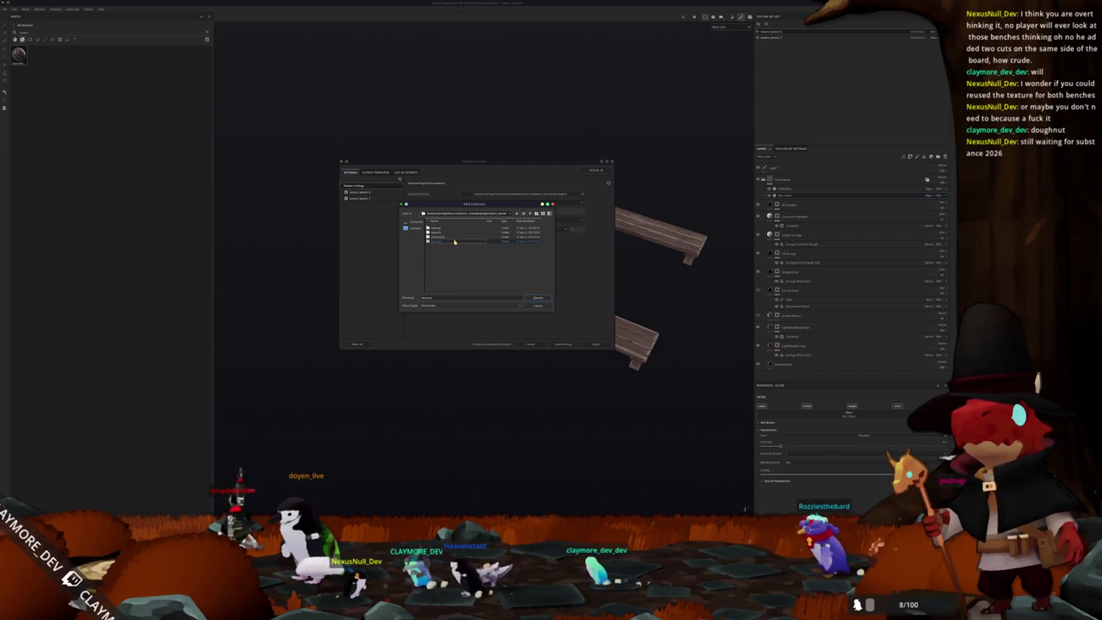
key("Return")
Step: Review both texture sets' output maps, toggle the Normal OpenGL map, and export the textures
left_click(357, 198)
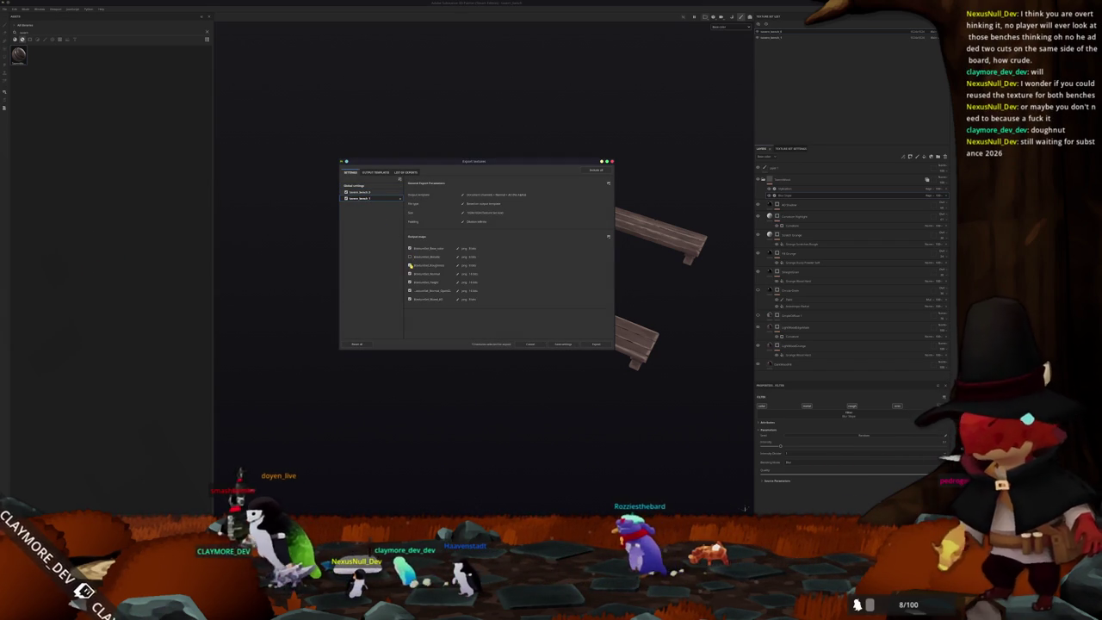
left_click(410, 291)
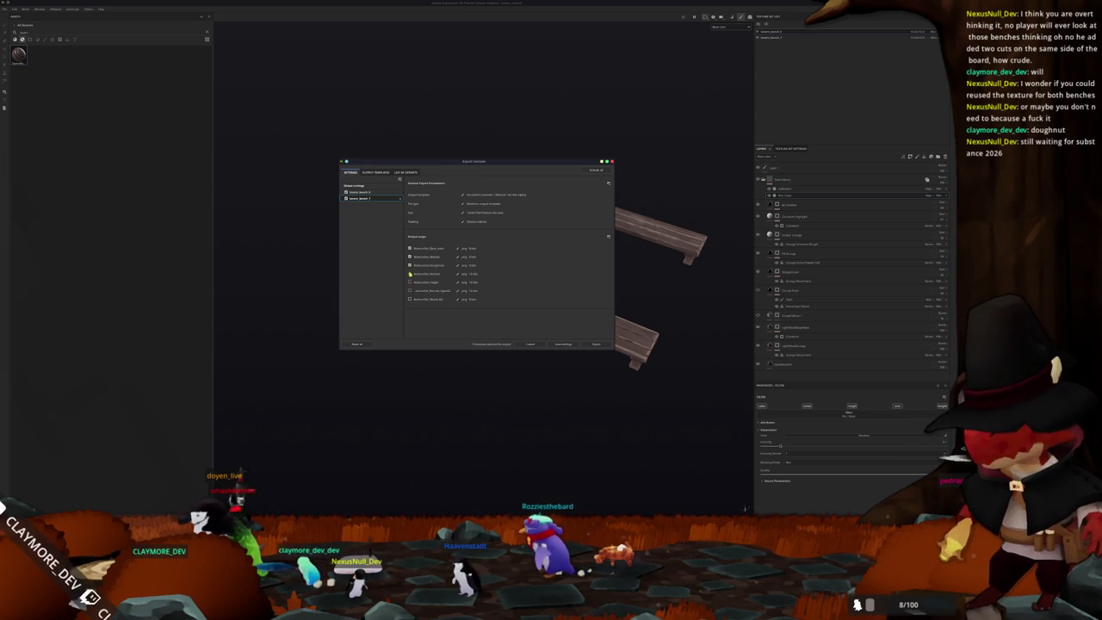
left_click(366, 191)
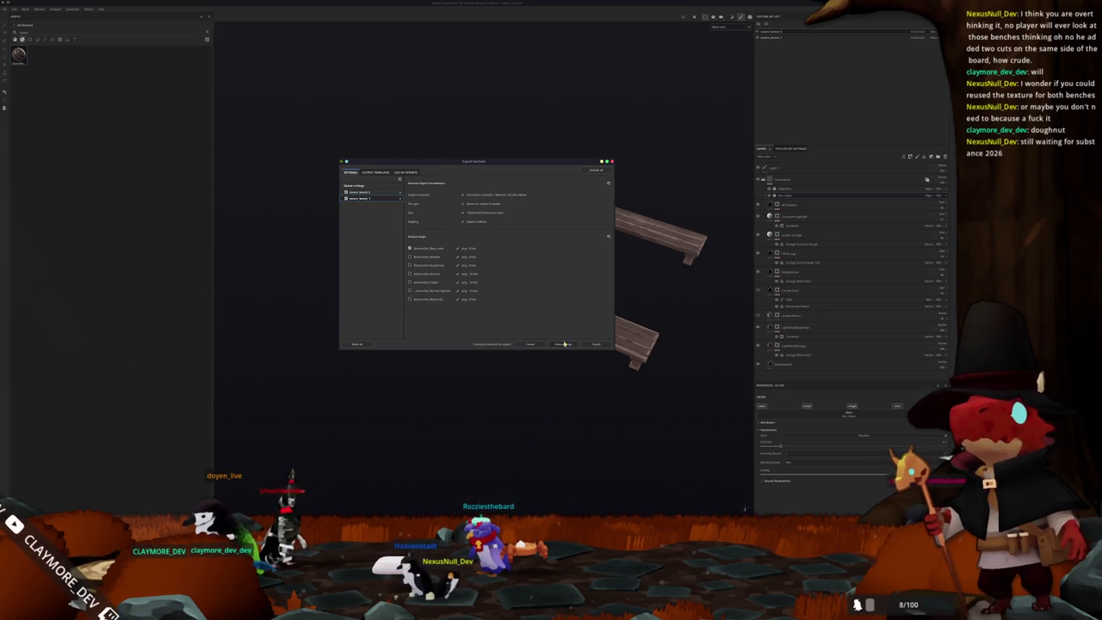
left_click(596, 343)
key("alt+Tab")
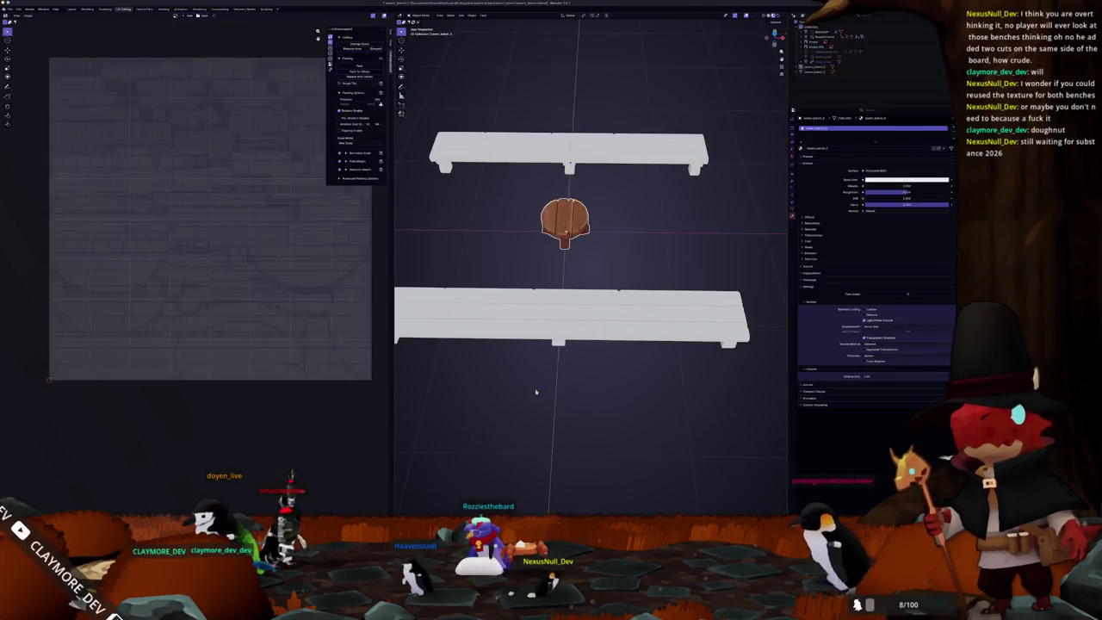
Step: Add an image texture node to the first bench's material and load the exported bench colour PNG
key("ctrl+Page_Down")
key("ctrl+Page_Down")
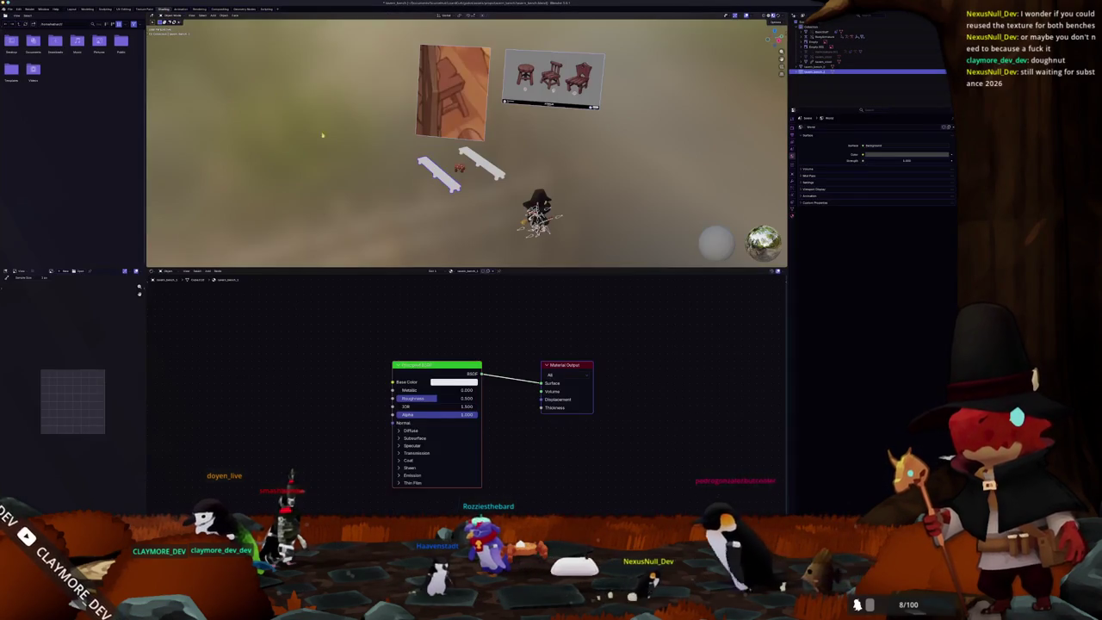
right_click_drag(523, 367, 521, 389, "ctrl")
scroll(447, 204, "up", 5)
key("ctrl+t")
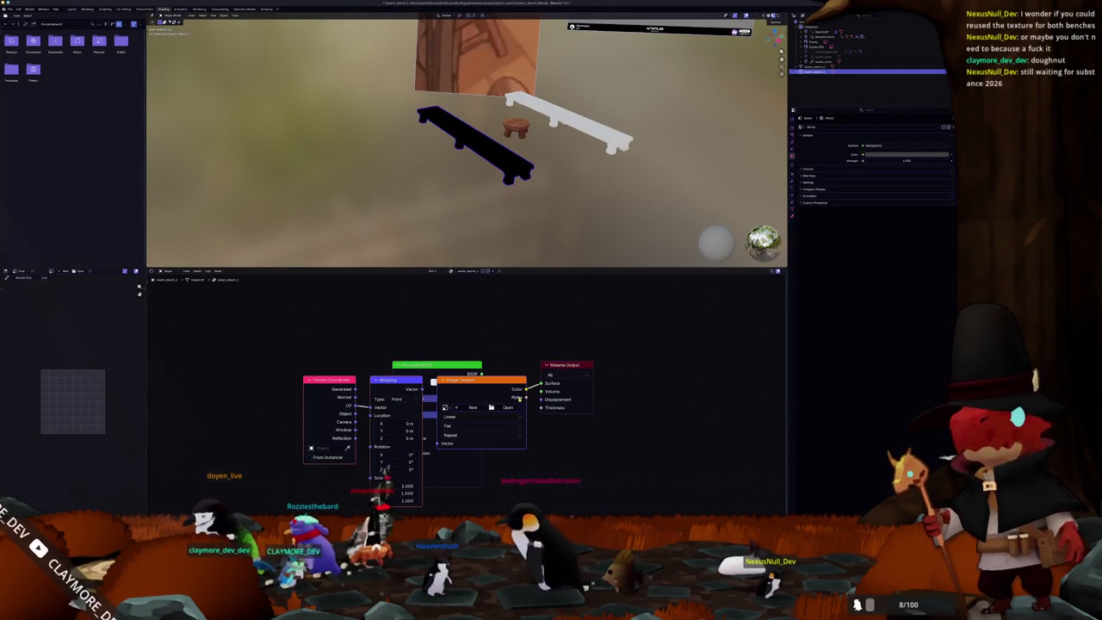
key("ctrl+shift+t")
double_click(320, 105)
double_click(331, 93)
Step: Add texture nodes to the second bench's material and load the bench colour texture
left_click(522, 250)
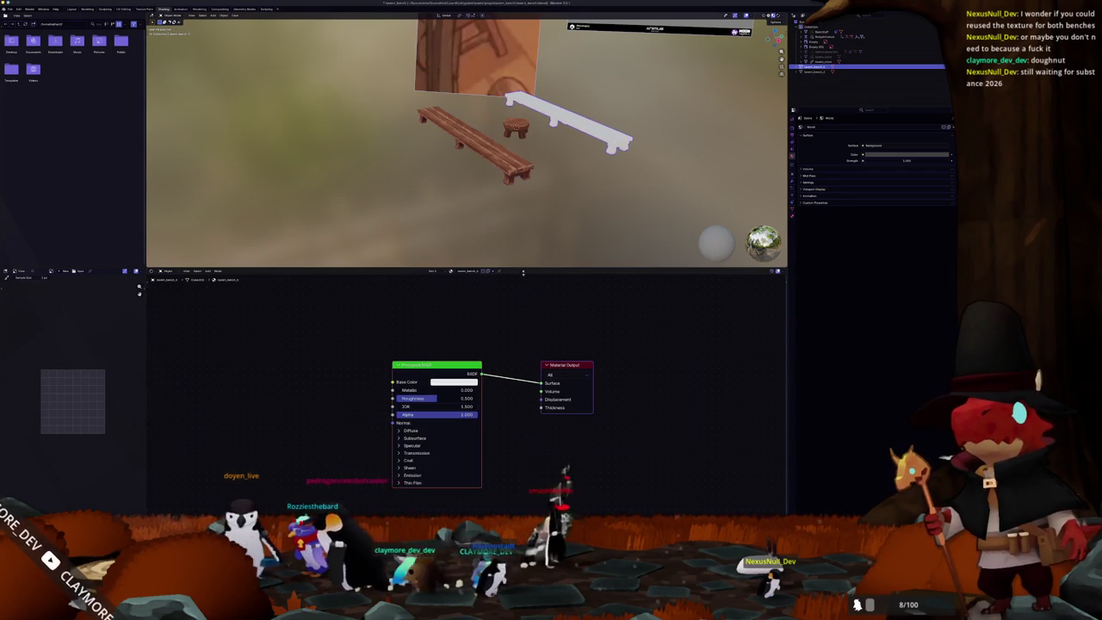
key("ctrl+v")
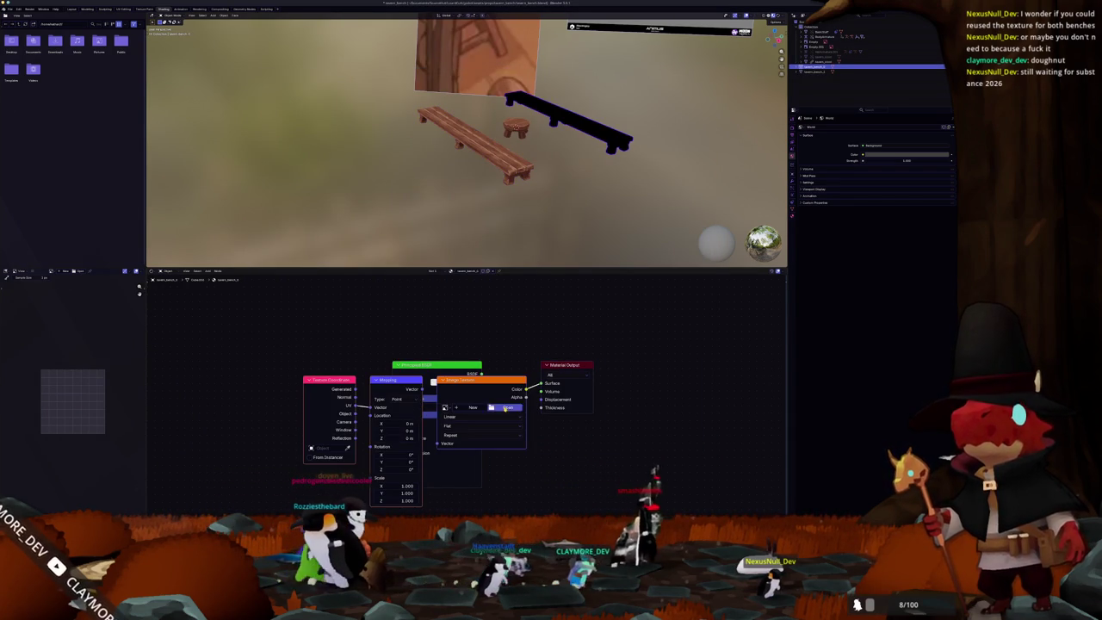
left_click(505, 408)
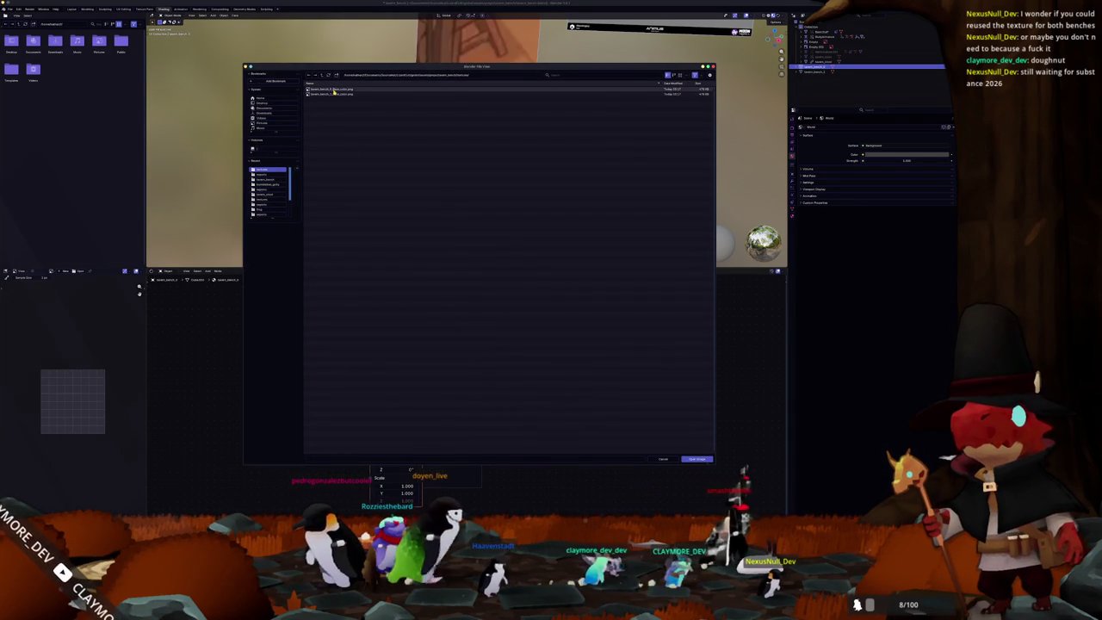
double_click(333, 92)
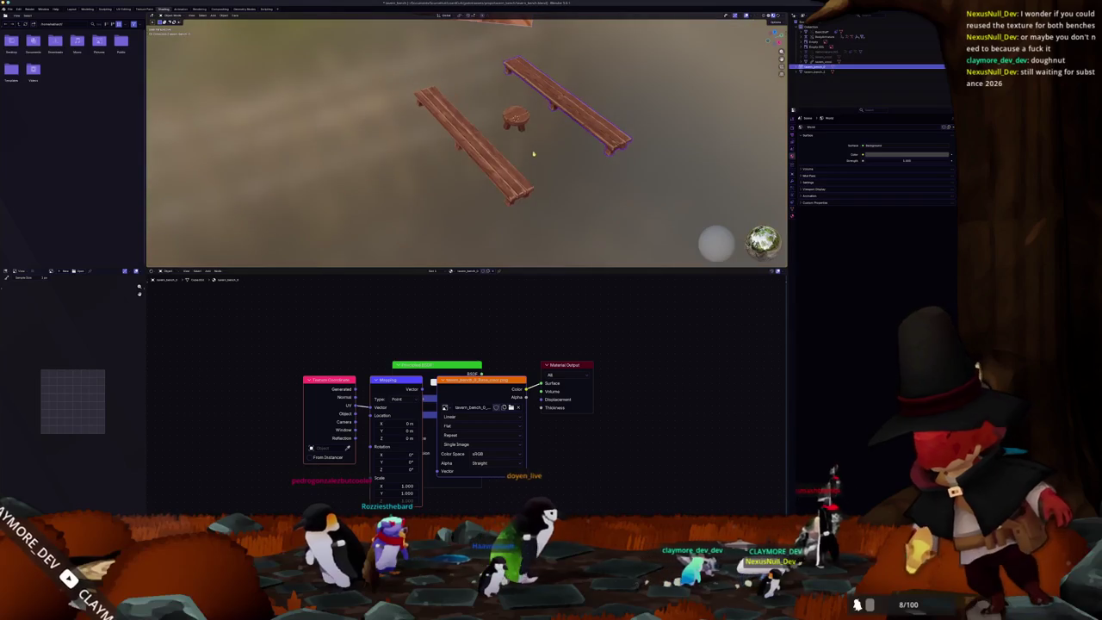
Step: Check the textured benches and stool from an angle and from top view, selecting the stool
mouse_move(521, 157)
middle_mouse_down()
mouse_move(541, 187)
mouse_move(534, 176)
middle_mouse_up()
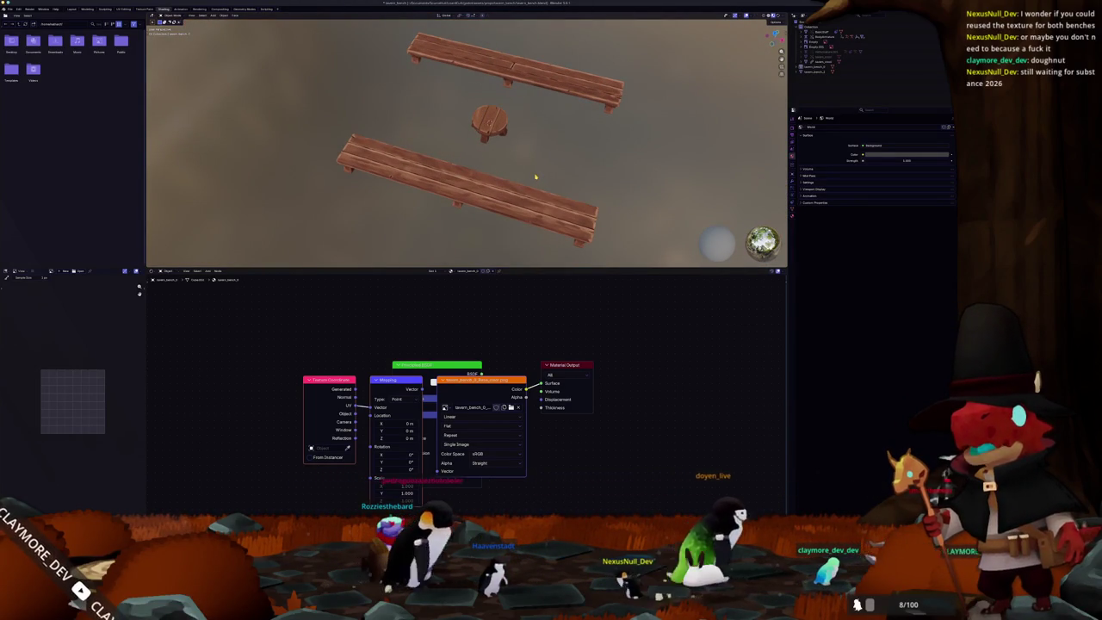
key("KP_7")
middle_click_drag(545, 116, 550, 171, "shift")
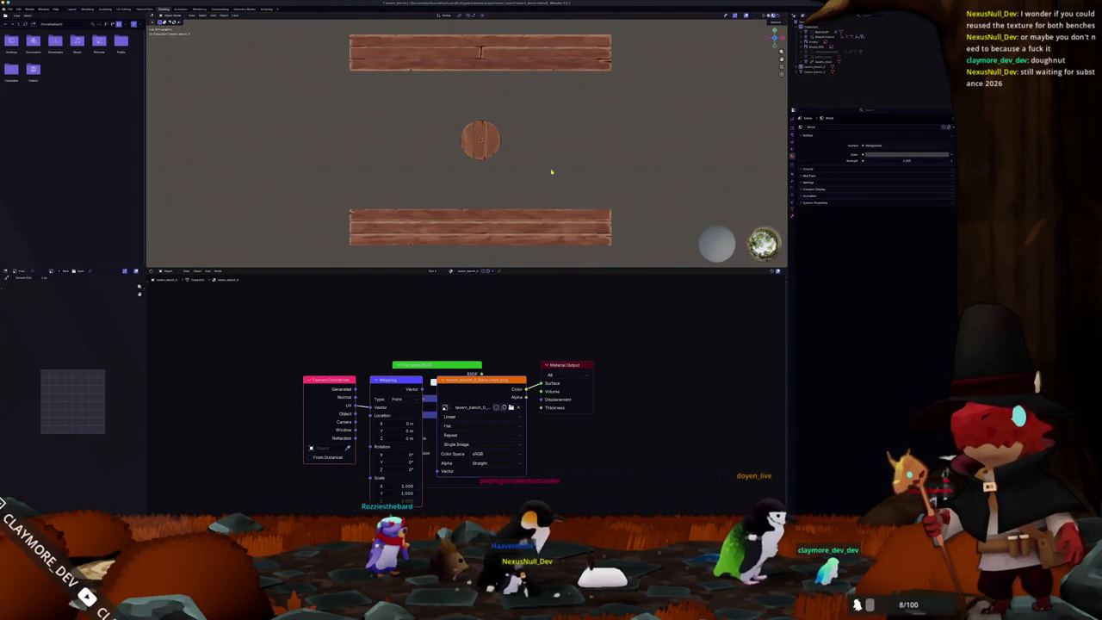
left_click(492, 150)
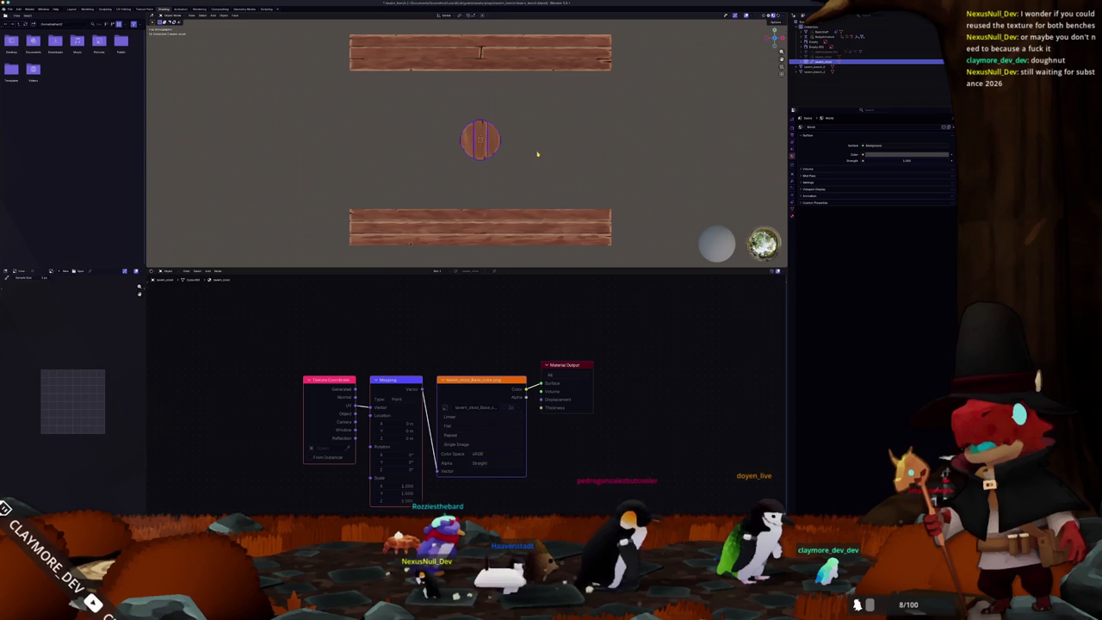
left_click(532, 160)
left_click(495, 152)
mouse_move(538, 148)
middle_mouse_down()
mouse_move(520, 104)
mouse_move(528, 127)
mouse_move(482, 151)
middle_mouse_up()
Step: Paste a value into the world colour options and tilt the view of the benches
left_click(473, 154)
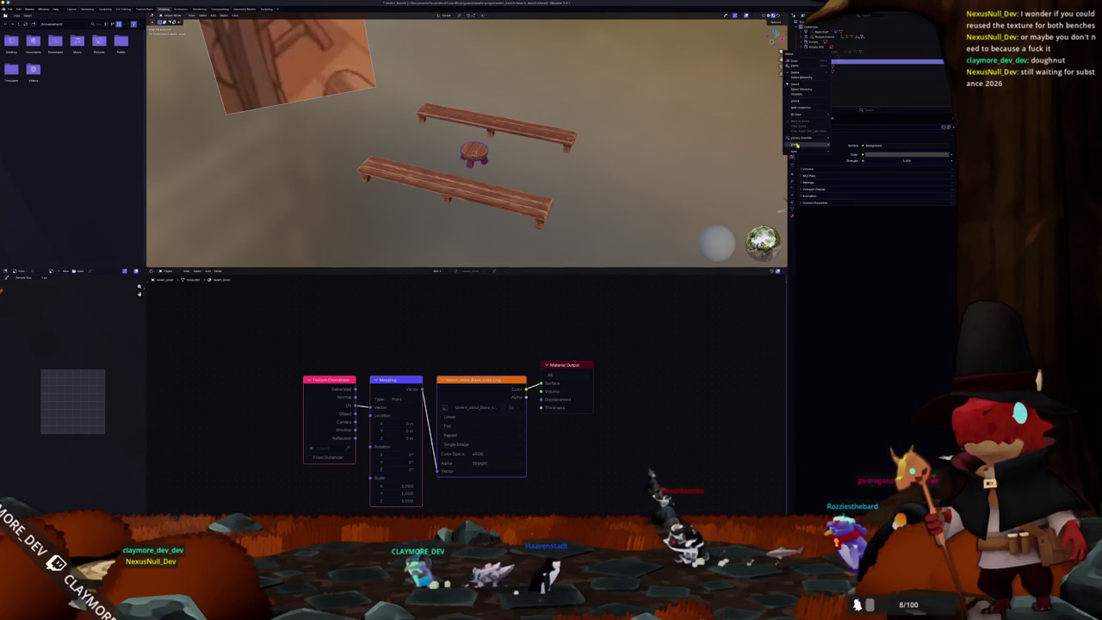
left_click(861, 153)
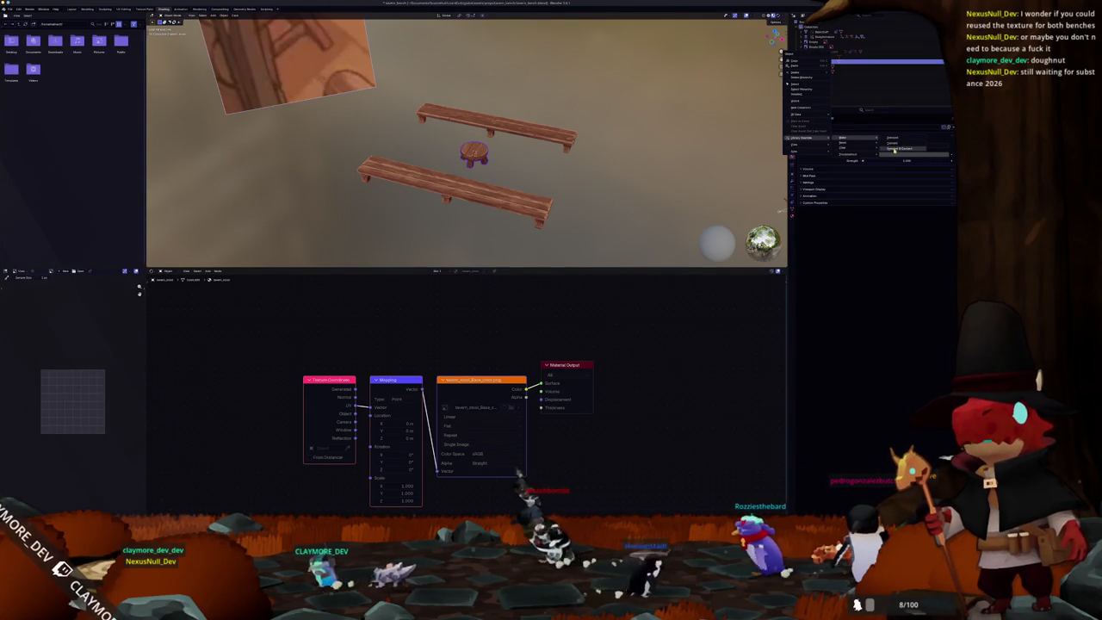
middle_click_drag(637, 151, 651, 156)
key("ctrl+v")
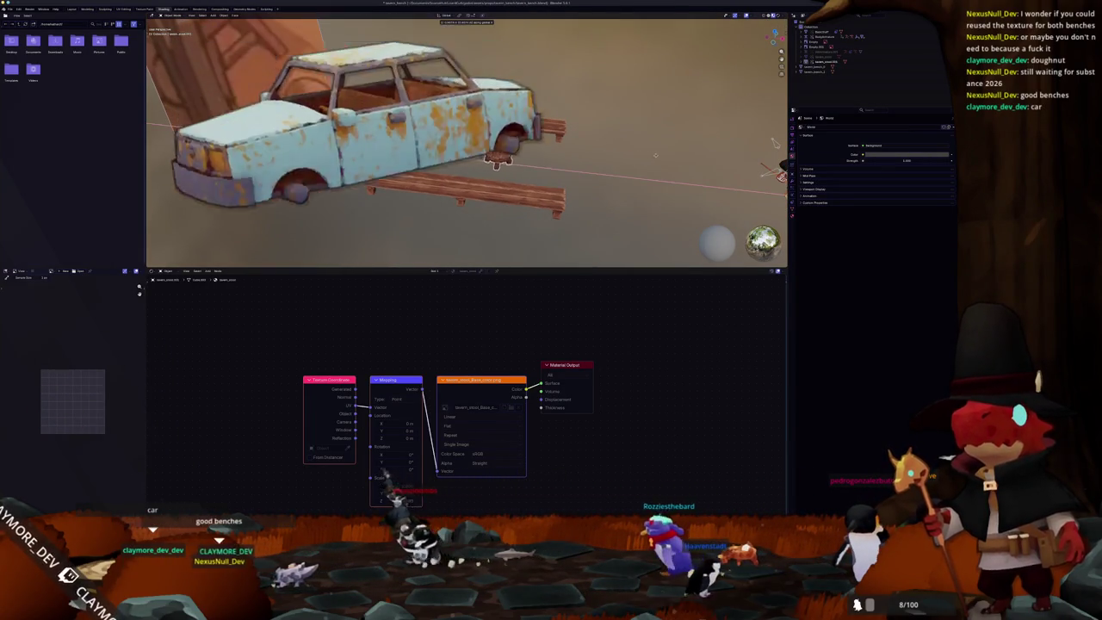
middle_click_drag(472, 153, 639, 161)
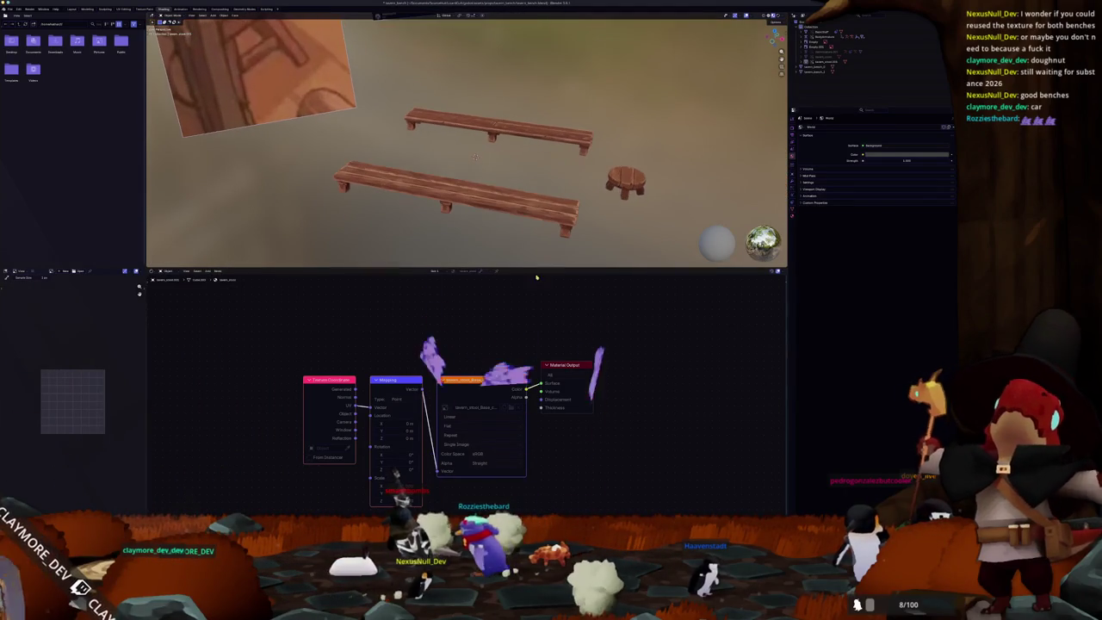
Step: Drag the viewport border down to enlarge the 3D view and orbit closer to the furniture
left_click_drag(565, 270, 566, 386)
mouse_move(566, 328)
middle_mouse_down()
mouse_move(491, 249)
mouse_move(515, 175)
mouse_move(501, 191)
mouse_move(530, 185)
mouse_move(403, 186)
mouse_move(426, 161)
middle_mouse_up()
scroll(526, 283, "up", 3)
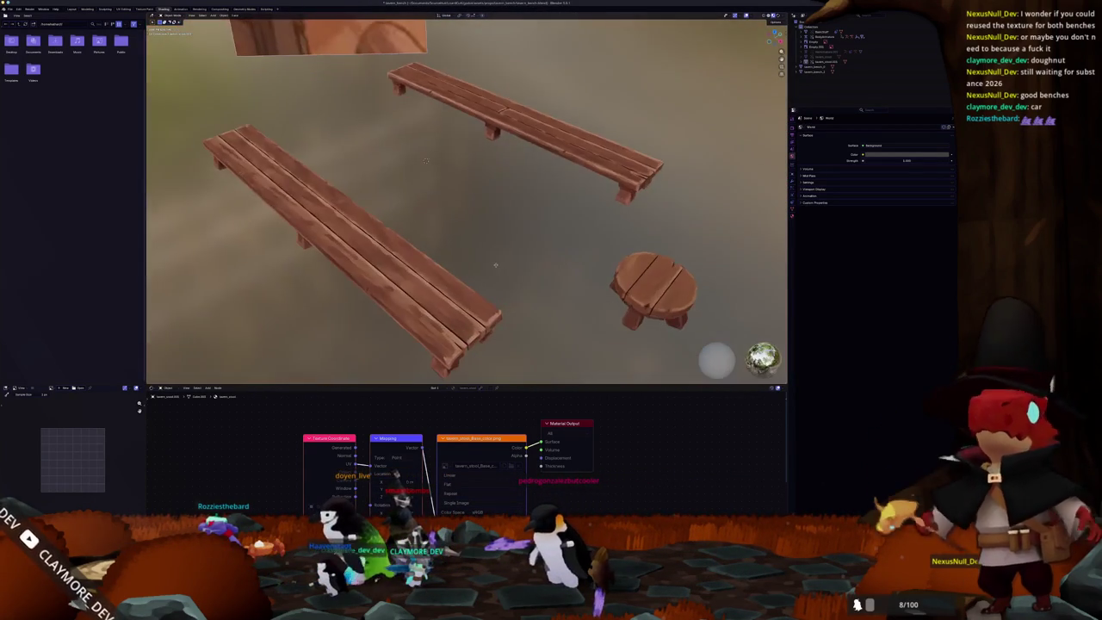
scroll(425, 161, "down", 3)
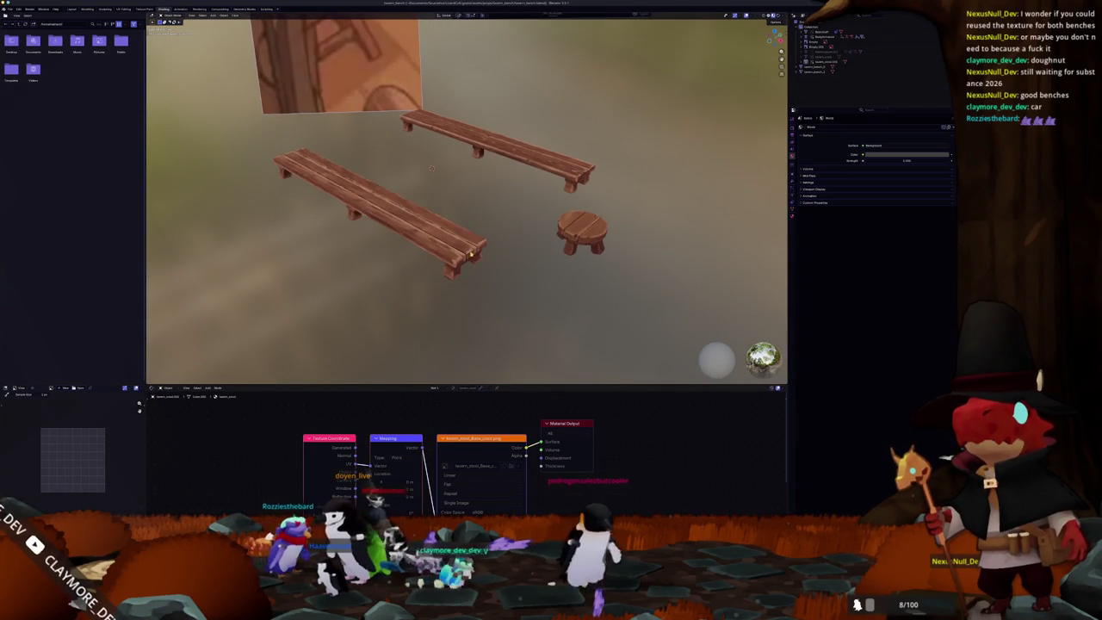
Step: Toggle the front bench in and out of Edit Mode and view it and the stool from new angles
left_click(483, 255)
key("Tab")
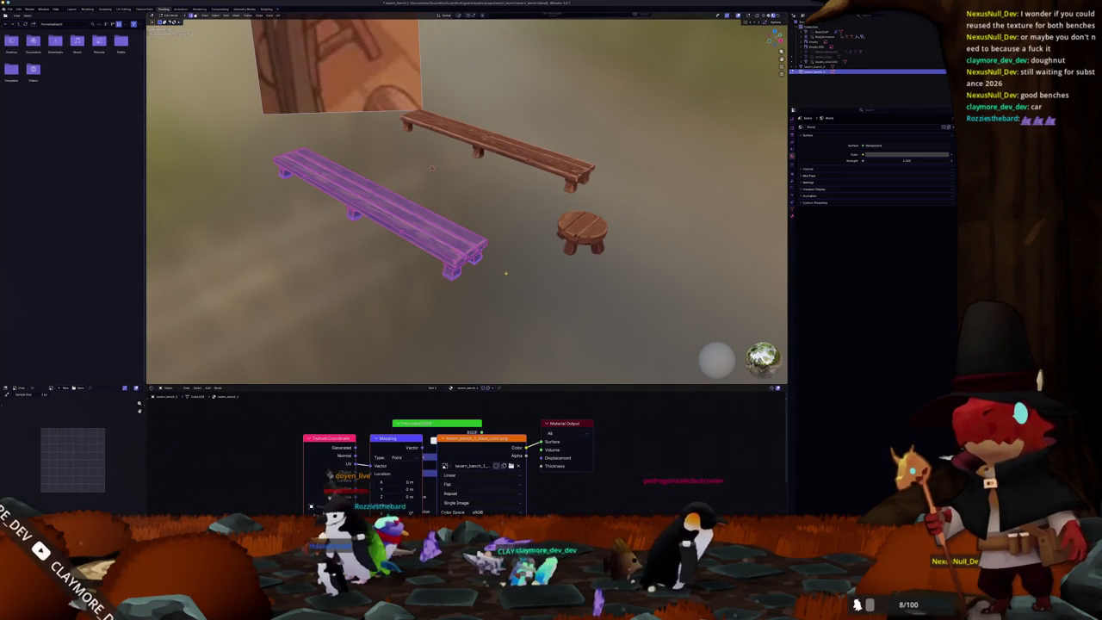
key("Tab")
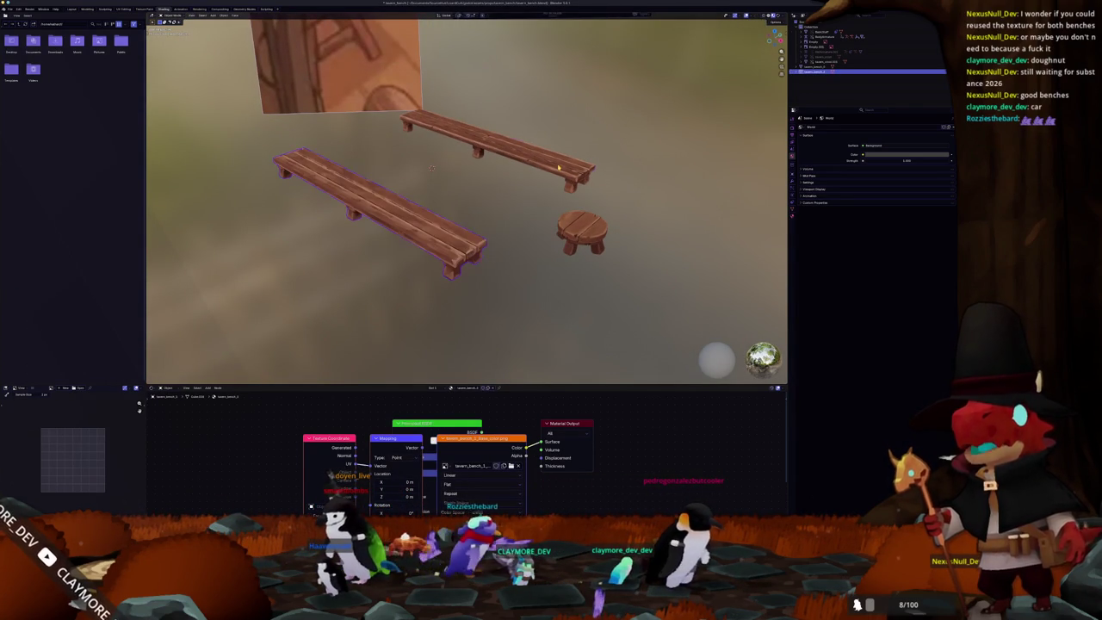
left_click(576, 233)
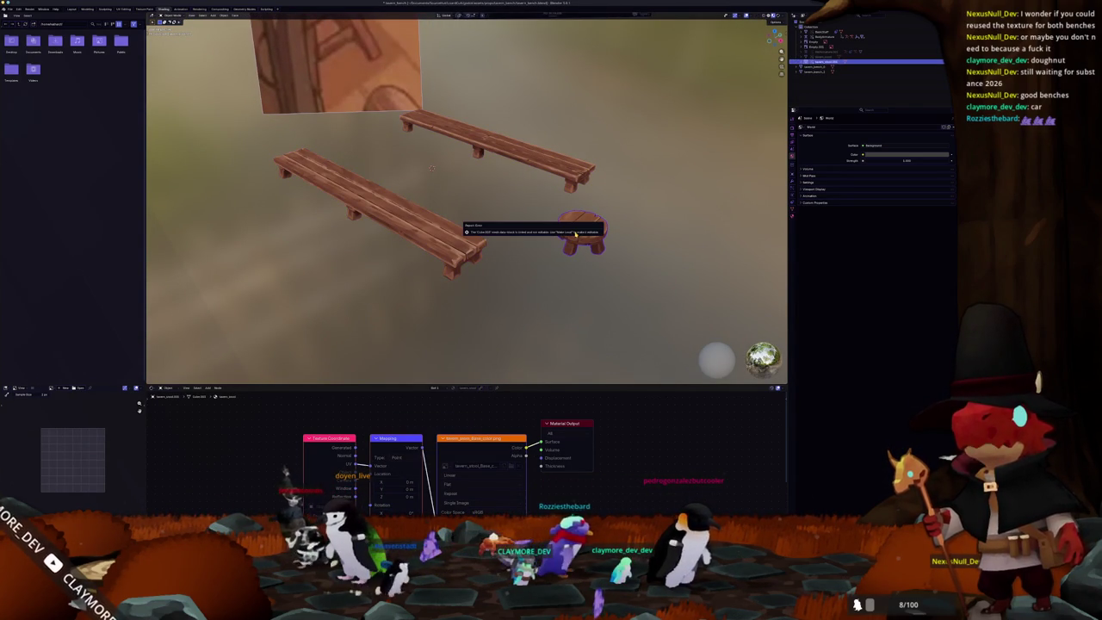
middle_click_drag(576, 233, 538, 245)
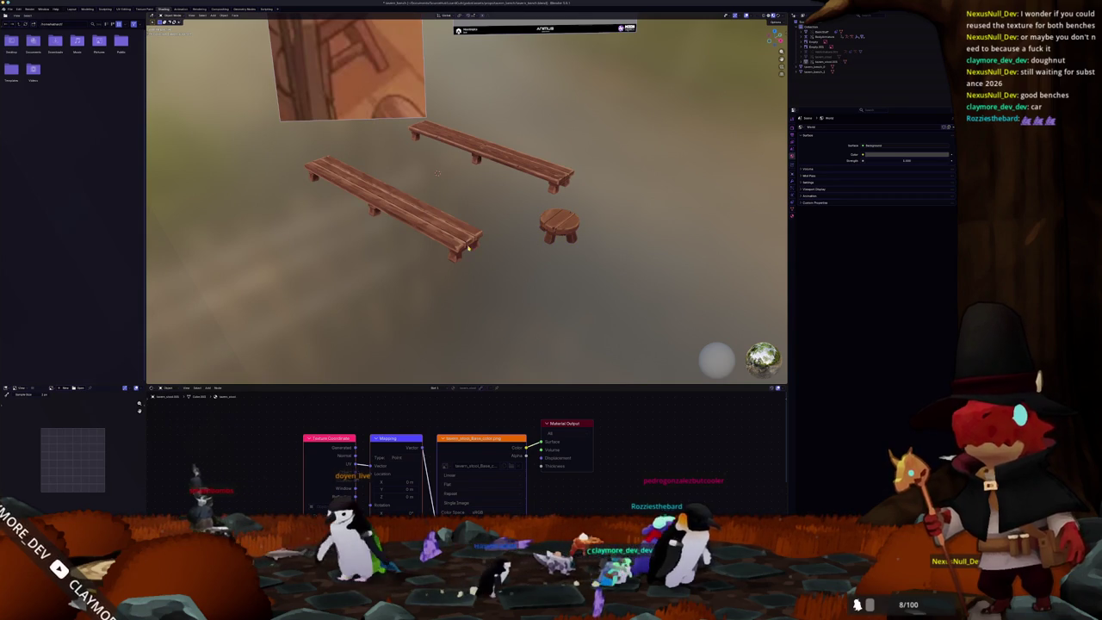
left_click(481, 250)
middle_click_drag(514, 270, 504, 259)
key("ctrl+Print")
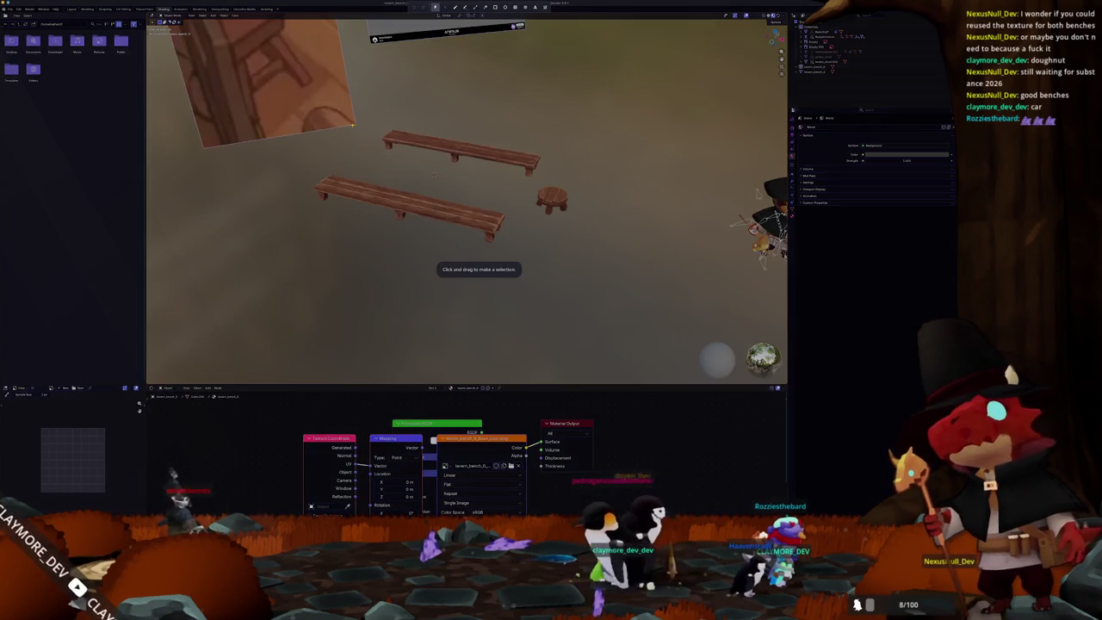
Step: Level the view and replace the HDRI backdrop with a flat background colour
left_click_drag(331, 131, 588, 282)
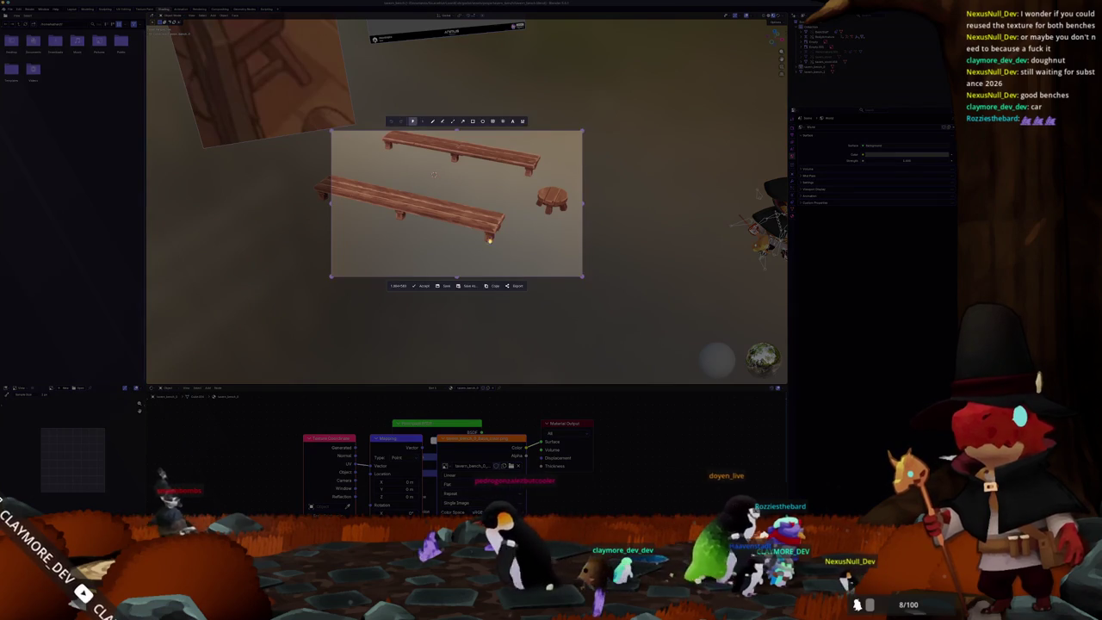
key("ctrl+c")
mouse_move(473, 246)
middle_mouse_down()
mouse_move(652, 134)
mouse_move(633, 199)
middle_mouse_up()
key("z")
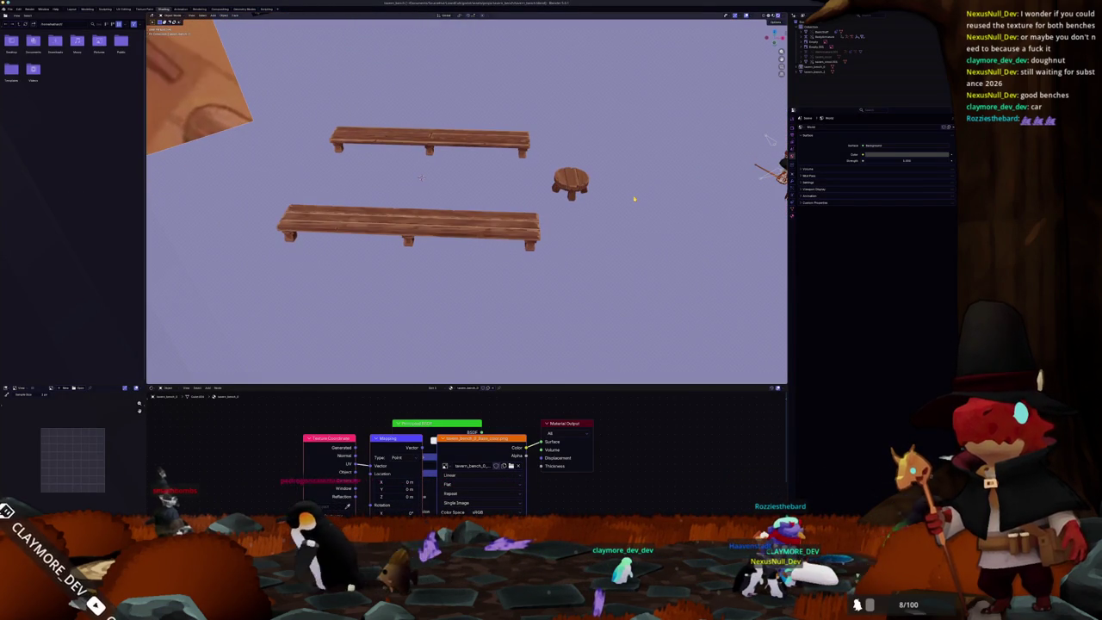
Step: Capture a region screenshot framing the benches and stool, and accept it
key("ctrl+Print")
mouse_move(296, 104)
left_mouse_down()
mouse_move(607, 282)
mouse_move(270, 98)
left_mouse_up()
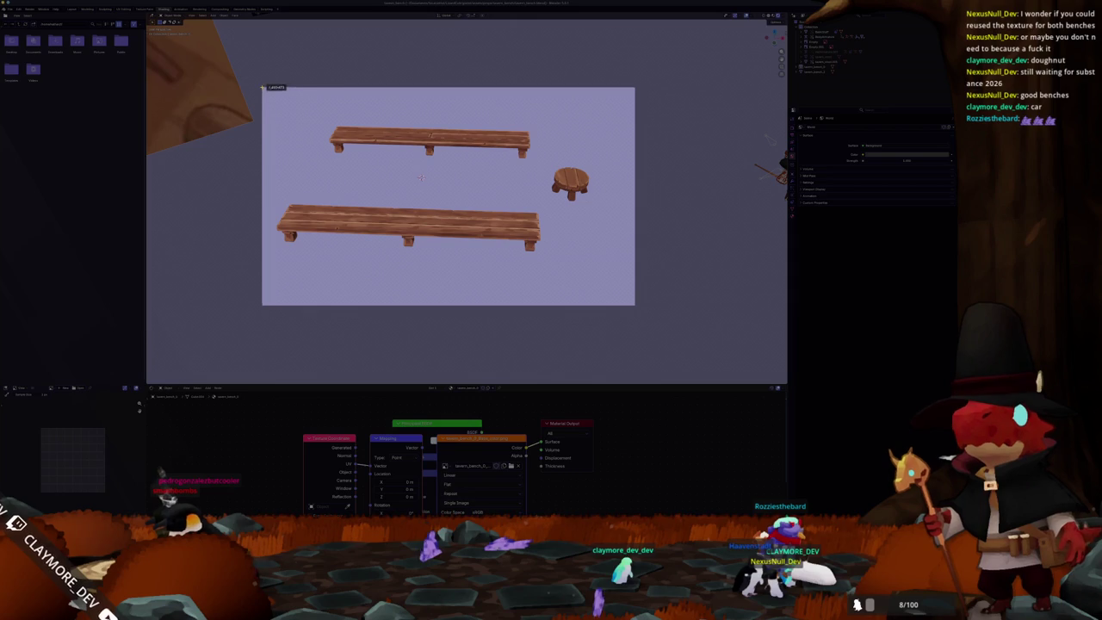
key("Return")
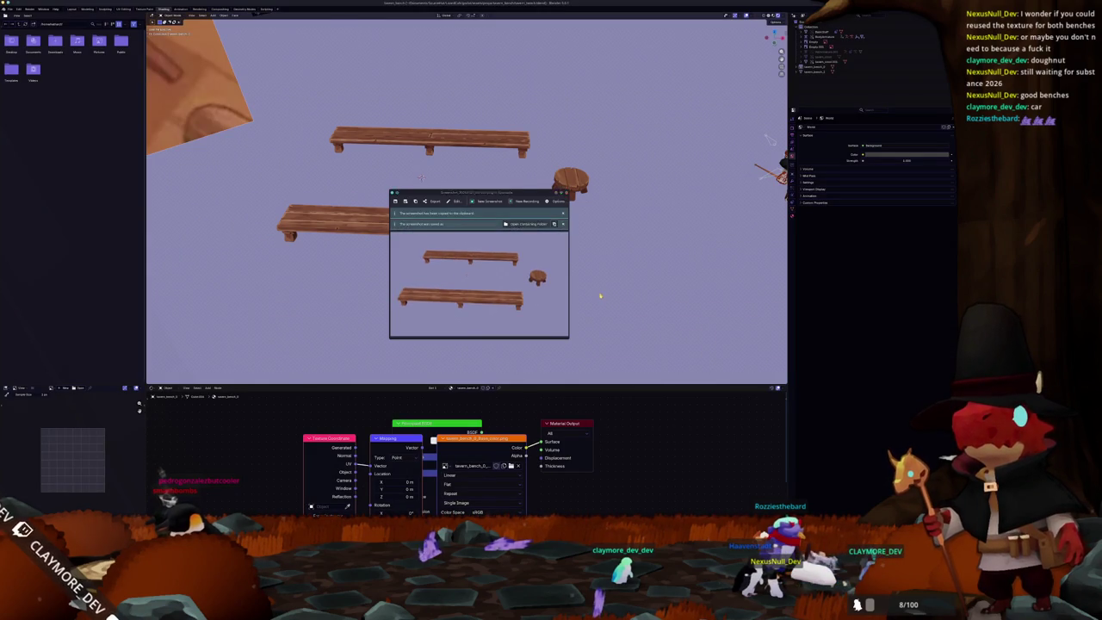
key("Escape")
middle_click_drag(482, 274, 588, 292)
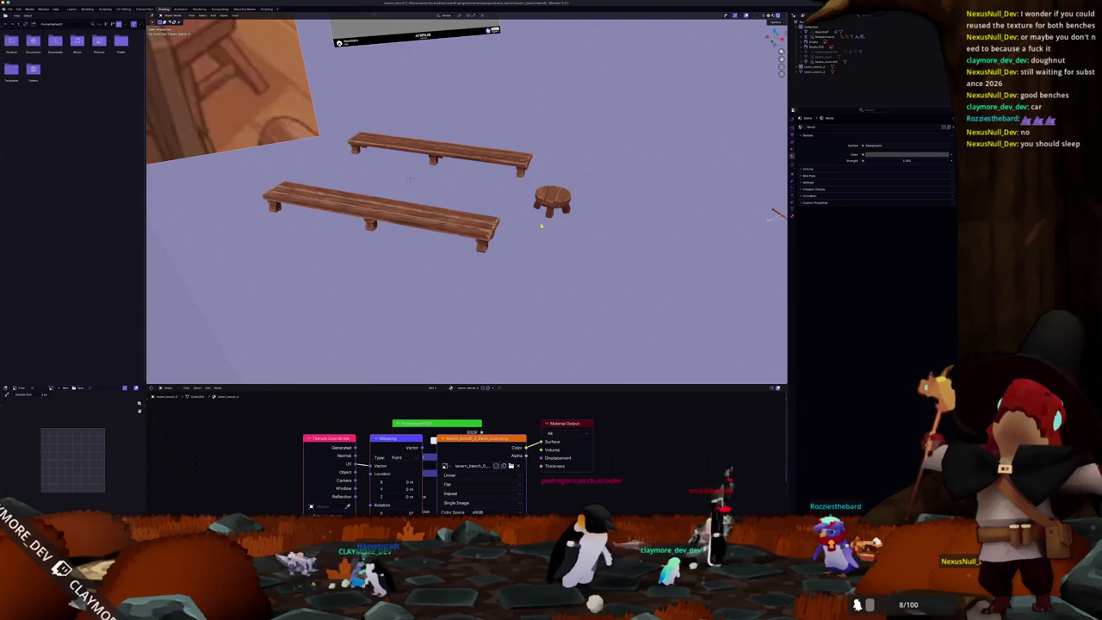
left_click(861, 65)
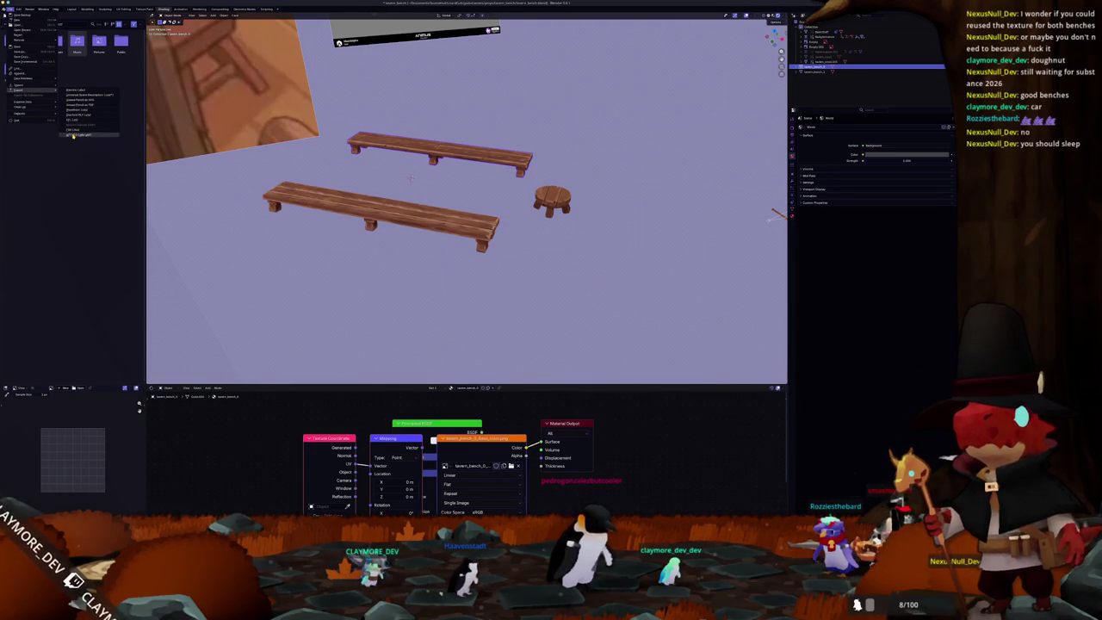
Step: Review the glTF export options, cancel, and remove the front bench from the scene
left_click(74, 135)
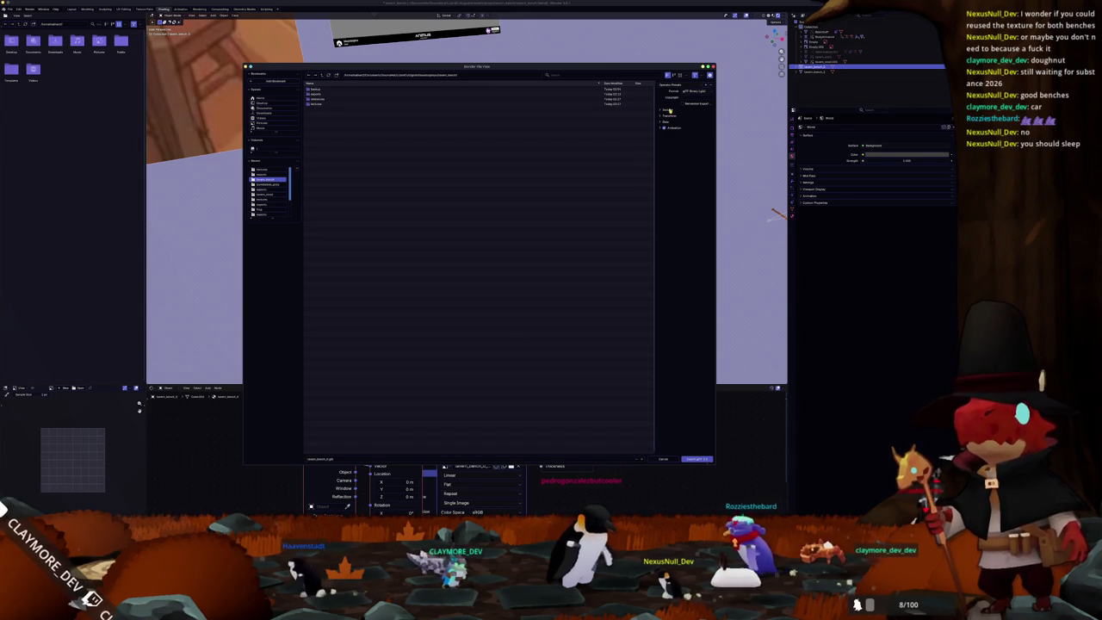
left_click(670, 185)
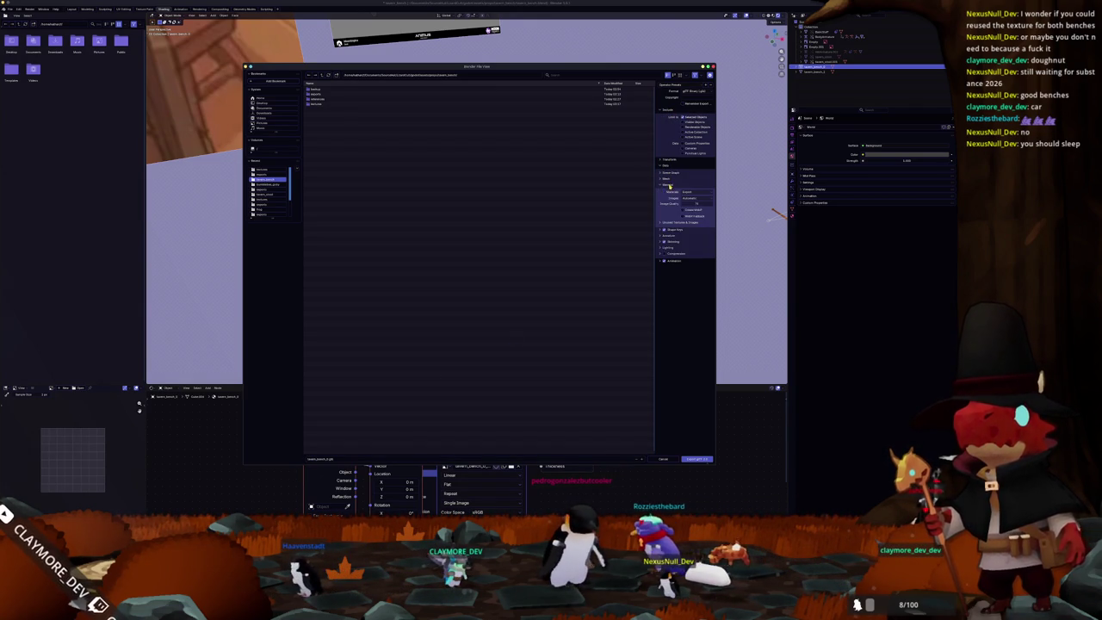
left_click(668, 164)
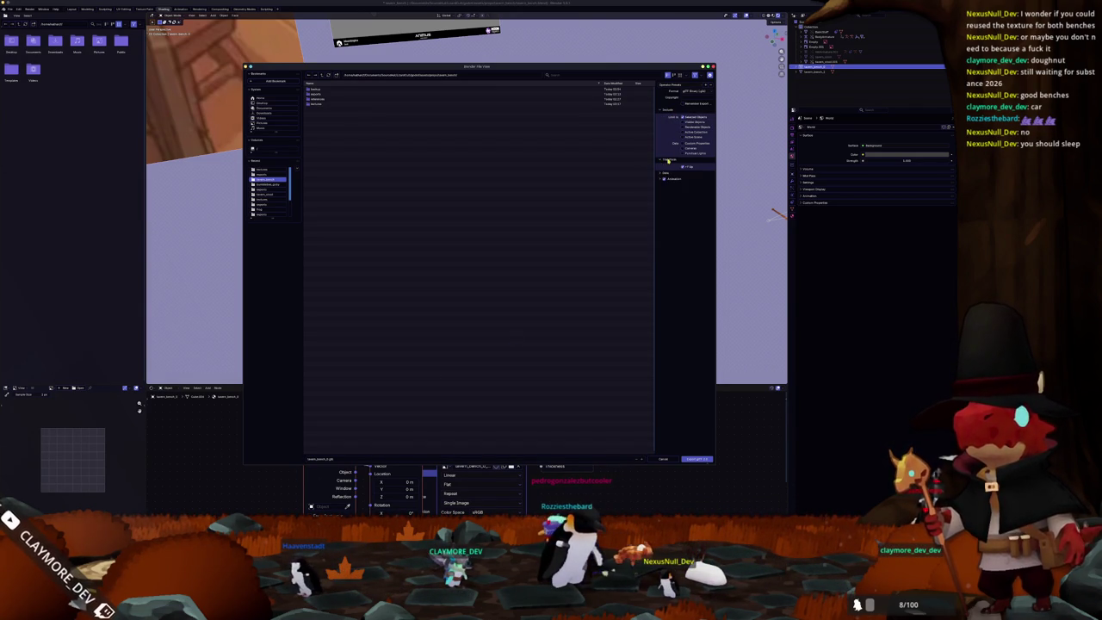
key("Return")
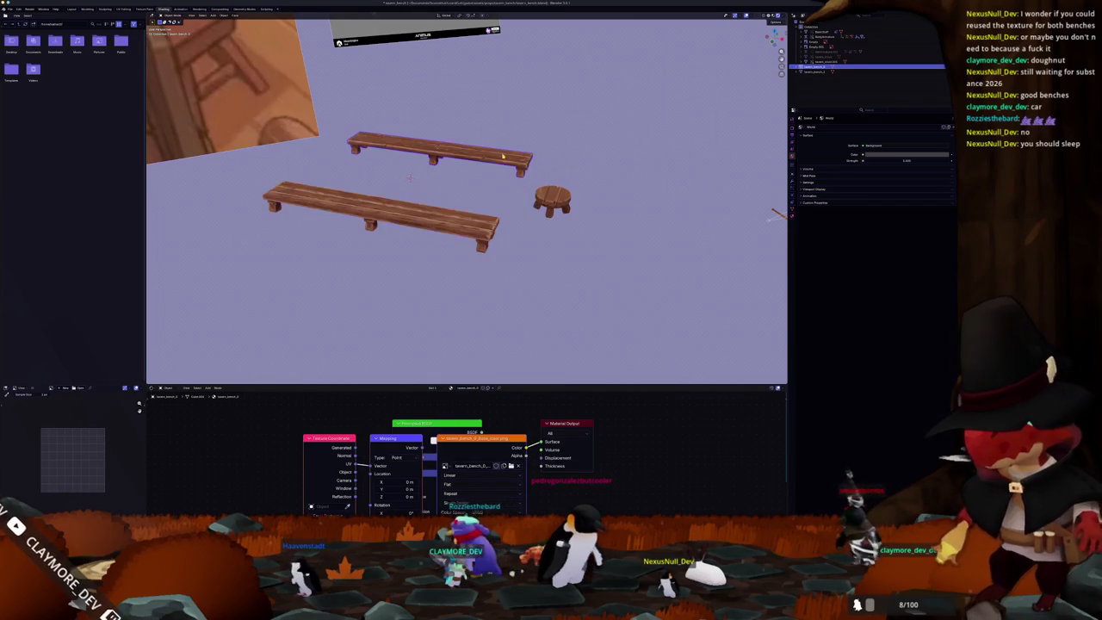
left_click(809, 71)
key("Delete")
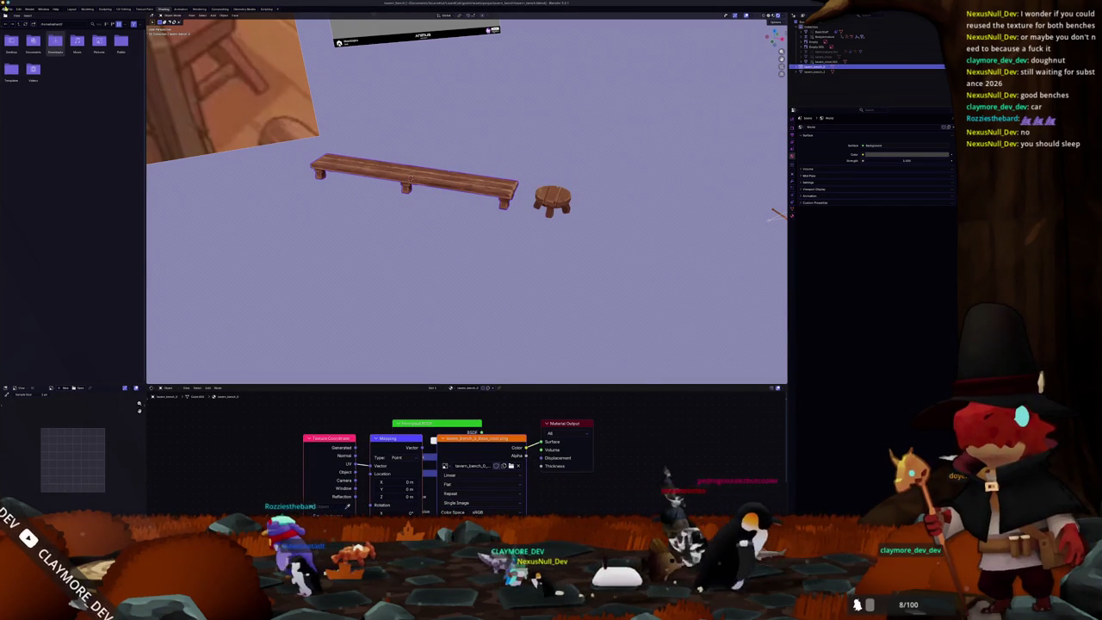
Step: Export the selected long bench to a glTF .glb file
left_click(9, 9)
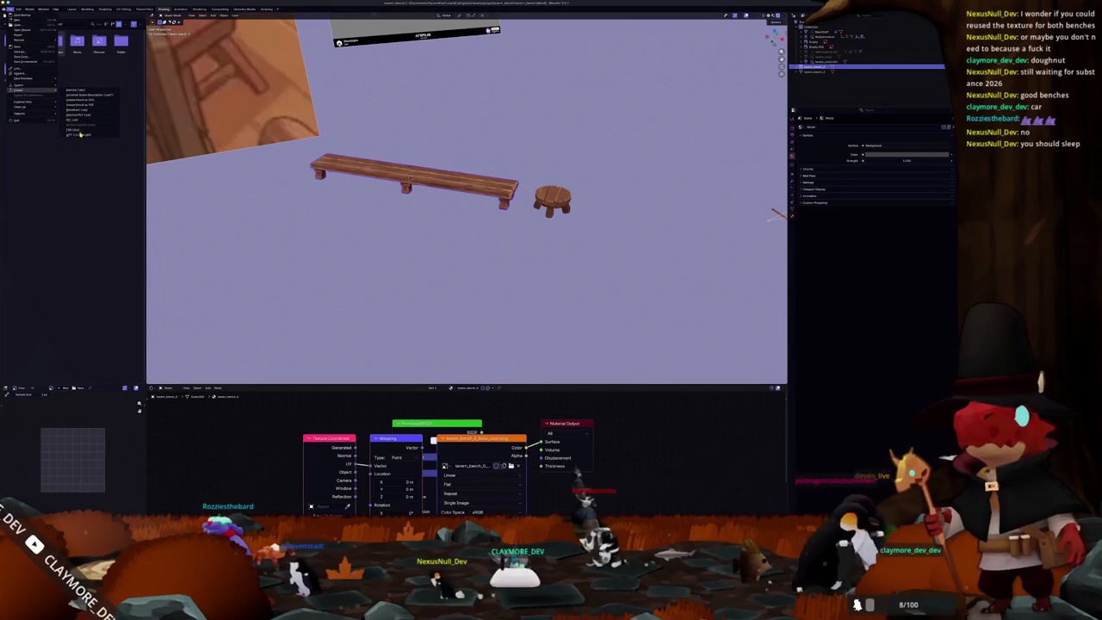
left_click(83, 140)
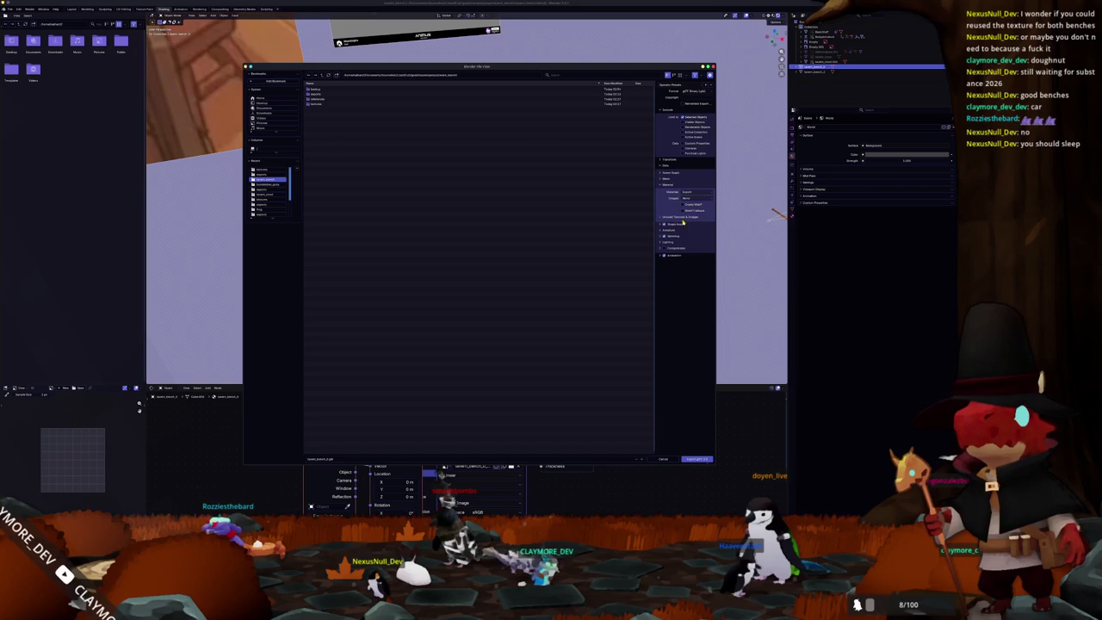
left_click(674, 256)
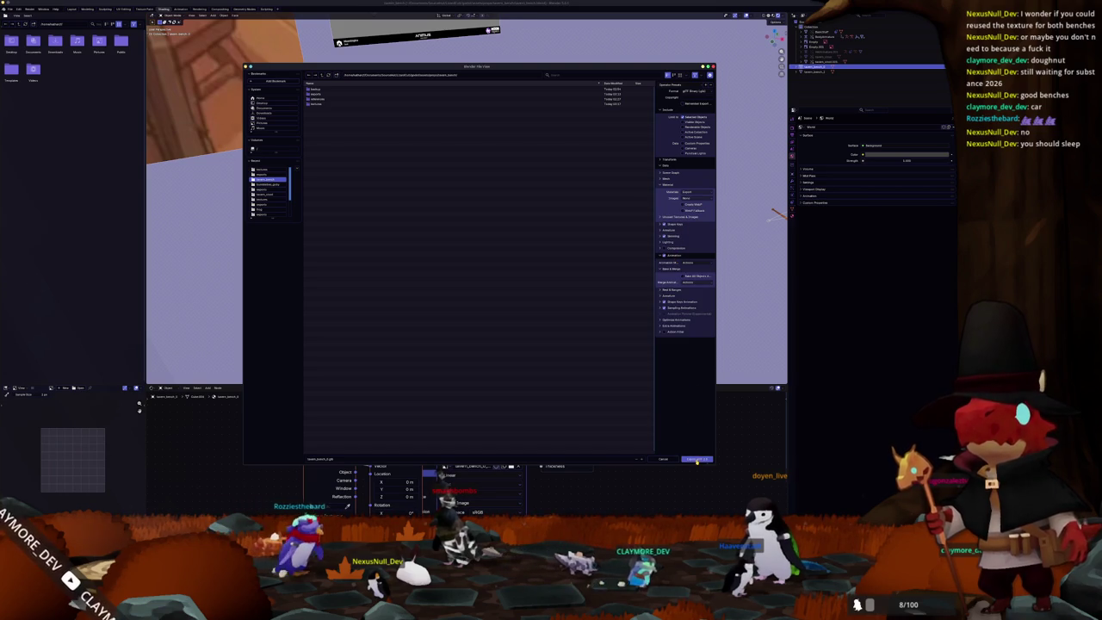
left_click(697, 459)
left_click(816, 72)
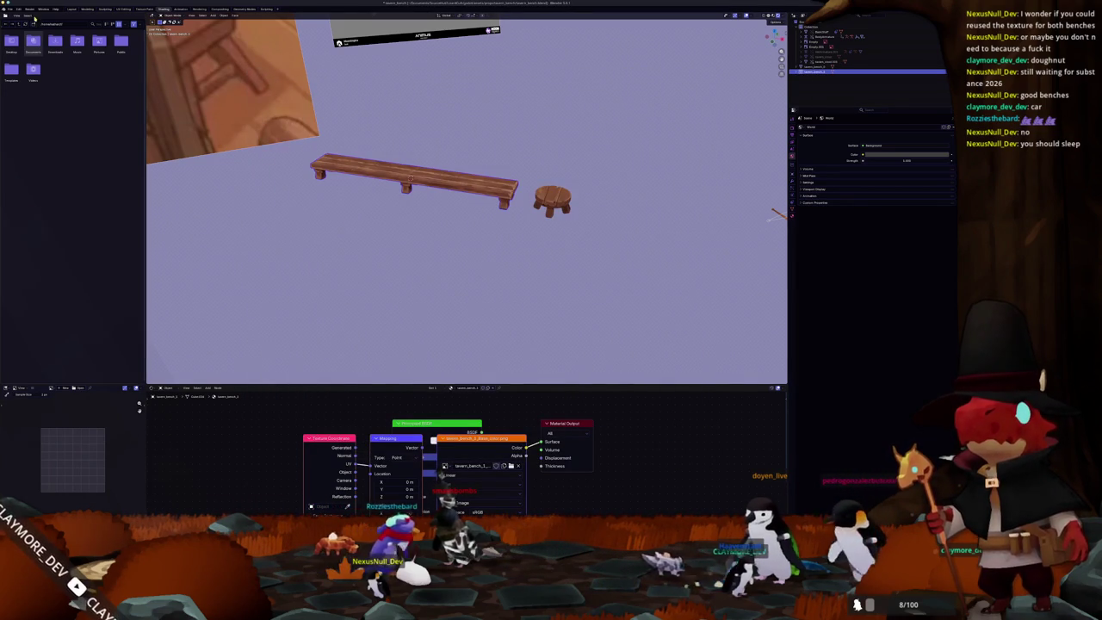
left_click(8, 8)
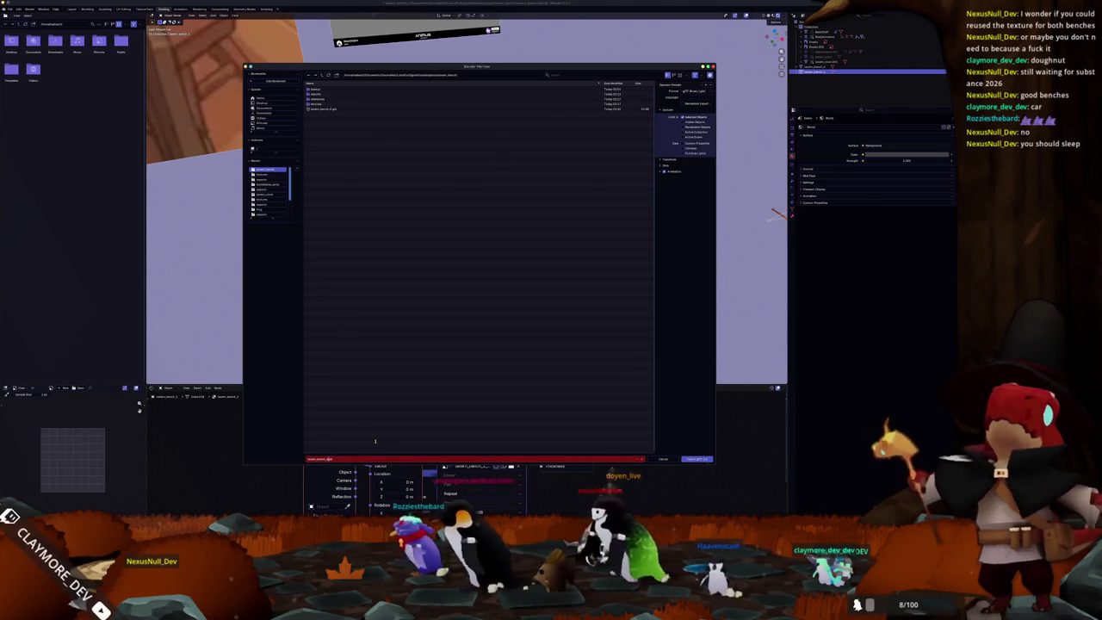
key("Return")
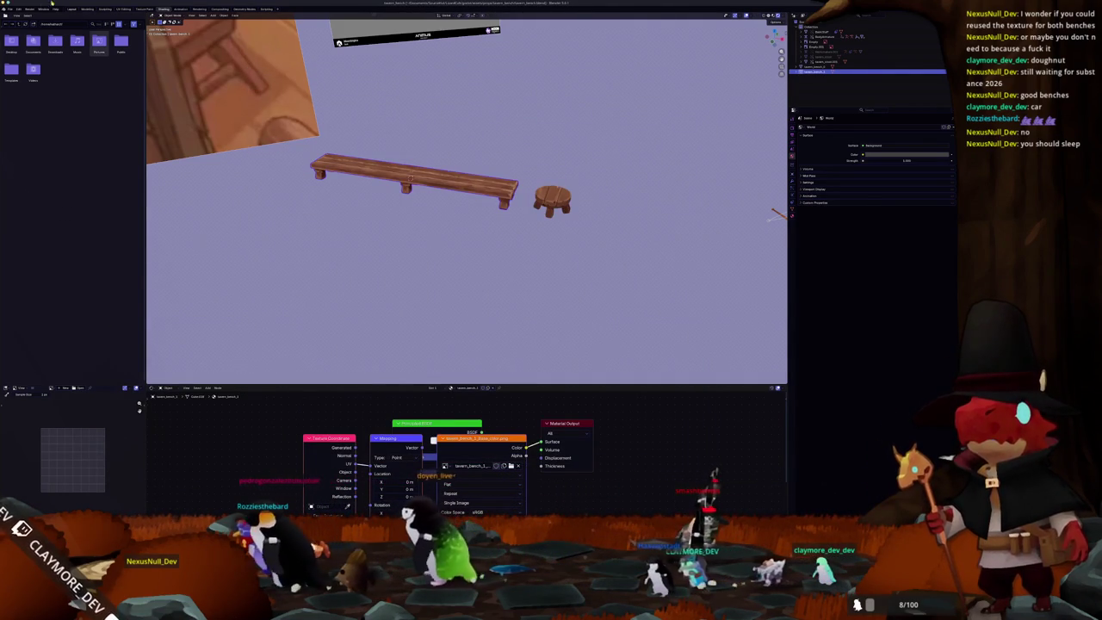
left_click(14, 9)
mouse_move(21, 29)
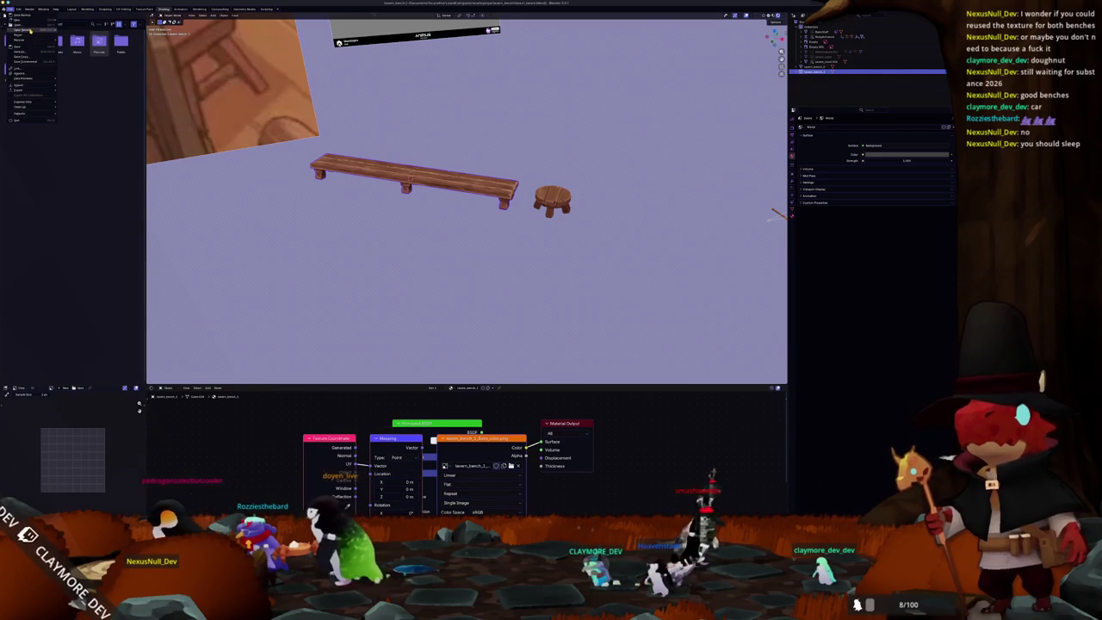
Step: Open the stool scene from recent files, export it as glTF, and bring up the file manager
left_click(79, 35)
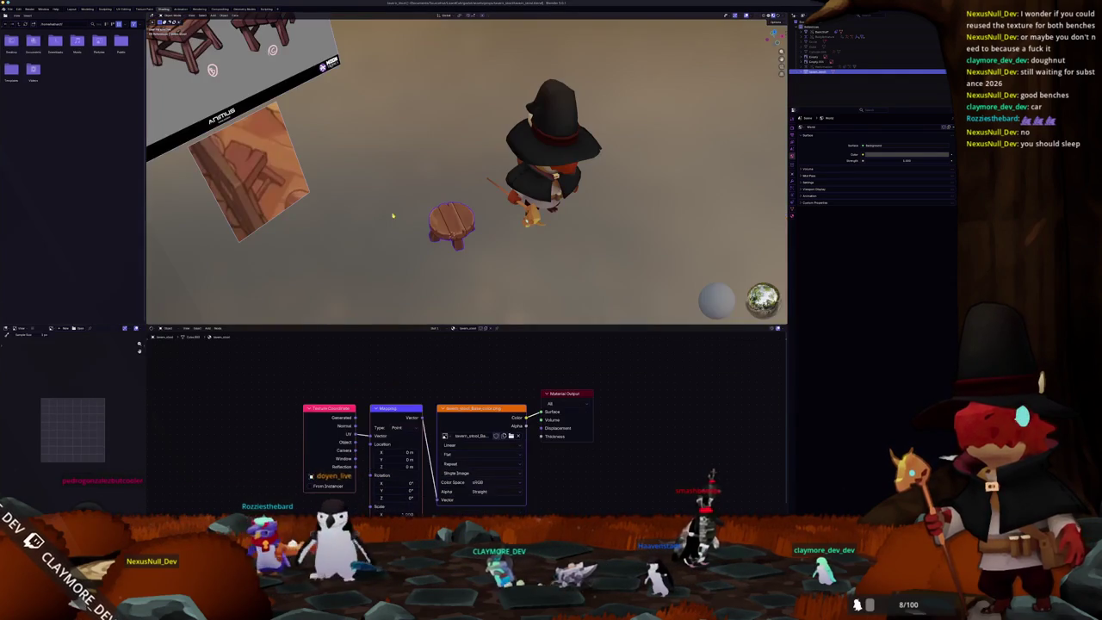
middle_click_drag(465, 173, 447, 164)
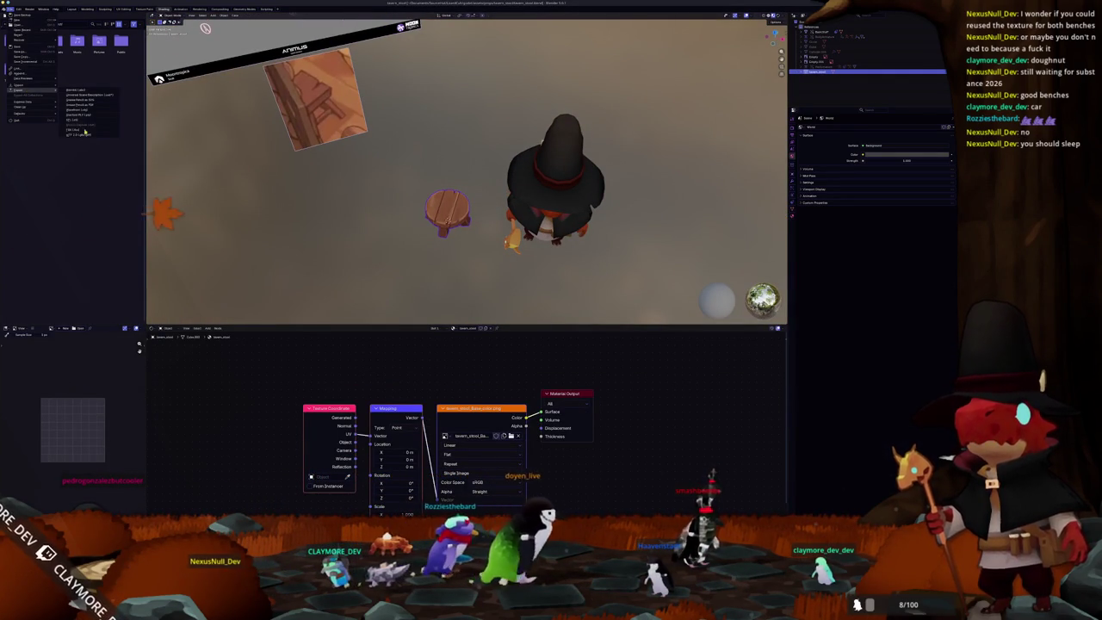
left_click(82, 135)
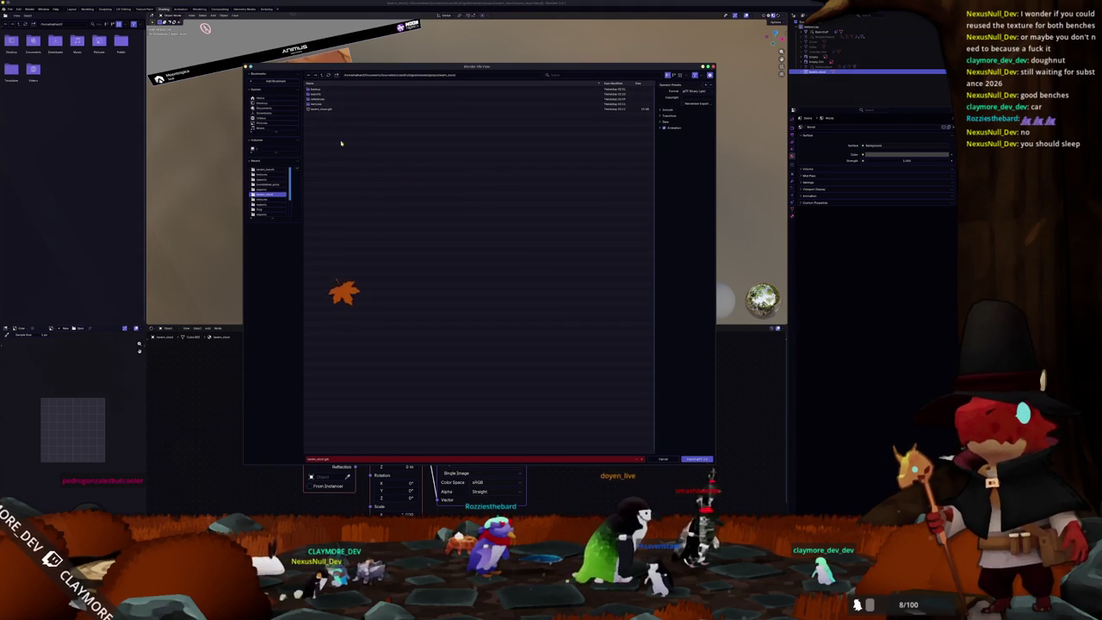
key("Return")
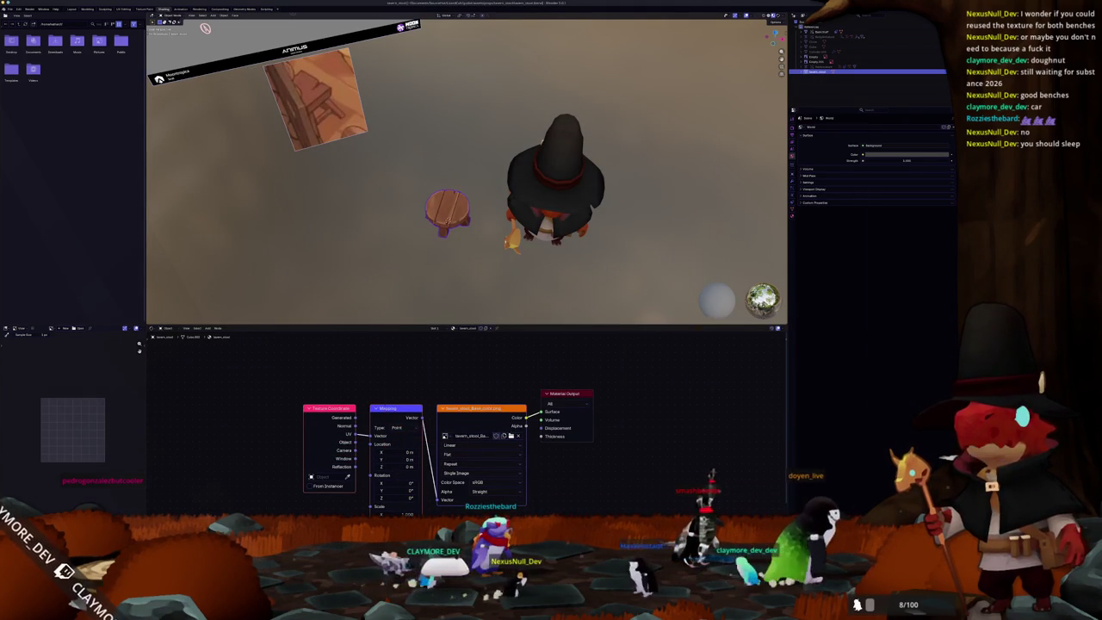
key("super+e")
left_click_drag(474, 156, 186, 138)
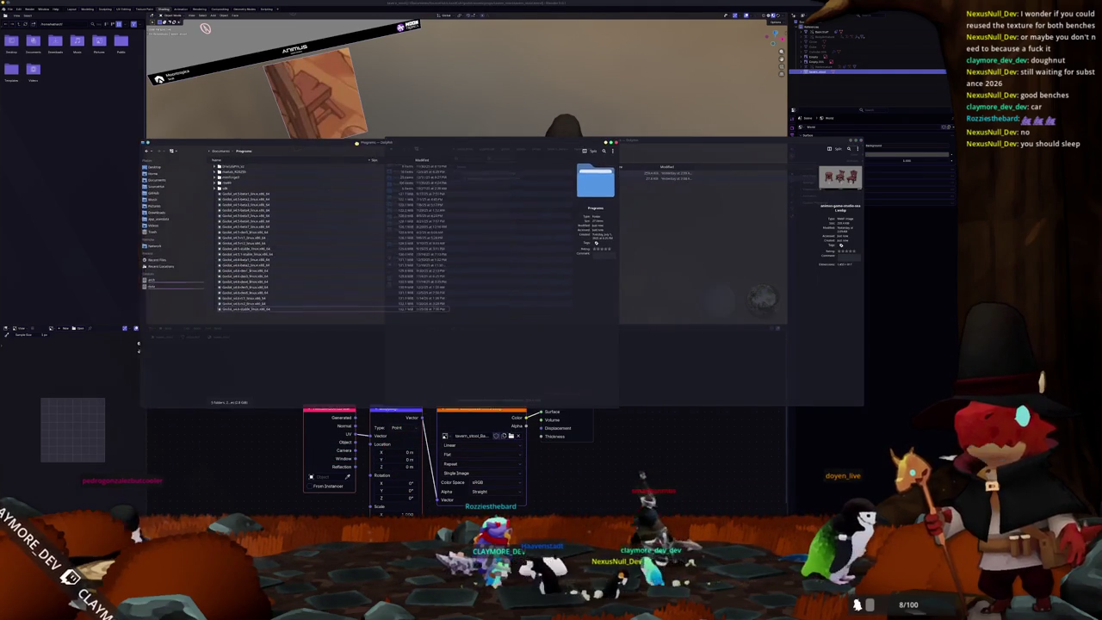
Step: Open the game project's assets/clutter folder in one Dolphin window
left_click(142, 180)
left_click(399, 216)
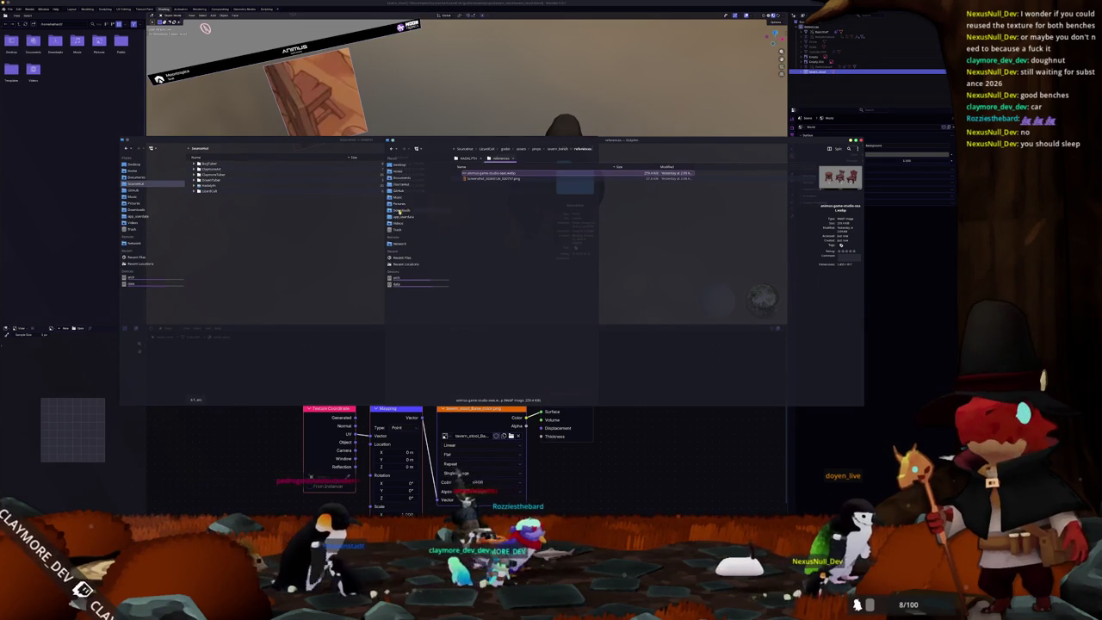
left_click(401, 184)
left_click_drag(484, 141, 588, 148)
left_click(578, 202)
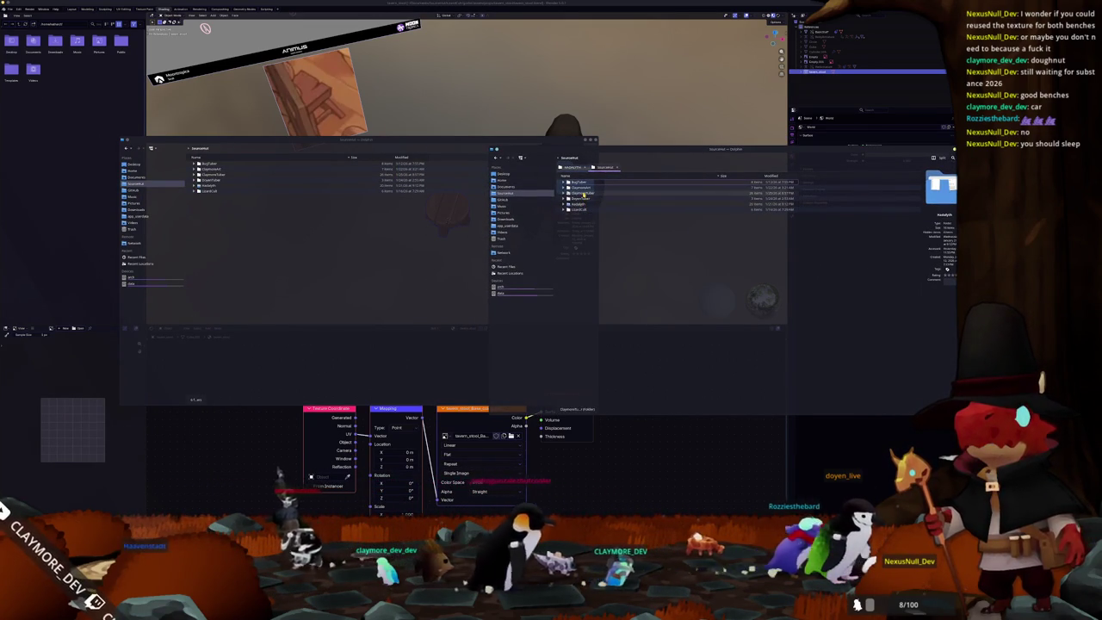
double_click(582, 193)
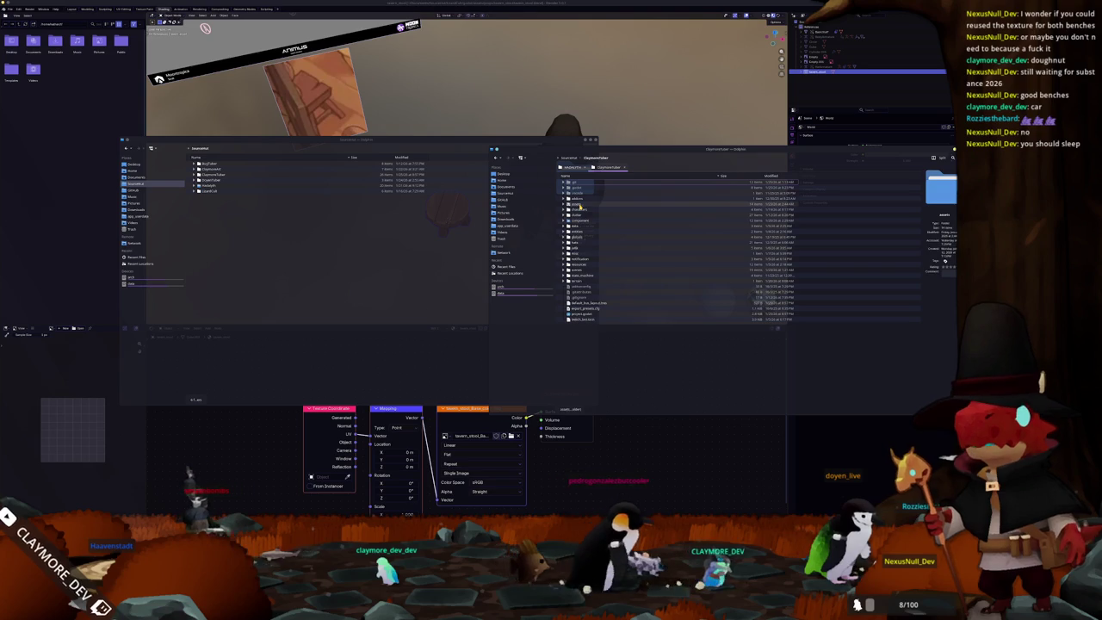
double_click(580, 209)
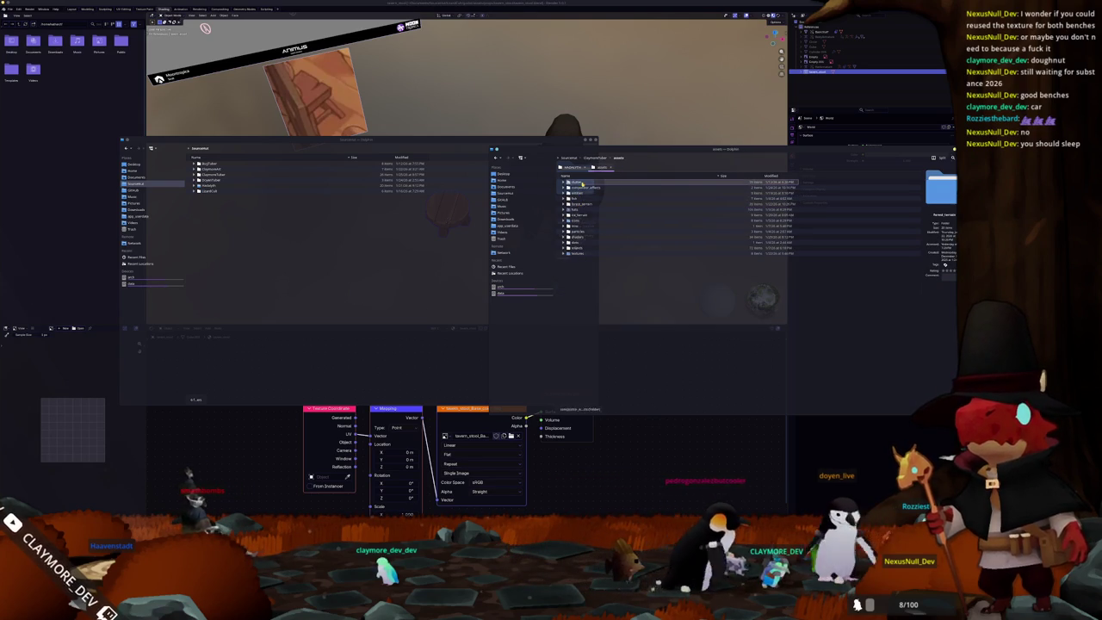
double_click(582, 182)
Step: In the other window, browse the LizardCult props folder and check the tavern_bench contents
left_click(323, 269)
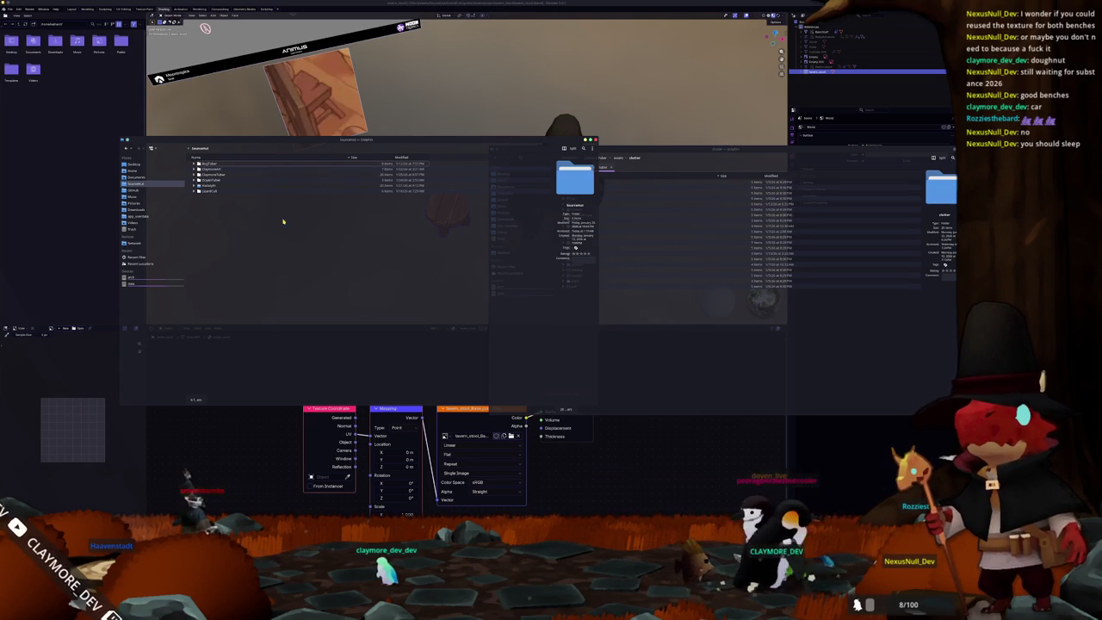
double_click(213, 191)
left_click(210, 170)
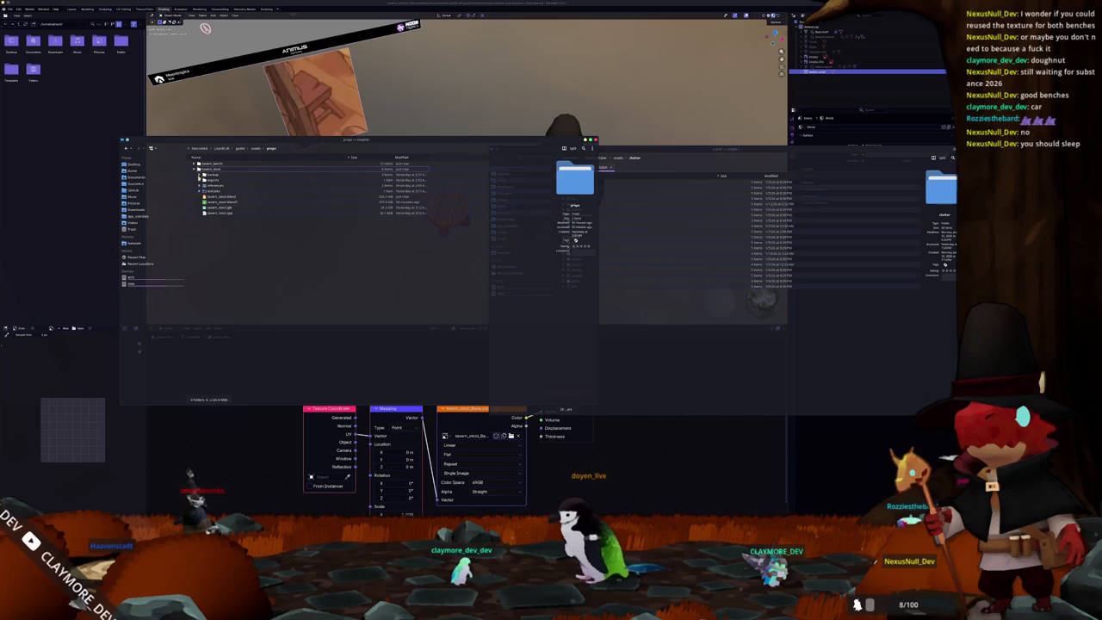
left_click(210, 213)
left_click(199, 163)
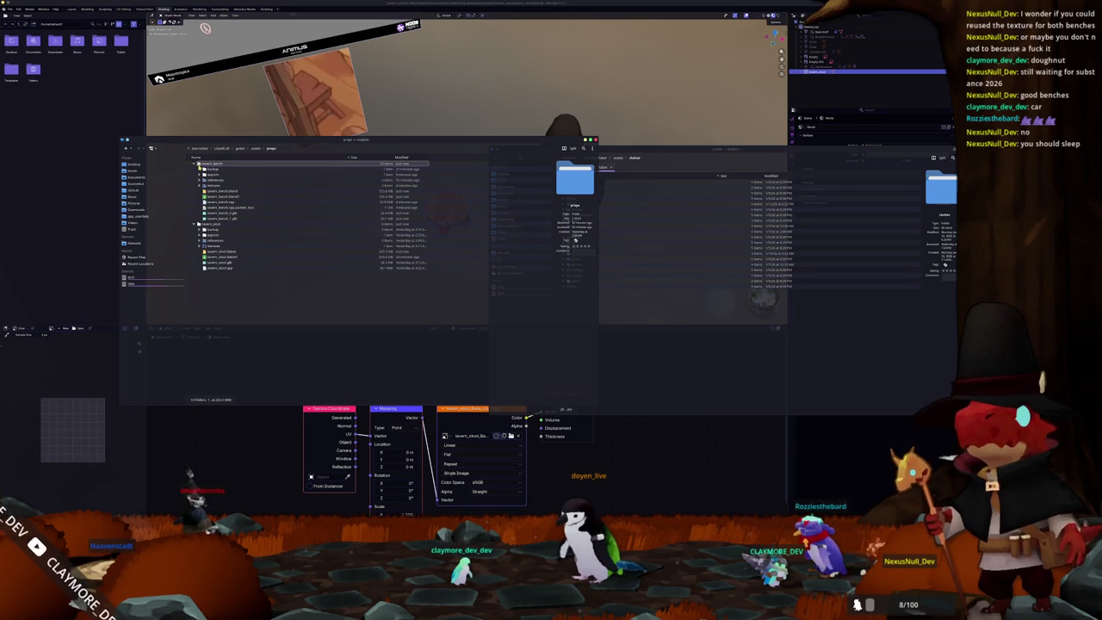
left_click(196, 223)
Step: Copy the tavern_bench and tavern_stool folders into clutter, then return to Blender
left_click(199, 164)
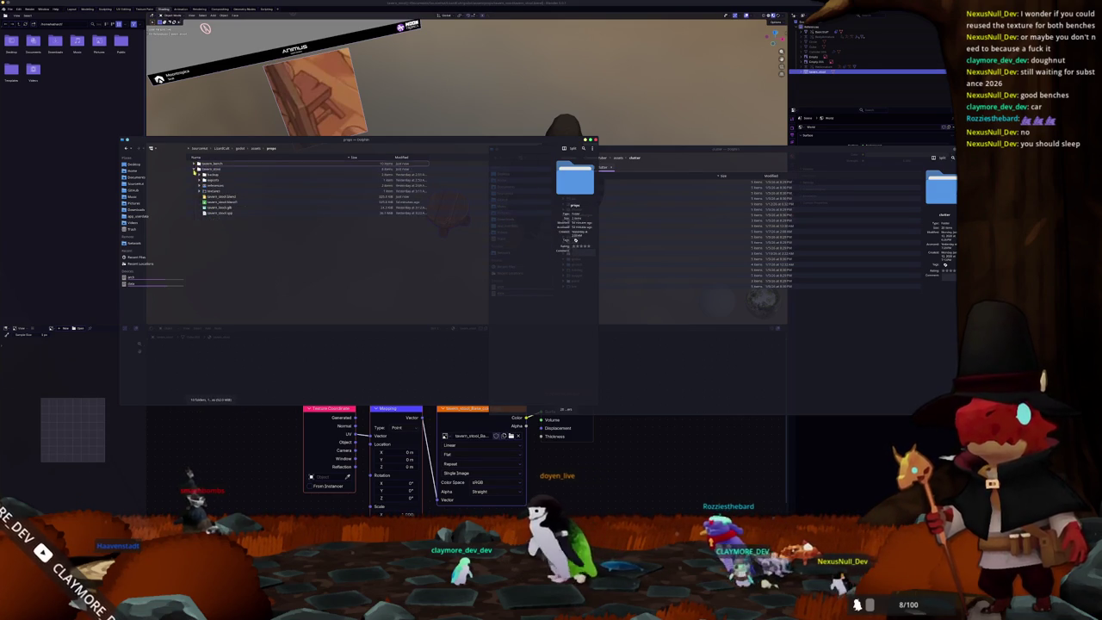
left_click(208, 169)
left_click(208, 163, "shift")
left_click_drag(208, 164, 649, 348)
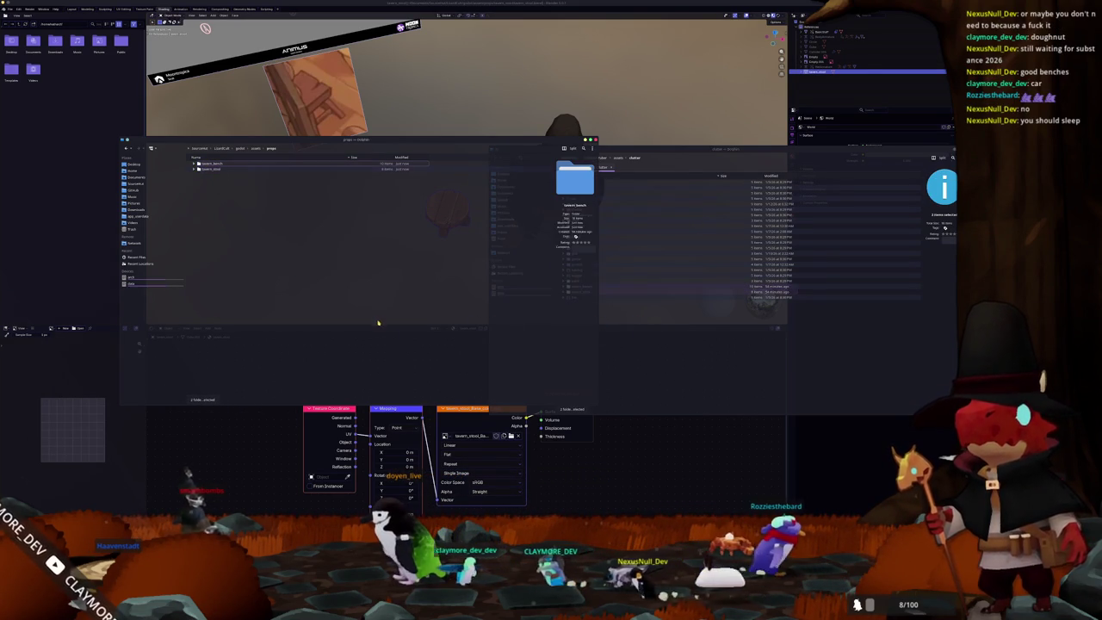
left_click(600, 482)
key("alt+Tab")
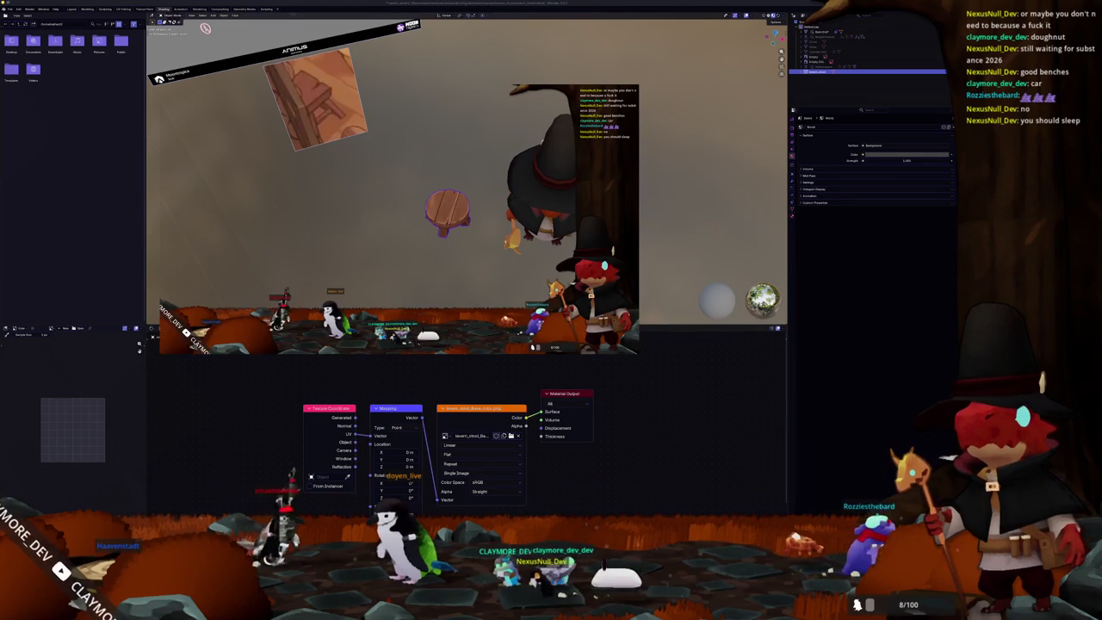
Step: Bring up Godot's Project Manager and run the tavern game project
key("alt+Tab")
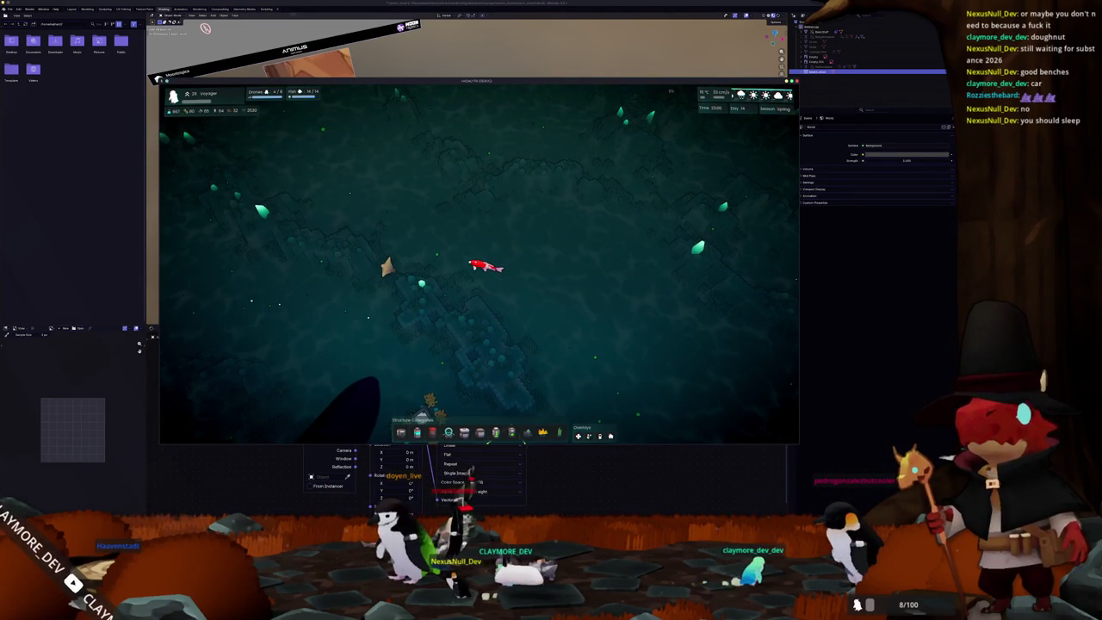
key("alt+Tab")
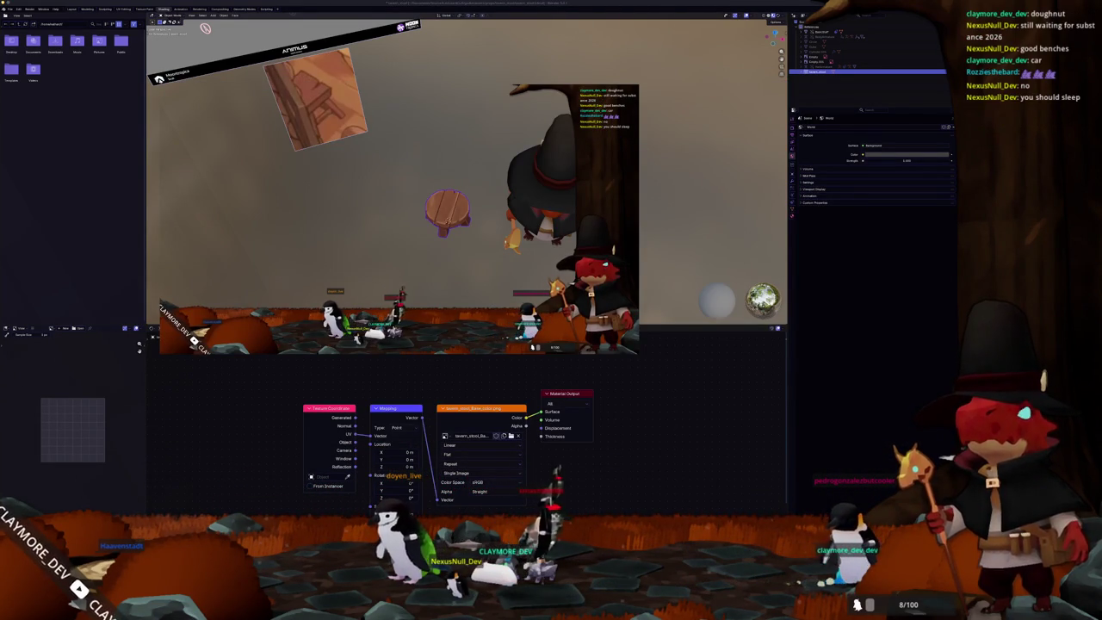
key("alt+Tab")
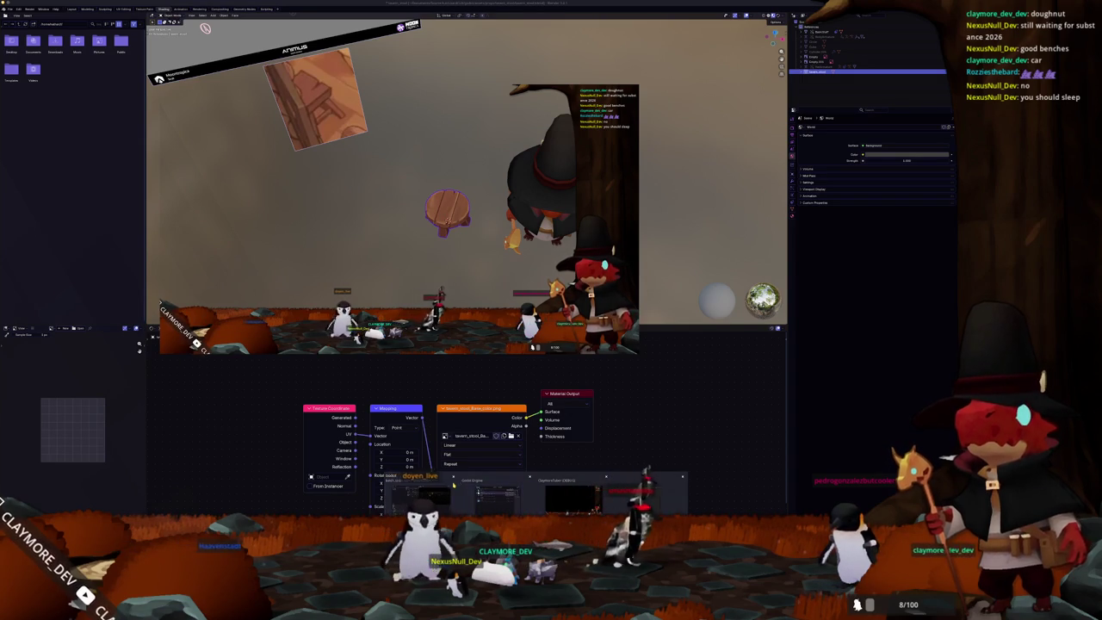
left_click(457, 493)
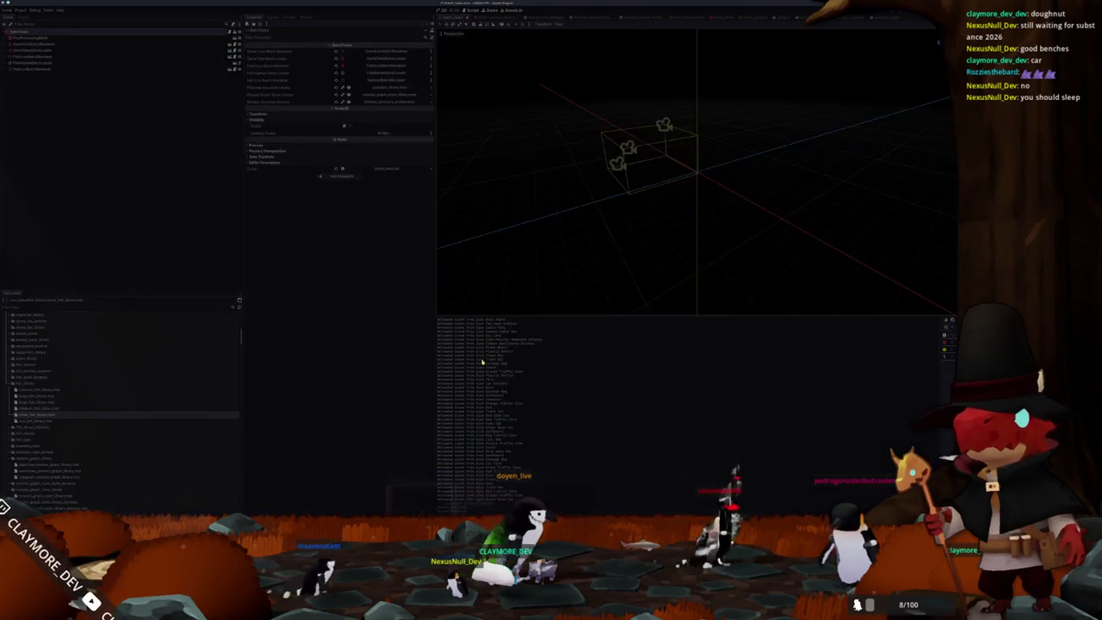
key("alt+Tab")
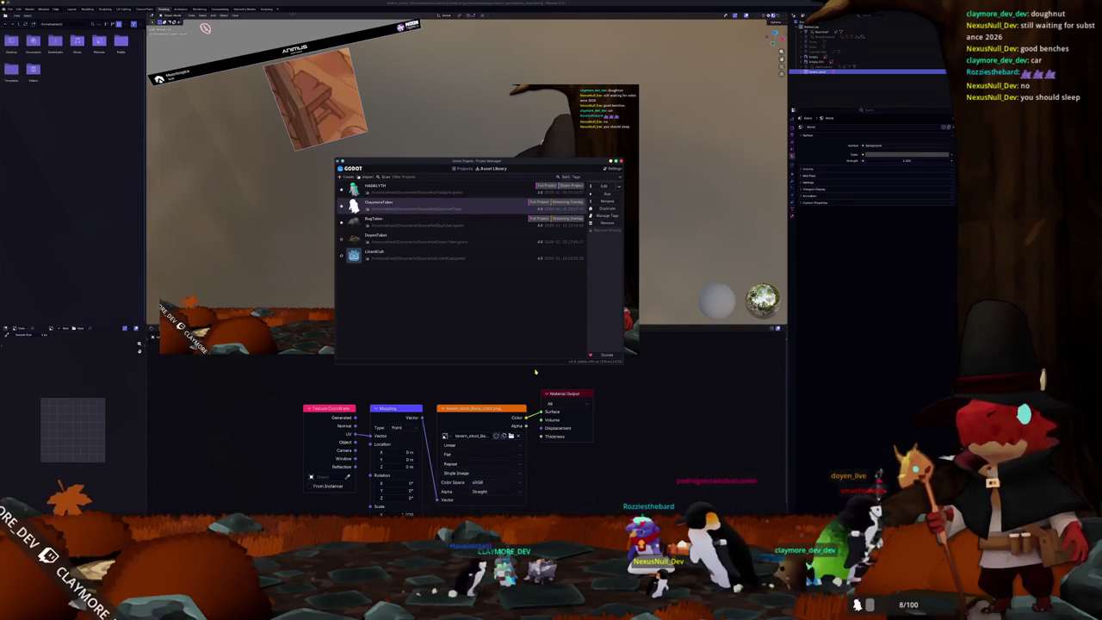
left_click(596, 194)
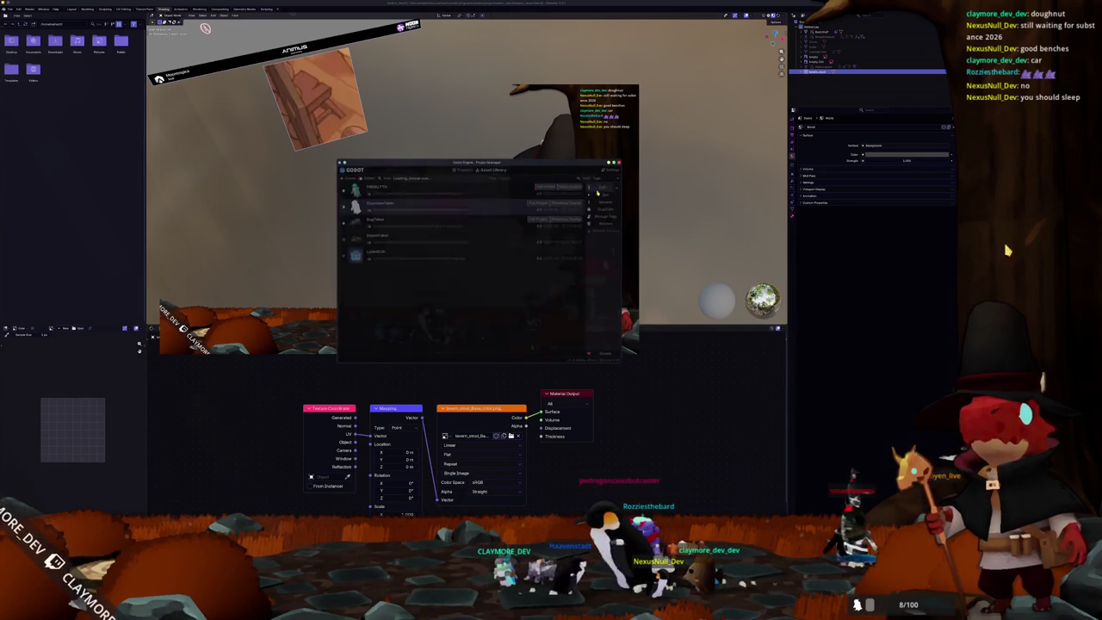
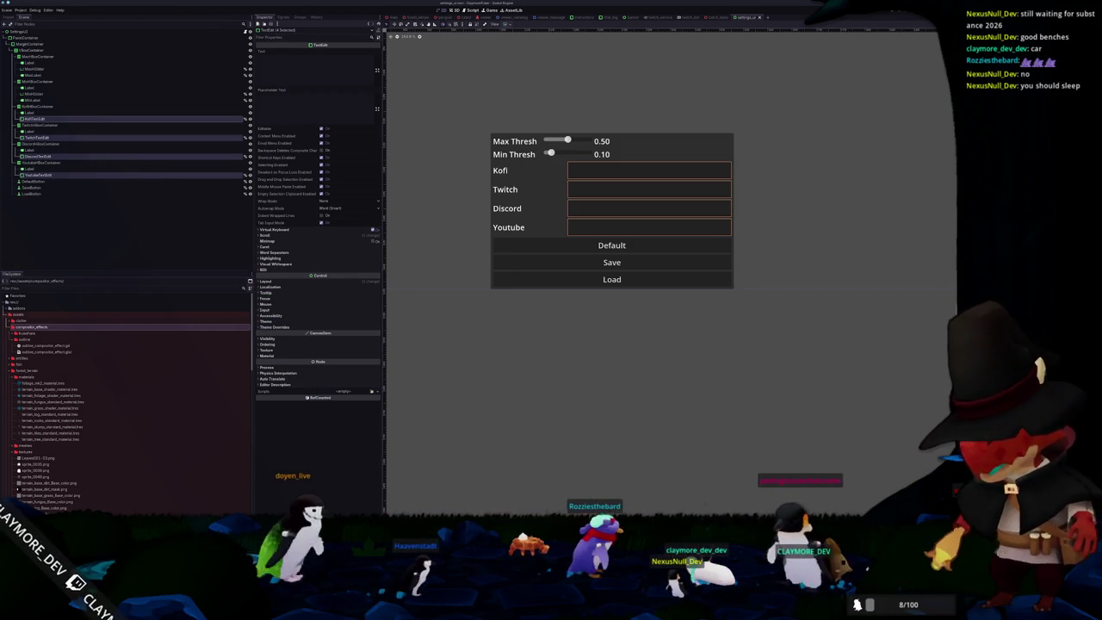
Step: Fold away the materials, shaders and other asset folders and expand the clutter folder's subfolders
left_click(24, 339)
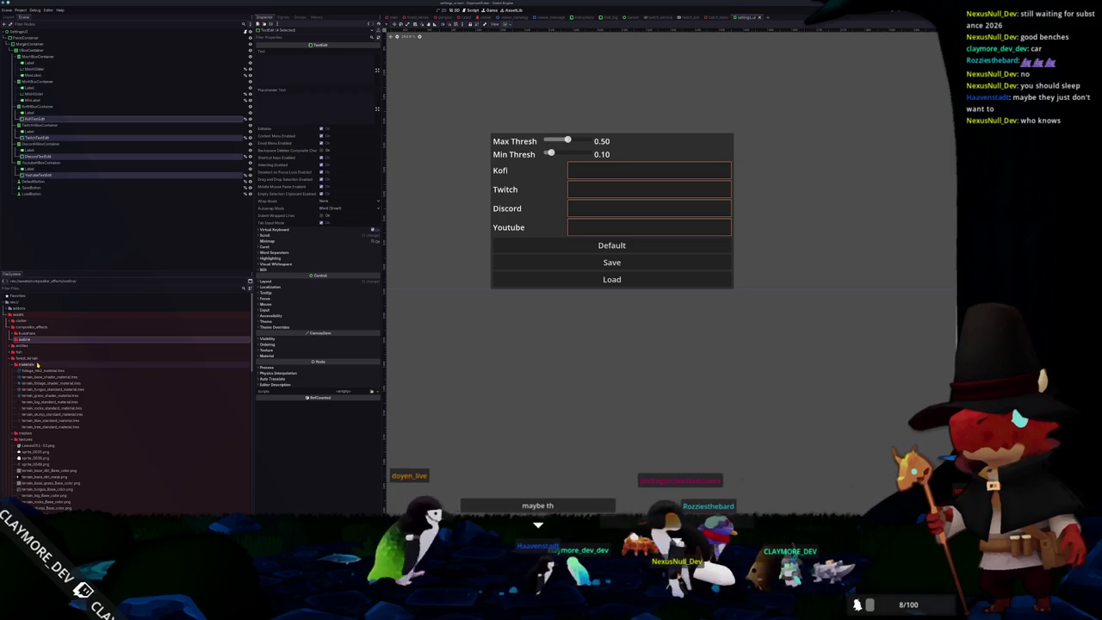
double_click(37, 365)
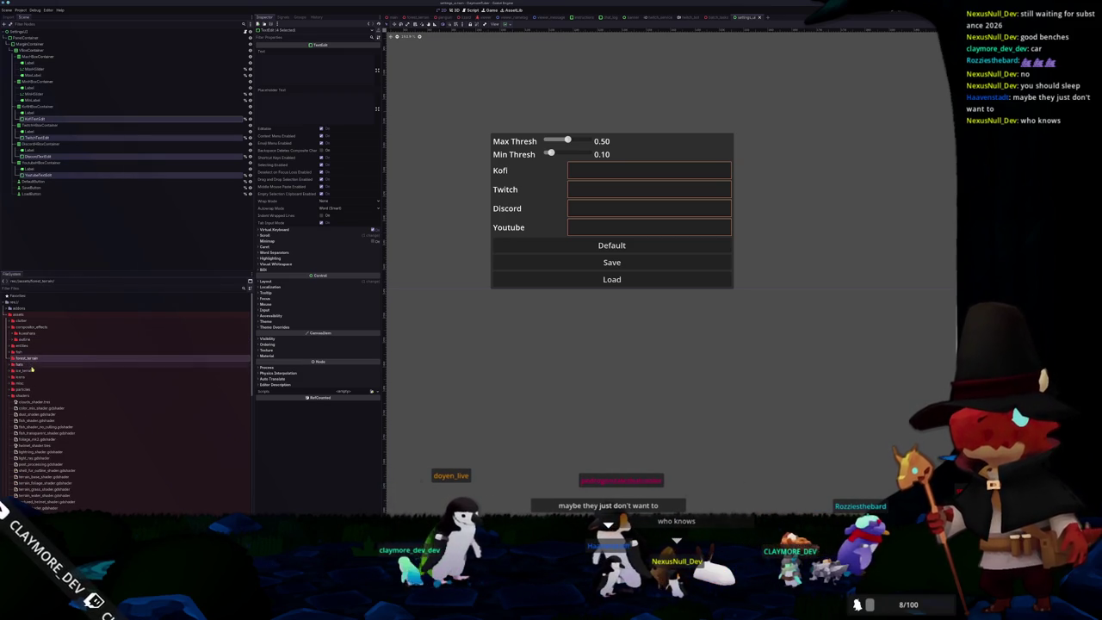
double_click(21, 396)
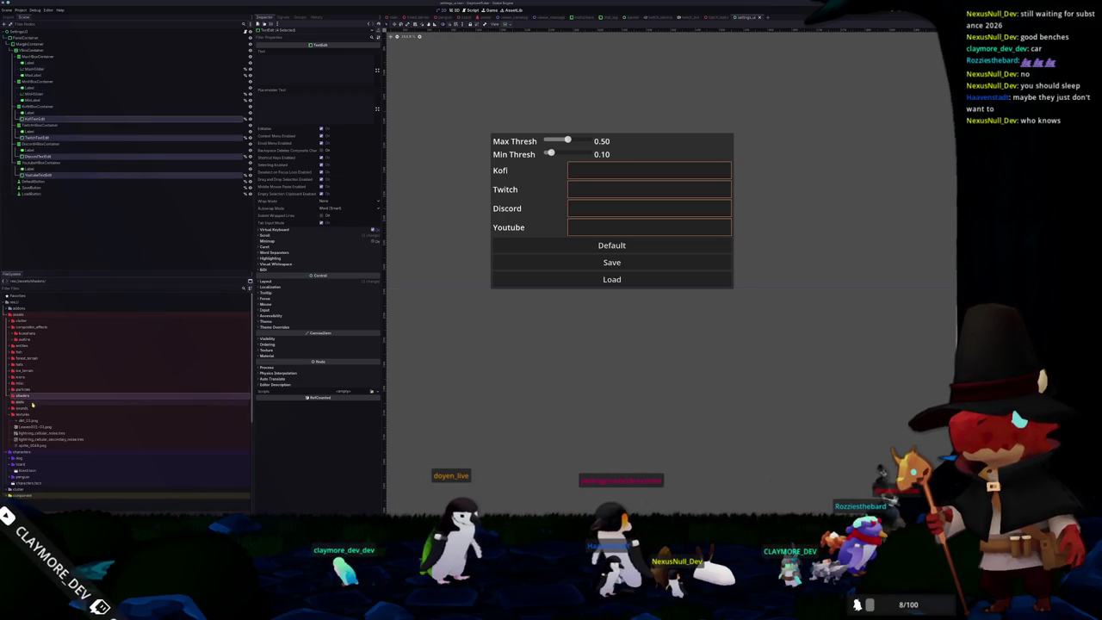
double_click(22, 415)
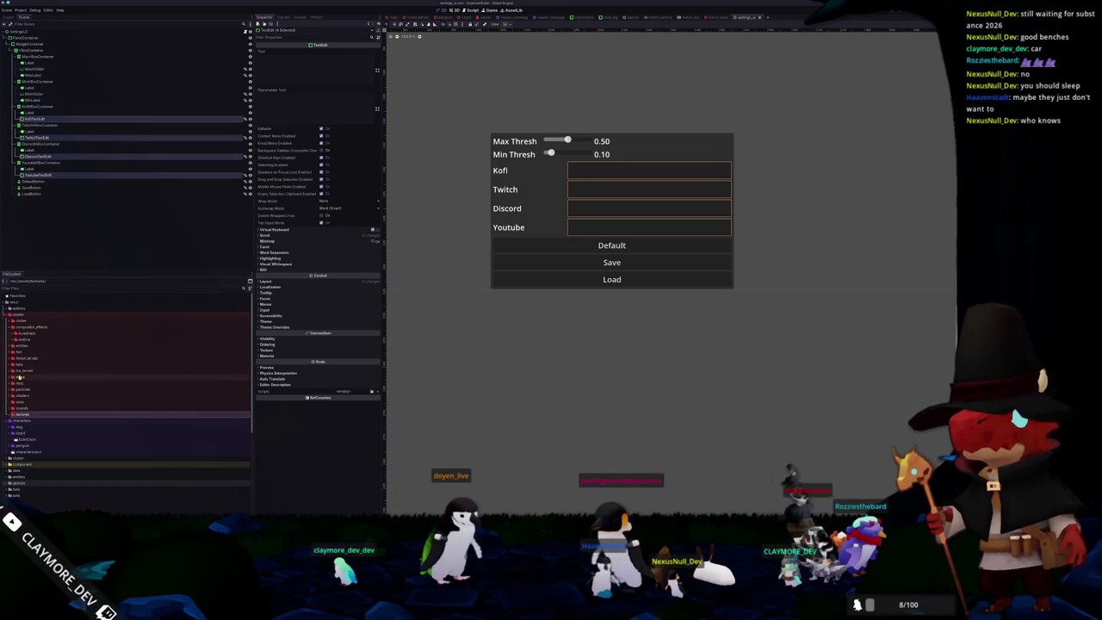
double_click(24, 321)
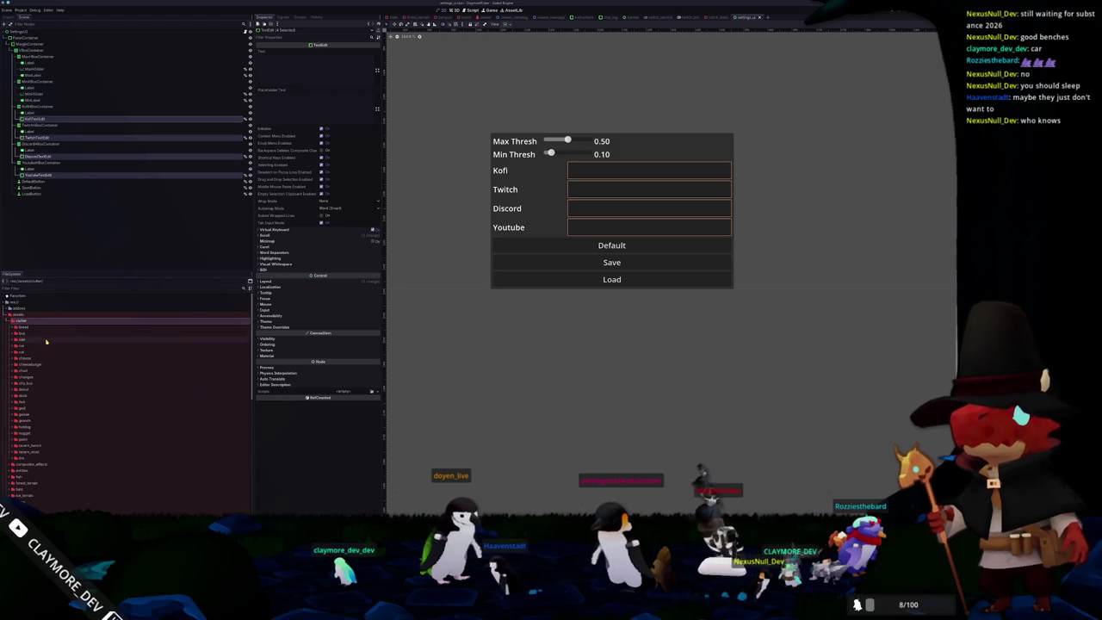
scroll(45, 352, "down", 2)
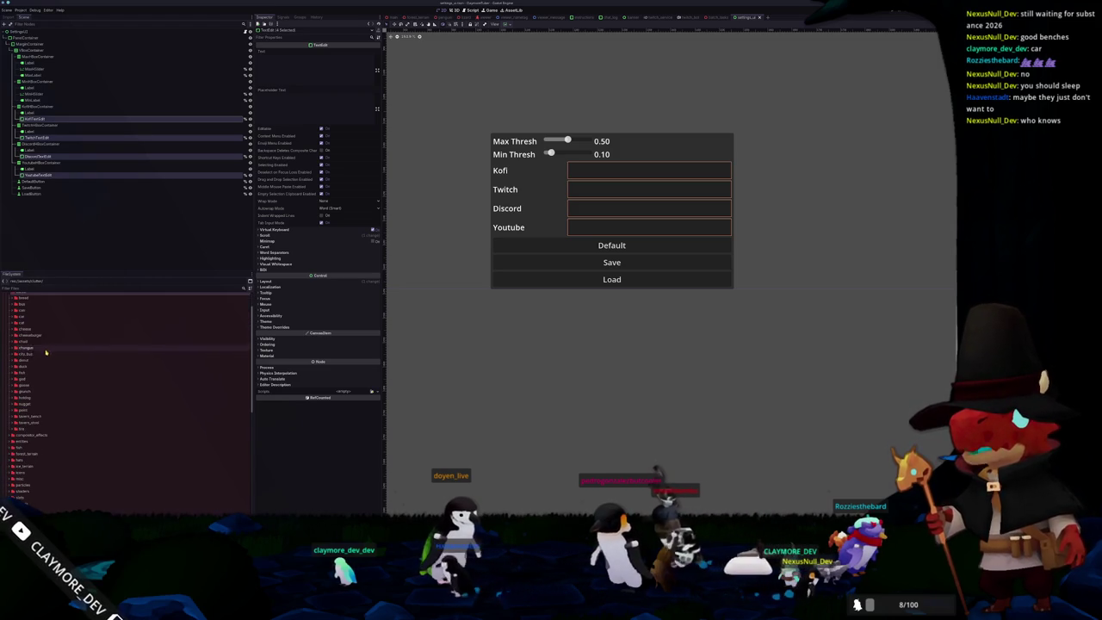
Step: Create a 'materials' folder inside both tavern_bench and tavern_stool
right_click(37, 420)
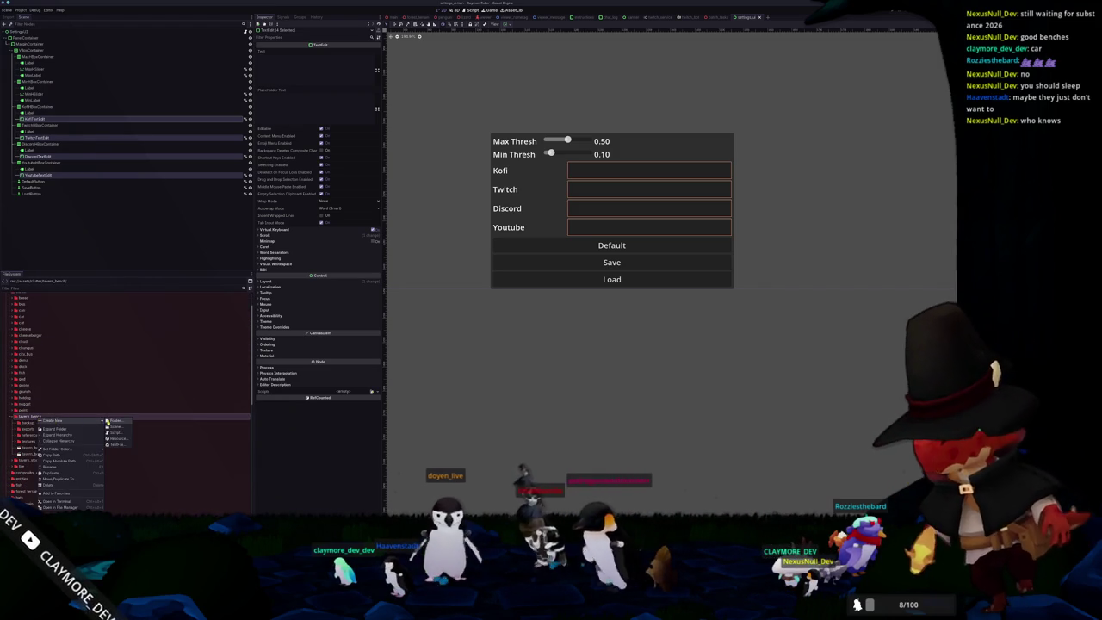
left_click(119, 422)
type("materials")
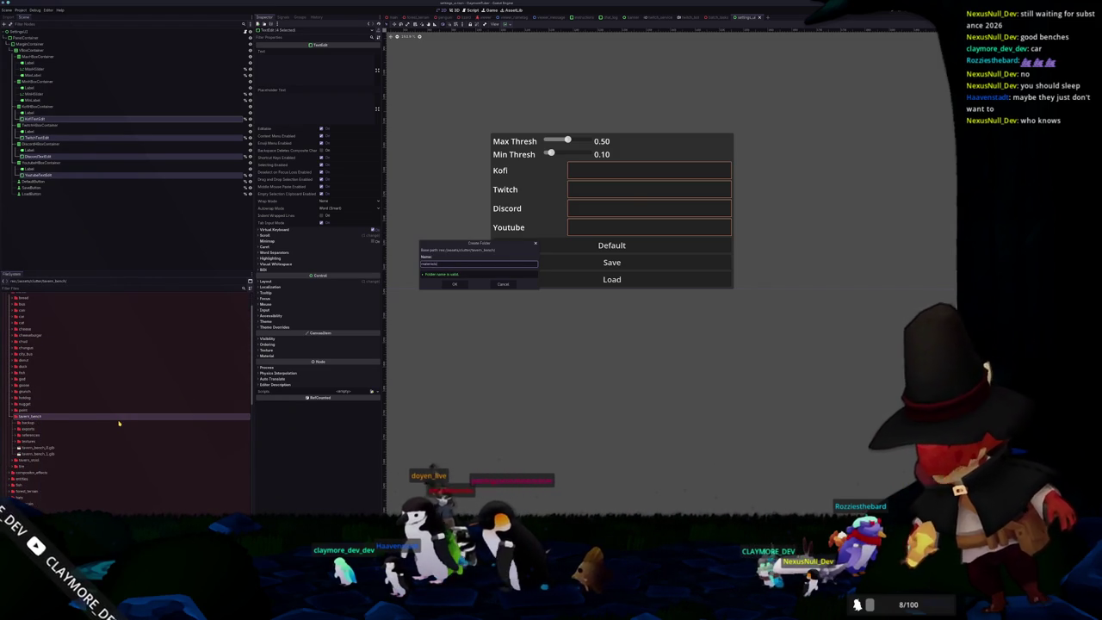
key("Return")
left_click(31, 466)
right_click(31, 466)
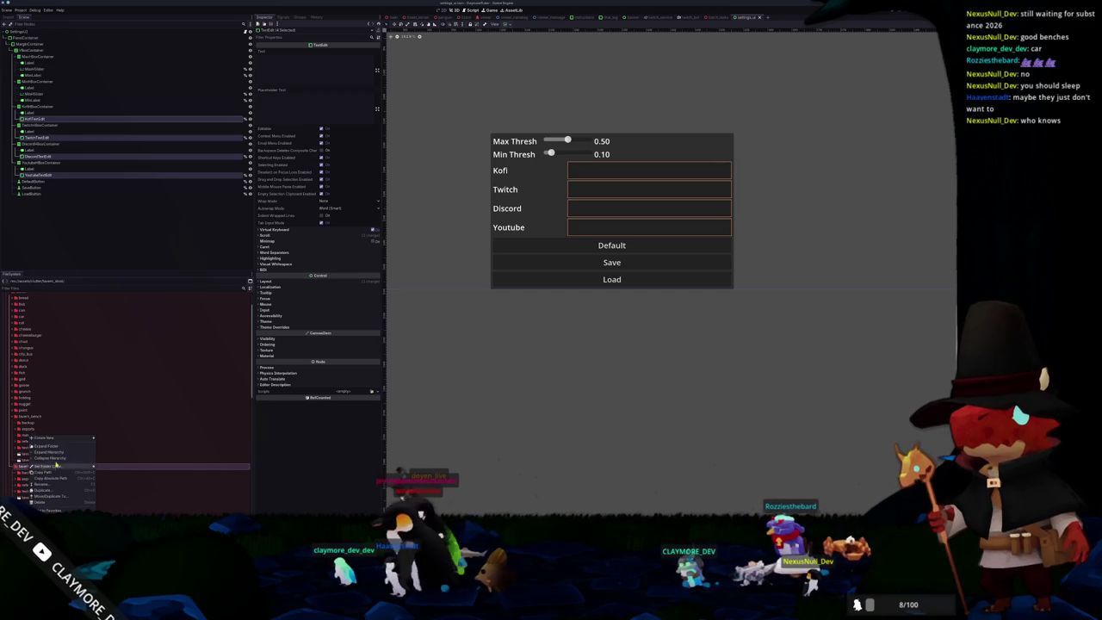
left_click(108, 439)
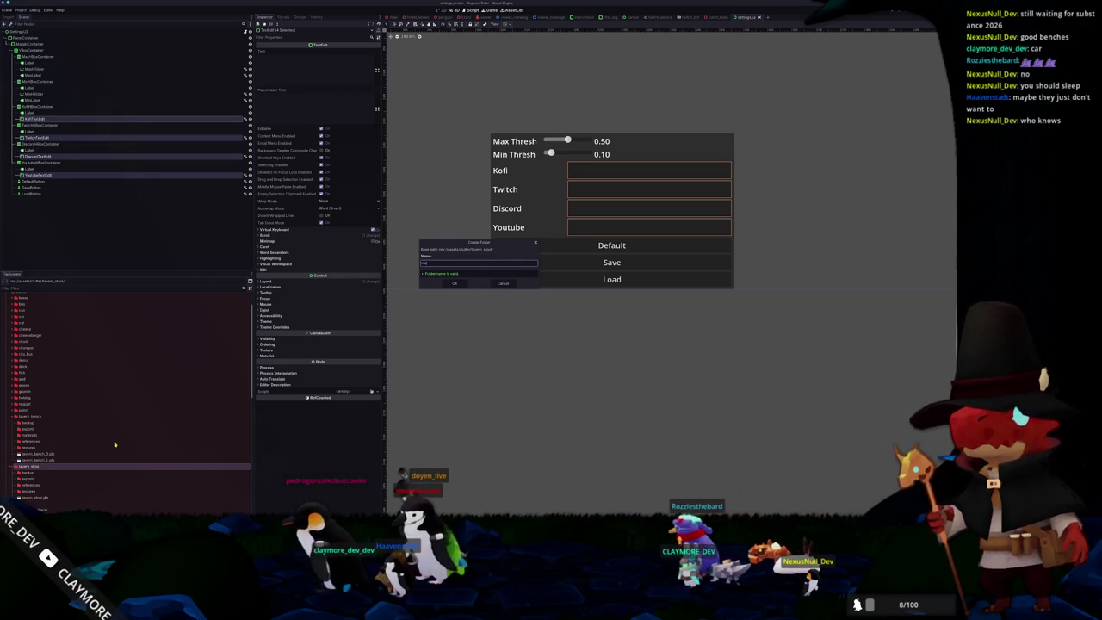
key("Return")
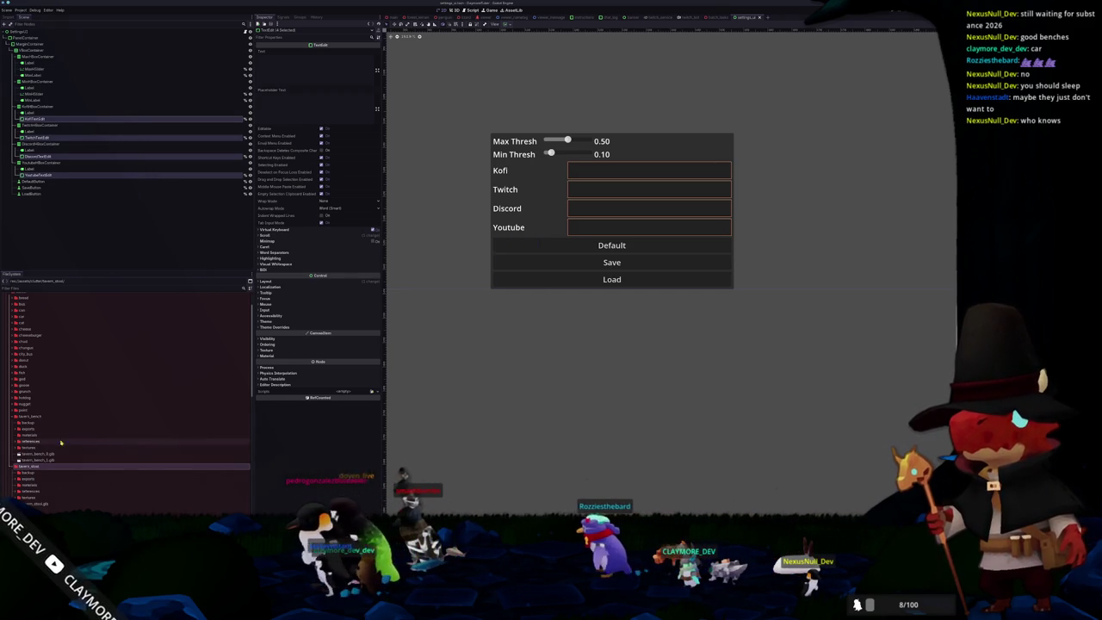
Step: Duplicate the nugget material as tavern_stool_standard_material.tres
left_click(32, 403)
key("Right")
key("Down")
key("Down")
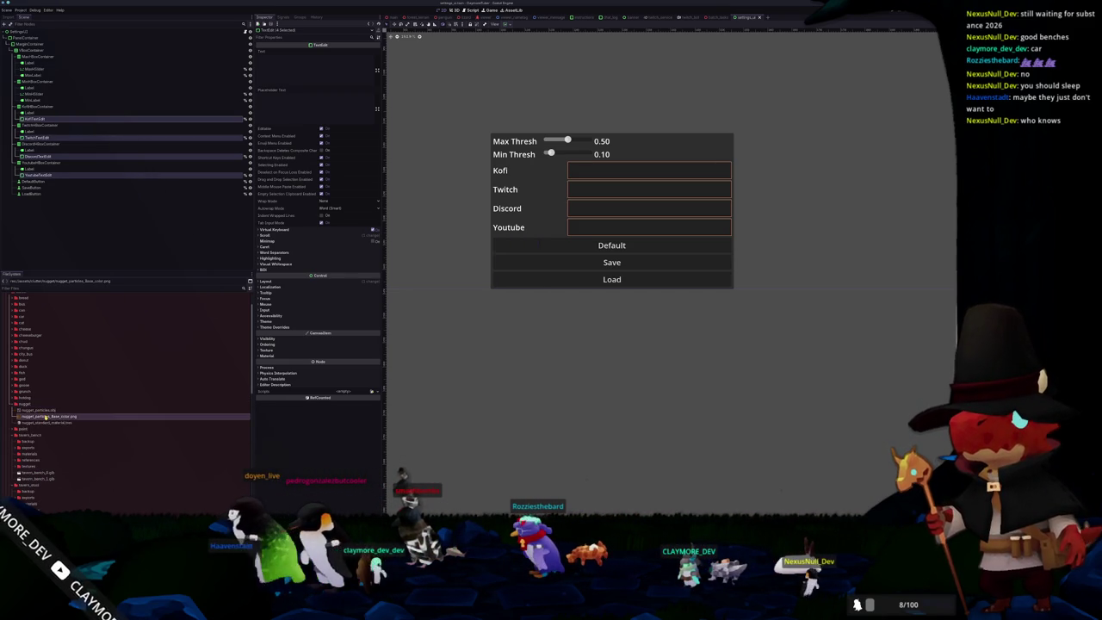
key("Down")
key("ctrl+d")
key("Home")
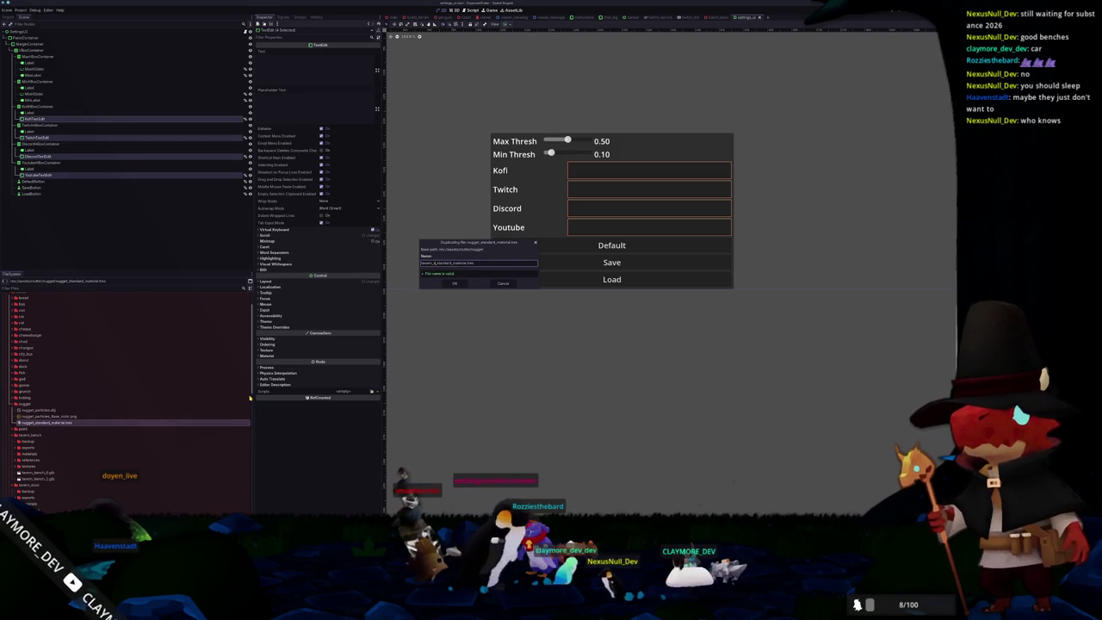
key("Return")
Step: Move tavern_stool_standard_material.tres into the tavern_stool materials folder
scroll(67, 395, "down", 2)
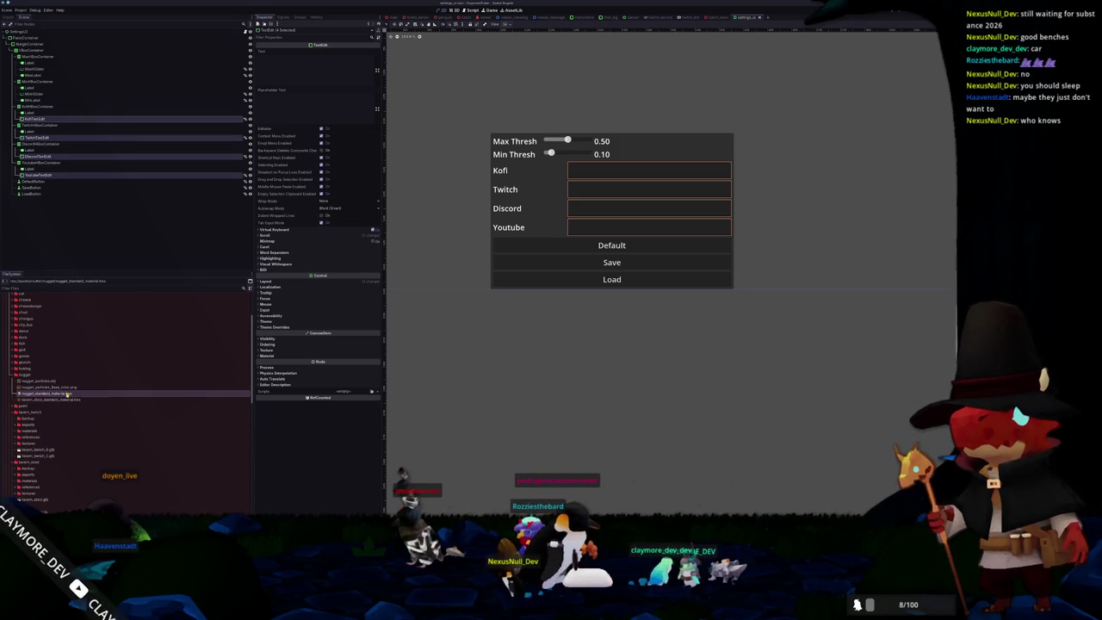
mouse_move(28, 400)
left_mouse_down()
mouse_move(52, 428)
mouse_move(34, 433)
left_mouse_up()
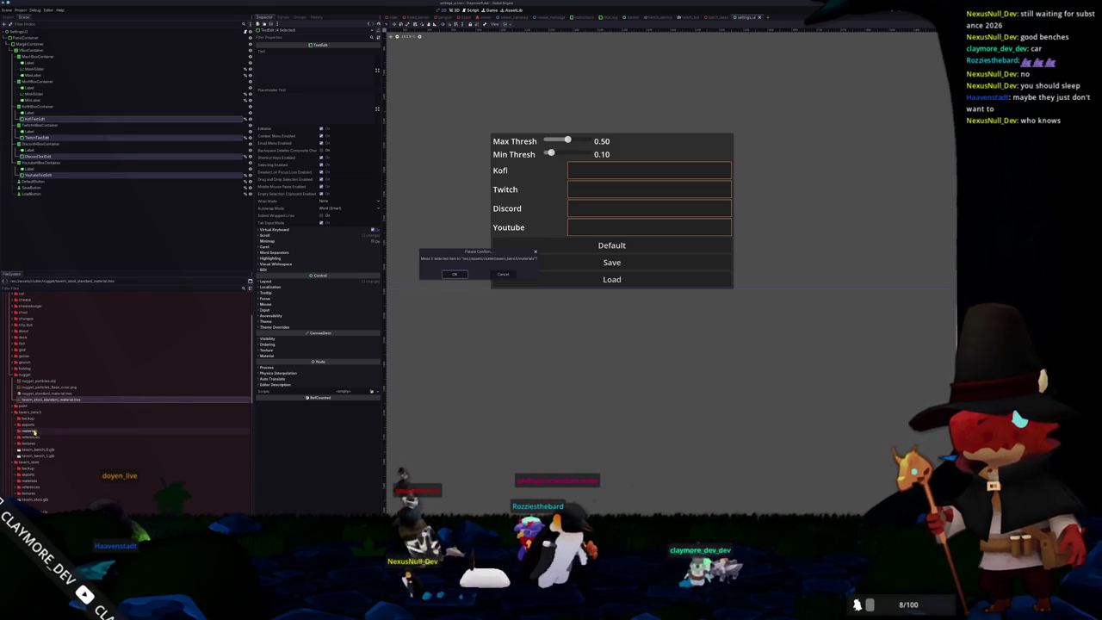
left_click(452, 275)
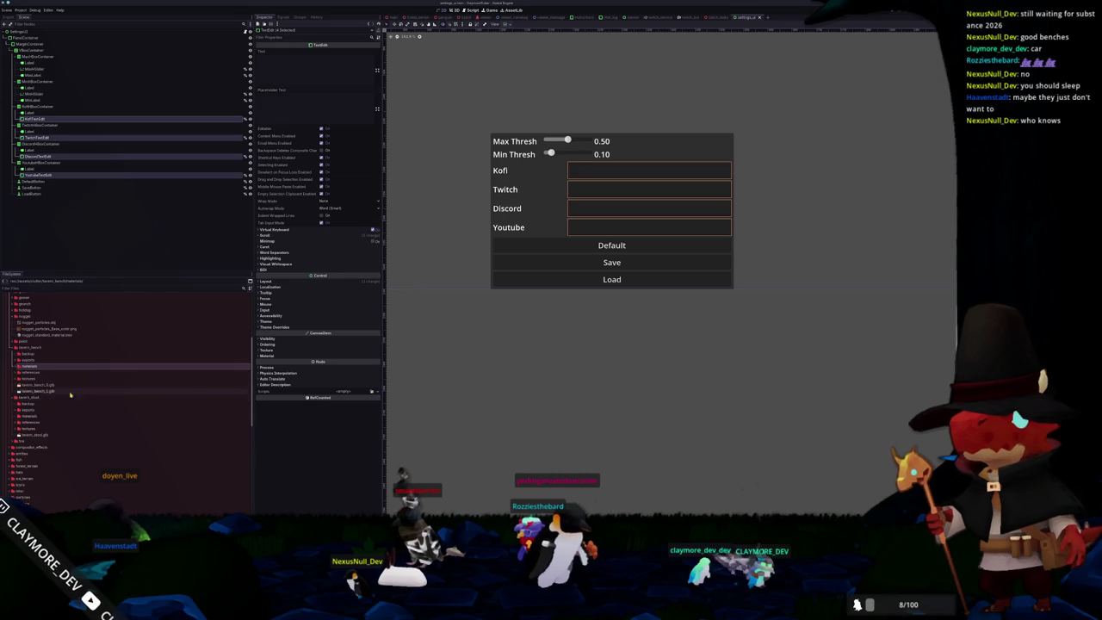
left_click_drag(39, 372, 38, 376)
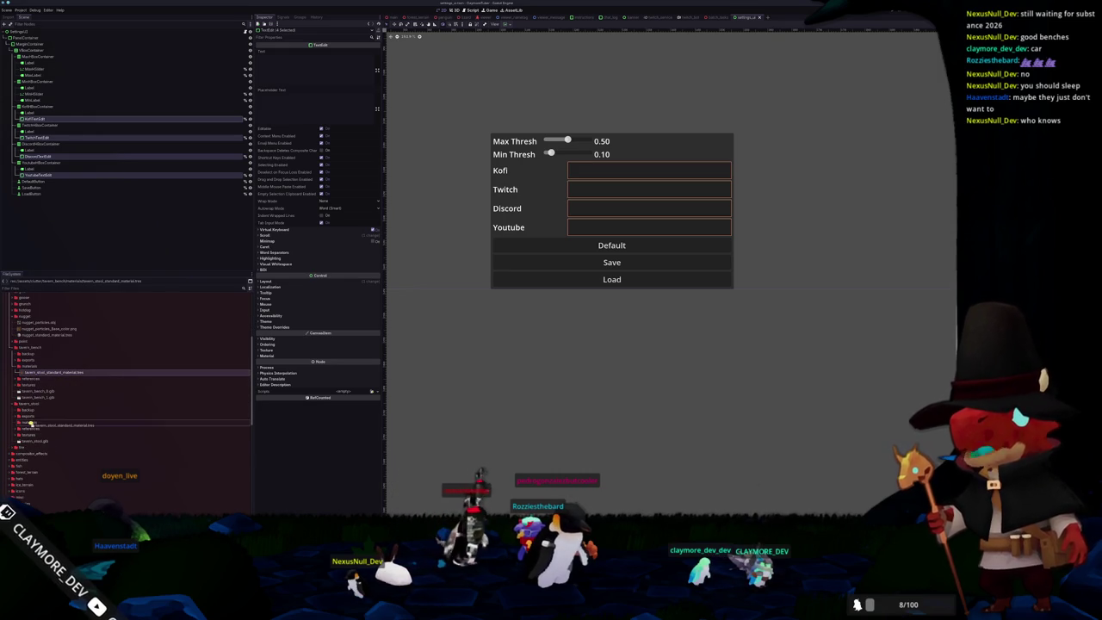
left_click_drag(30, 423, 31, 422)
left_click(457, 276)
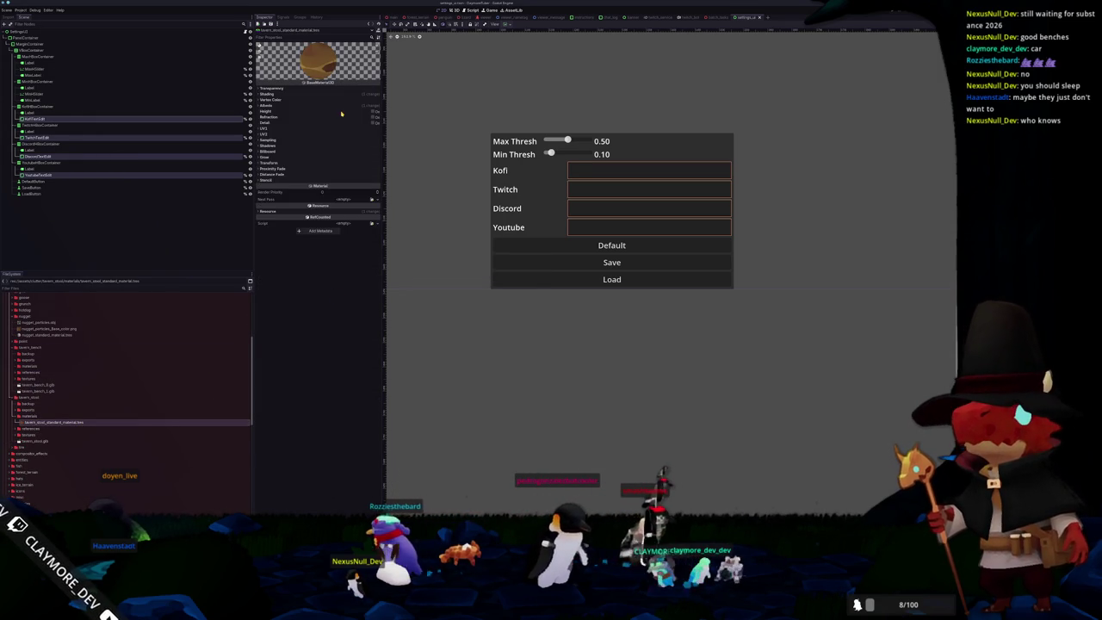
Step: Set the stool material's albedo texture to the stool texture via Quick Load
left_click(341, 106)
left_click(349, 123)
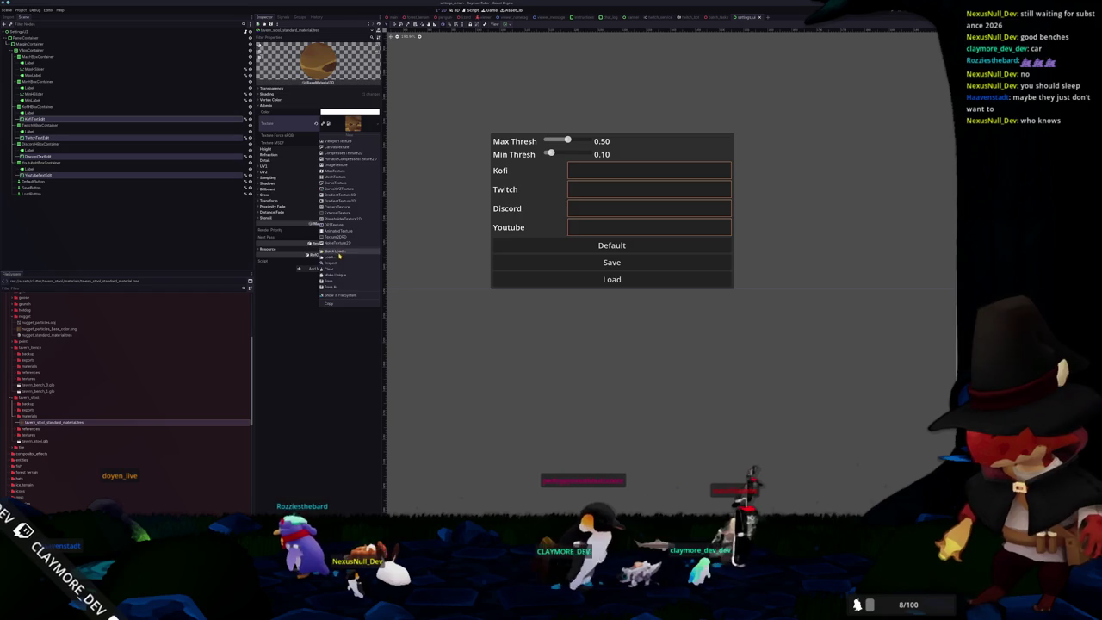
left_click(339, 255)
type("stool")
key("Return")
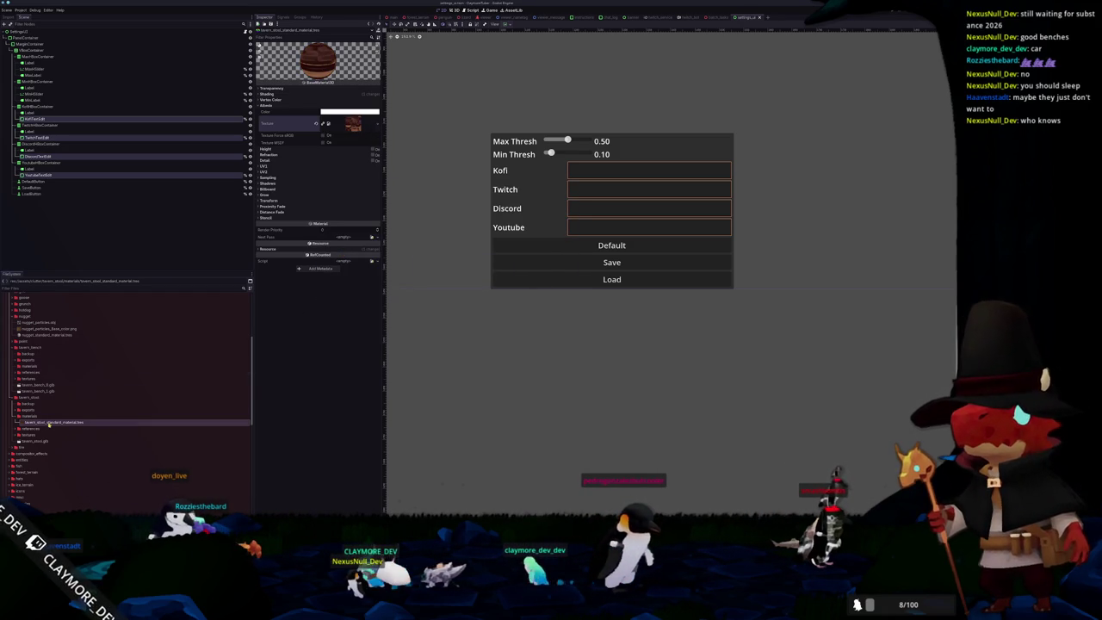
Step: Duplicate the stool material as a new tavern bench material
key("ctrl+d")
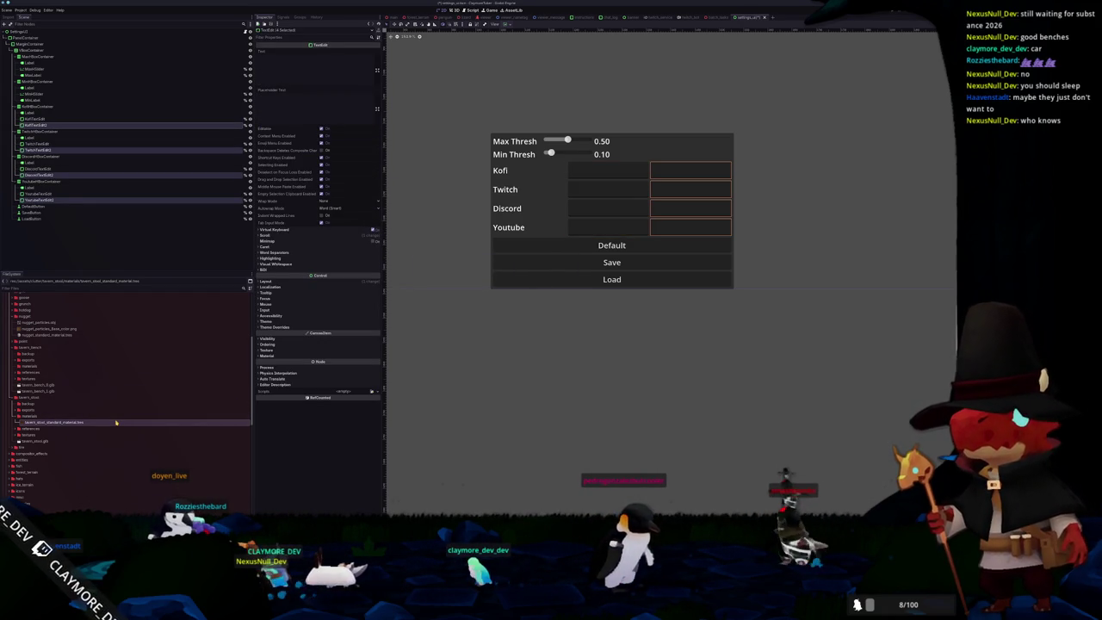
left_click(116, 422)
key("ctrl+d")
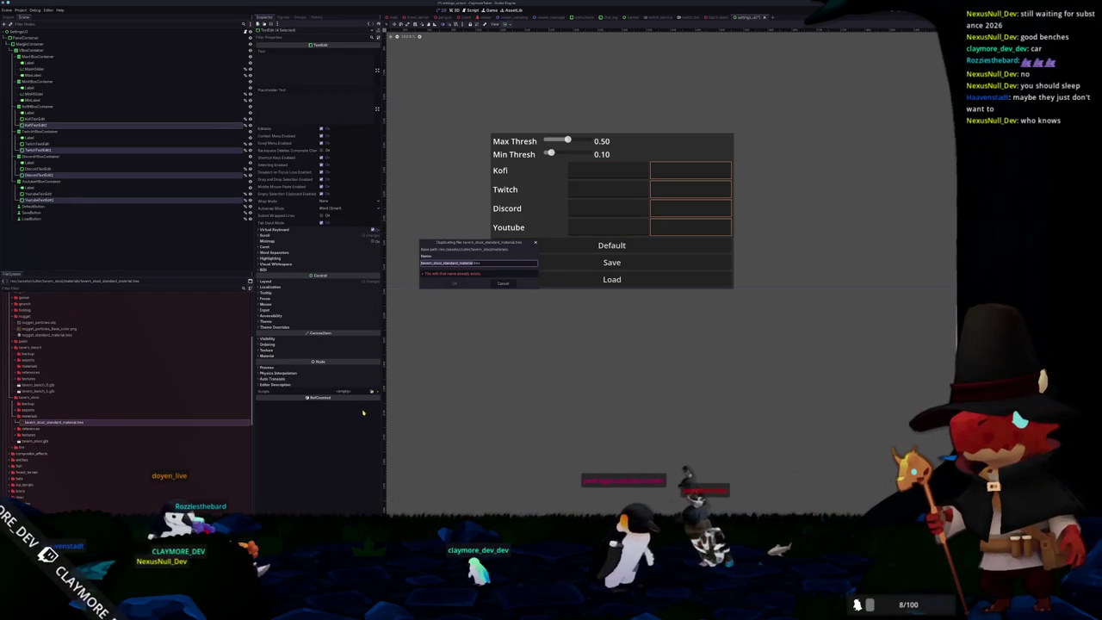
left_click(502, 285)
key("ctrl+z")
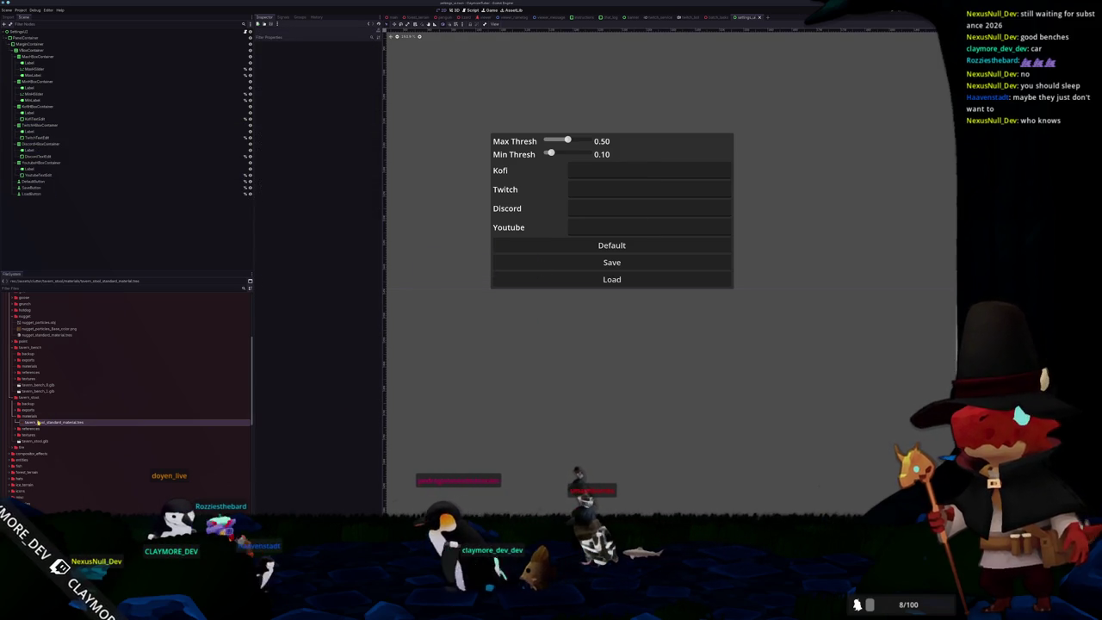
left_click(182, 422)
key("ctrl+d")
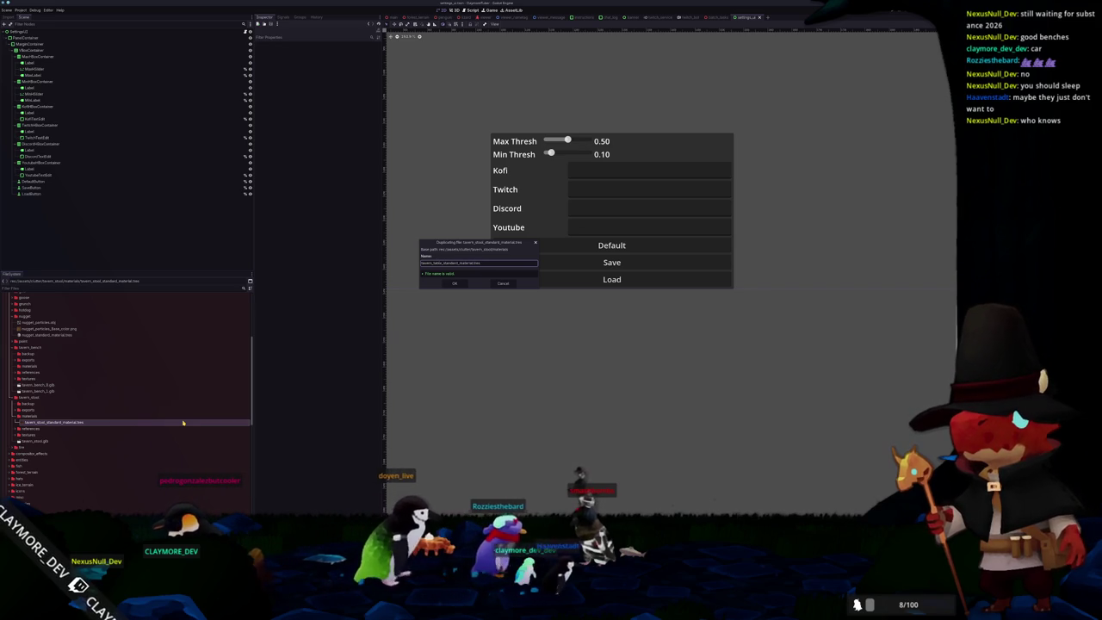
key("Return")
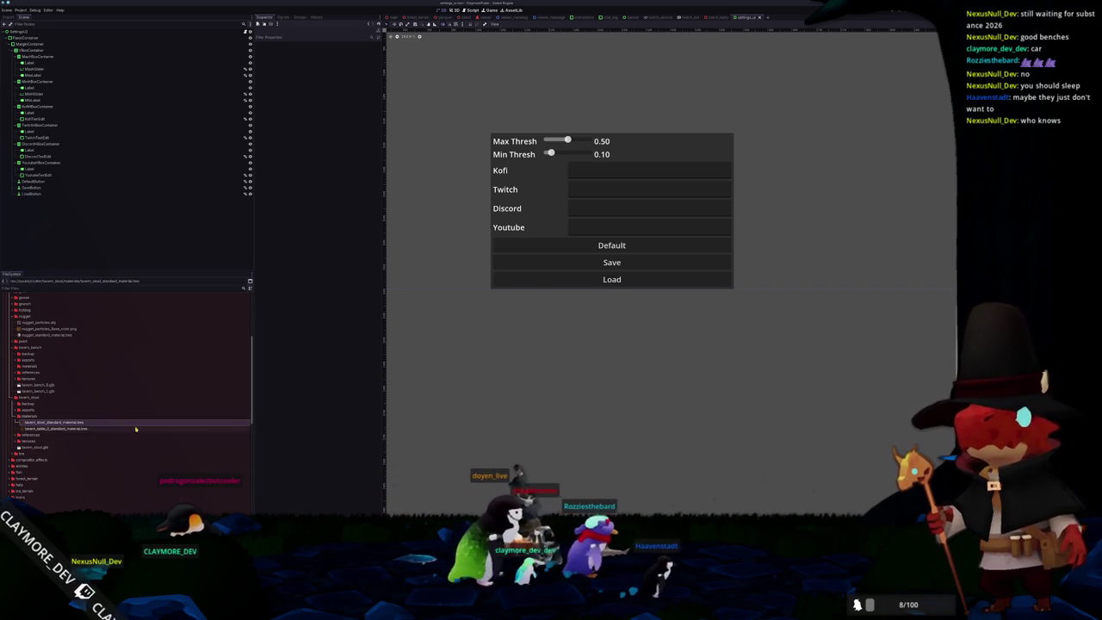
Step: Give the copy the tavern_table albedo texture and drag it into tavern_bench/materials
left_click(168, 428)
left_click(363, 126)
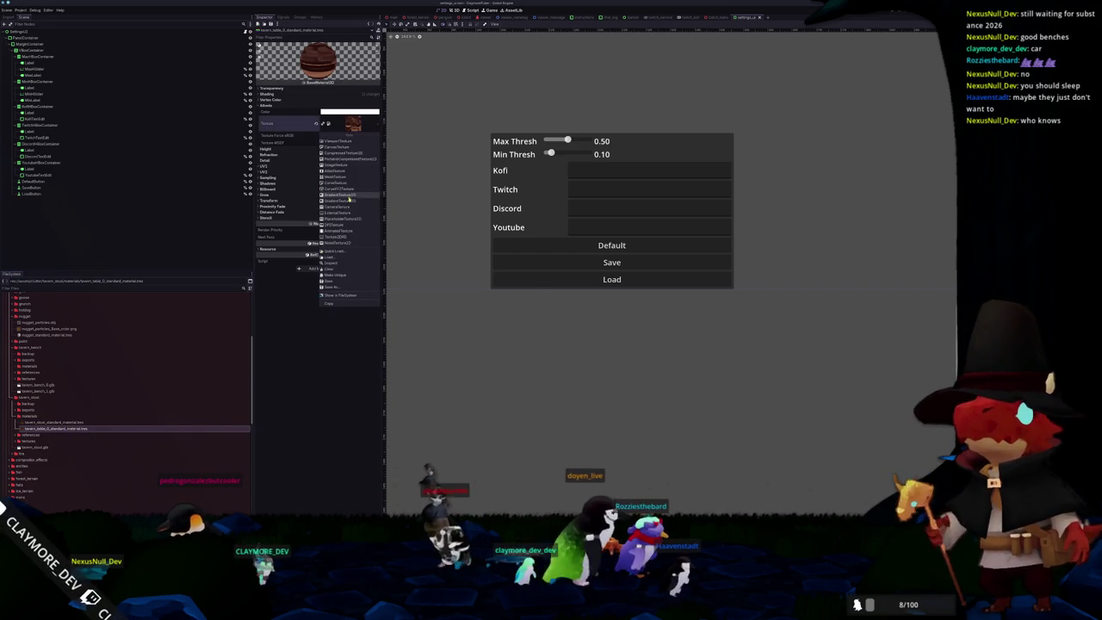
left_click(340, 251)
type("vern_table")
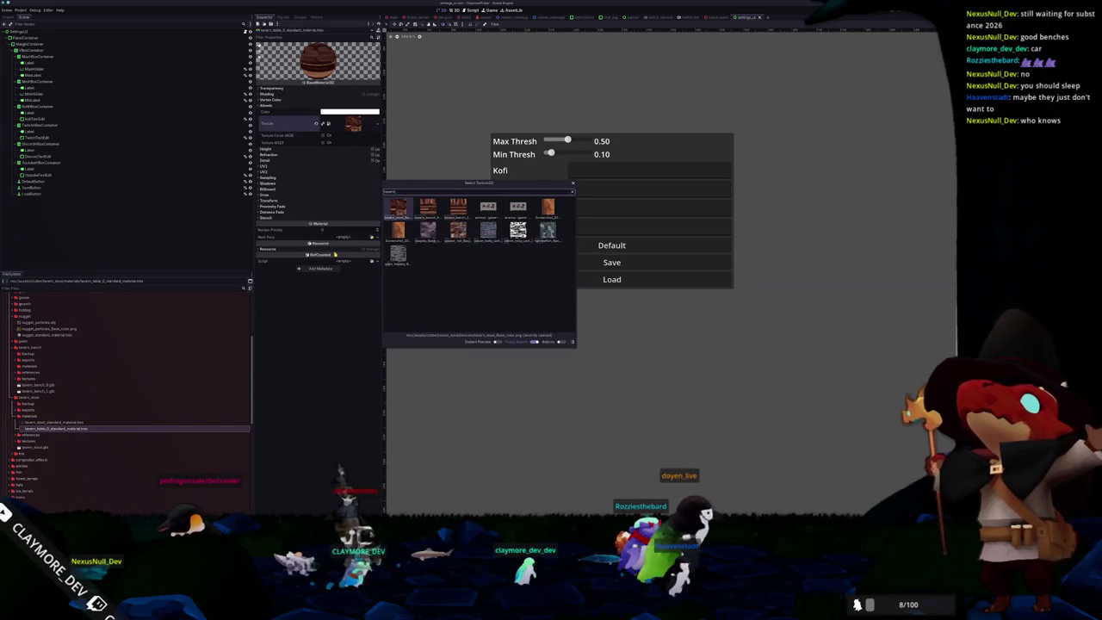
key("Return")
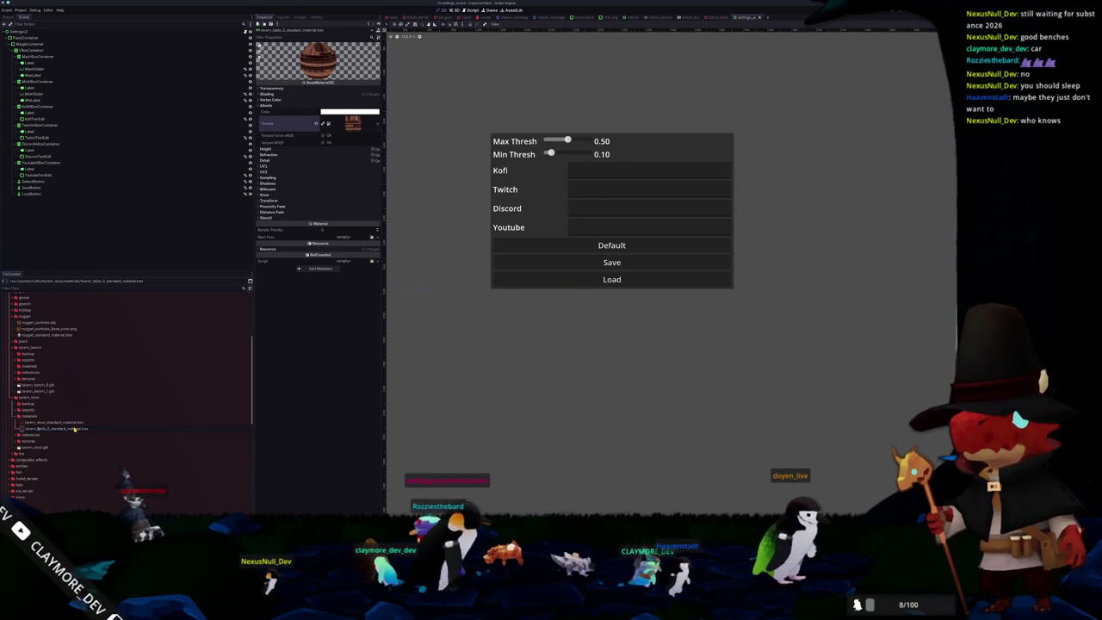
left_click_drag(75, 428, 40, 366)
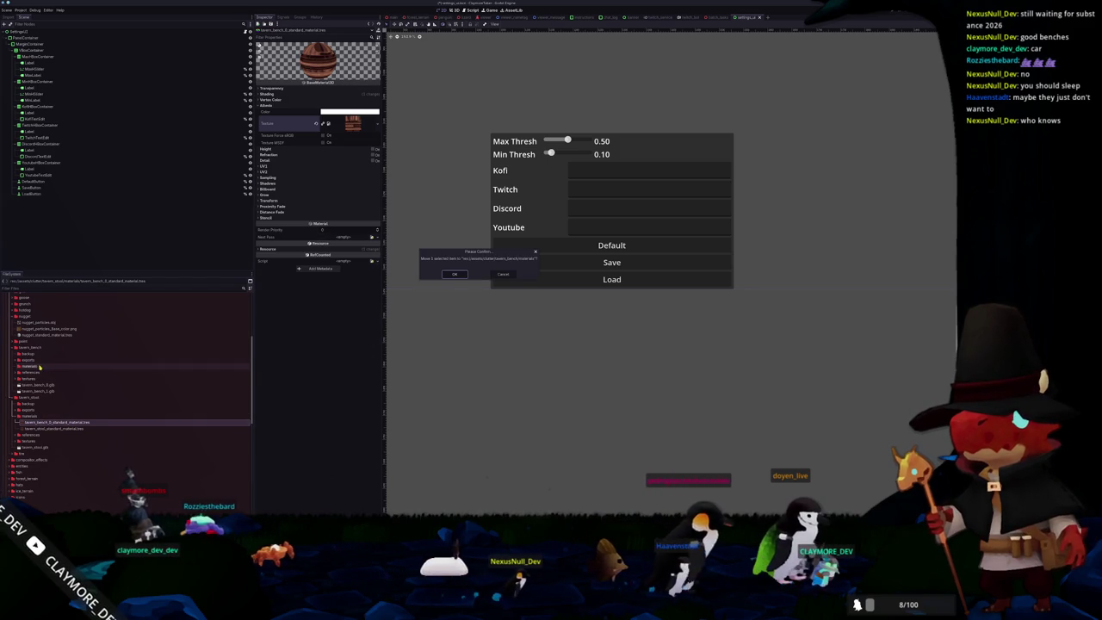
Step: Confirm the move, then duplicate the bench material and give the copy the bench_0 albedo texture
left_click(455, 274)
left_click(179, 373)
key("ctrl+d")
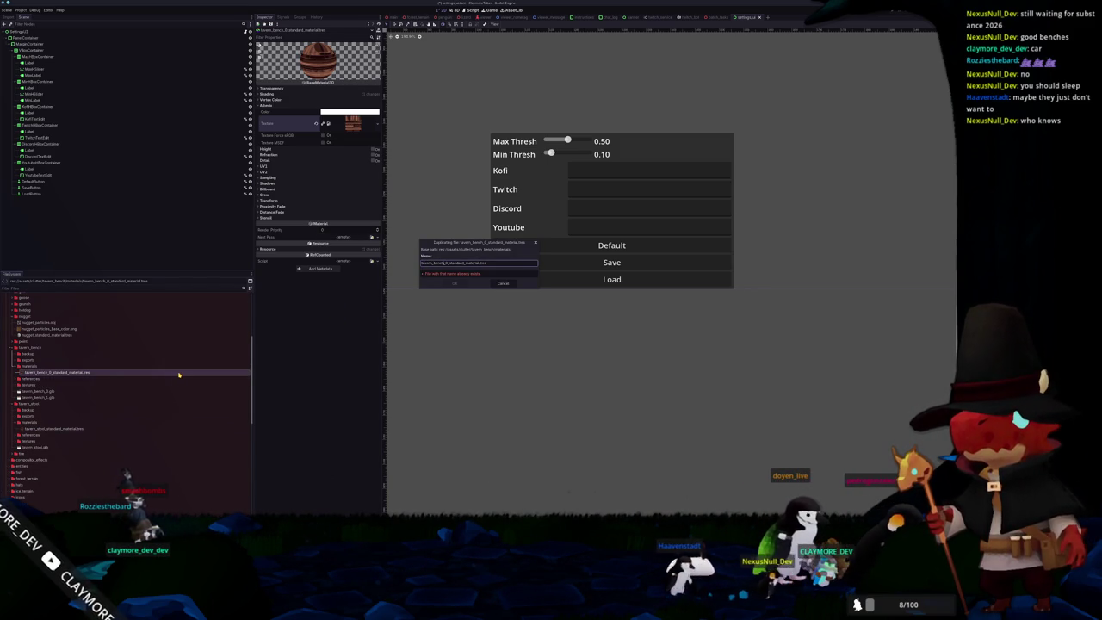
key("Return")
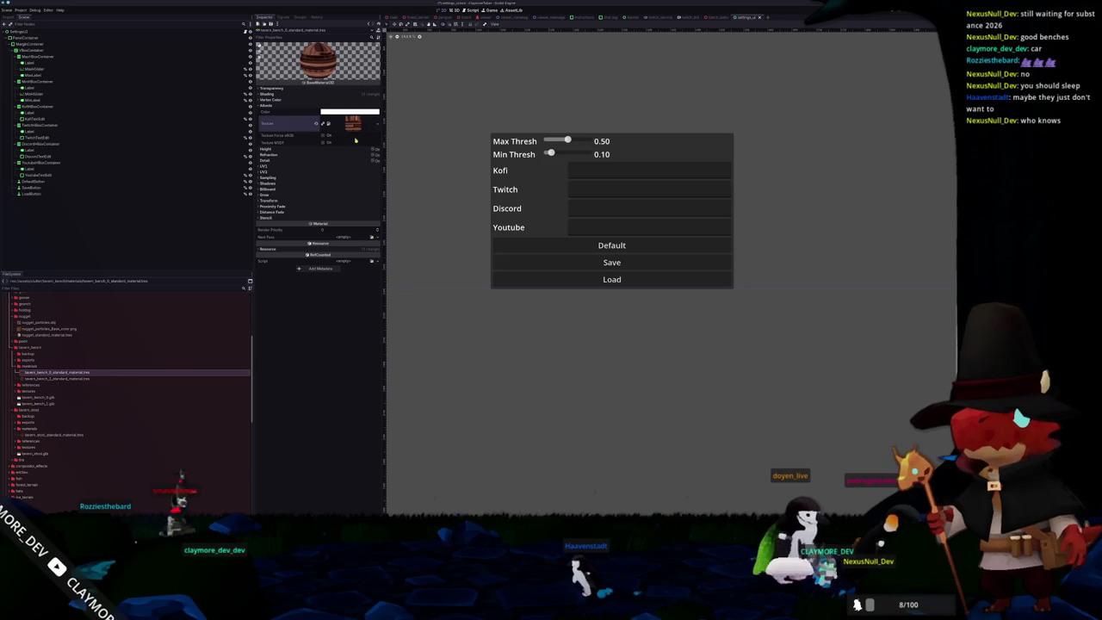
left_click(360, 125)
left_click(377, 125)
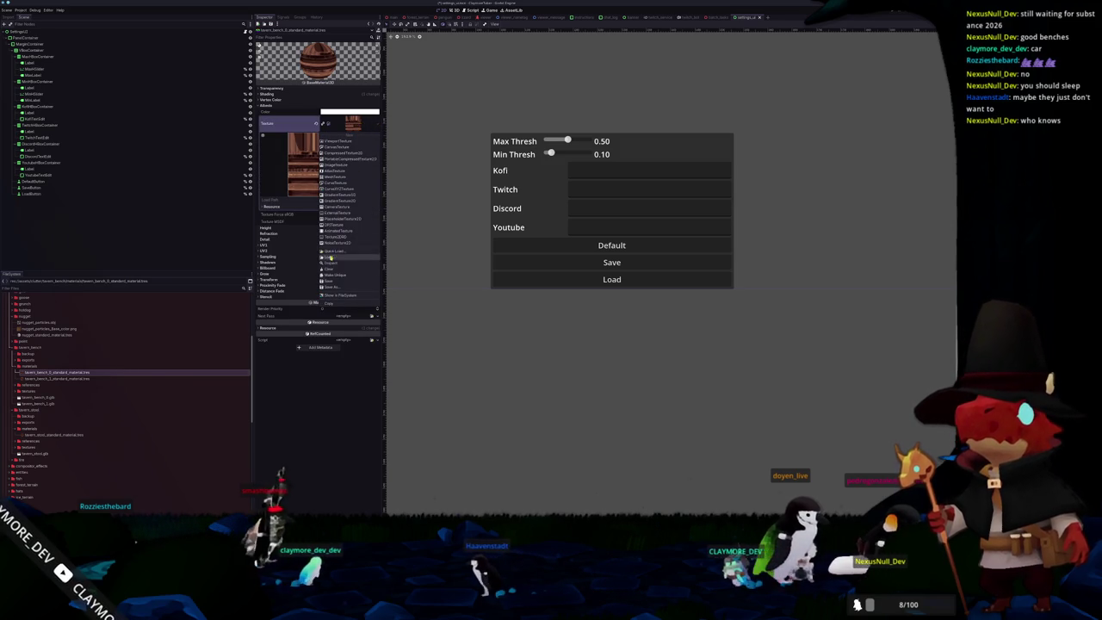
left_click(336, 252)
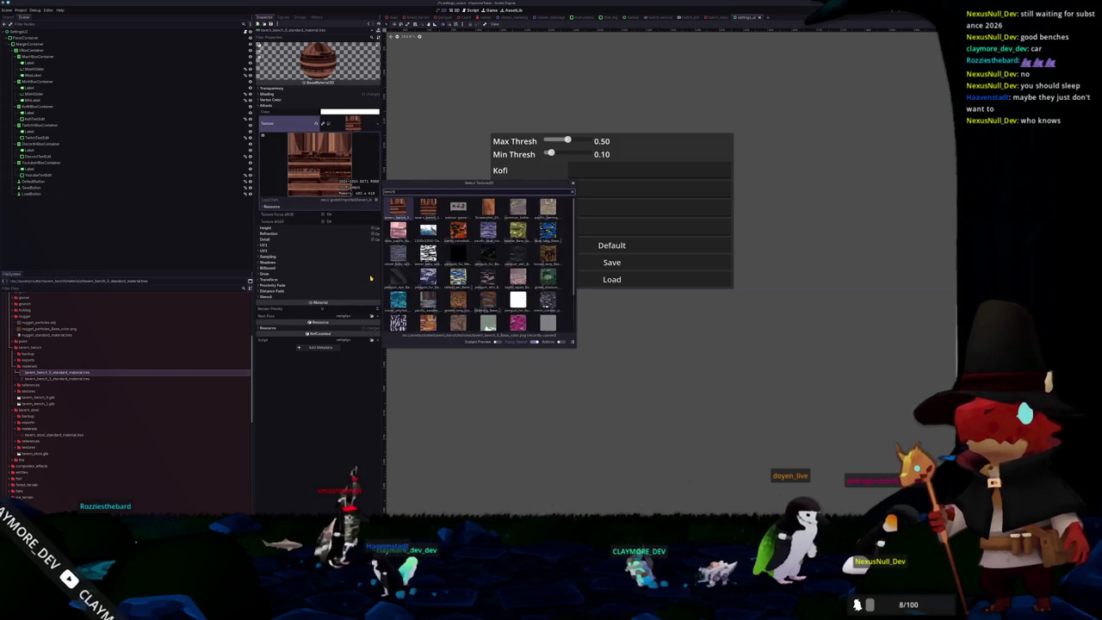
type("bench_0")
key("Return")
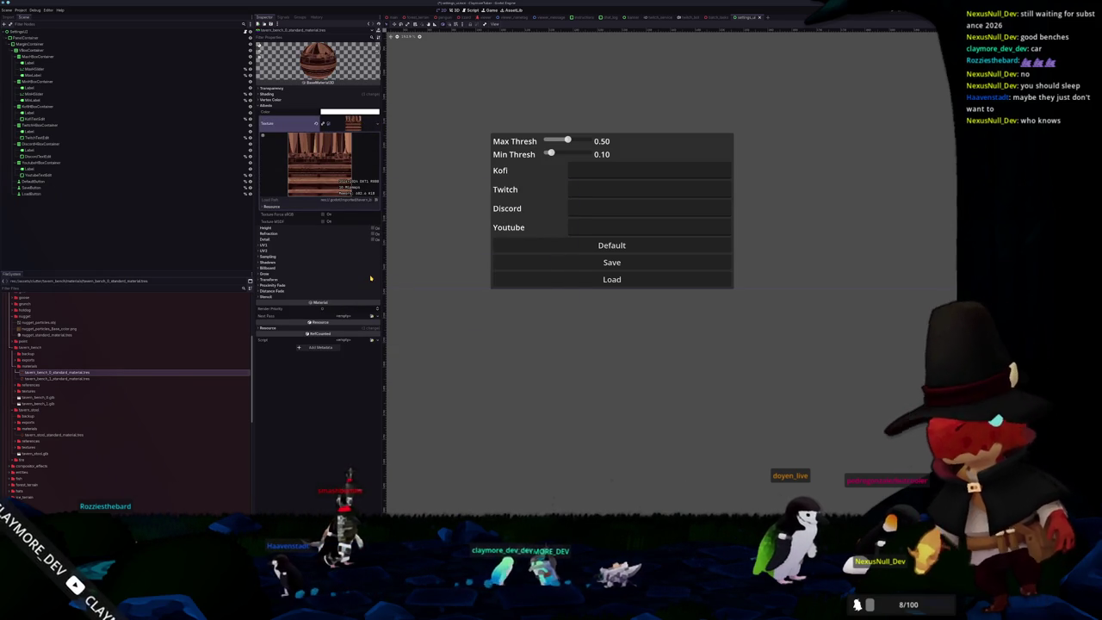
Step: Duplicate the toaster clutter folder for the tavern stool and open its scene
scroll(53, 403, "down", 5)
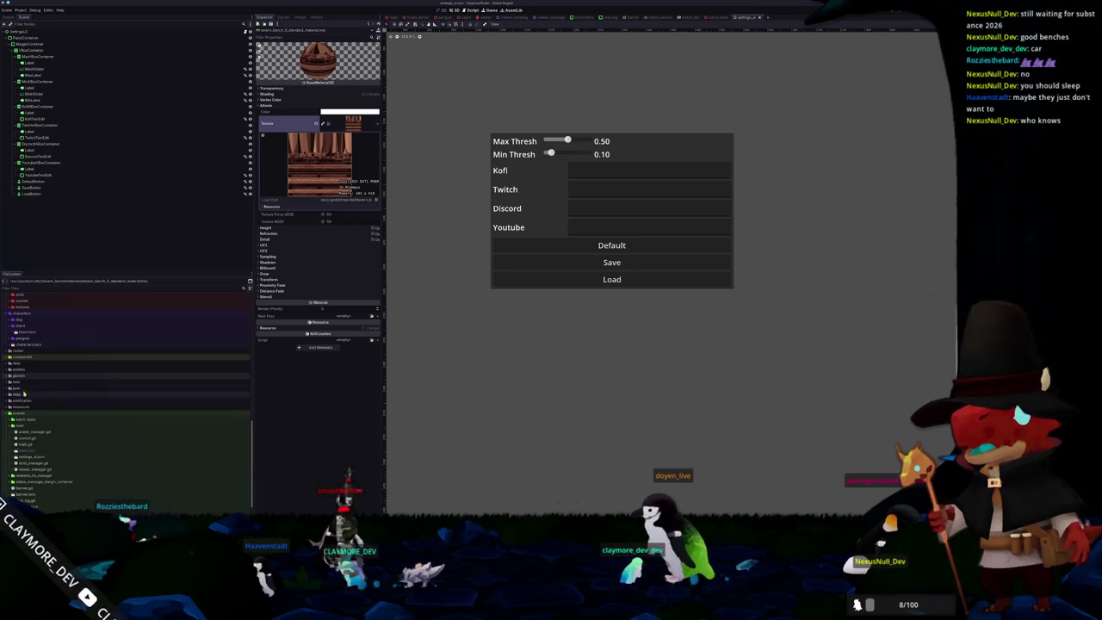
double_click(29, 352)
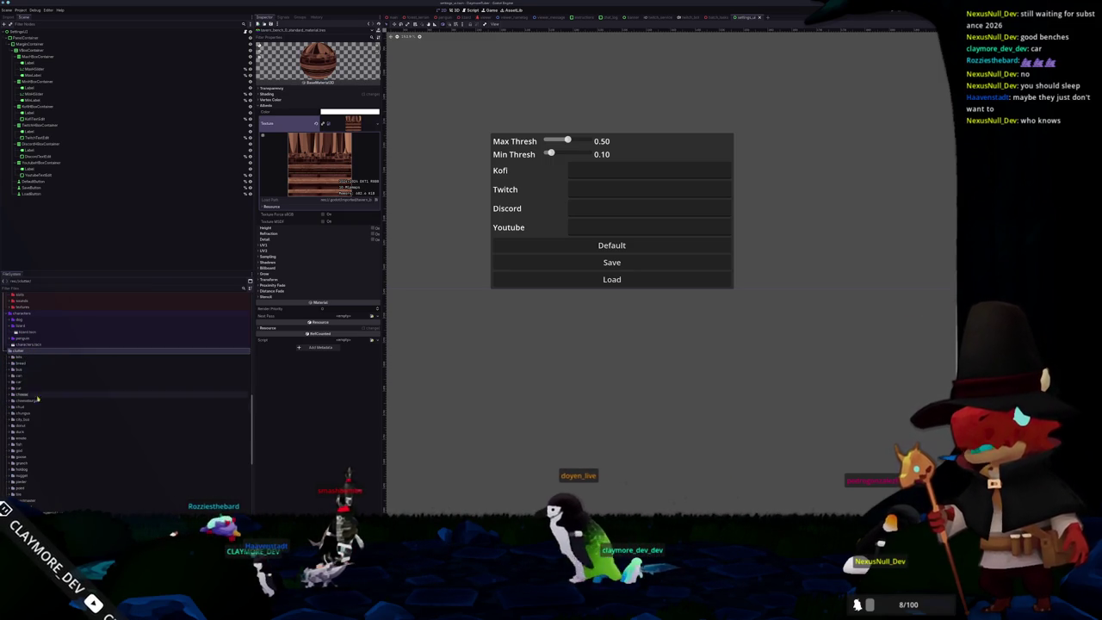
right_click(22, 495)
left_click(74, 464)
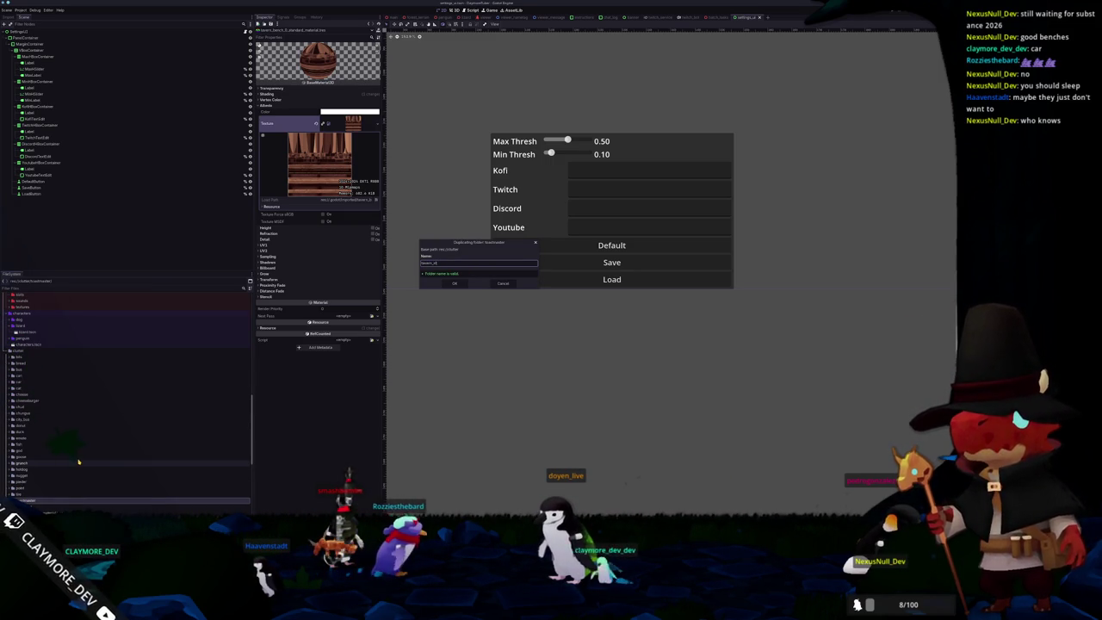
key("Return")
left_click(35, 499)
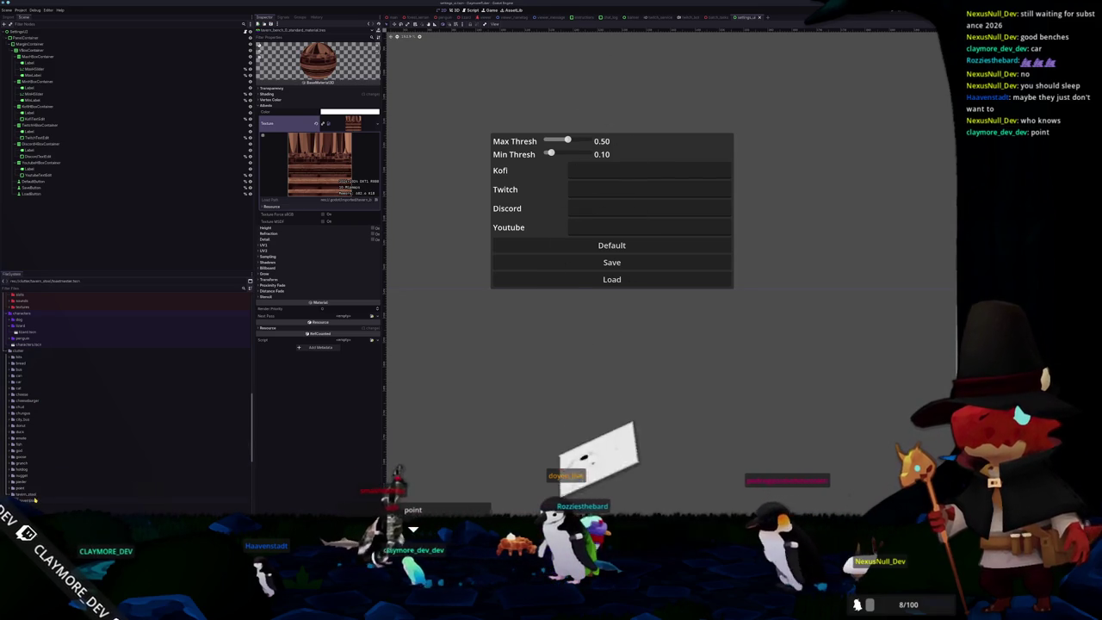
left_click(35, 499)
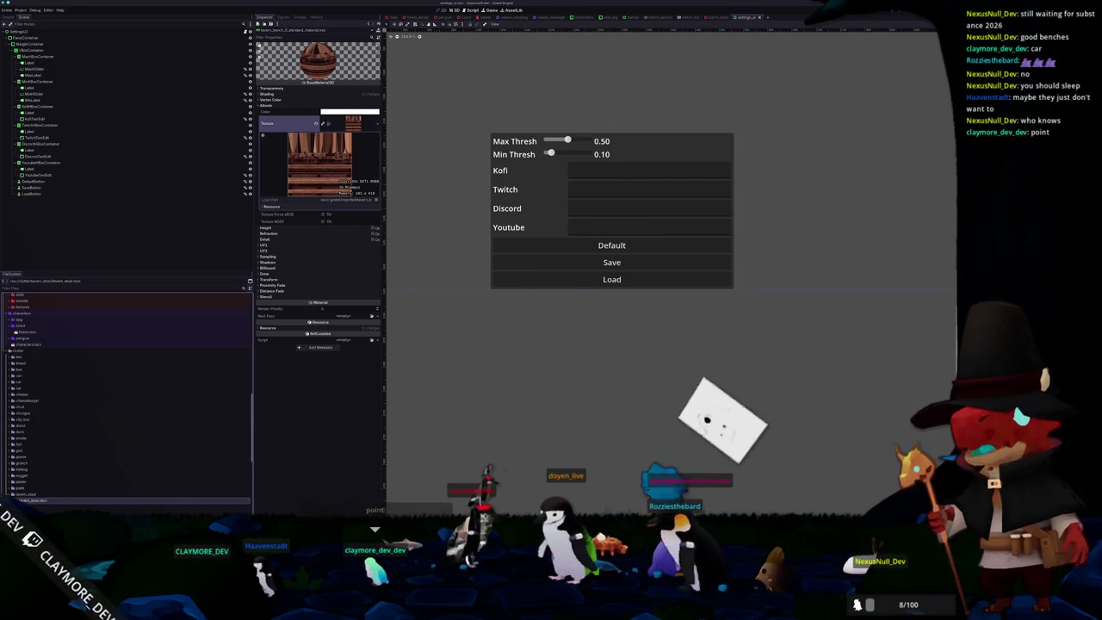
double_click(30, 499)
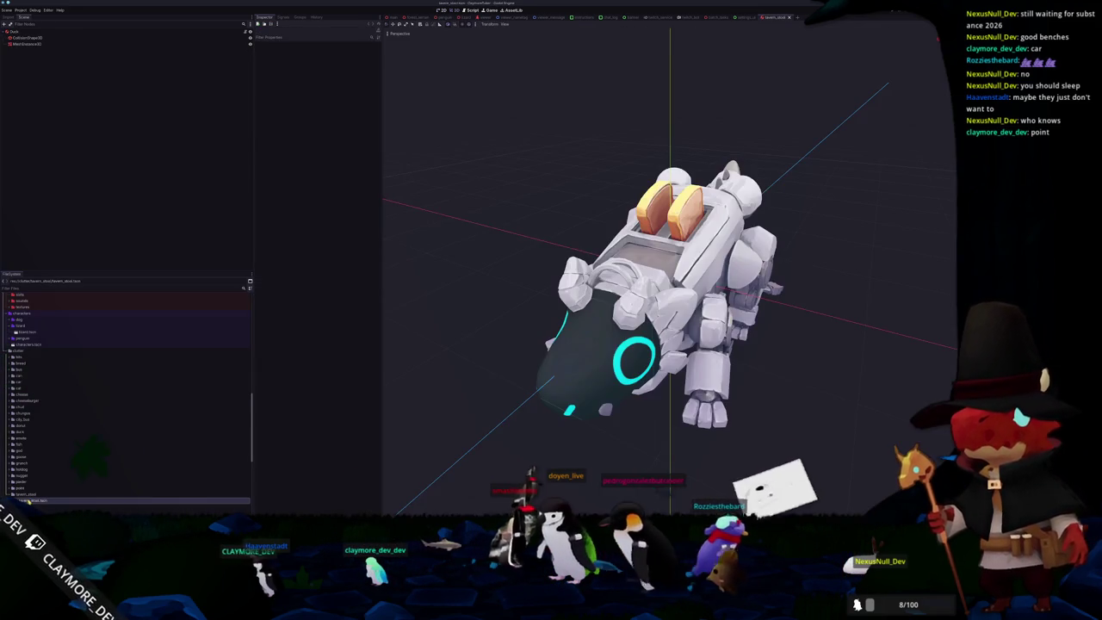
left_click(25, 43)
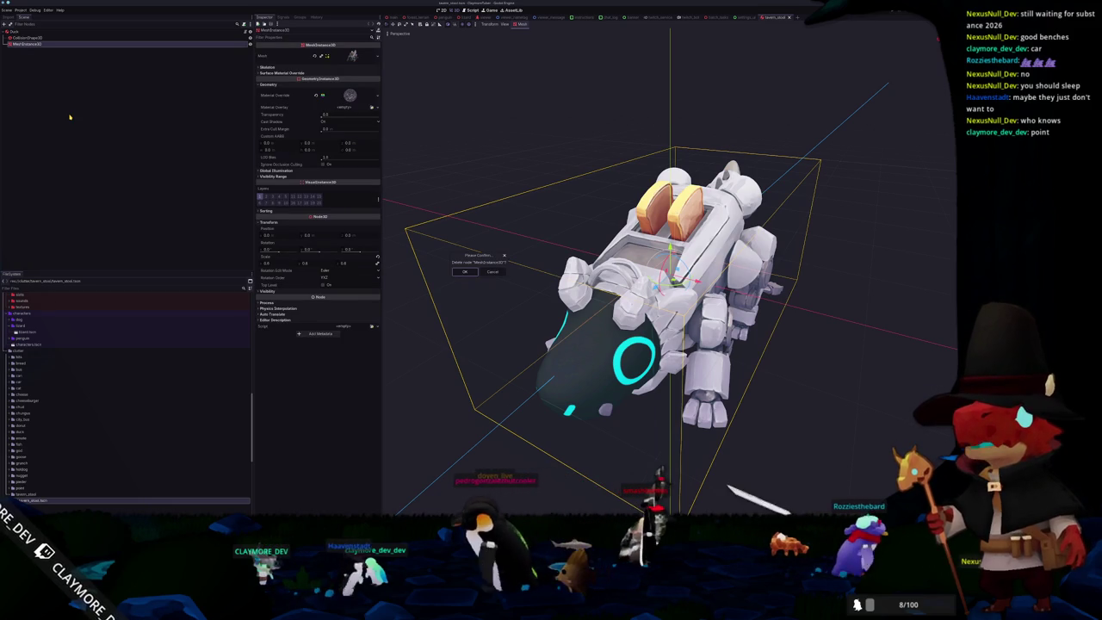
Step: Replace the old mesh with tavern_stool.glb and enable Editable Children on it
key("Delete")
scroll(433, 197, "up", 3)
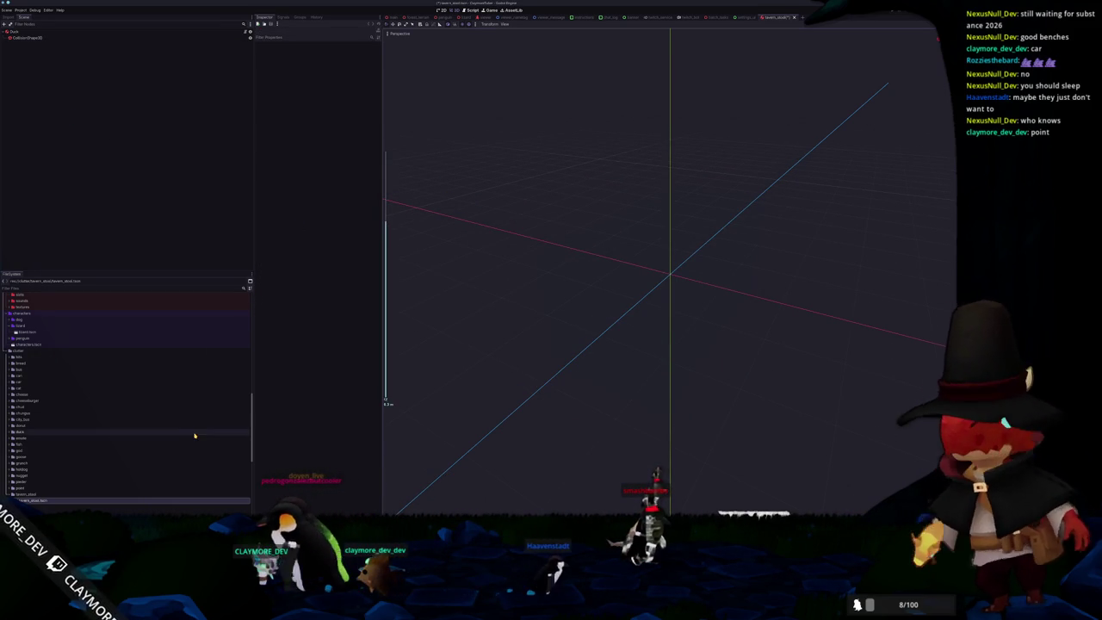
scroll(150, 442, "up", 3)
scroll(110, 389, "down", 5)
left_click(36, 454)
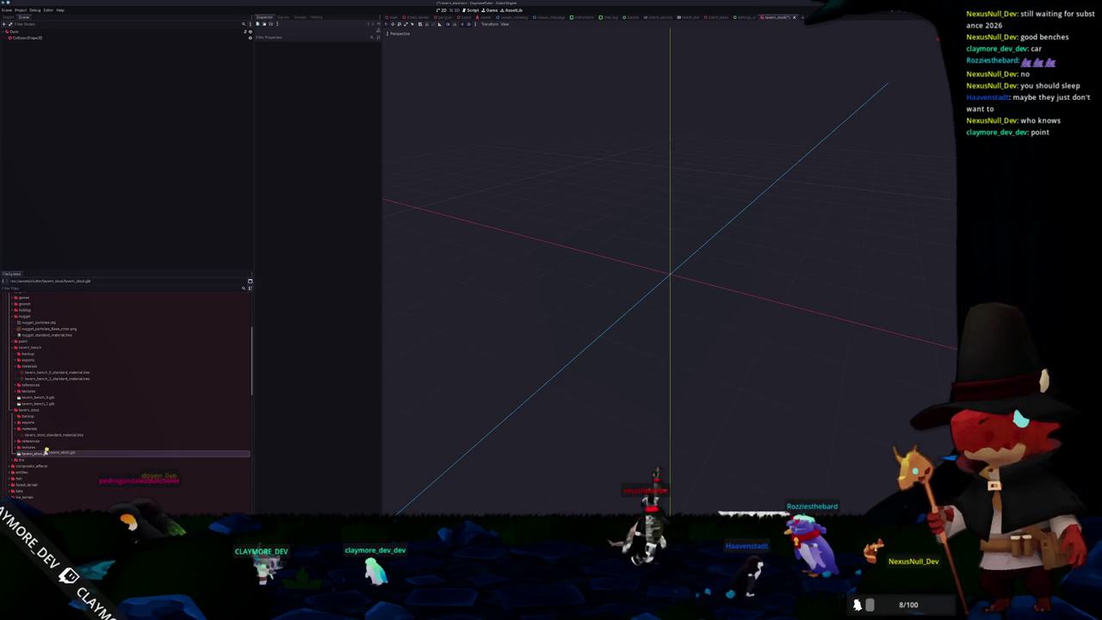
left_click_drag(21, 32, 37, 43)
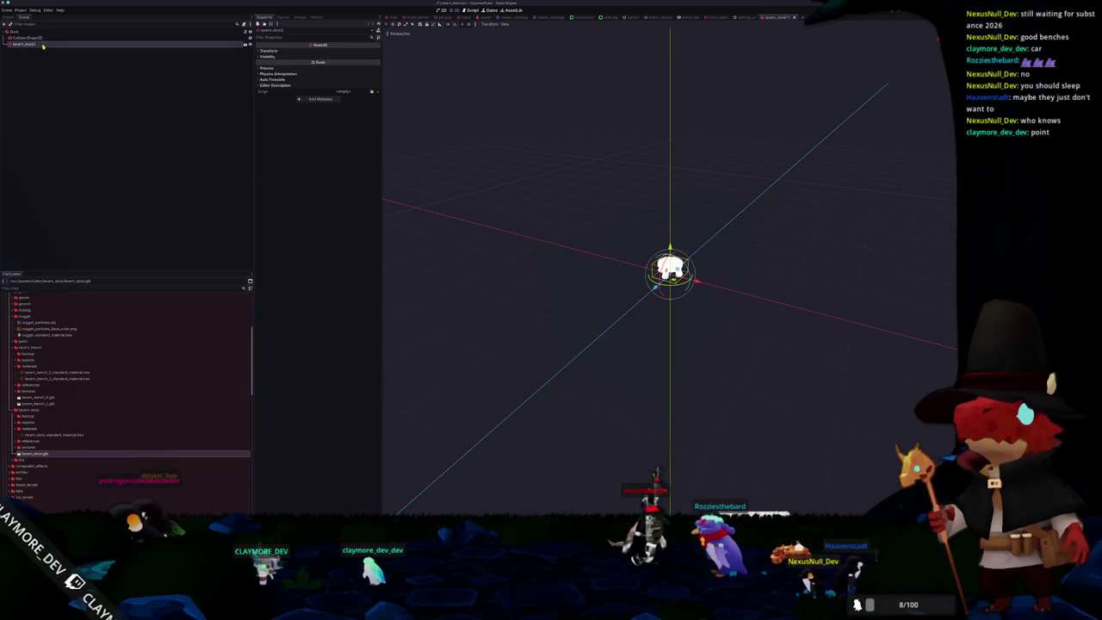
right_click(44, 45)
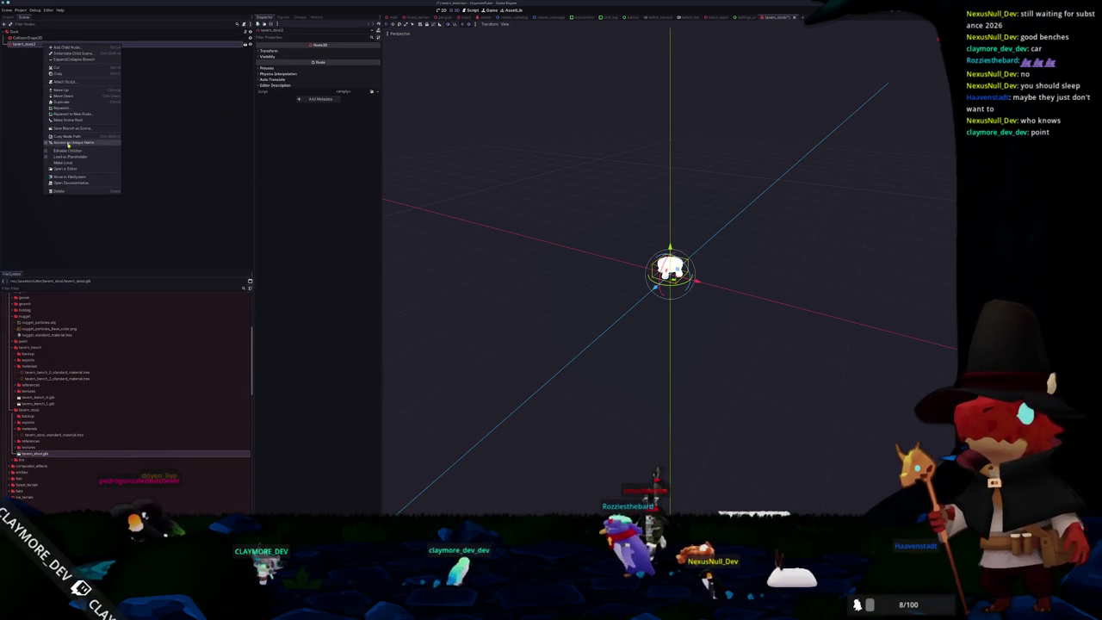
left_click(74, 172)
Step: Set the stool mesh's Material Override to the tavern_stool material and save the scene
left_click(26, 50)
left_click(305, 85)
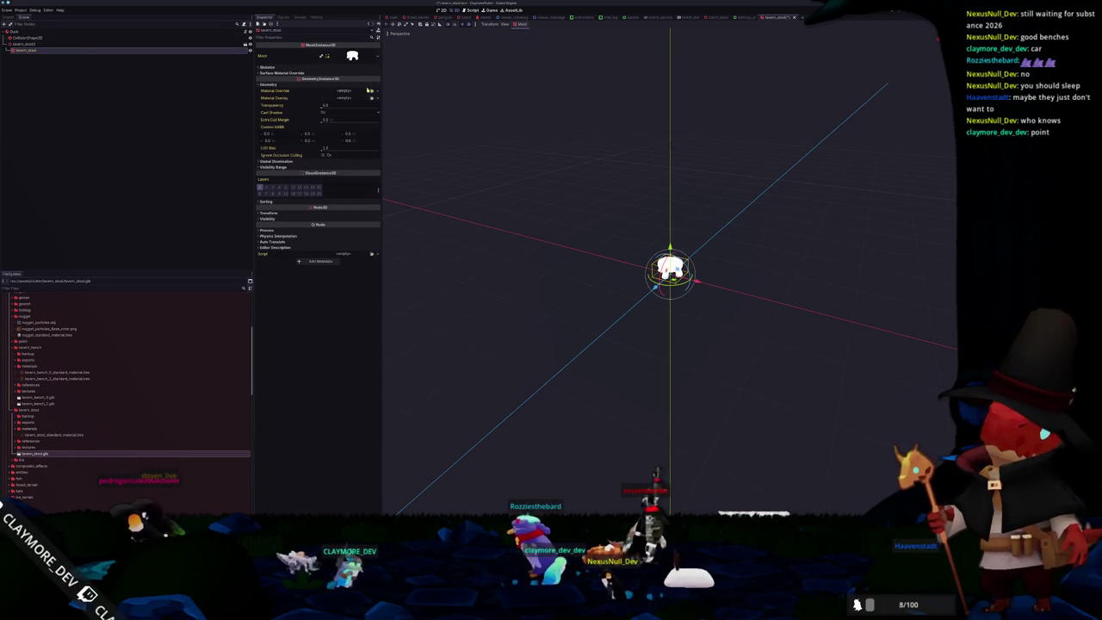
left_click(372, 92)
type("stool")
key("Return")
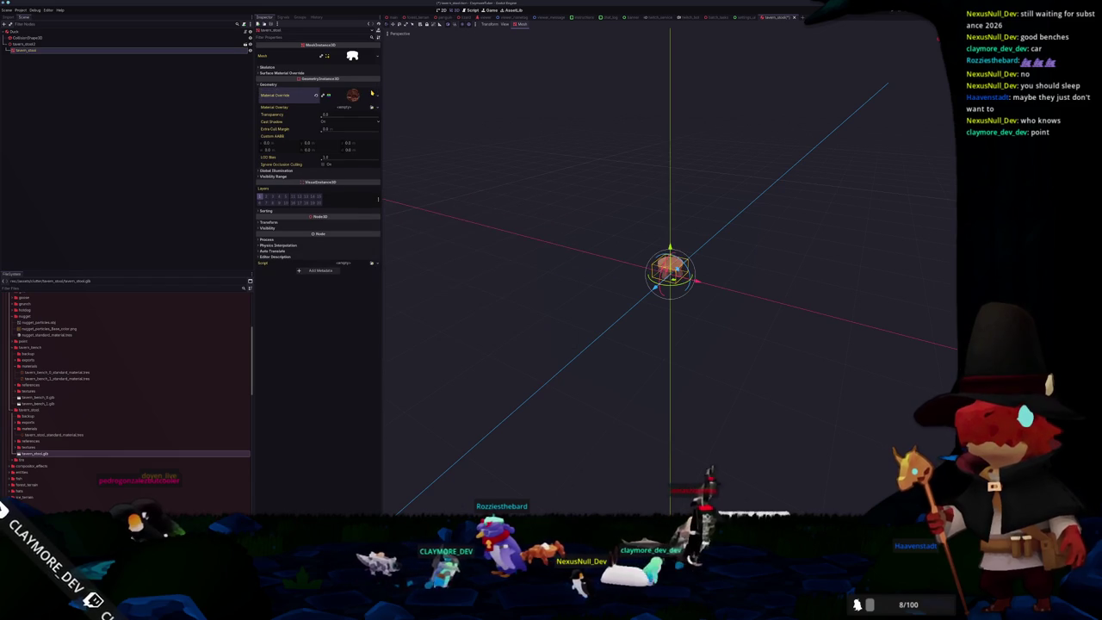
key("ctrl+s")
Step: Increase the stool mesh's Scale in its transform settings
middle_click_drag(591, 226, 557, 211)
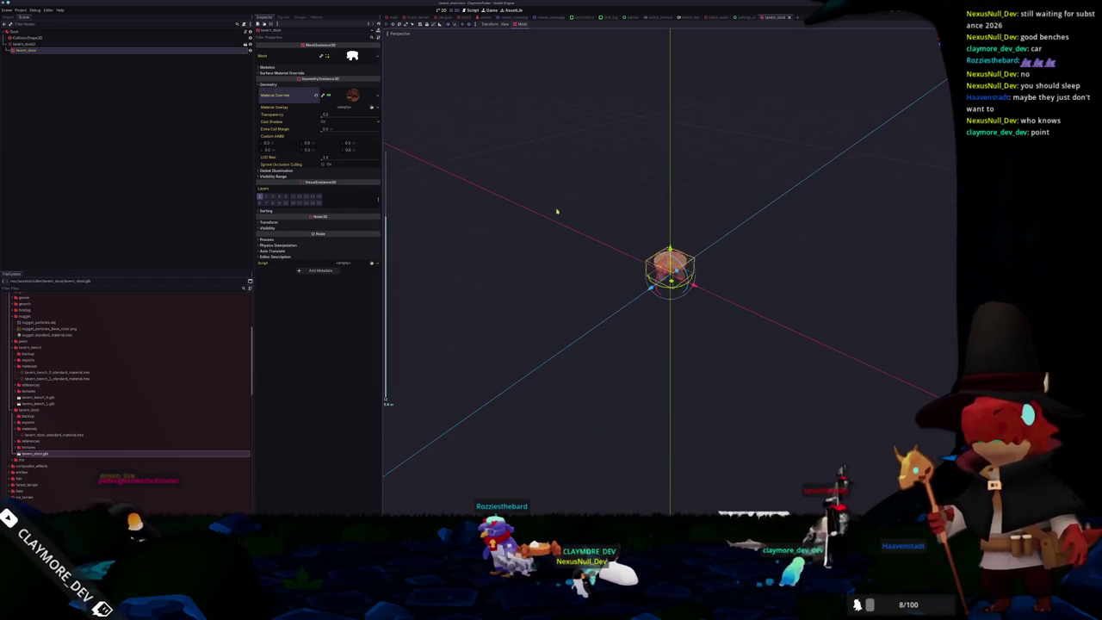
left_click(268, 222)
left_click_drag(266, 263, 273, 271)
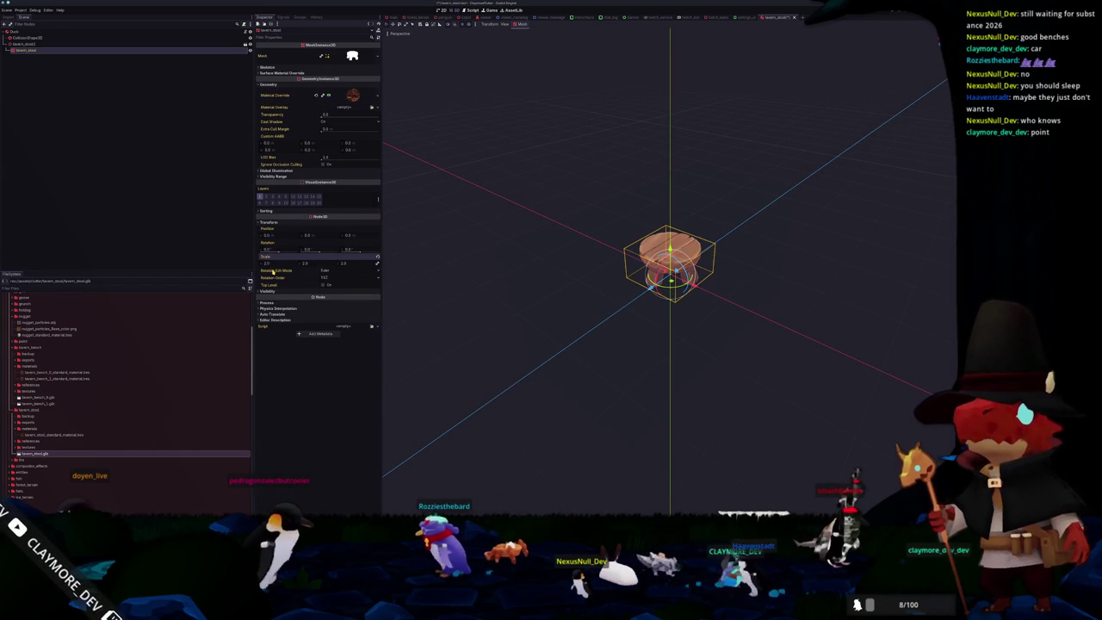
left_click(35, 32)
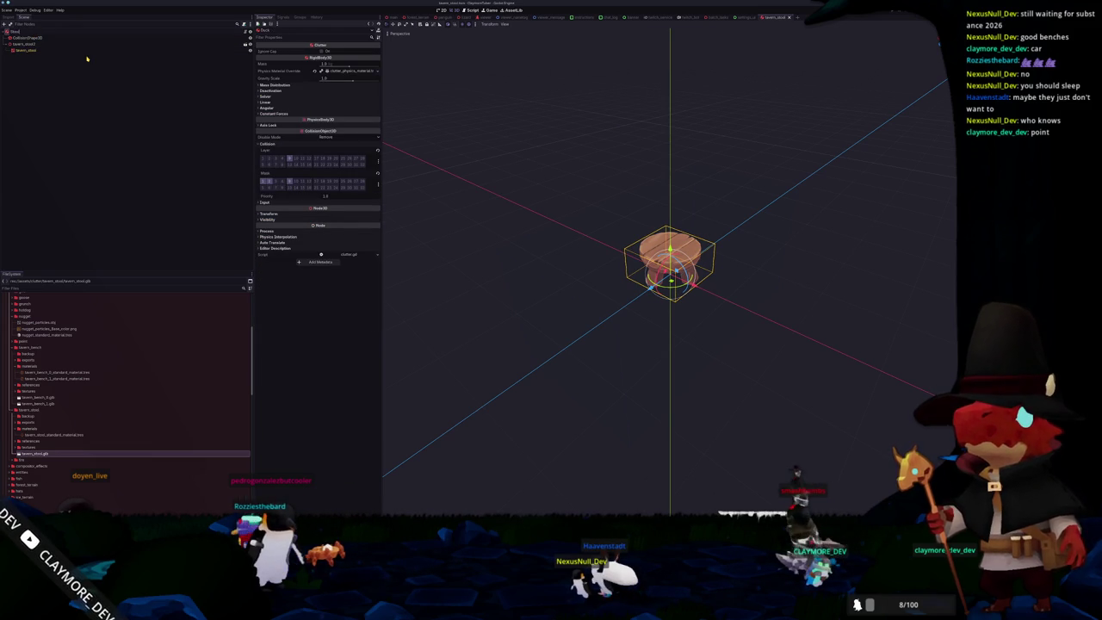
Step: Give the stool's CollisionShape3D a new BoxShape3D
key("Down")
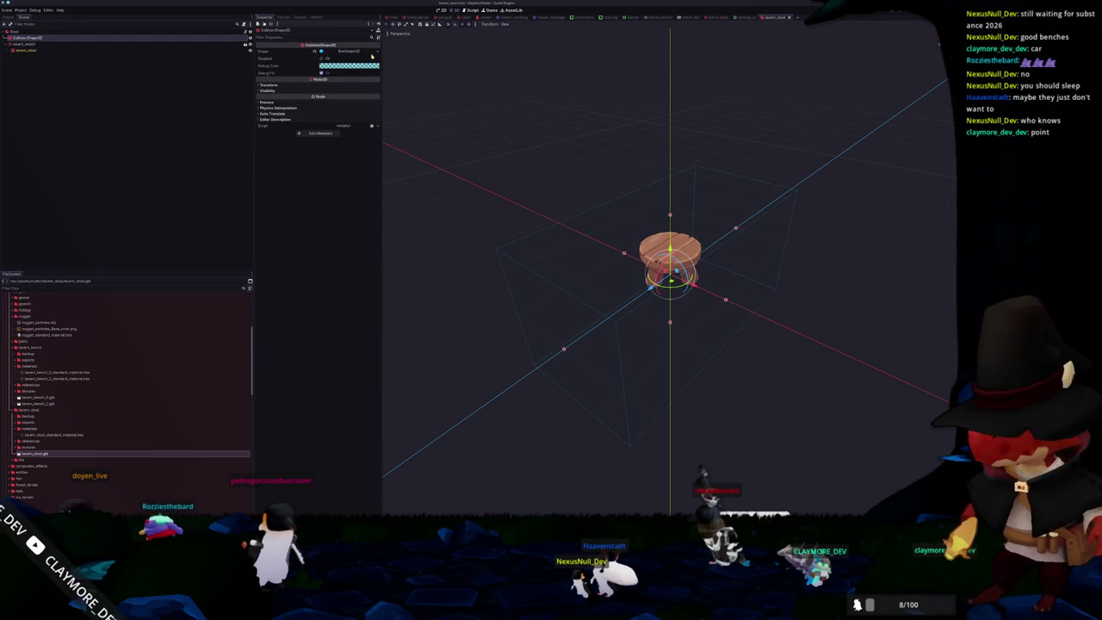
left_click(366, 51)
left_click(366, 52)
left_click(376, 51)
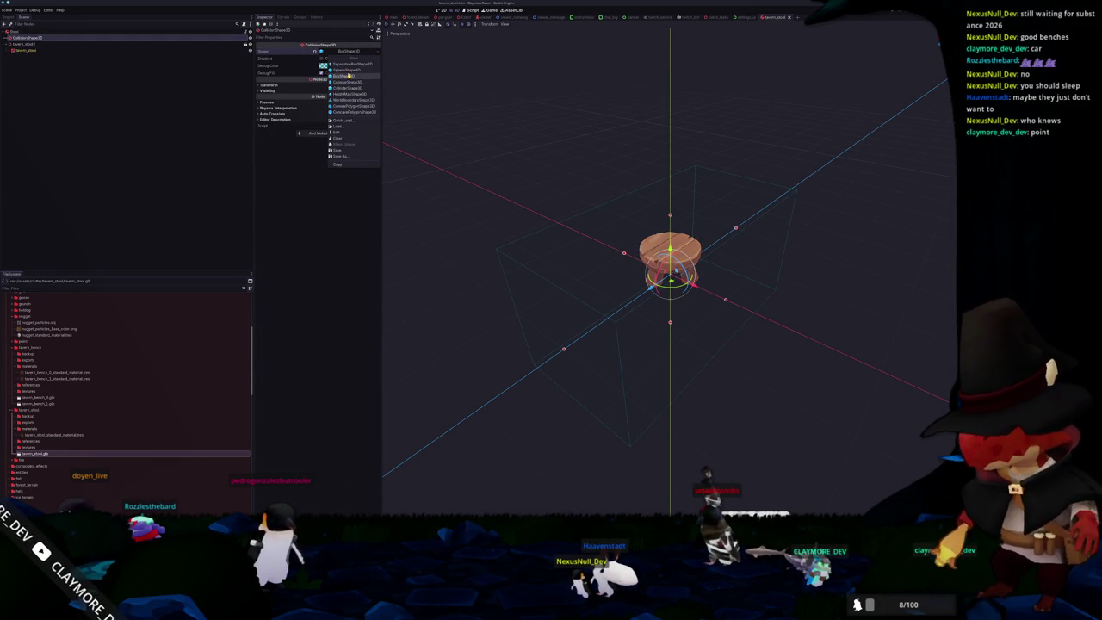
left_click(348, 75)
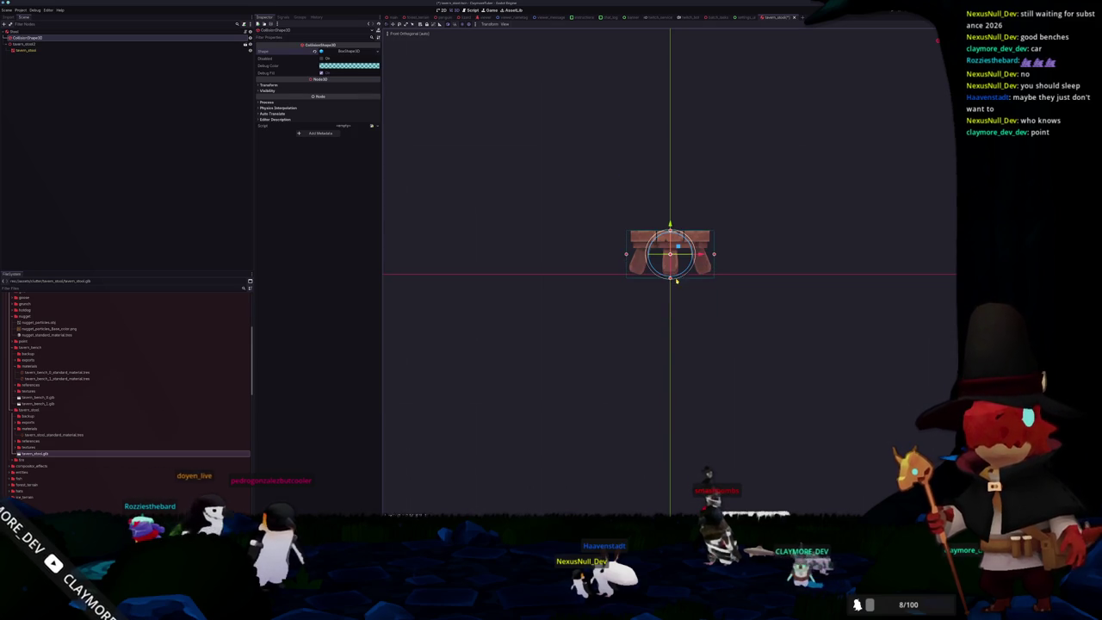
middle_click_drag(577, 253, 532, 282)
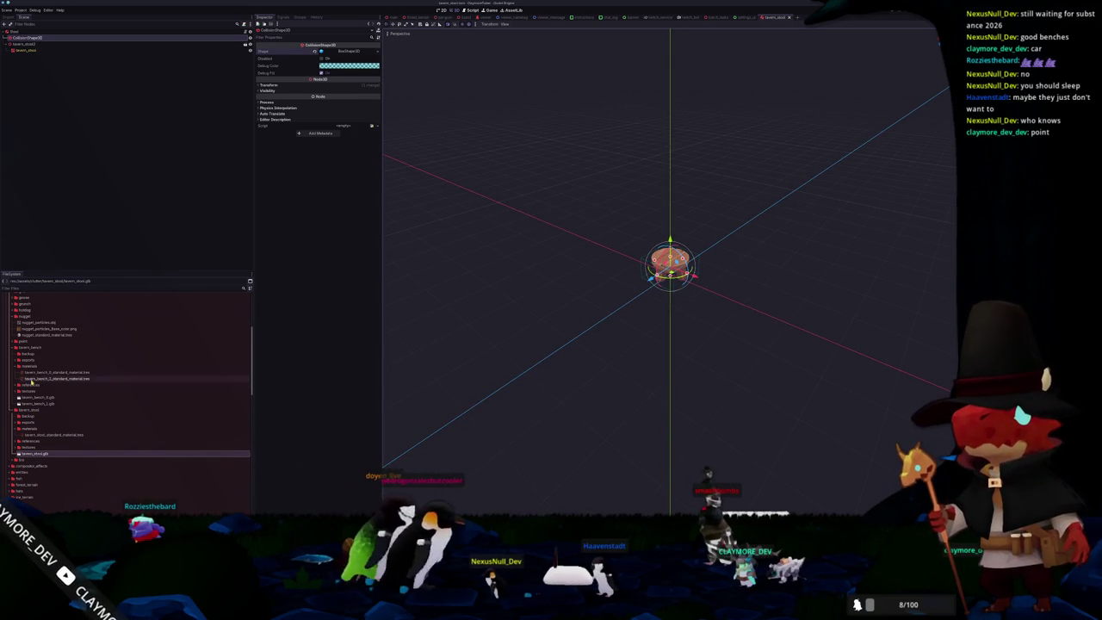
Step: Duplicate the tavern_stool folder as tavern_bench_0 and expand it
scroll(51, 426, "down", 5)
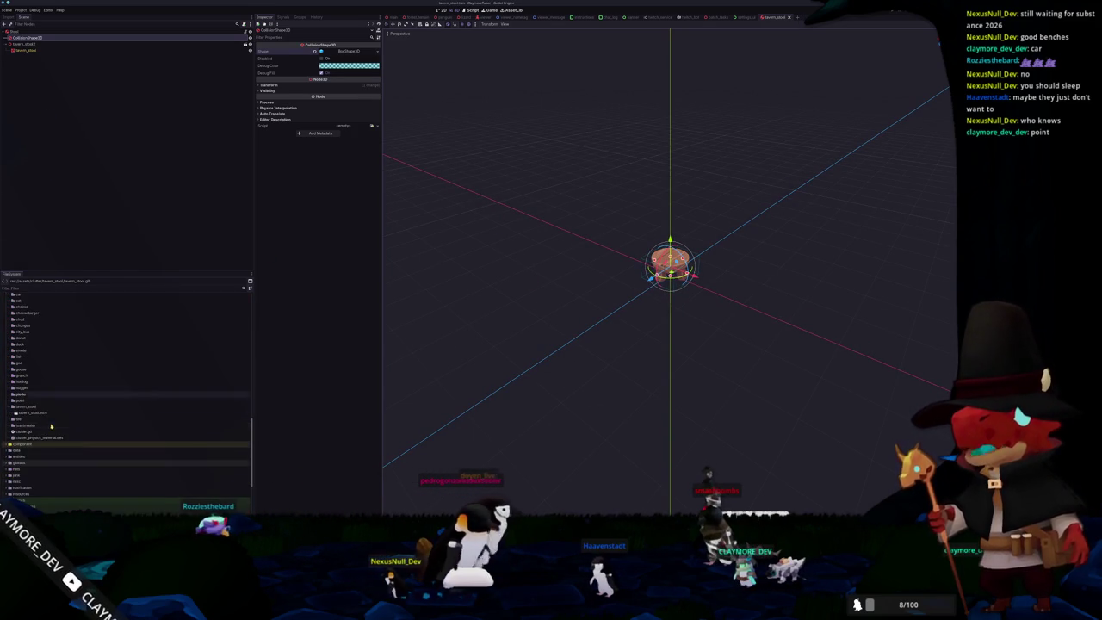
left_click(146, 407)
key("ctrl+d")
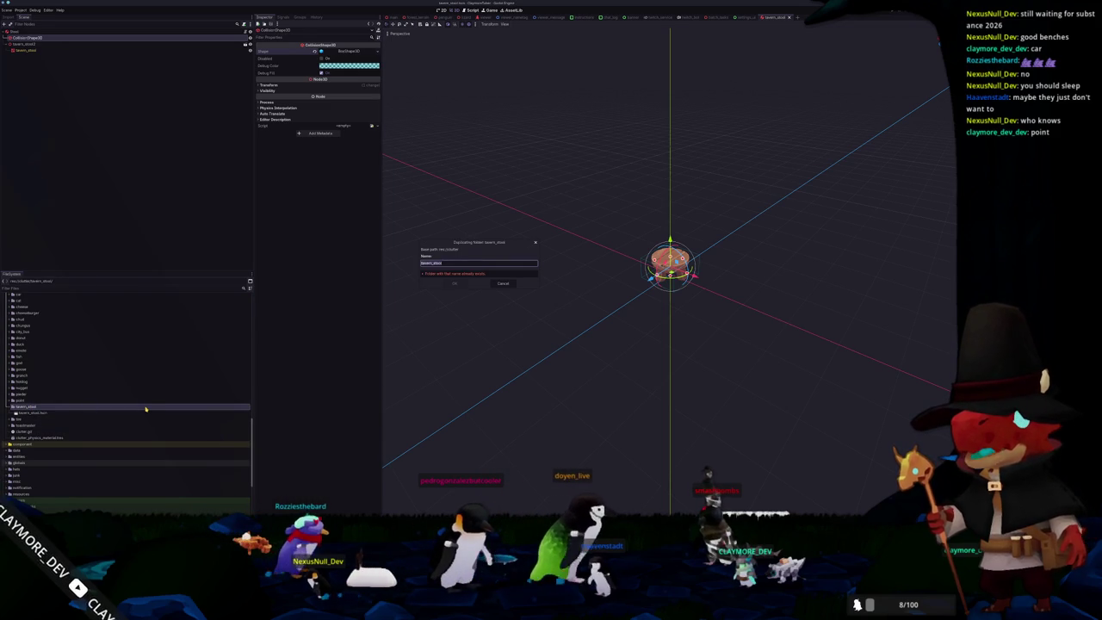
type("vern_bench_2")
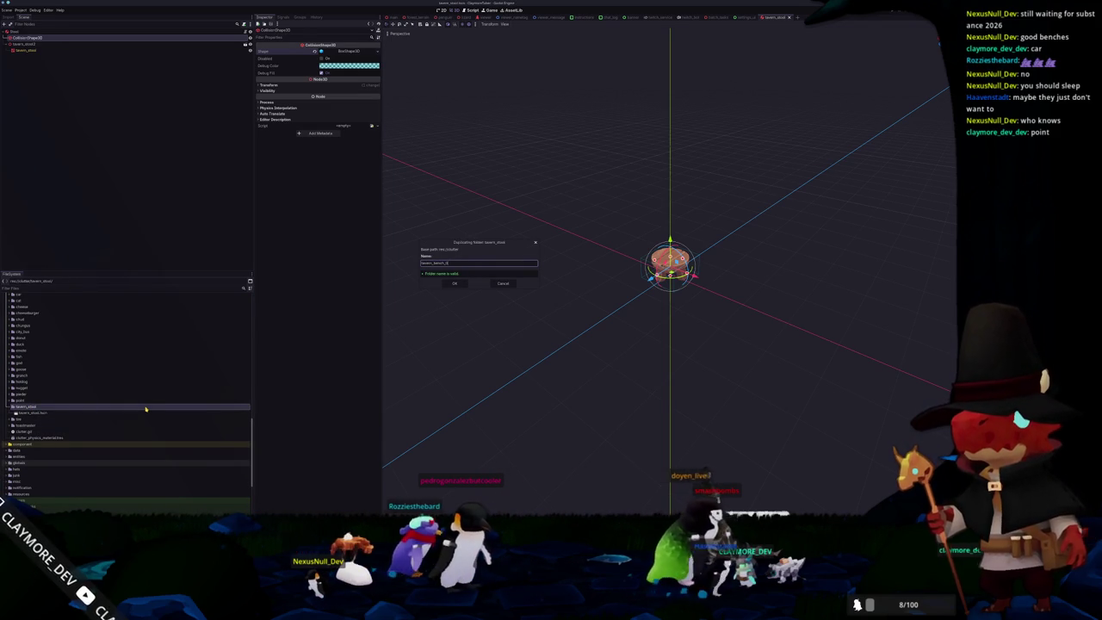
key("Return")
double_click(40, 408)
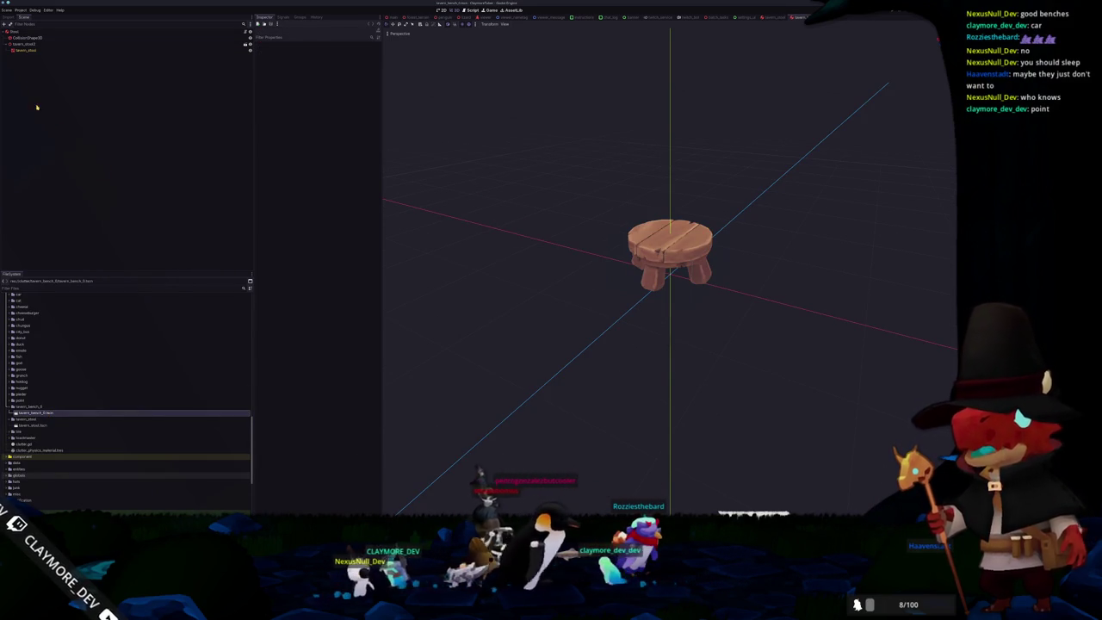
Step: Swap the leftover stool model for the tavern_bench_0 model in the bench scene
left_click(38, 31)
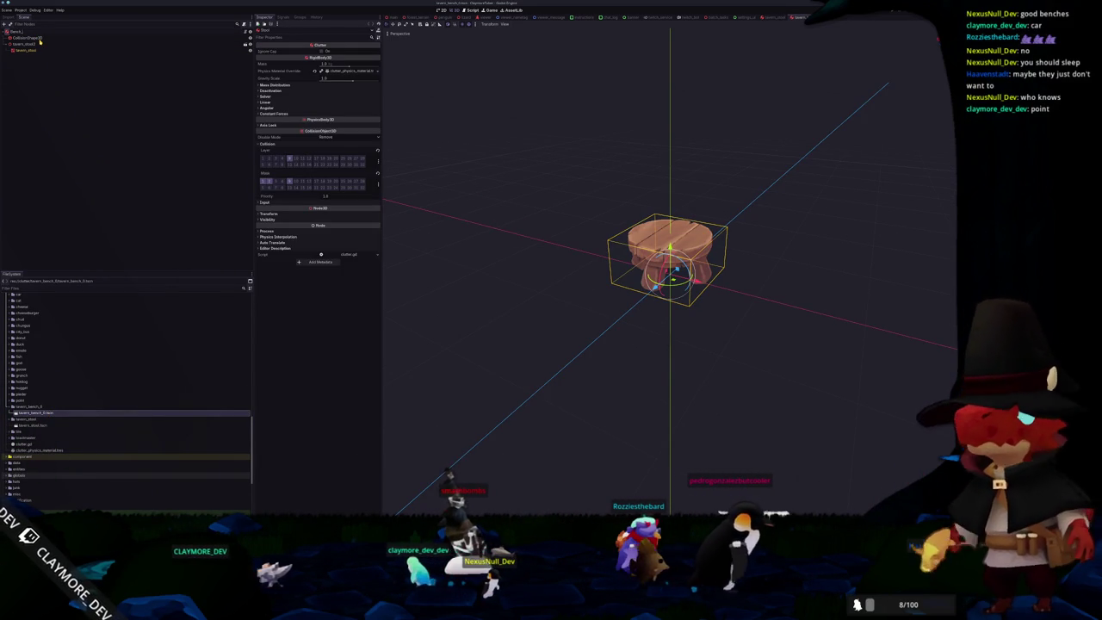
left_click(29, 44)
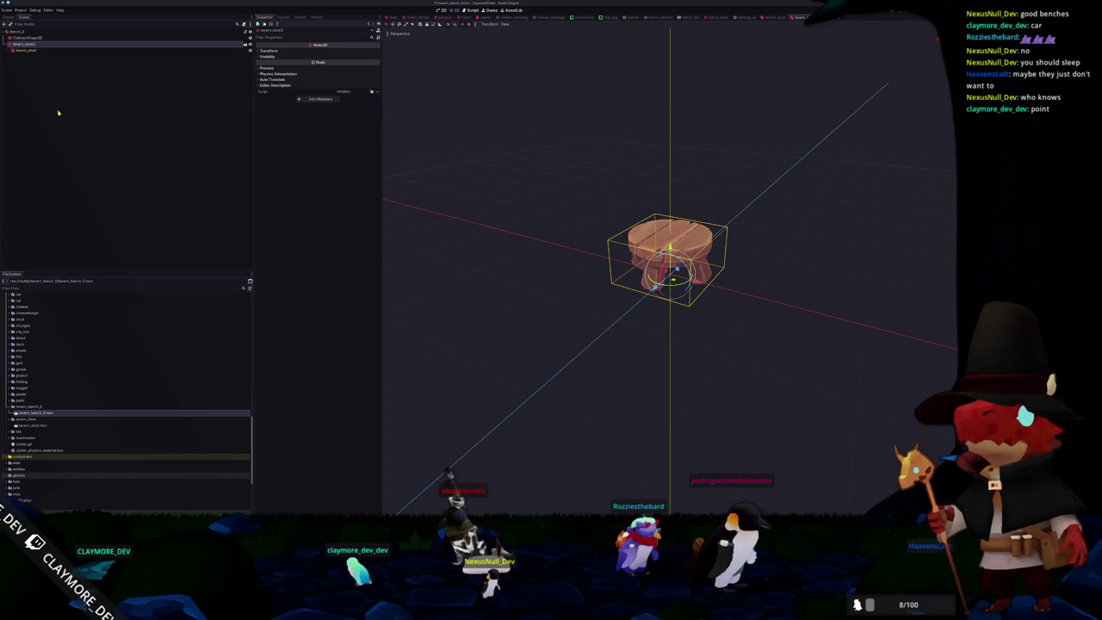
key("Return")
scroll(87, 364, "down", 5)
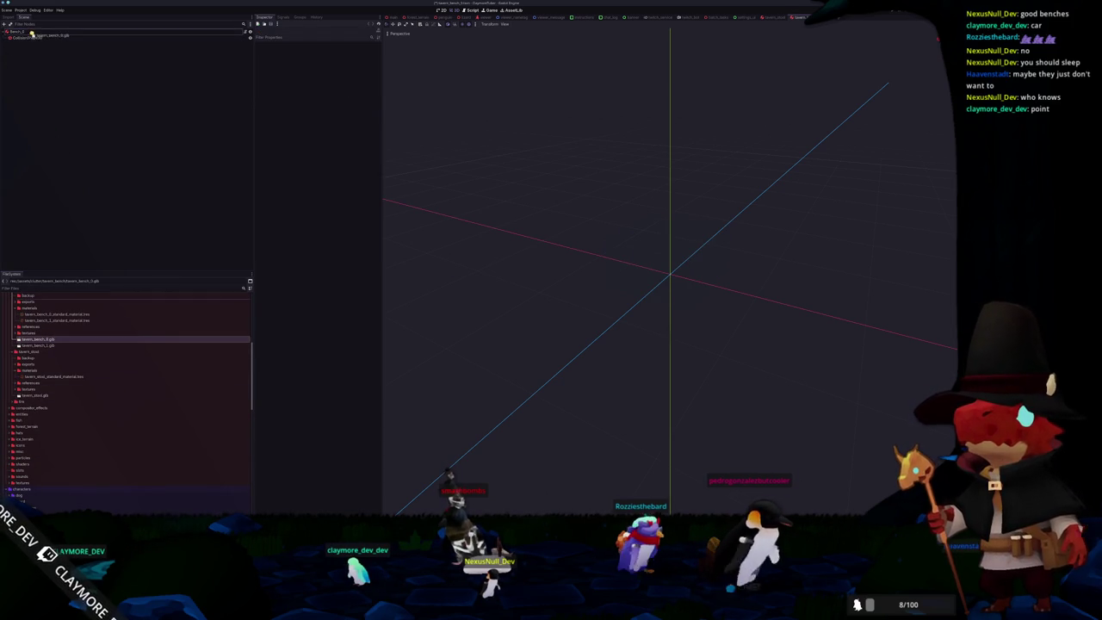
left_click_drag(32, 35, 32, 36)
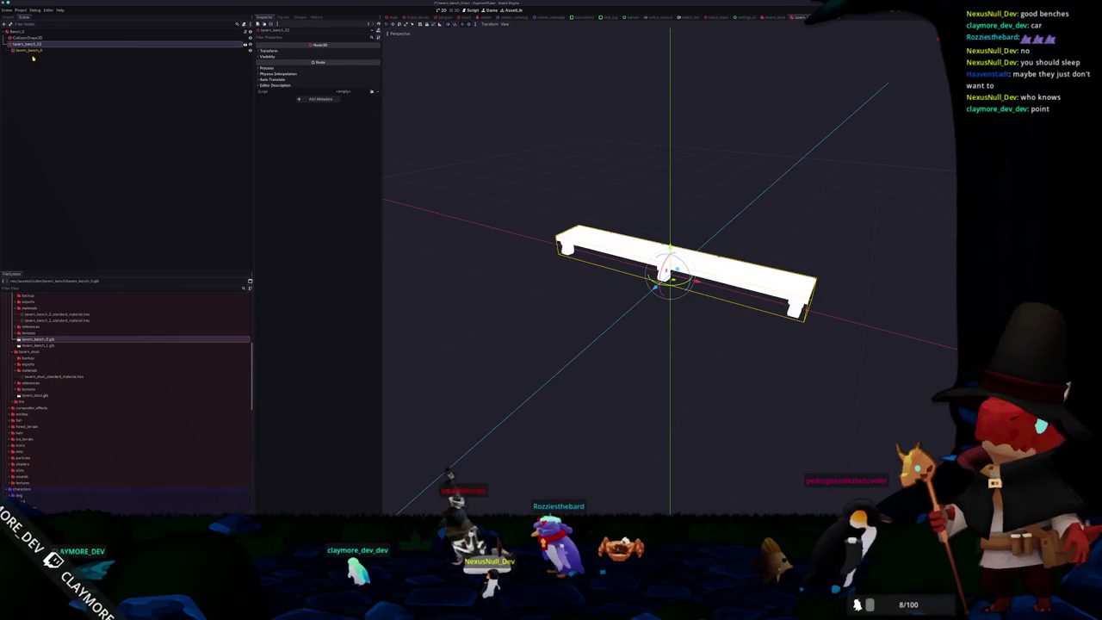
Step: Set the bench mesh's Material Override to the bench material
left_click(34, 49)
left_click(282, 85)
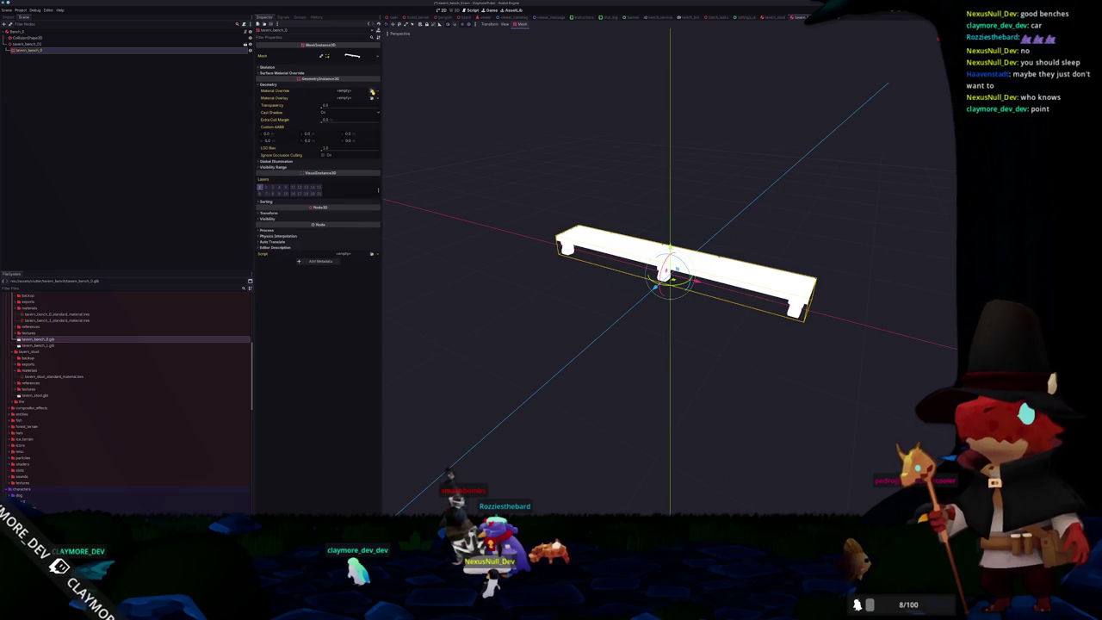
left_click(373, 92)
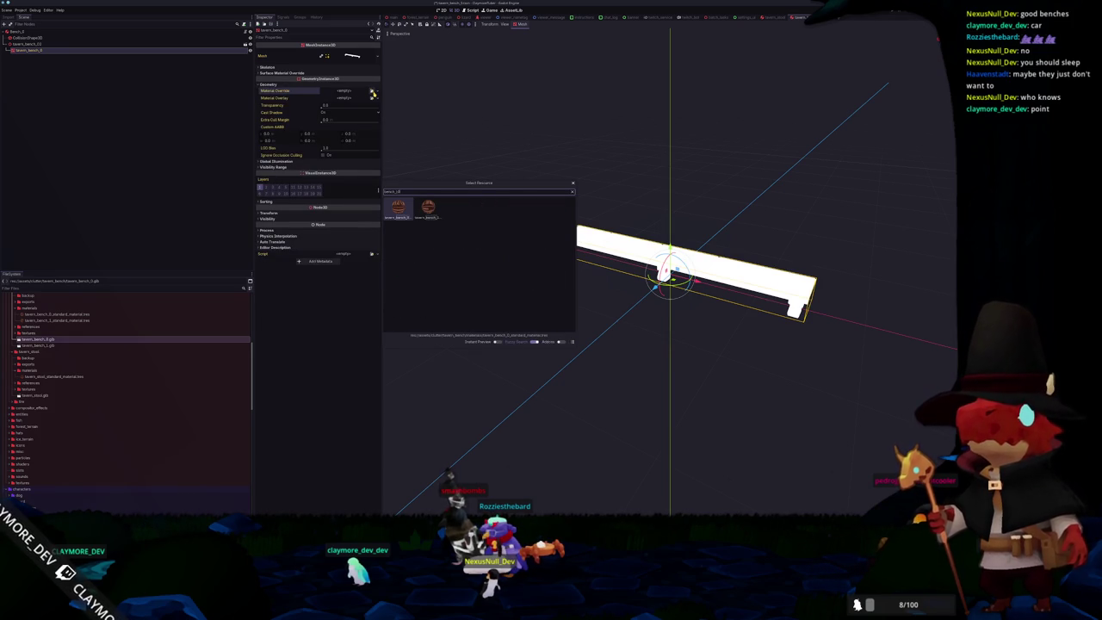
key("Return")
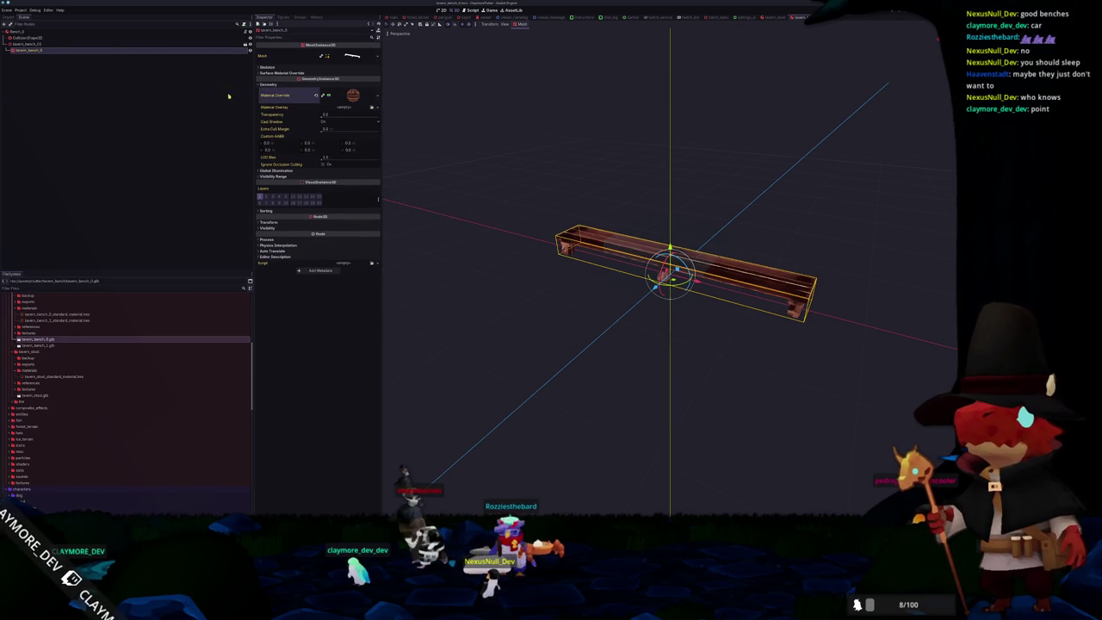
Step: Apply the wood-plank texture as the override material's albedo texture
left_click(30, 44)
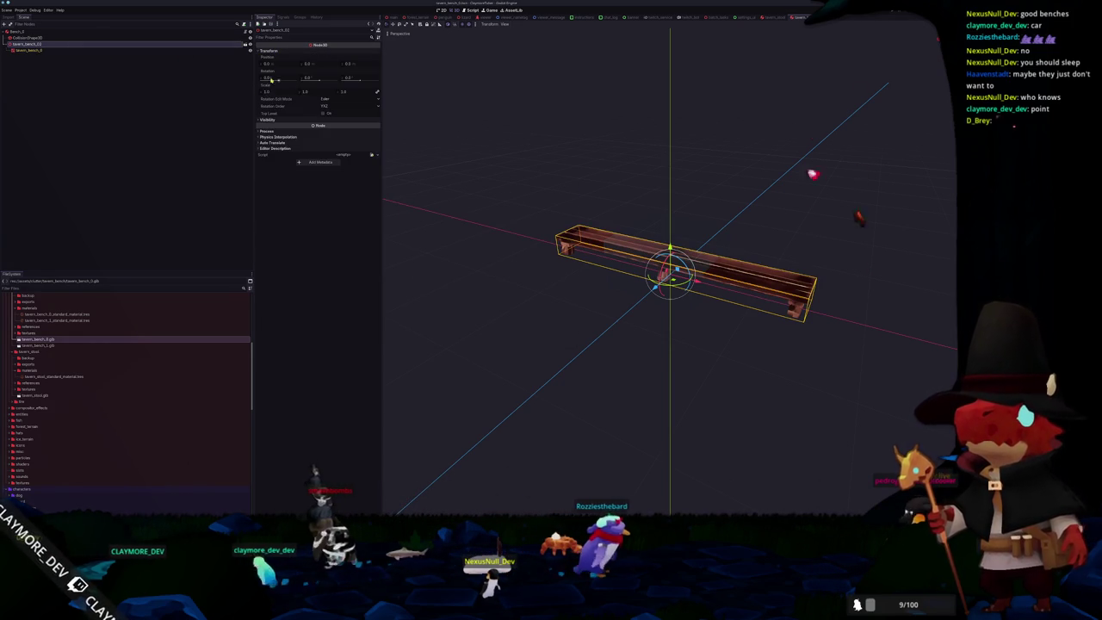
left_click(54, 50)
mouse_move(551, 190)
middle_mouse_down()
mouse_move(511, 201)
mouse_move(510, 219)
mouse_move(502, 187)
mouse_move(511, 189)
middle_mouse_up()
left_click(352, 94)
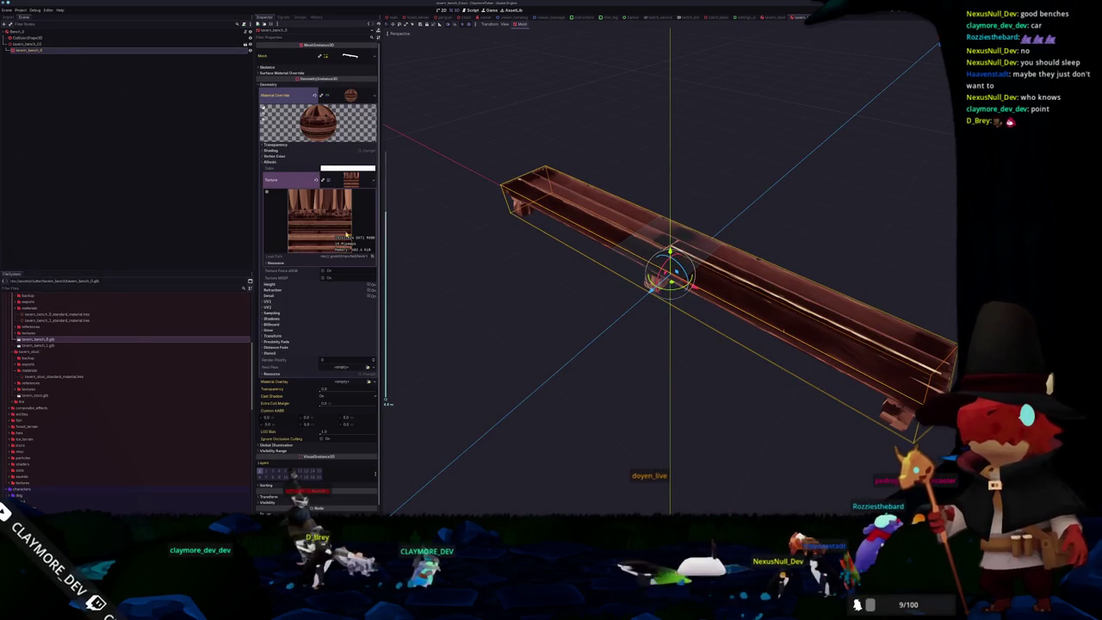
left_click(322, 179)
left_click(336, 182)
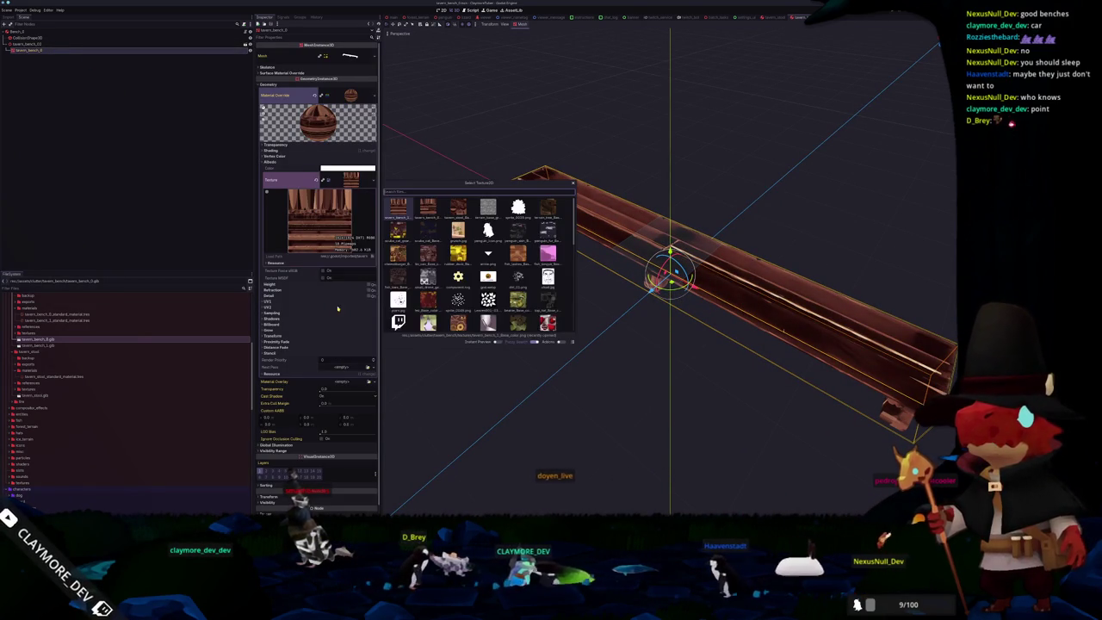
double_click(426, 209)
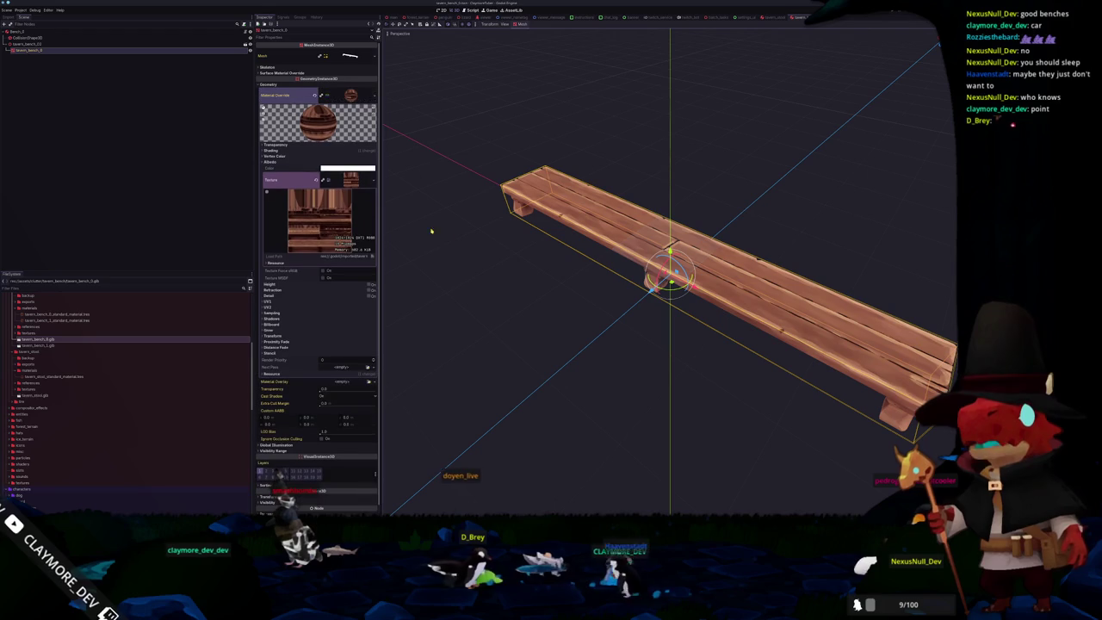
left_click(312, 96)
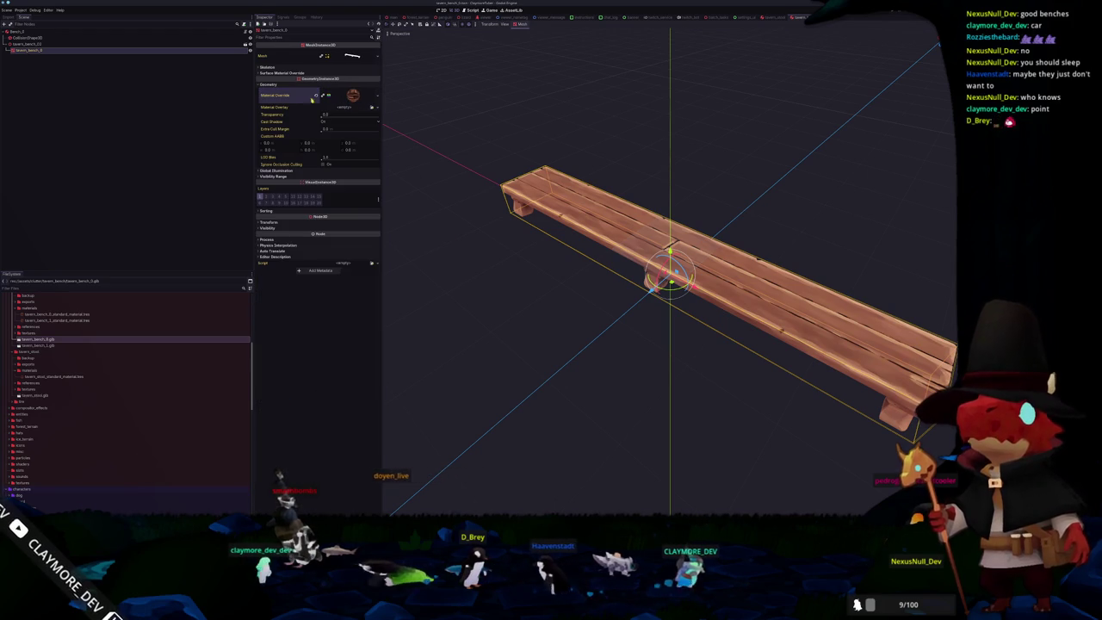
left_click(109, 45)
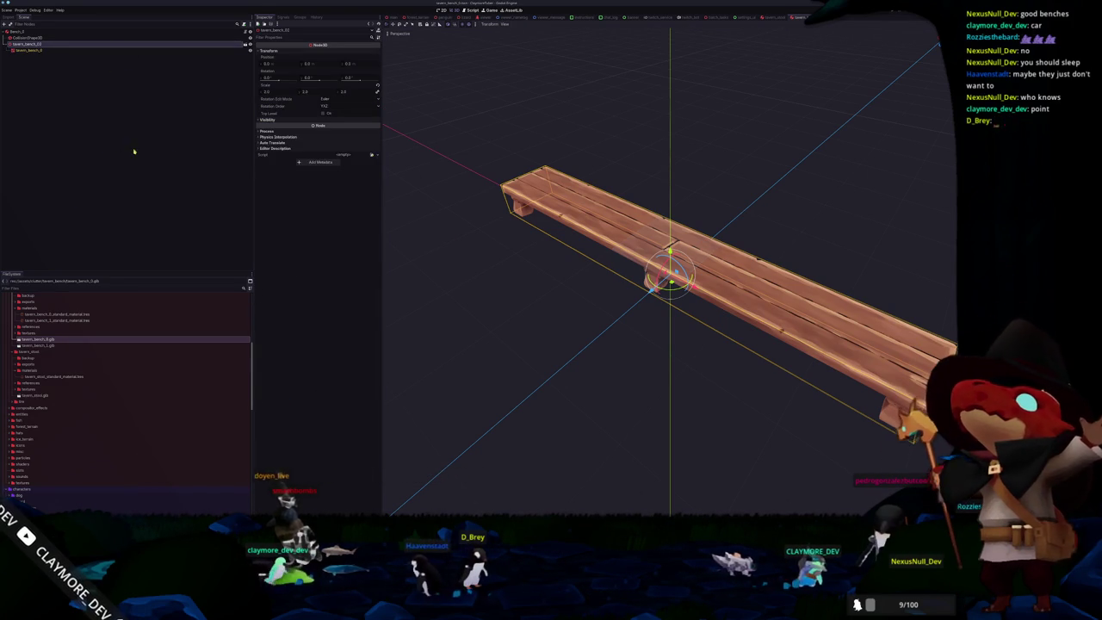
Step: Inspect the first bench's collision box size and orbit around the bench
scroll(479, 182, "down", 4)
scroll(470, 188, "up", 1)
left_click(35, 38)
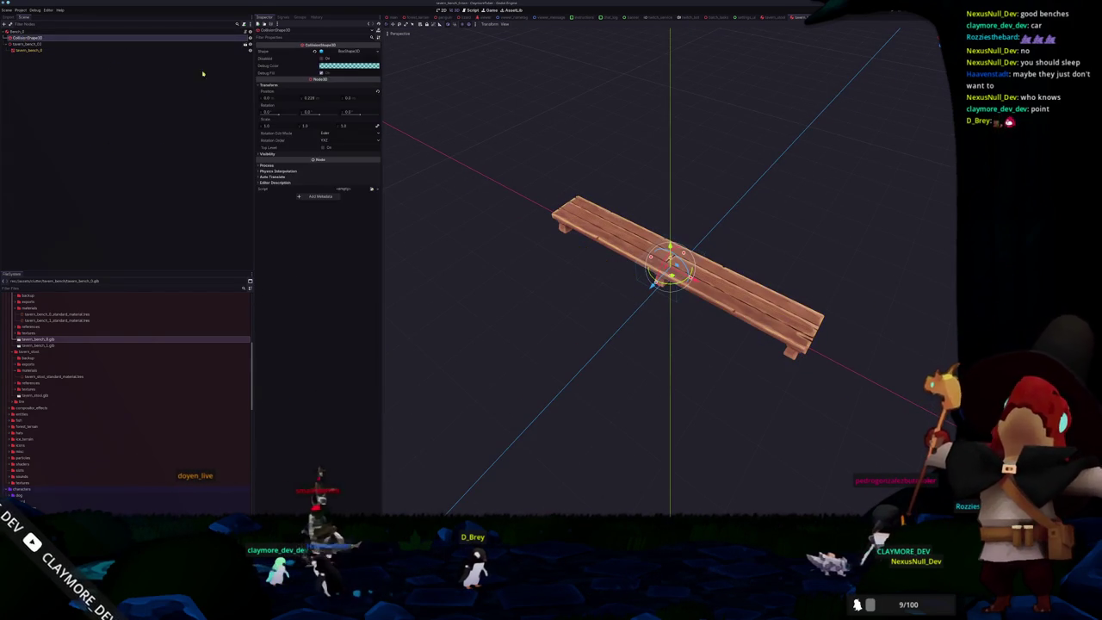
left_click(348, 51)
middle_click_drag(517, 387, 551, 379)
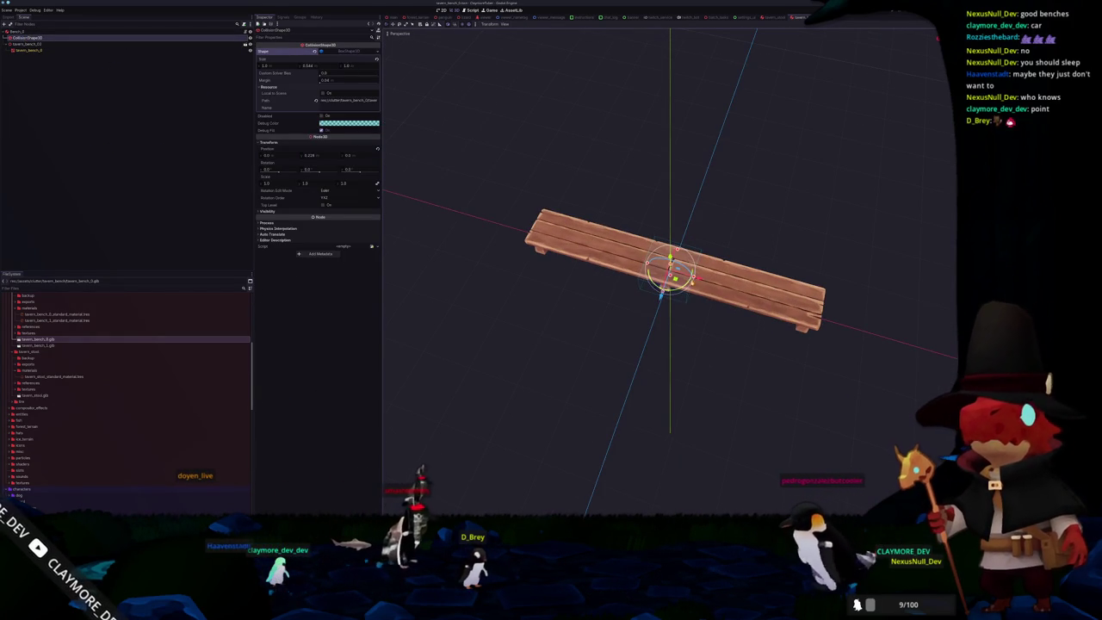
middle_click_drag(714, 258, 737, 264)
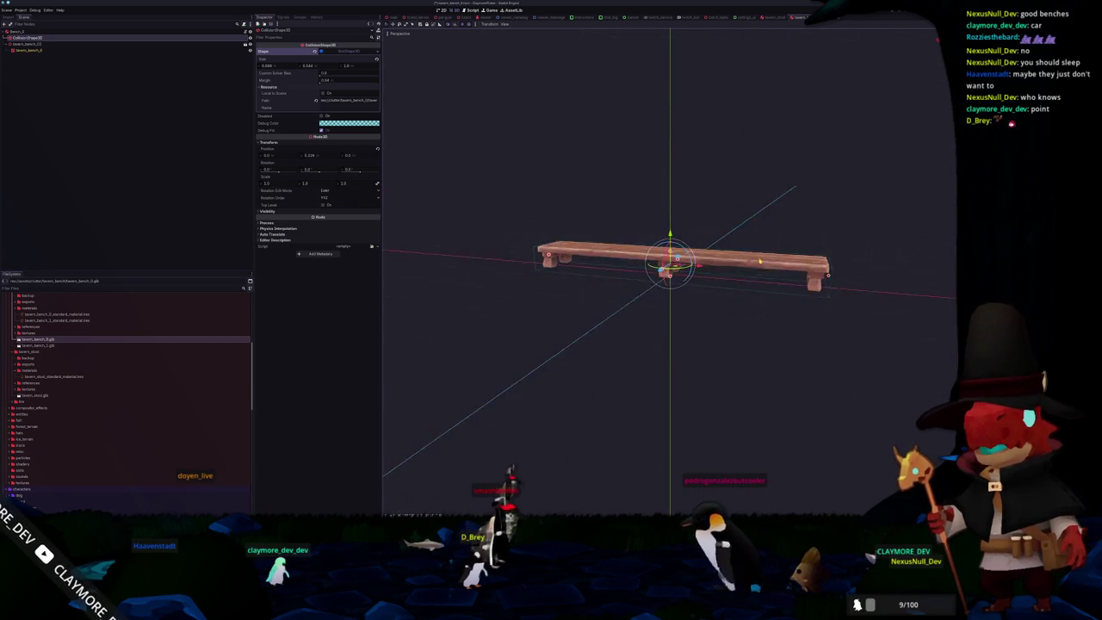
left_click(609, 211)
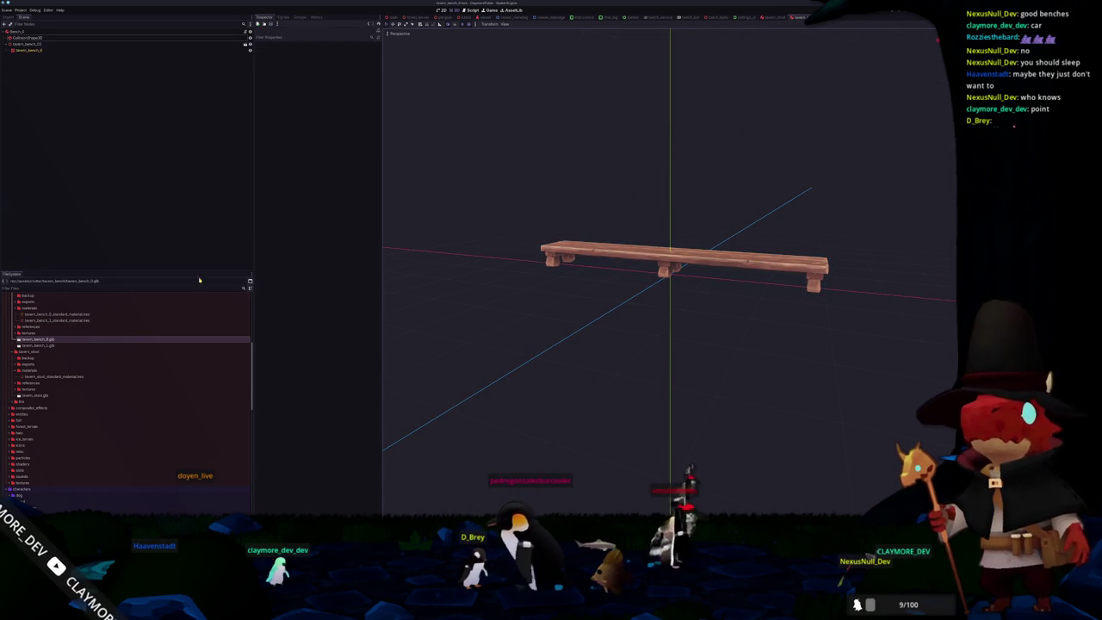
Step: Duplicate the tavern_bench_0 folder as tavern_bench_1 and open its copied scene
scroll(49, 396, "down", 5)
scroll(49, 422, "down", 3)
scroll(49, 422, "down", 3)
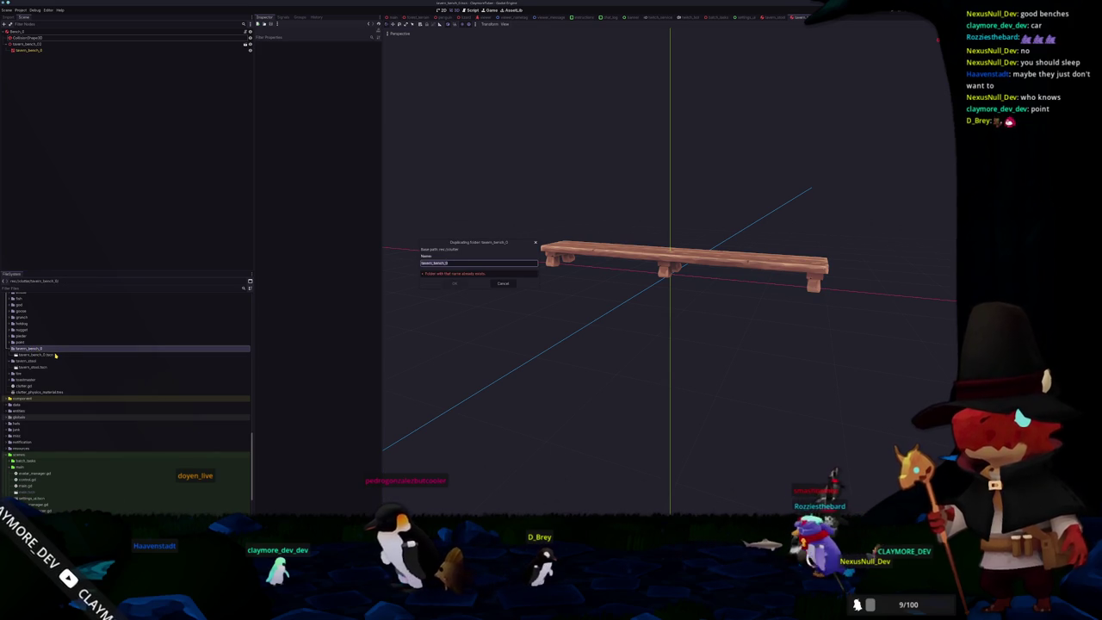
key("Return")
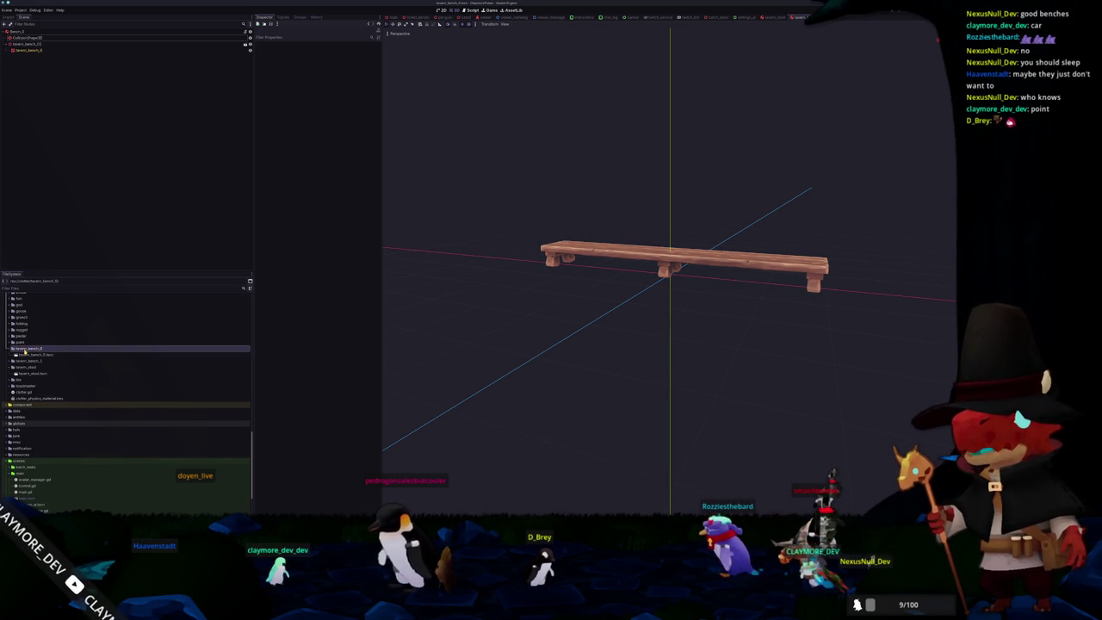
left_click(12, 360)
double_click(32, 367)
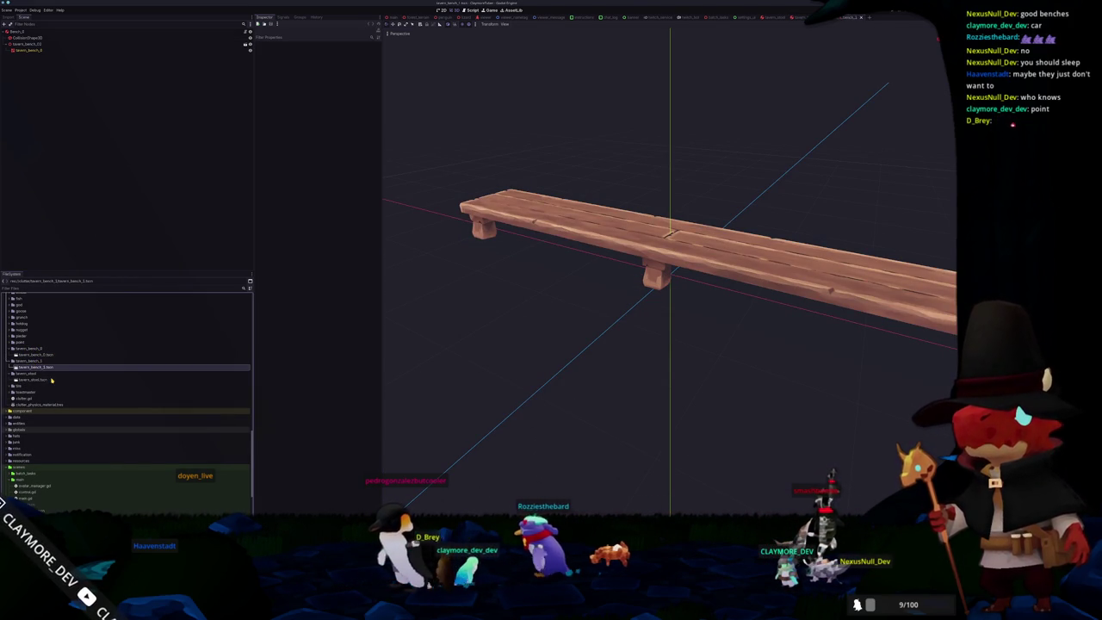
Step: Rename the root to Bench_1 and swap the old model for tavern_bench_1.glb
left_click(27, 31)
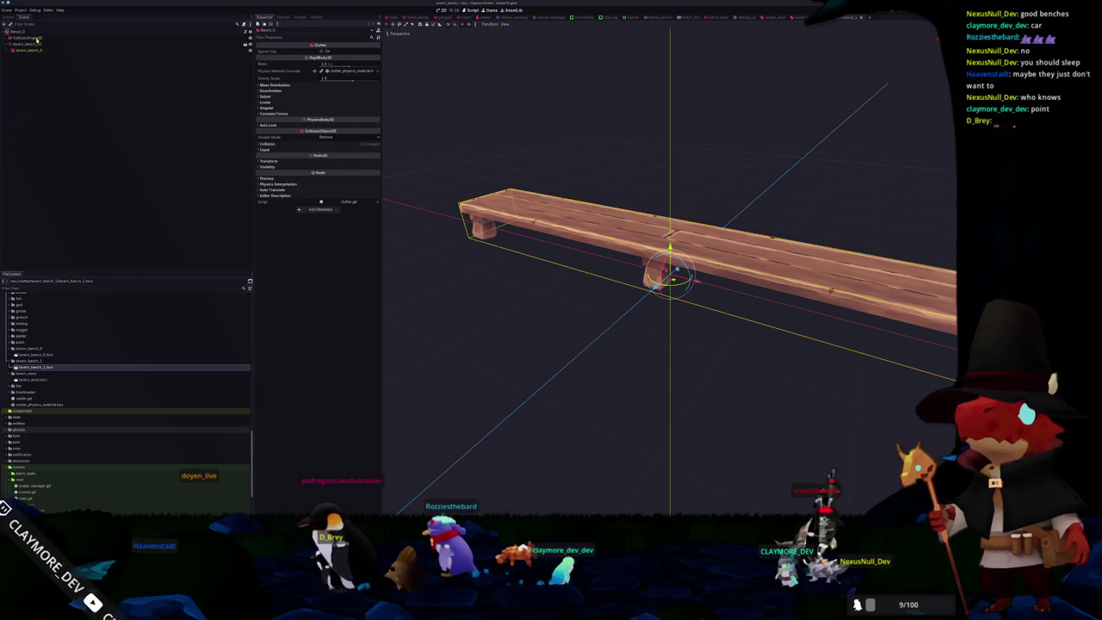
key("Return")
left_click(26, 44)
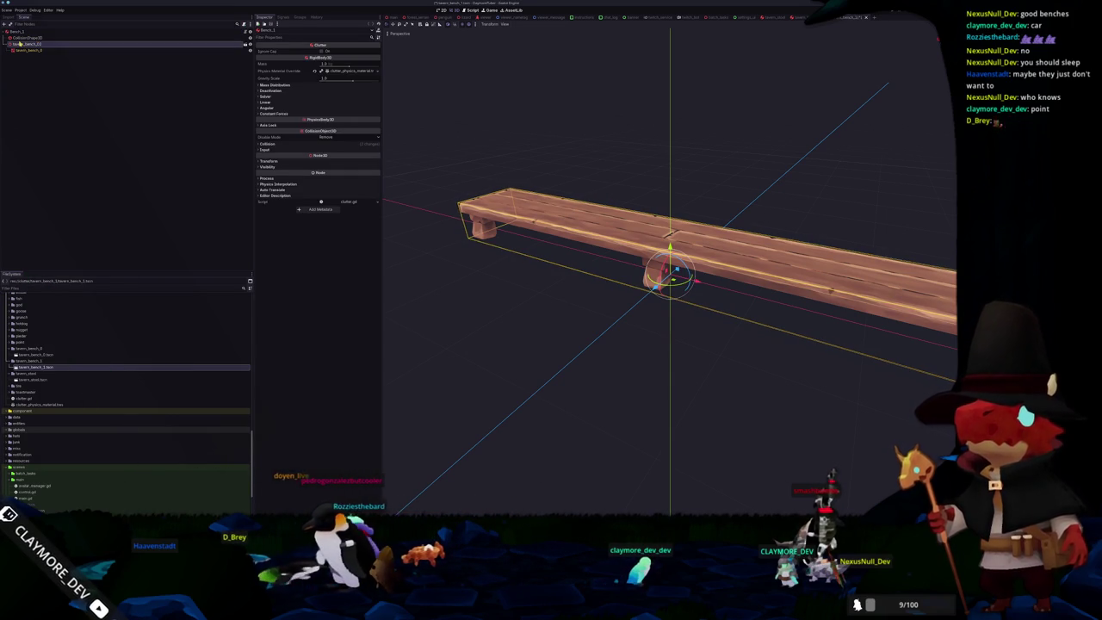
key("Delete")
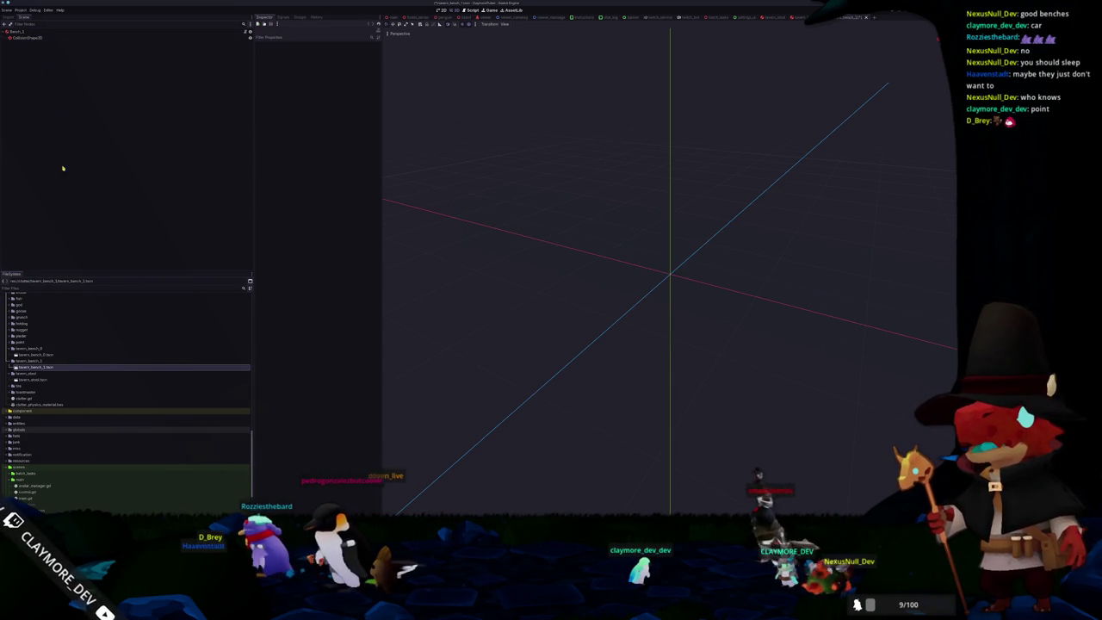
scroll(74, 372, "up", 3)
double_click(29, 351)
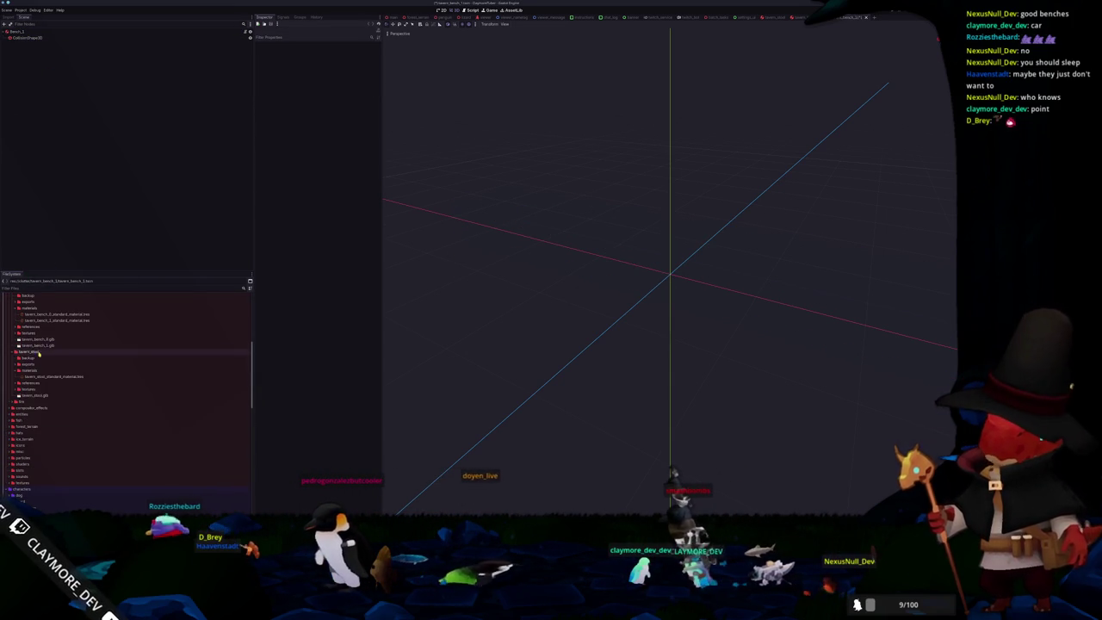
left_click_drag(36, 345, 23, 32)
Step: Give the new bench mesh the bench material as its override material
right_click(24, 44)
left_click(43, 143)
left_click(35, 50)
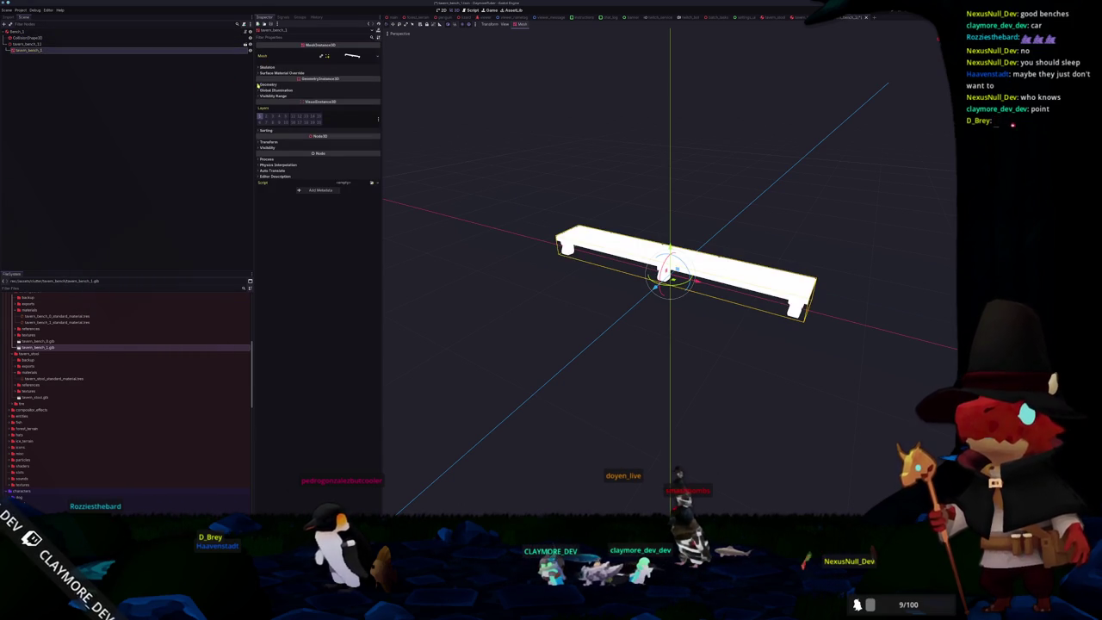
left_click(281, 85)
left_click(372, 92)
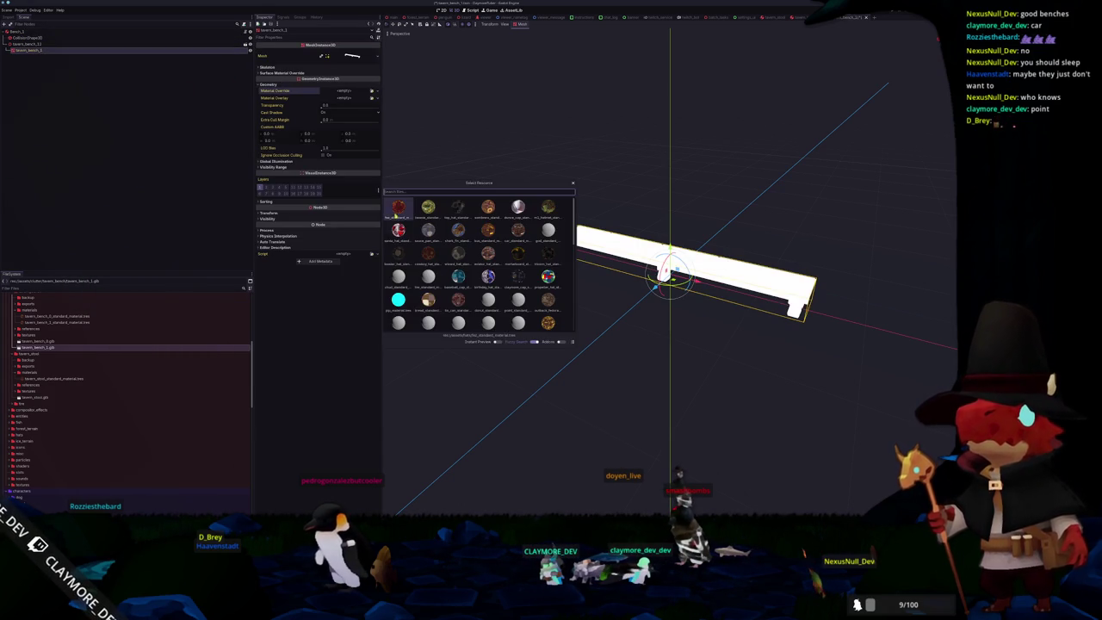
type("bench")
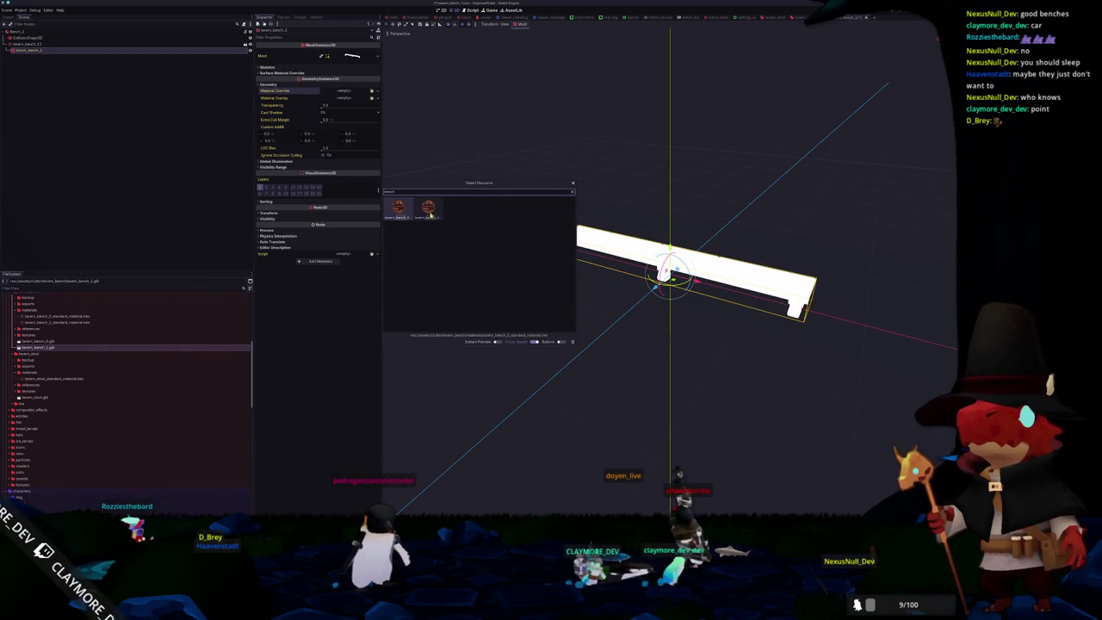
double_click(430, 208)
Step: Assign the bench wood texture to the override material
left_click(352, 95)
left_click(378, 181)
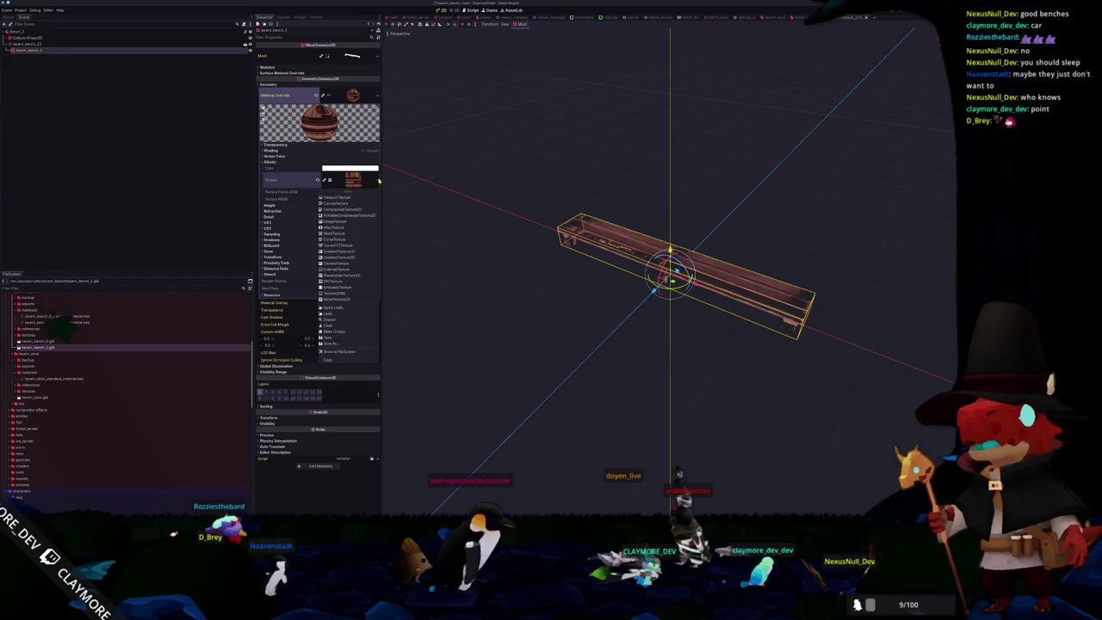
left_click(340, 308)
type("ben")
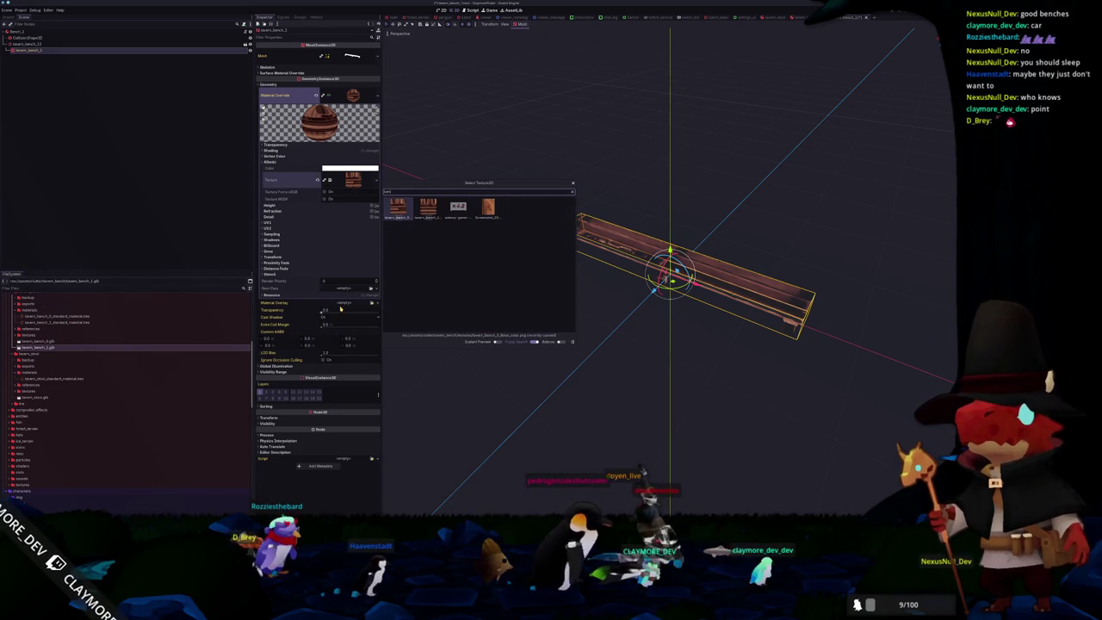
type("ch")
double_click(437, 205)
Step: Scale the bench model up to about double size to fit its collision shape
left_click(459, 235)
middle_click_drag(467, 229, 516, 233)
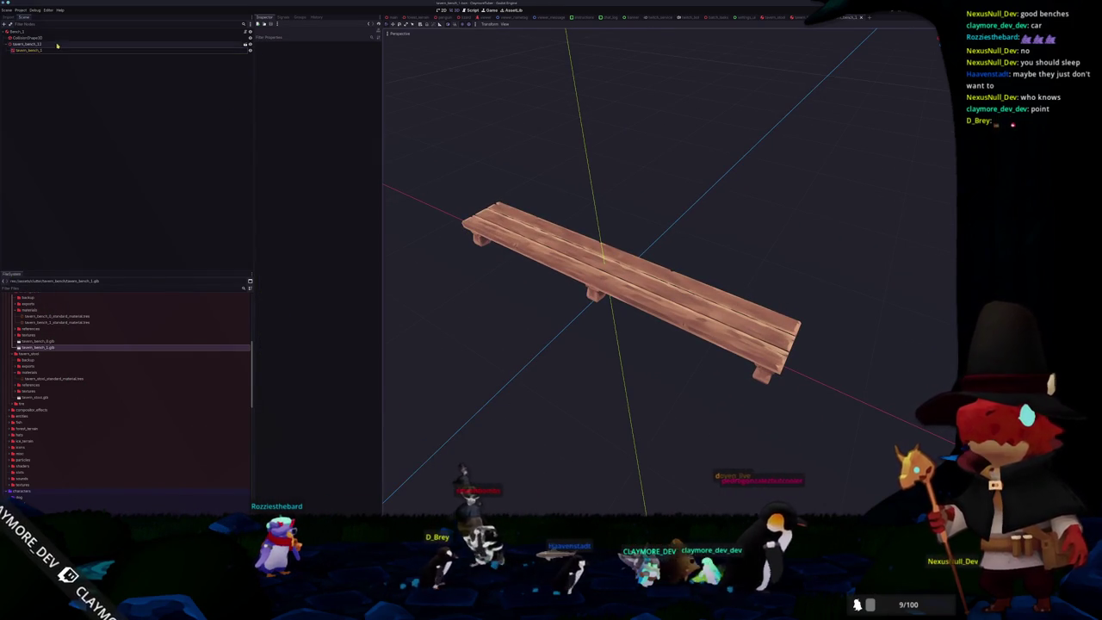
left_click(25, 38)
key("f")
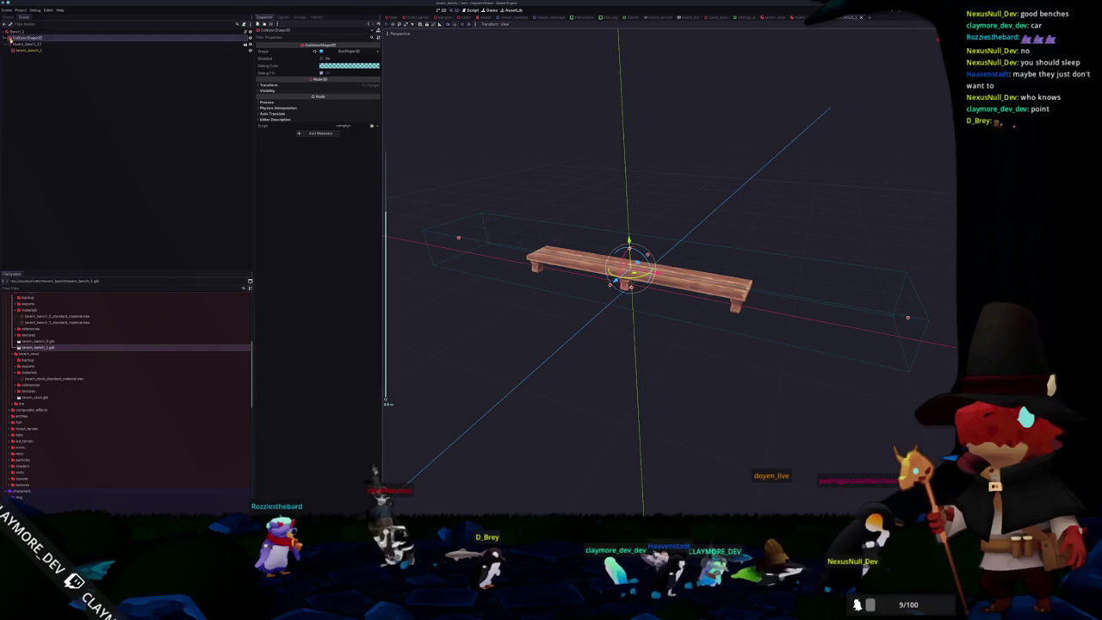
left_click(21, 43)
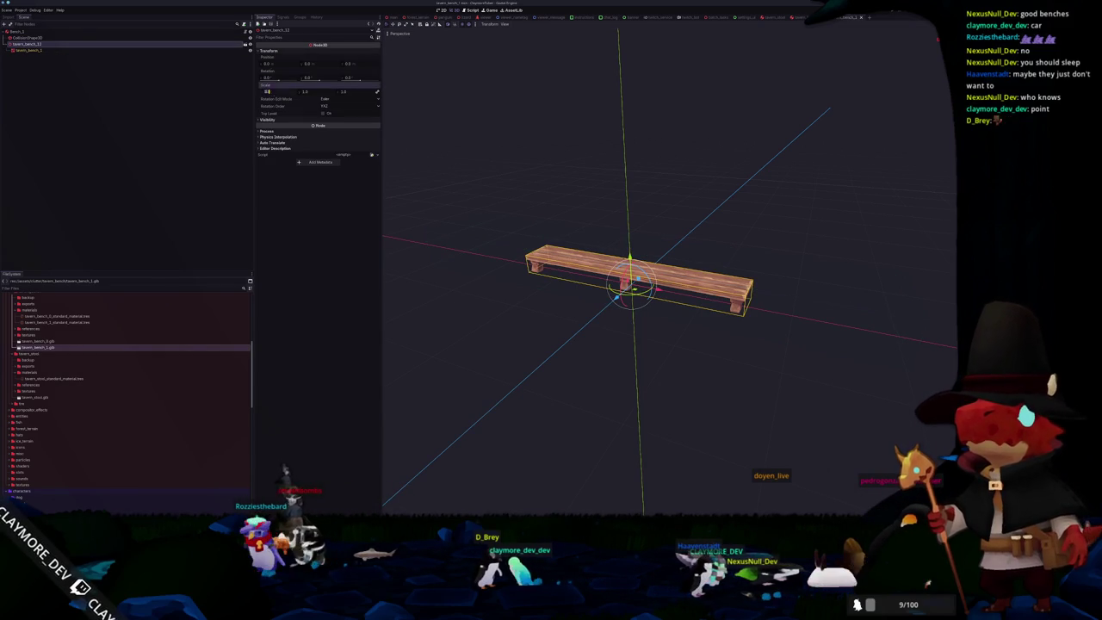
left_click(200, 129)
scroll(494, 177, "down", 4)
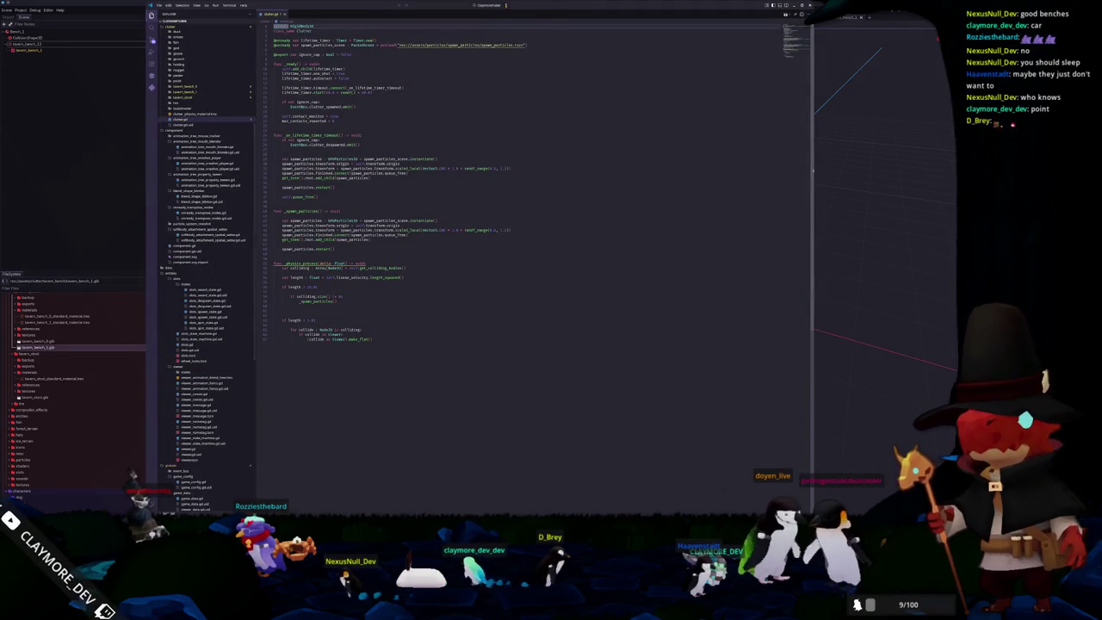
Step: Quick-open viewer_manager.gd and enlarge the code view
left_click(506, 7)
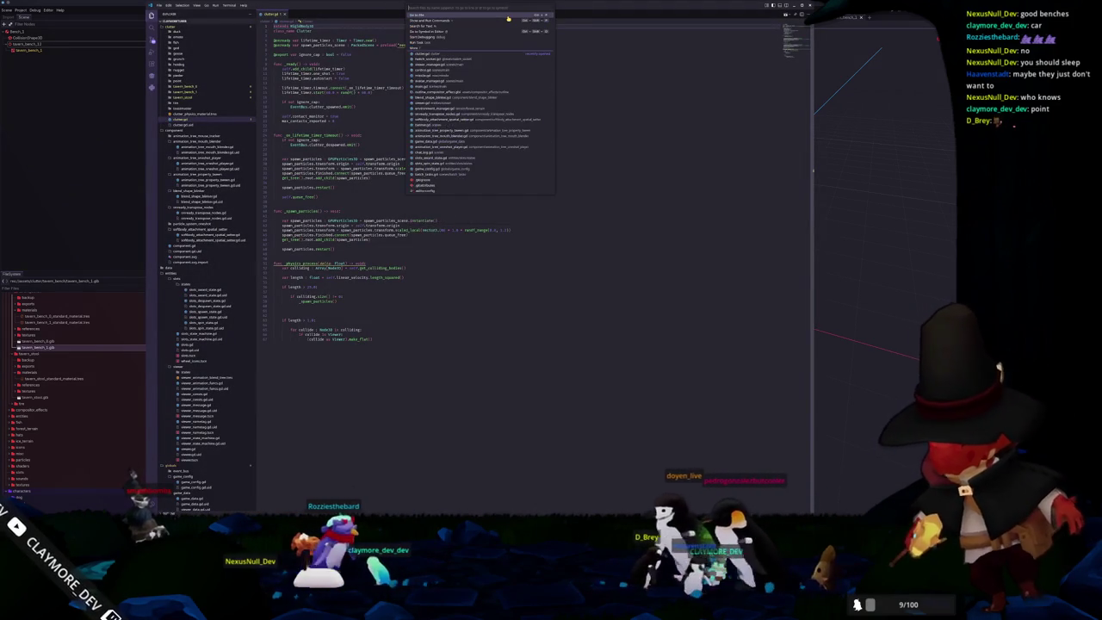
type("game")
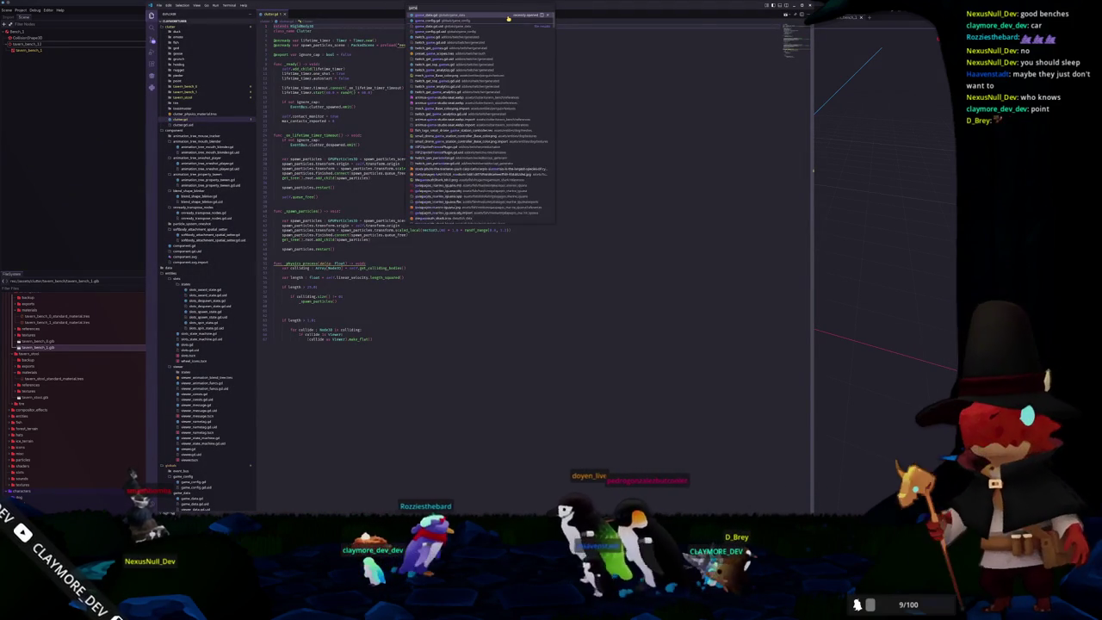
key("ctrl+a")
type("viewer")
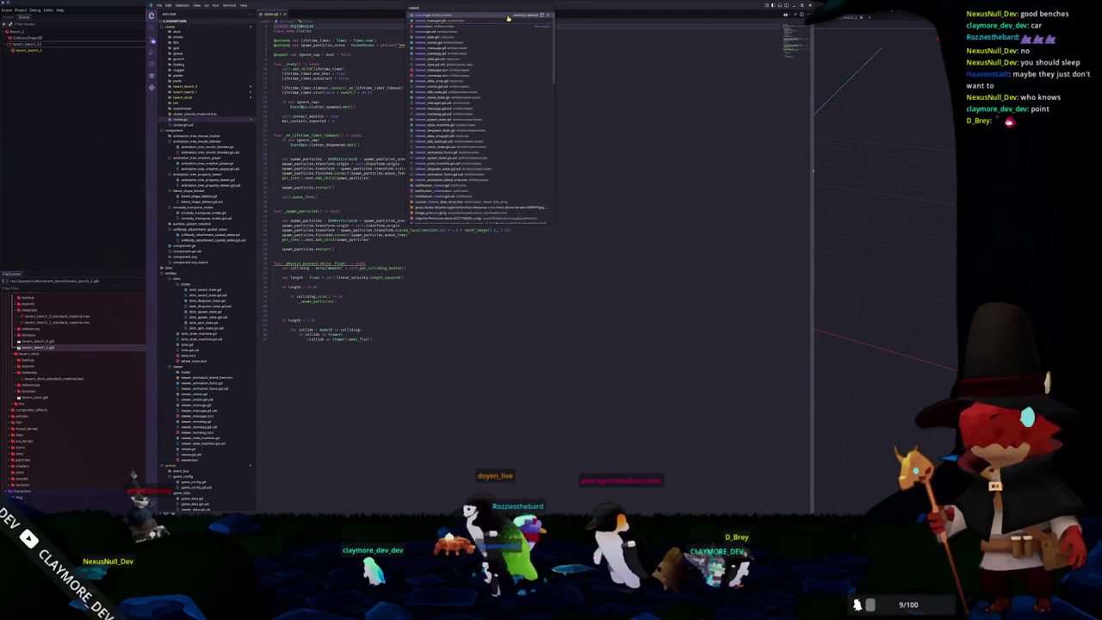
key("Return")
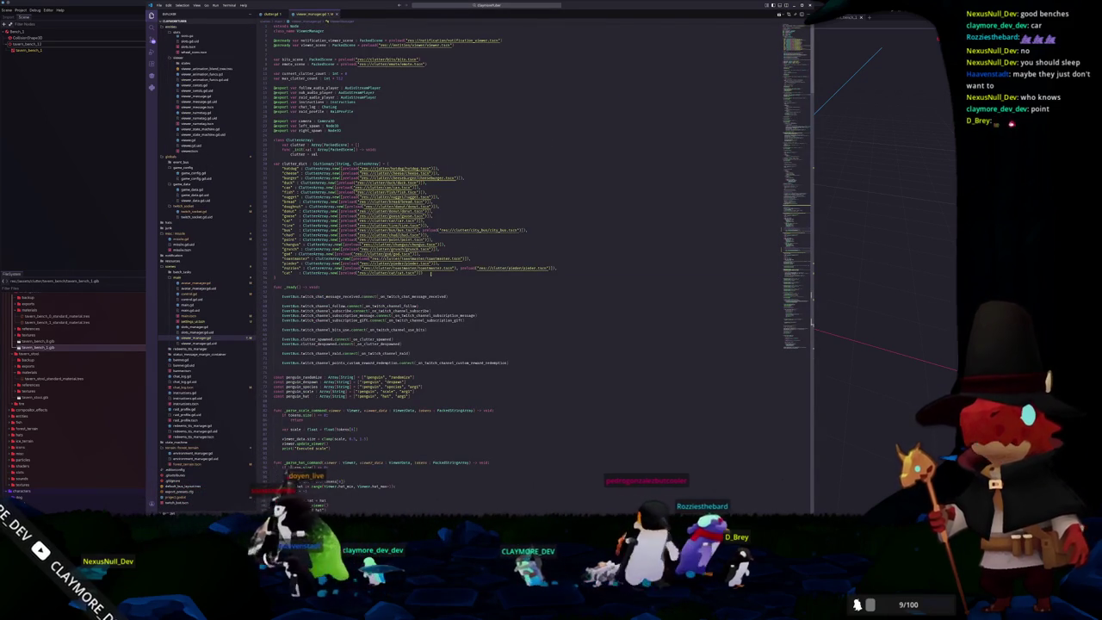
key("ctrl+equal")
key("ctrl+equal")
key("ctrl+equal")
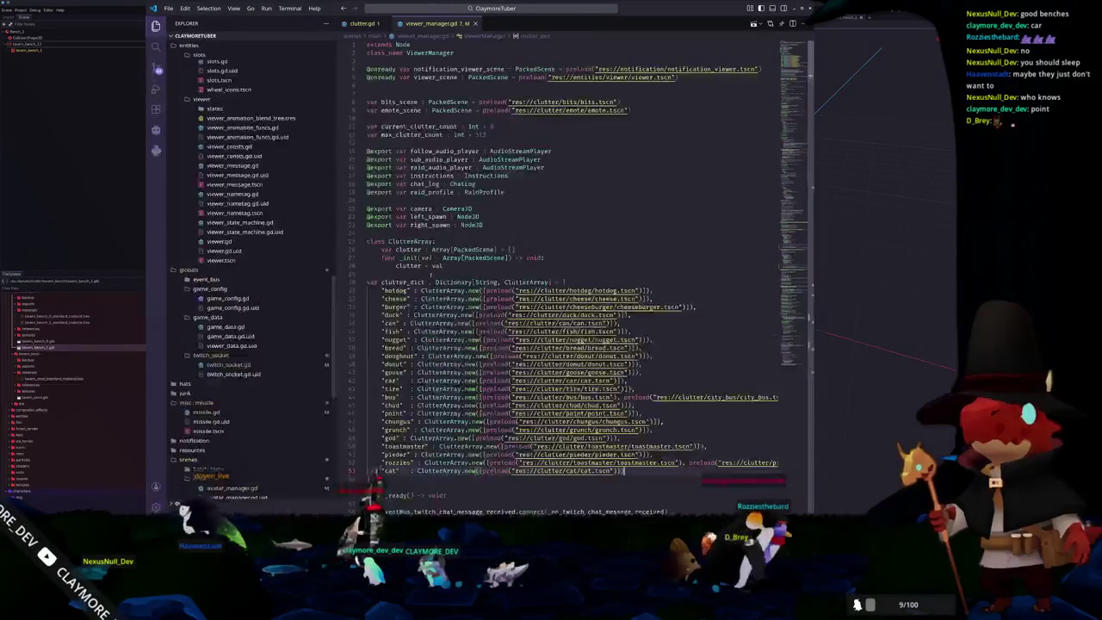
Step: Copy the cat entry below itself in clutter_dict and rename its key to stool
scroll(432, 274, "down", 2)
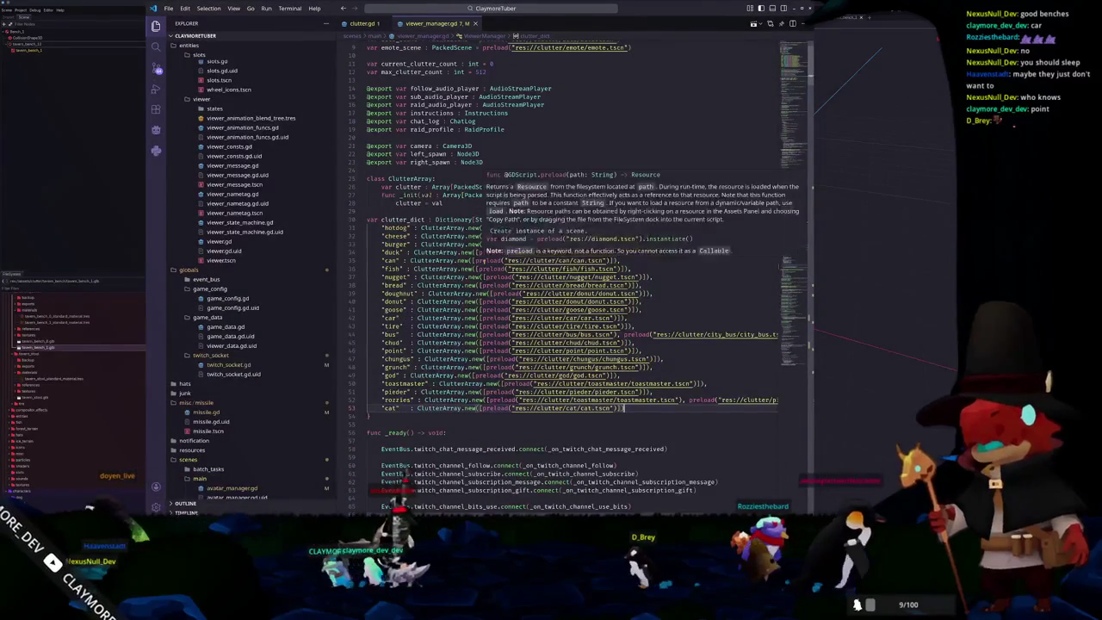
key("Return")
key("Up")
key("shift+alt+Down")
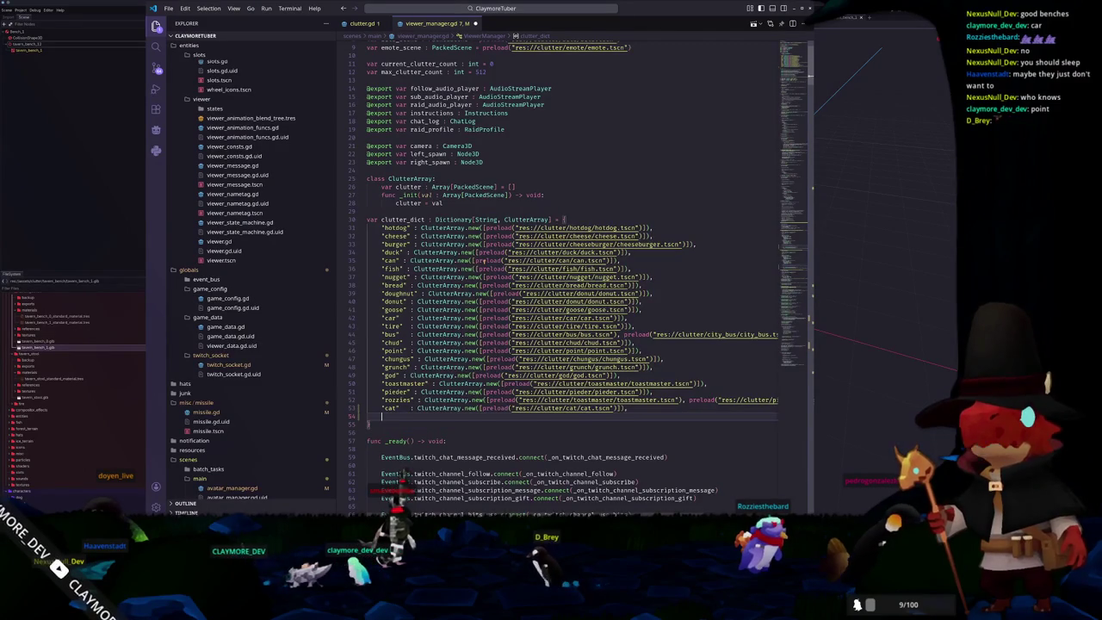
key("ctrl+d")
type("stool")
Step: Change the stool entry's preload path from cat to tavern_stool
key("ctrl+Right")
key("ctrl+Right")
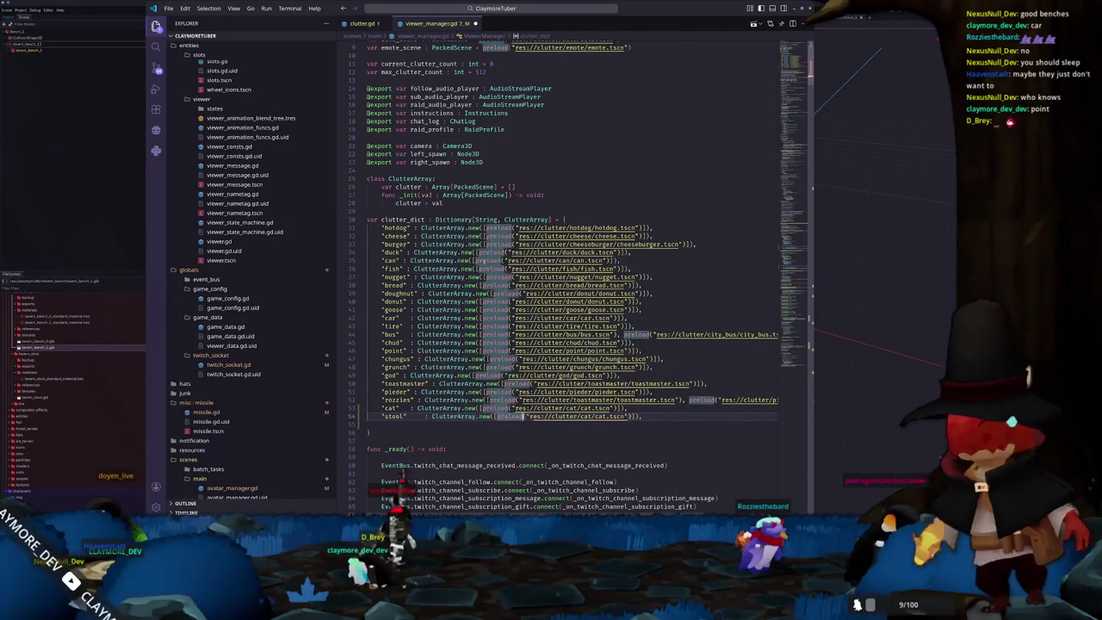
key("ctrl+Right")
key("ctrl+Right")
key("ctrl+Right")
key("ctrl+Right")
key("ctrl+Right")
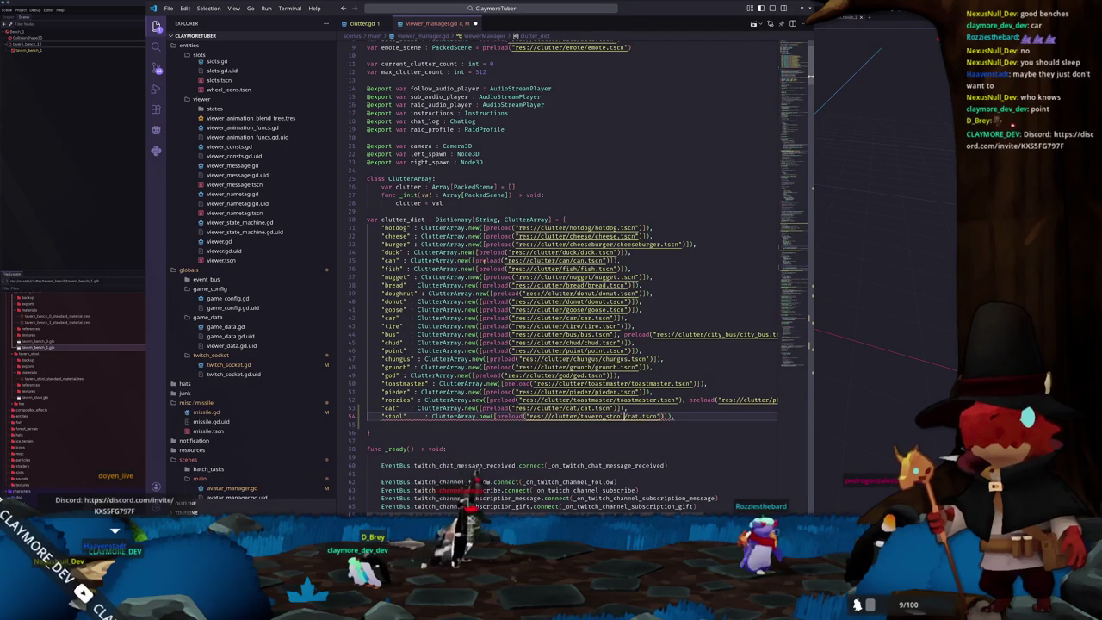
type("tavern_st")
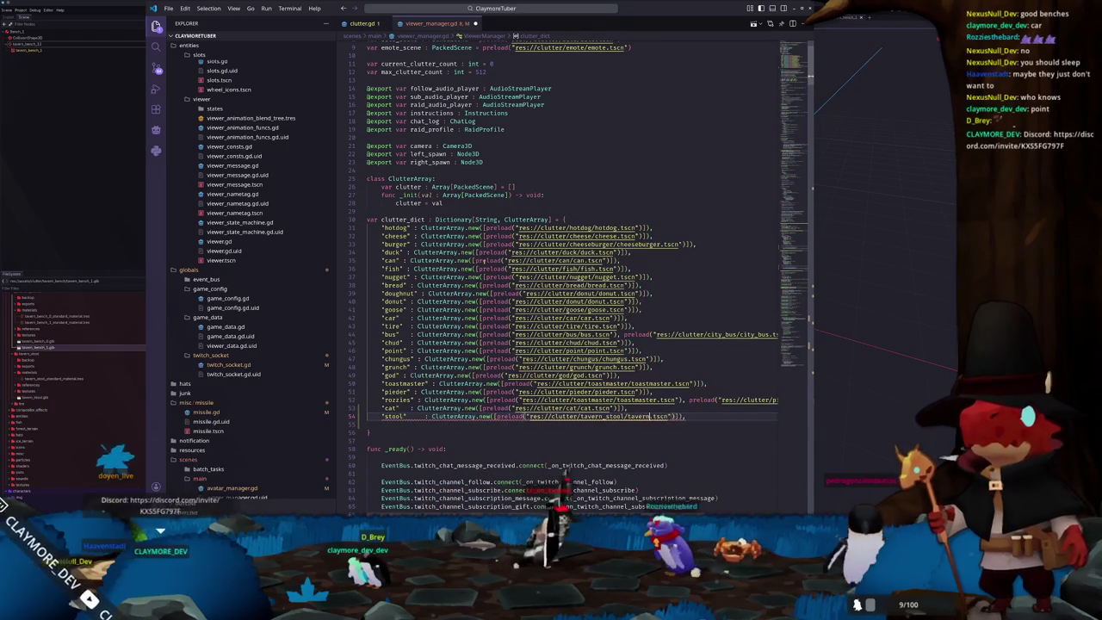
type("ool")
key("End")
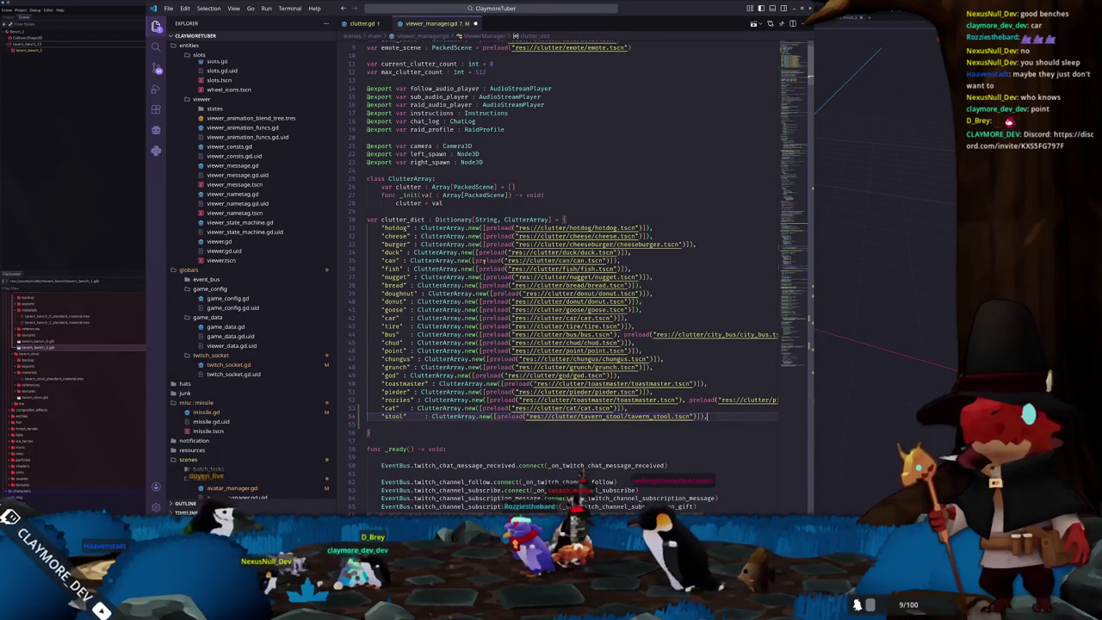
Step: Duplicate the stool entry and rename its key to bench
key("shift+alt+Down")
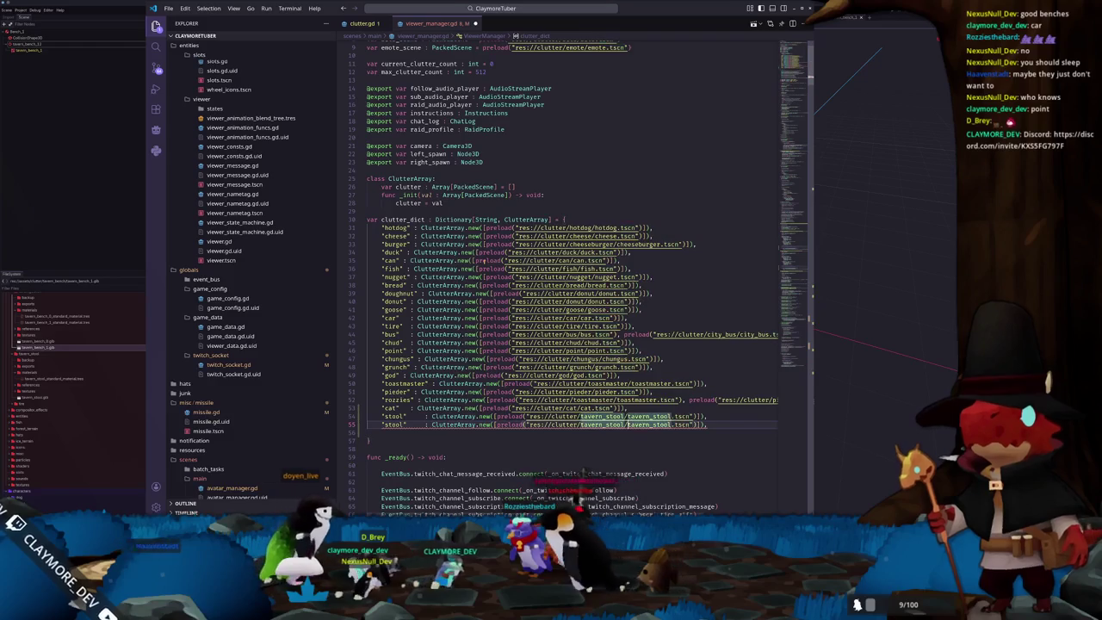
left_click(528, 424)
double_click(393, 424)
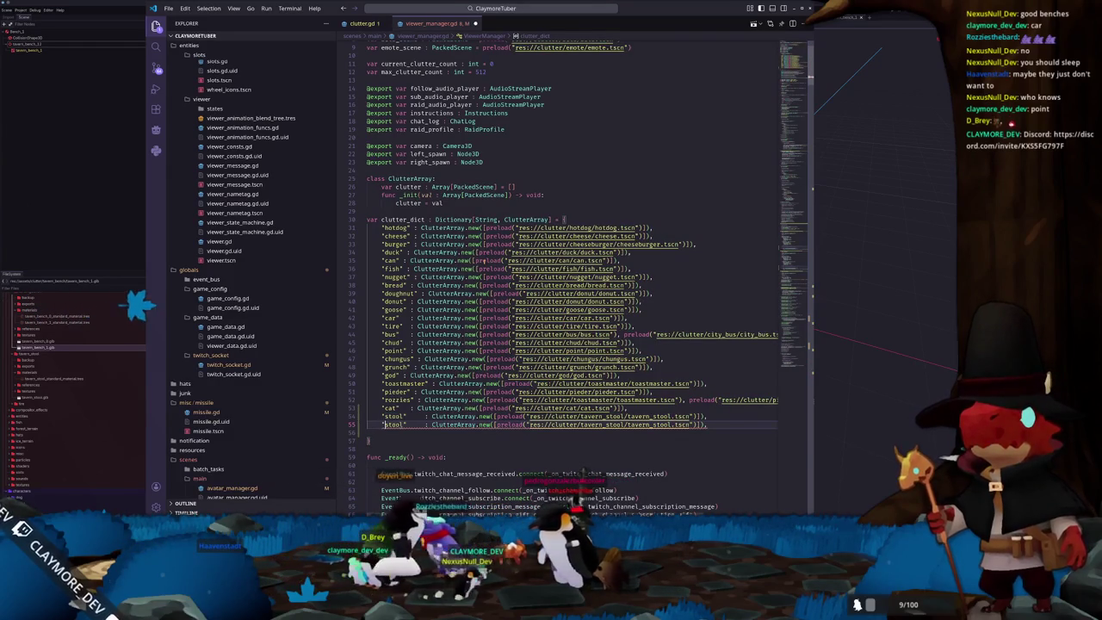
type("bench")
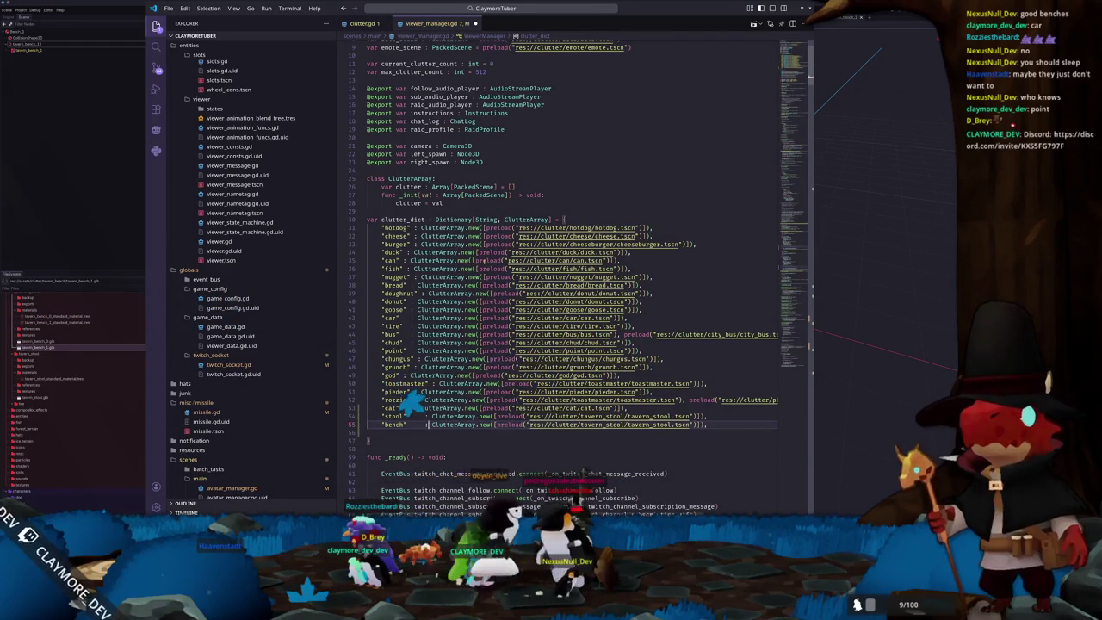
Step: Add a second comma-separated preload call to the bench entry
left_click(551, 424)
left_click(484, 260)
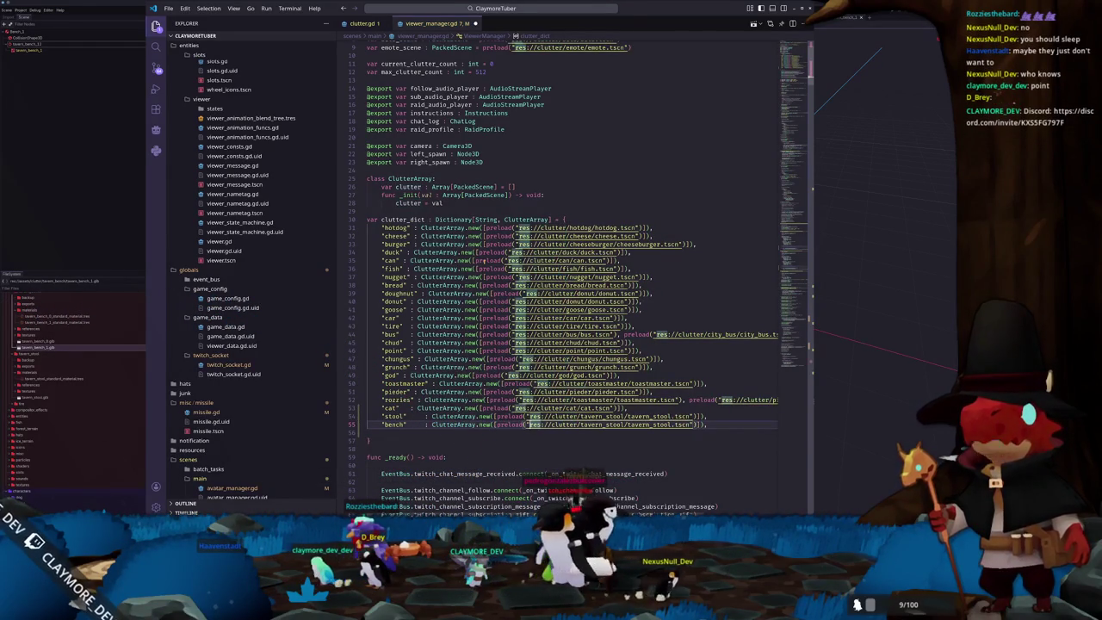
key("ctrl+alt+Up")
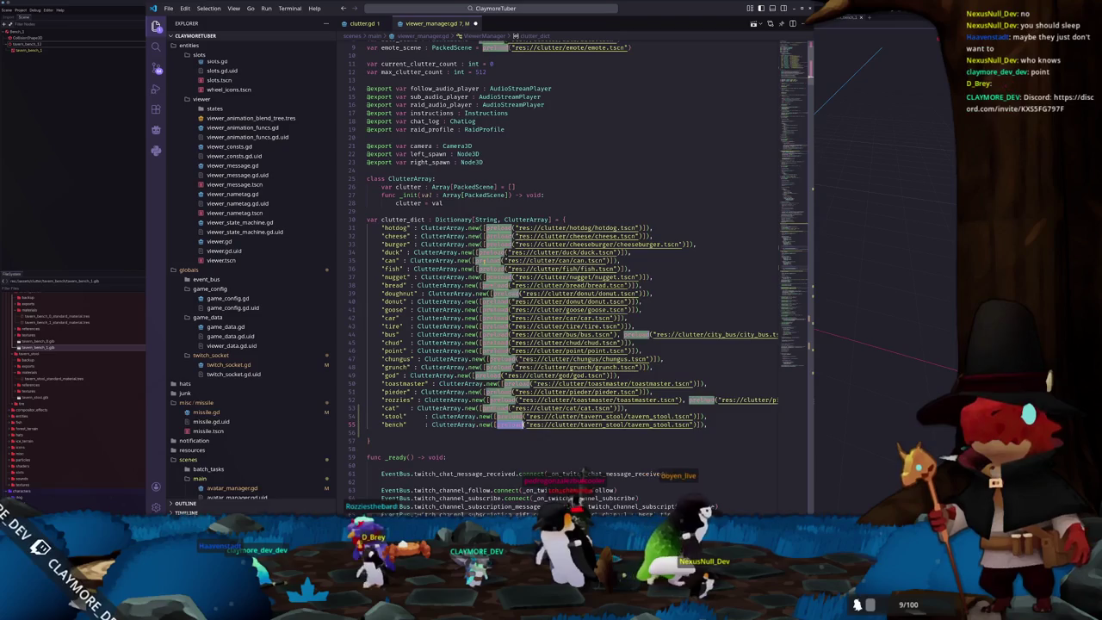
key("ctrl+shift+Right")
key("shift+End")
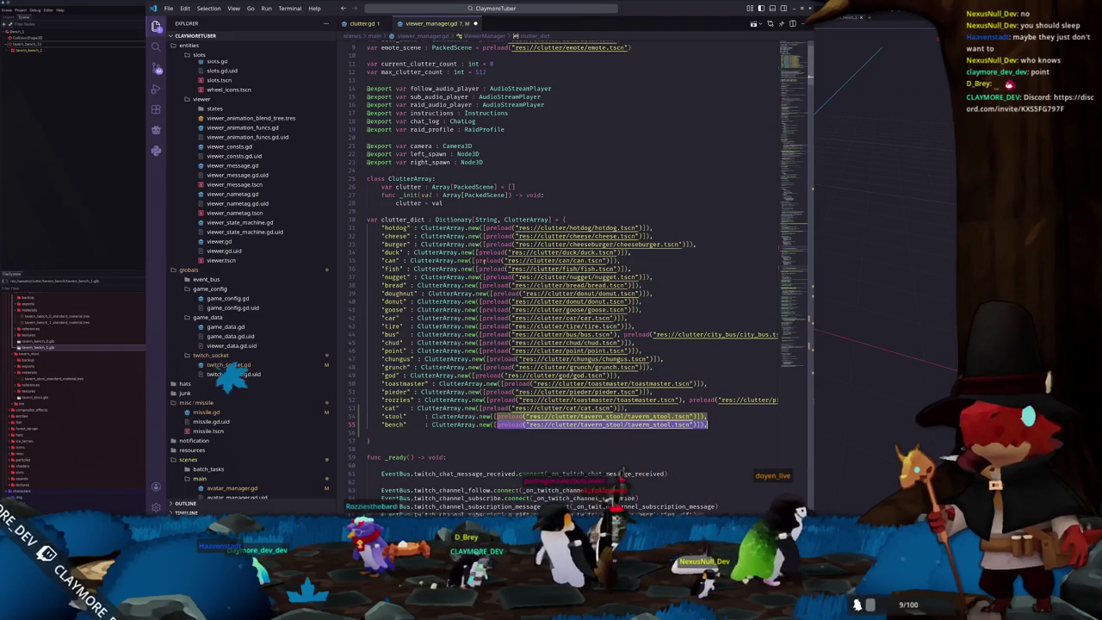
key("Right")
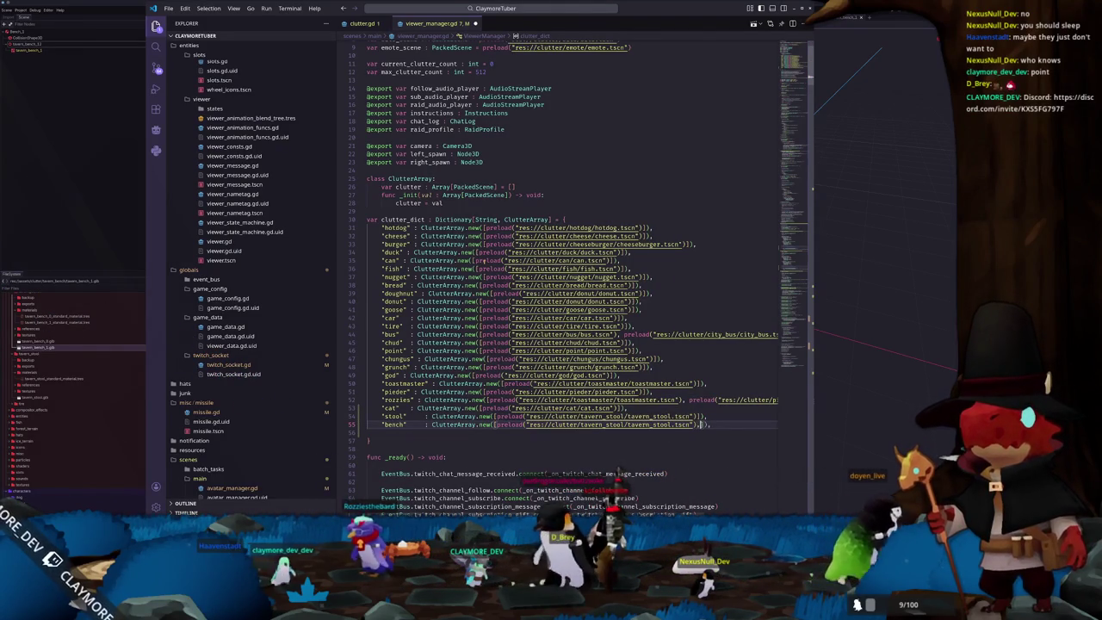
type(",")
type("preload(\"res://clutter/tavern_stool/tavern_stool.tscn\")")
Step: Point the bench entry's second preload at the tavern_bench_0 folder
left_click(701, 424)
type("tavern_b")
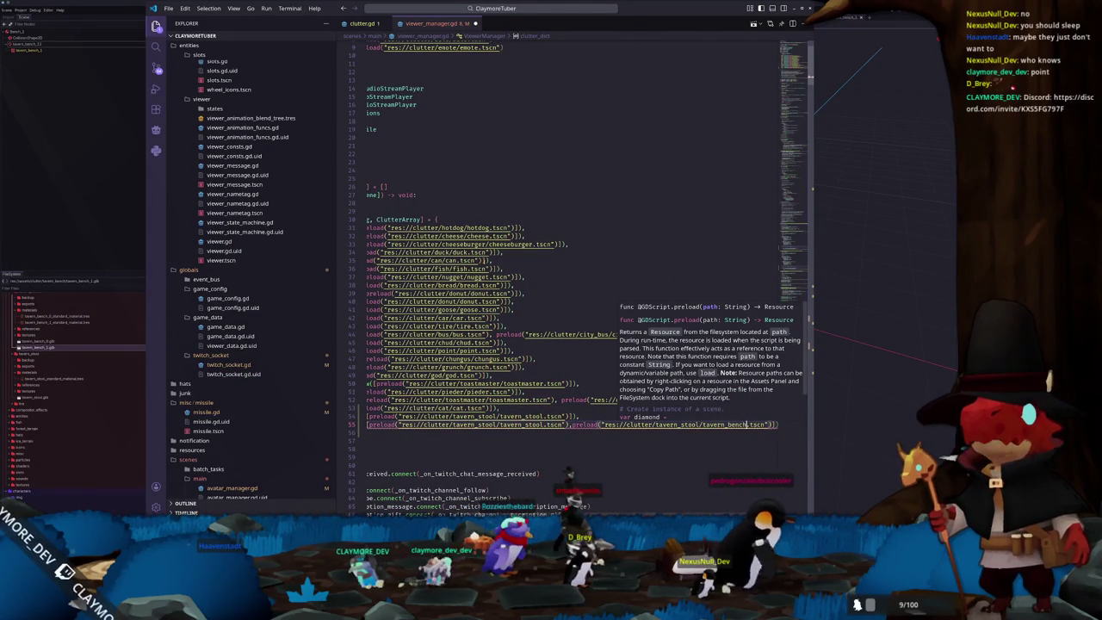
type("_0")
double_click(677, 424)
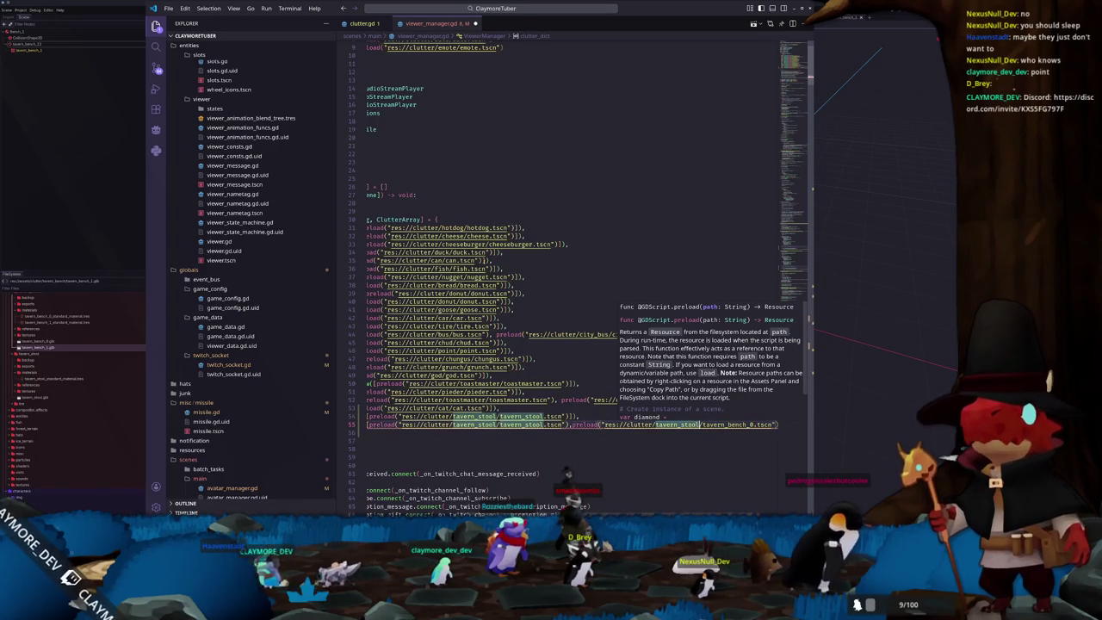
type("tavern_bench_0")
Step: Point the bench entry's first preload at the tavern_bench_1 folder and scene
double_click(554, 424)
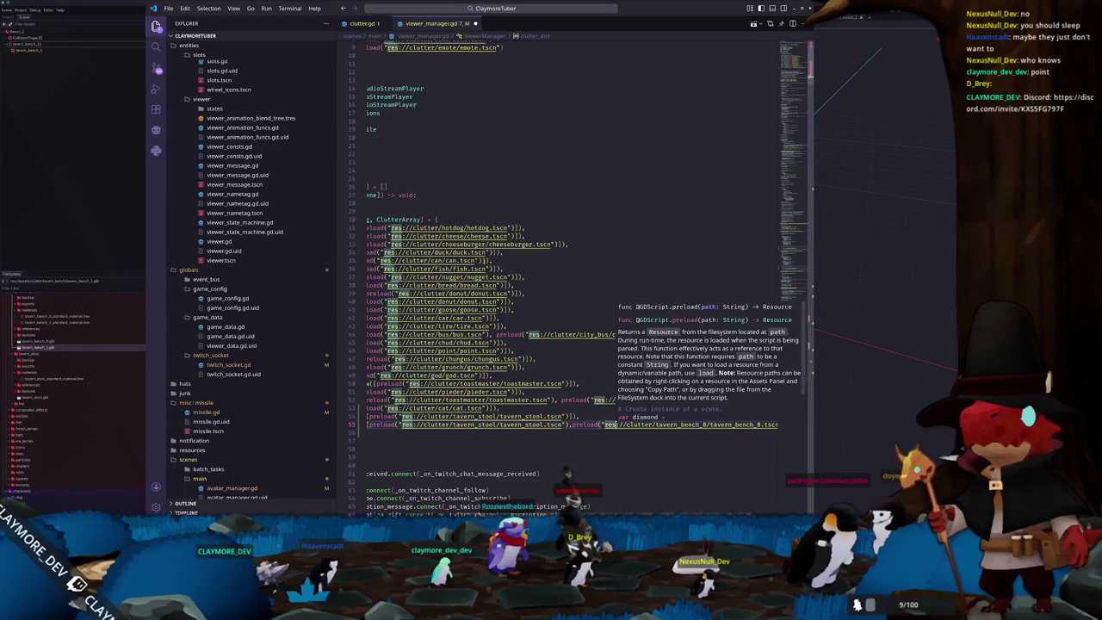
double_click(520, 425)
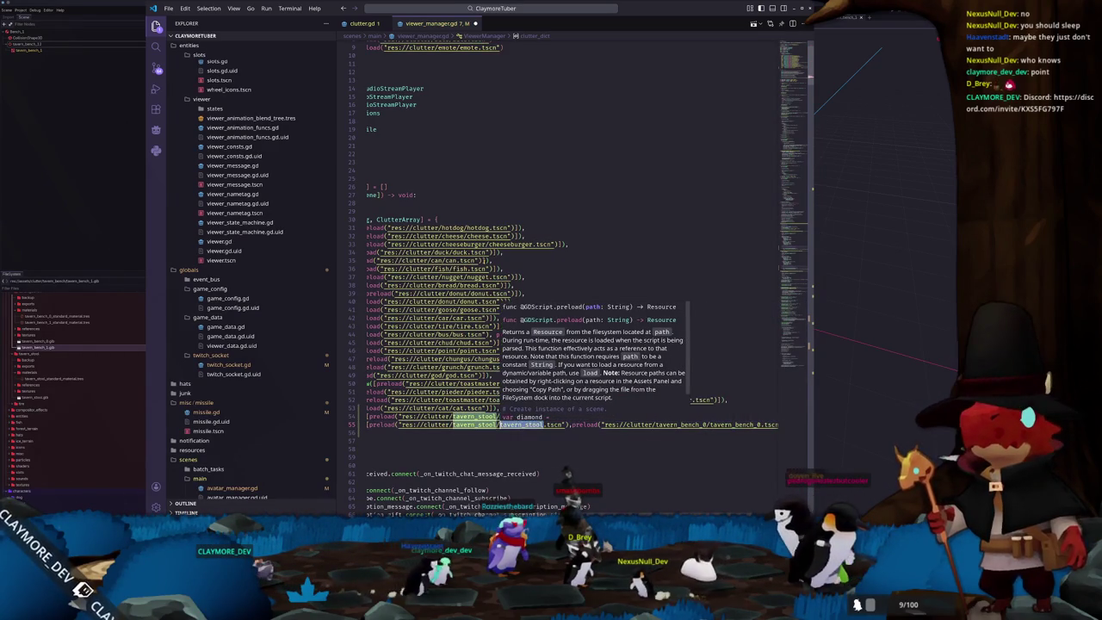
type("tavern_")
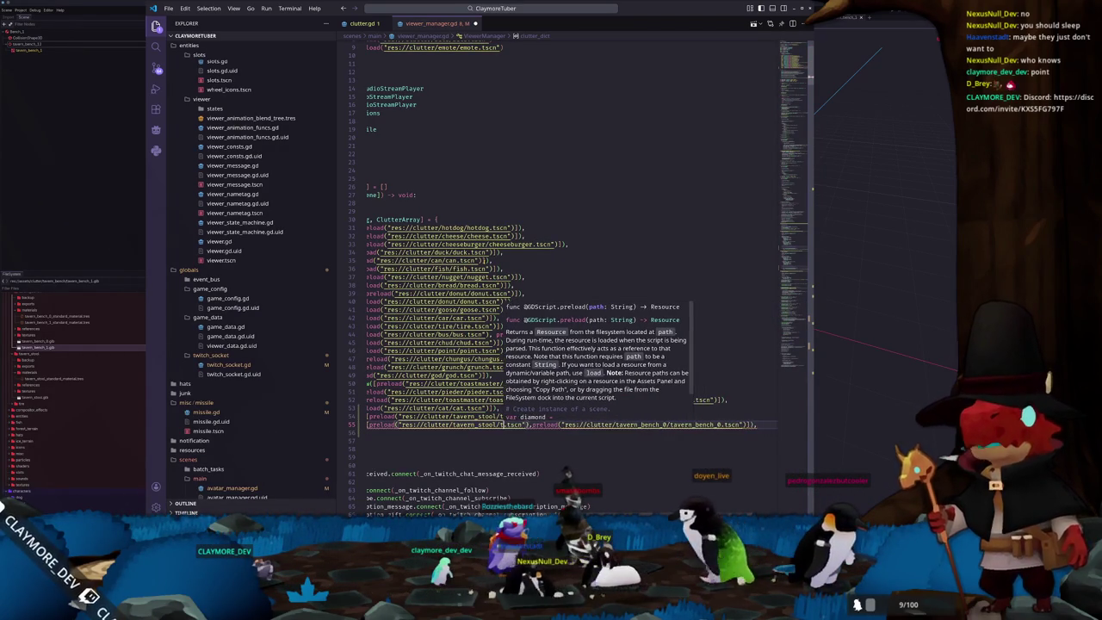
type("bench_1")
key("ctrl+shift+Left")
key("ctrl+c")
key("Left")
key("ctrl+shift+Left")
key("ctrl+v")
key("Down")
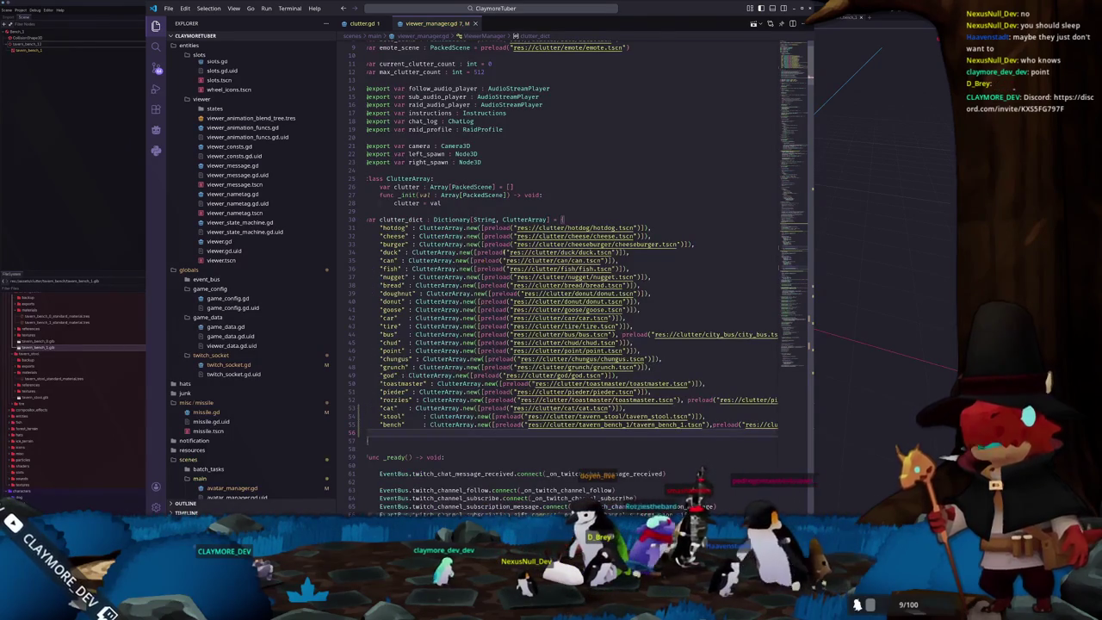
left_click(873, 230)
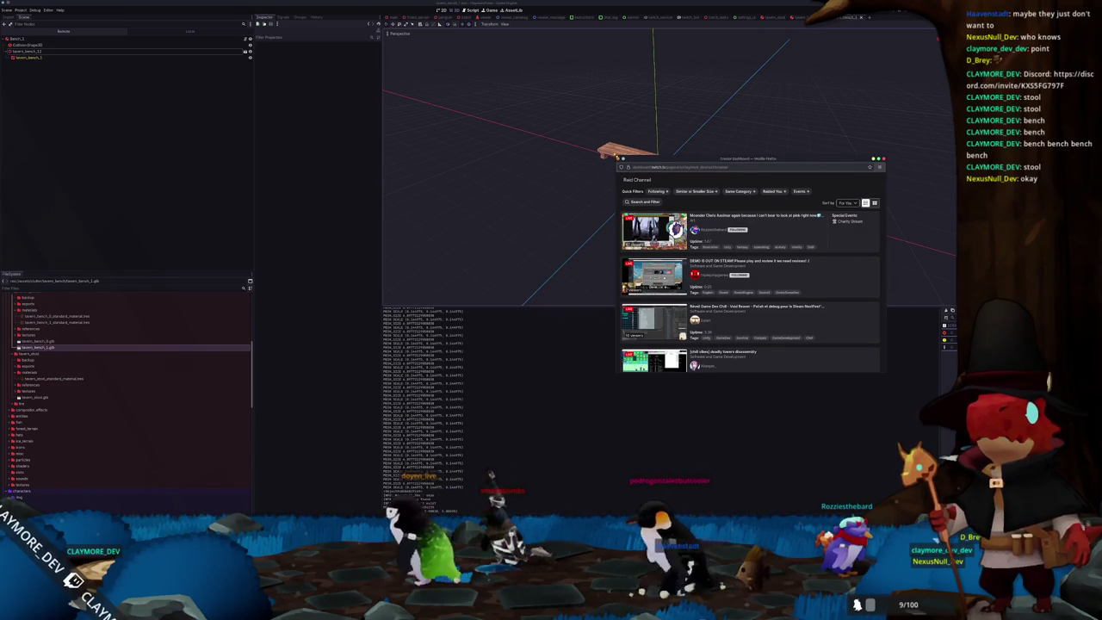
Step: Raid the retro FPS game-dev stream chosen from the Raided You channel list
left_click_drag(617, 158, 375, 76)
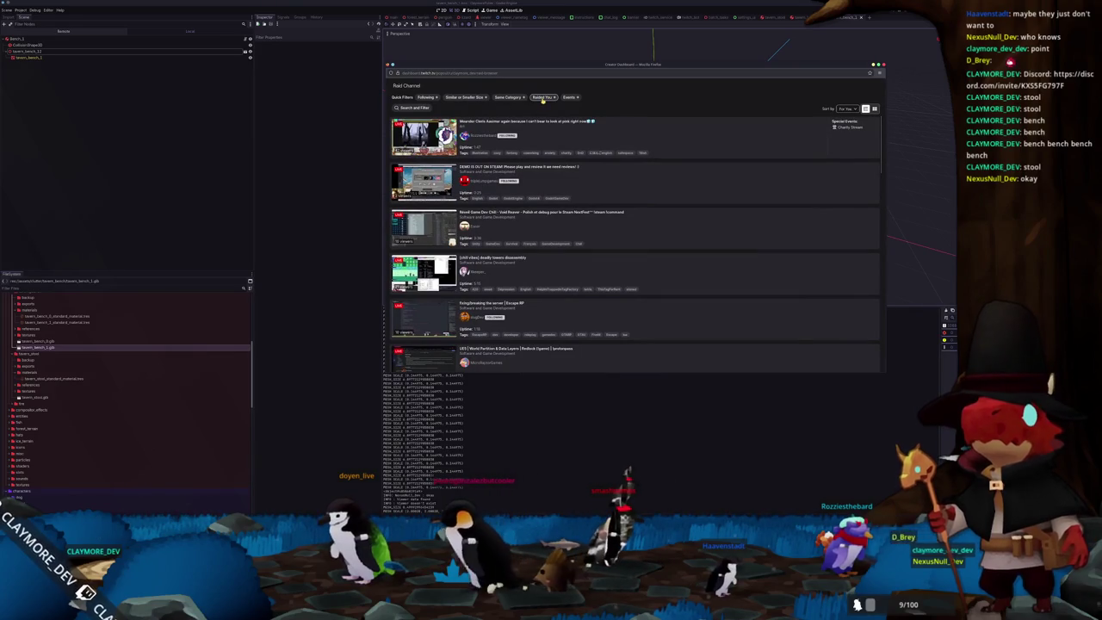
left_click(542, 97)
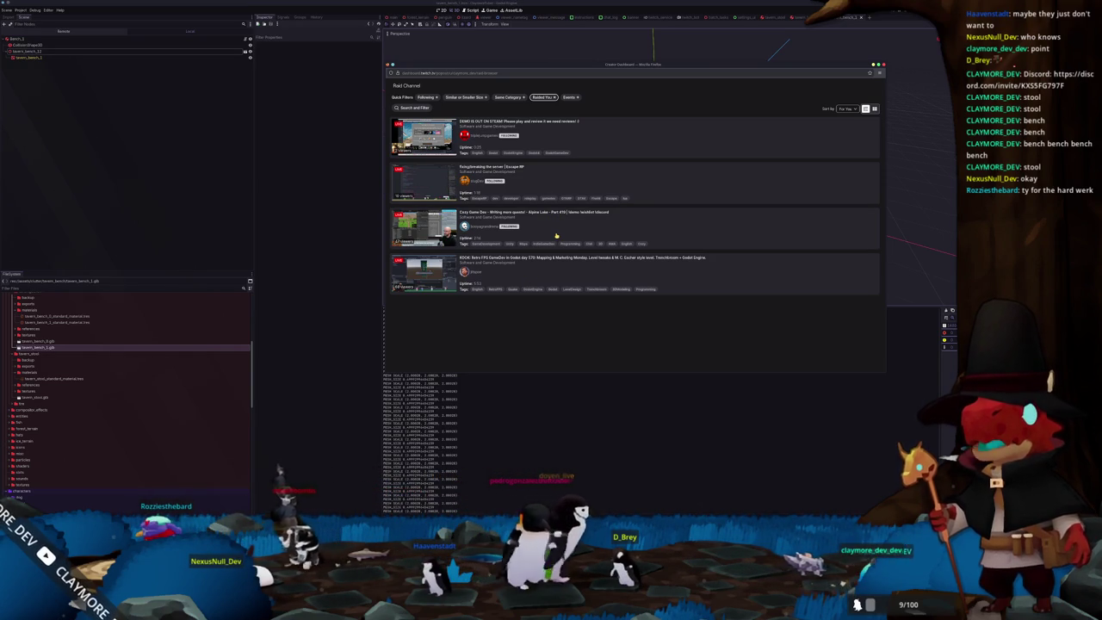
left_click(514, 269)
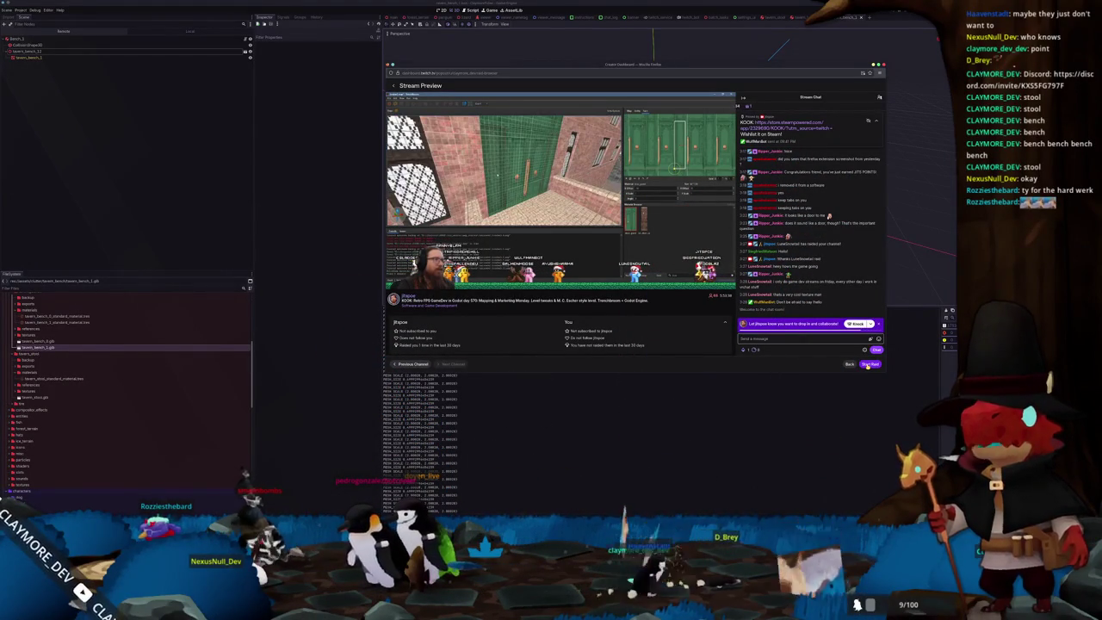
left_click(869, 363)
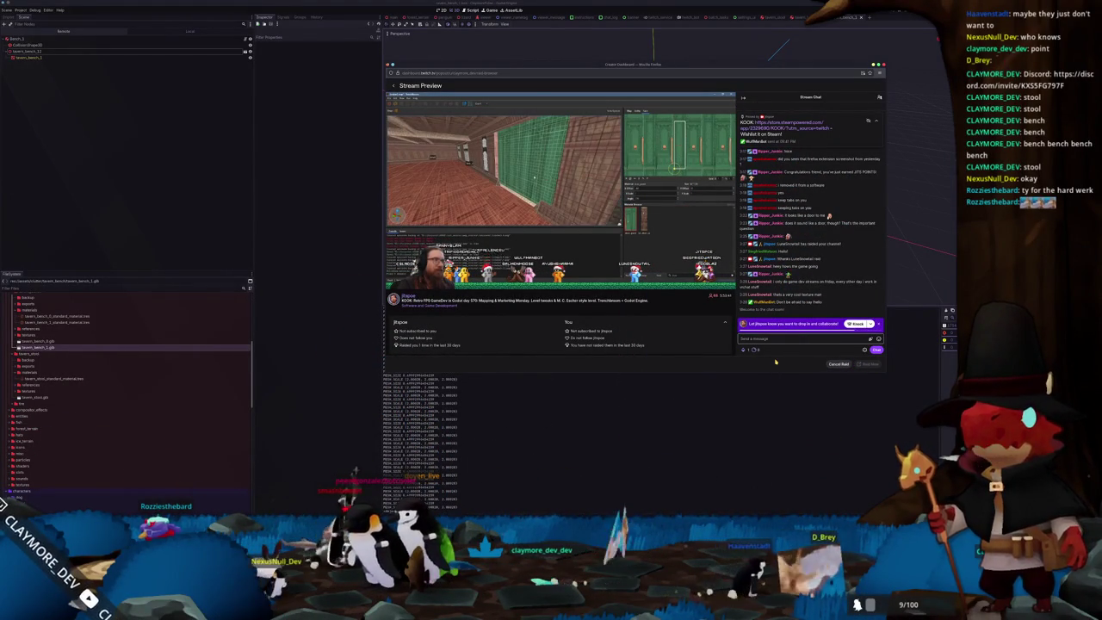